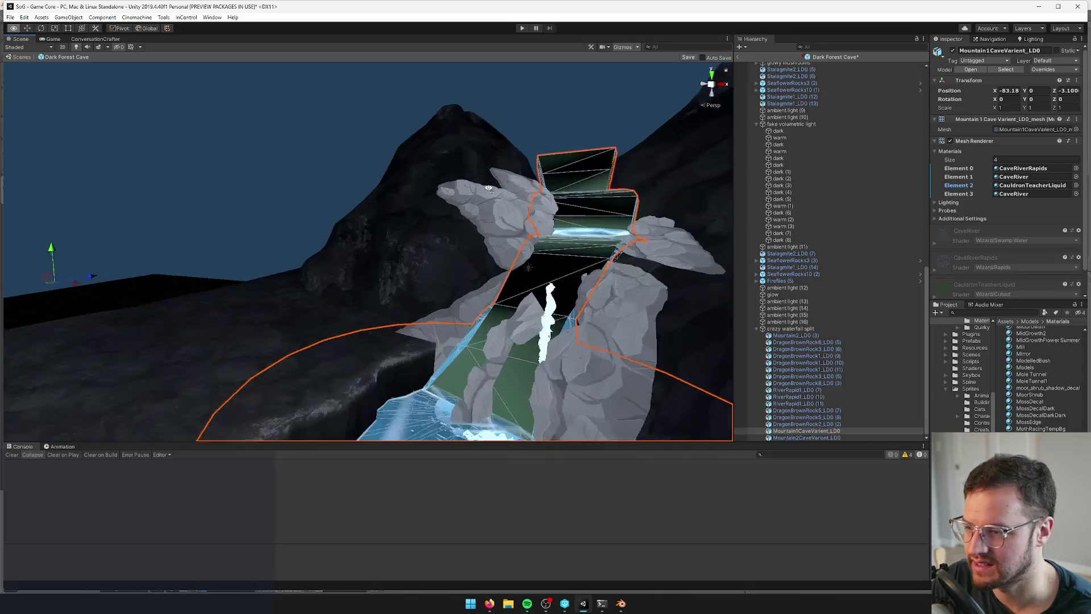
Set Element 2 to CaveRiverFoam, then try CaveFloorDarkForest and Cave Fireflies on Element 1 and undo
{"action": "key", "text": "ctrl+z"}
{"action": "scroll", "coordinate": [377, 245], "scroll_direction": "up", "scroll_amount": 10}
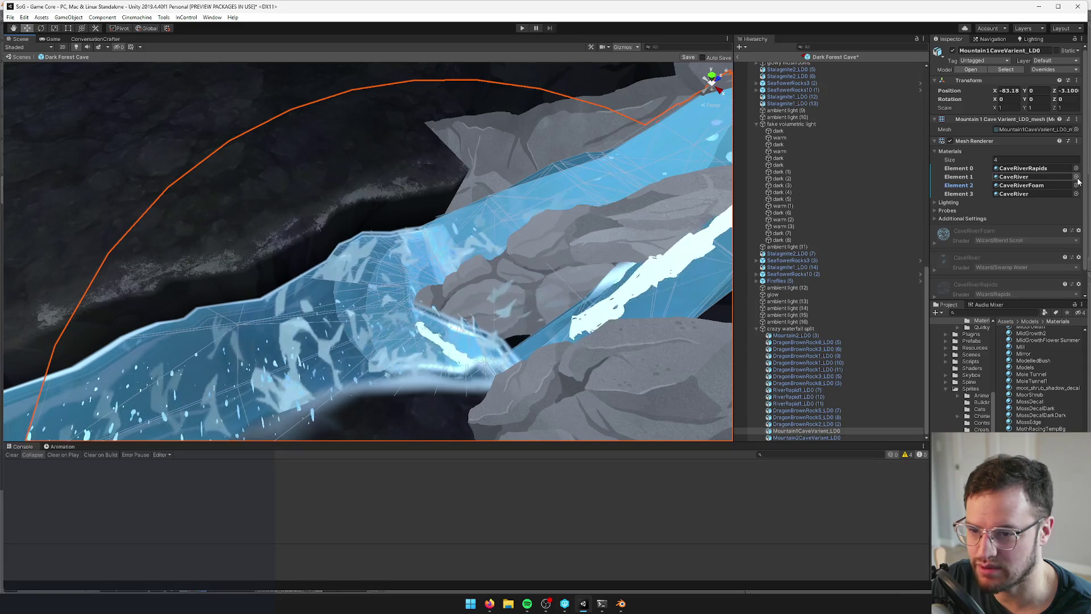
{"action": "left_click", "coordinate": [1076, 177]}
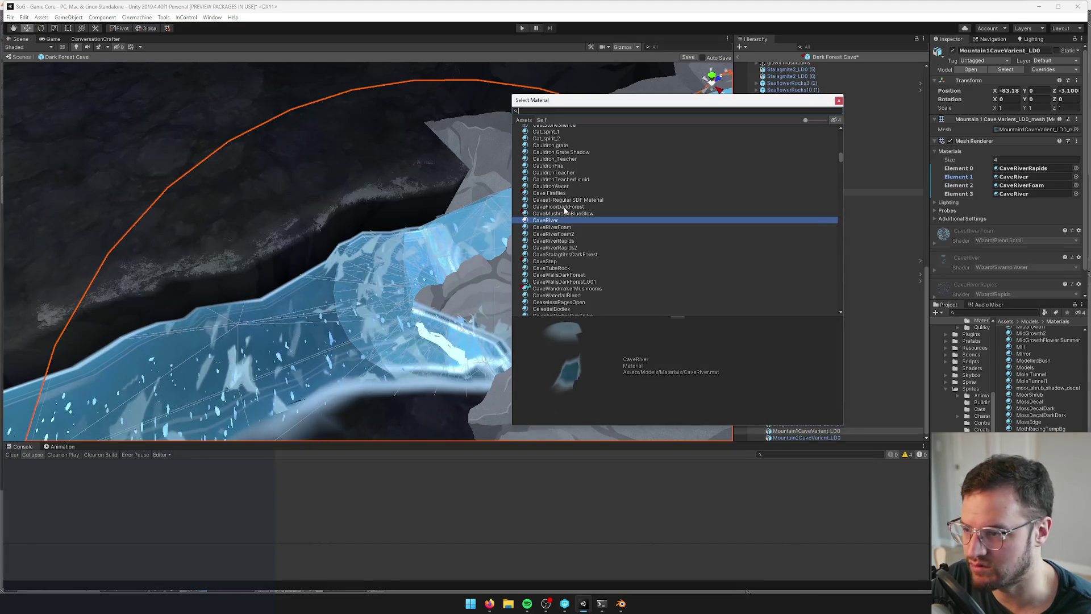
{"action": "left_click", "coordinate": [563, 207]}
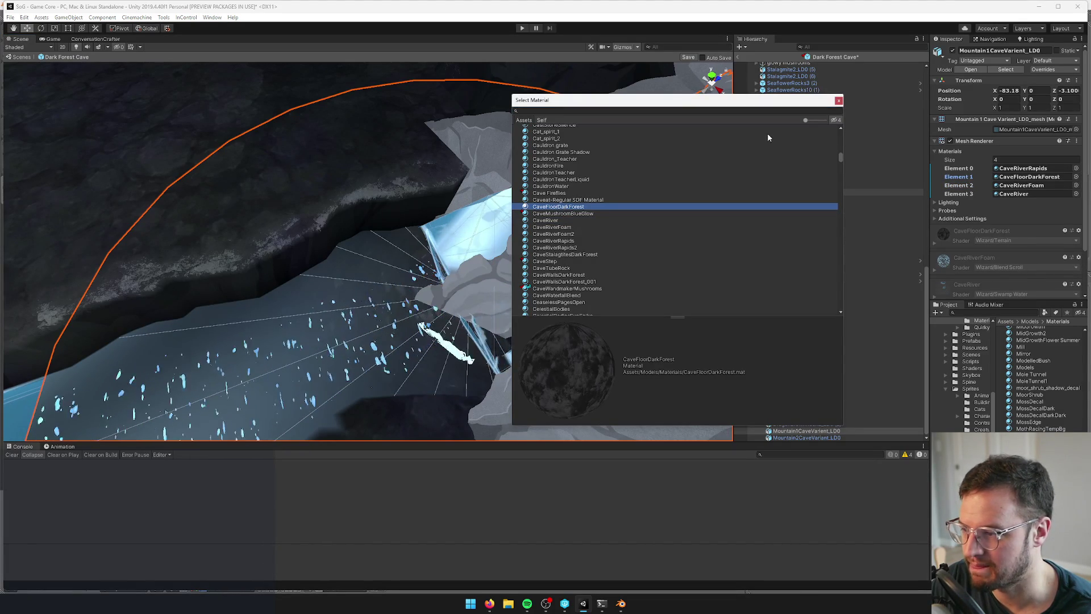
{"action": "key", "text": "Up"}
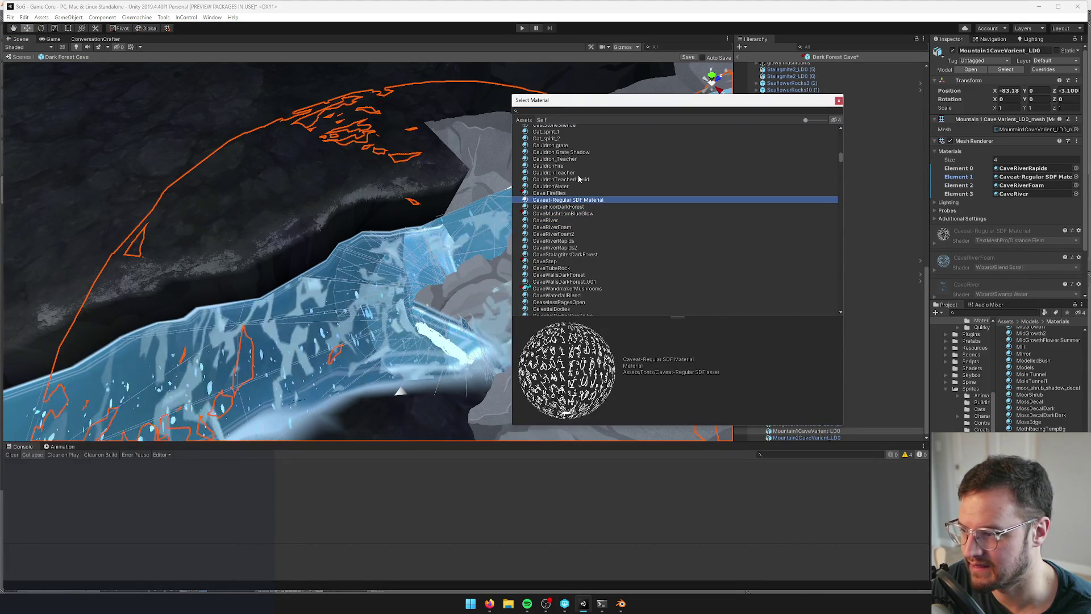
{"action": "left_click", "coordinate": [550, 194]}
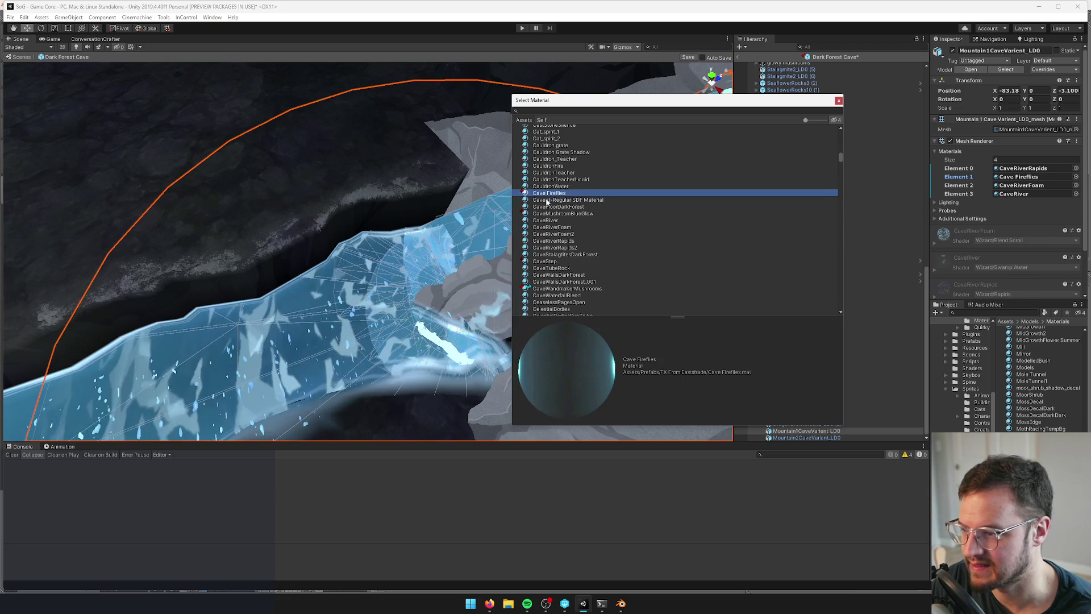
{"action": "key", "text": "Down"}
{"action": "mouse_move", "coordinate": [341, 244]}
{"action": "left_mouse_down"}
{"action": "mouse_move", "coordinate": [379, 238]}
{"action": "mouse_move", "coordinate": [382, 212]}
{"action": "mouse_move", "coordinate": [329, 209]}
{"action": "mouse_move", "coordinate": [360, 205]}
{"action": "mouse_move", "coordinate": [370, 224]}
{"action": "mouse_move", "coordinate": [414, 202]}
{"action": "mouse_move", "coordinate": [456, 117]}
{"action": "mouse_move", "coordinate": [238, 166]}
{"action": "left_mouse_up"}
{"action": "key", "text": "ctrl+z"}
{"action": "key", "text": "f"}
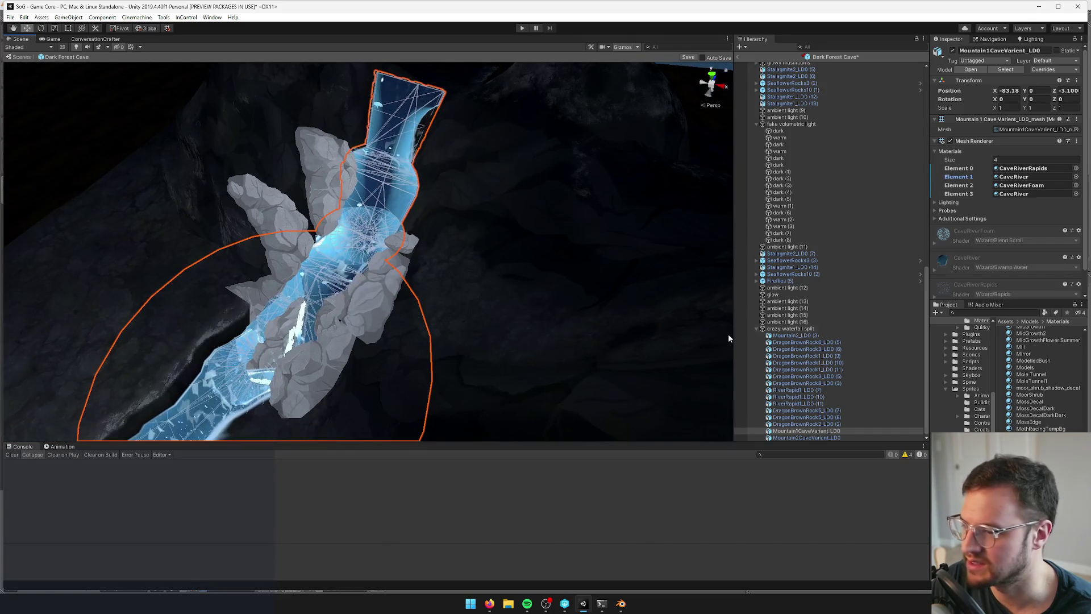
{"action": "mouse_move", "coordinate": [714, 343]}
{"action": "left_mouse_down"}
{"action": "mouse_move", "coordinate": [499, 344]}
{"action": "mouse_move", "coordinate": [534, 345]}
{"action": "mouse_move", "coordinate": [511, 341]}
{"action": "left_mouse_up"}
In Blender, select the waterfall.023 piece and show its MountainRiverWhite2 material settings
{"action": "key", "text": "alt+Tab"}
{"action": "scroll", "coordinate": [438, 297], "scroll_direction": "down", "scroll_amount": 5}
{"action": "mouse_move", "coordinate": [438, 297]}
{"action": "left_mouse_down"}
{"action": "mouse_move", "coordinate": [510, 283]}
{"action": "mouse_move", "coordinate": [419, 290]}
{"action": "mouse_move", "coordinate": [429, 300]}
{"action": "left_mouse_up"}
{"action": "right_click", "coordinate": [430, 300]}
{"action": "scroll", "coordinate": [451, 298], "scroll_direction": "up", "scroll_amount": 4}
{"action": "left_click", "coordinate": [838, 277]}
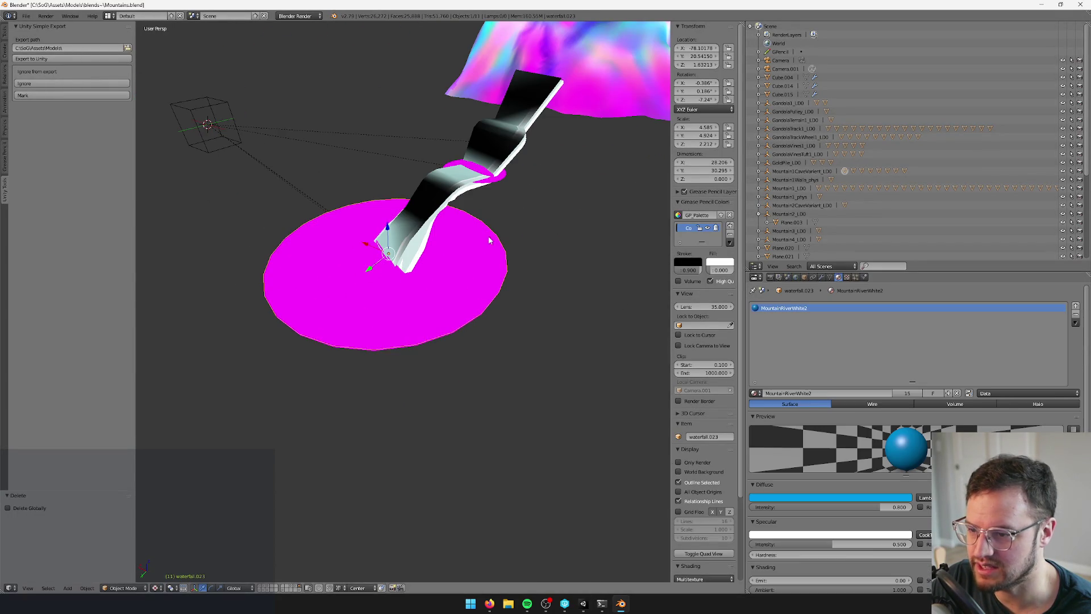
Revert the four material slots to MountainRiverRapids, MountainRiverWhite2, RiverFoam and CityEastRiver
{"action": "key", "text": "alt+Tab"}
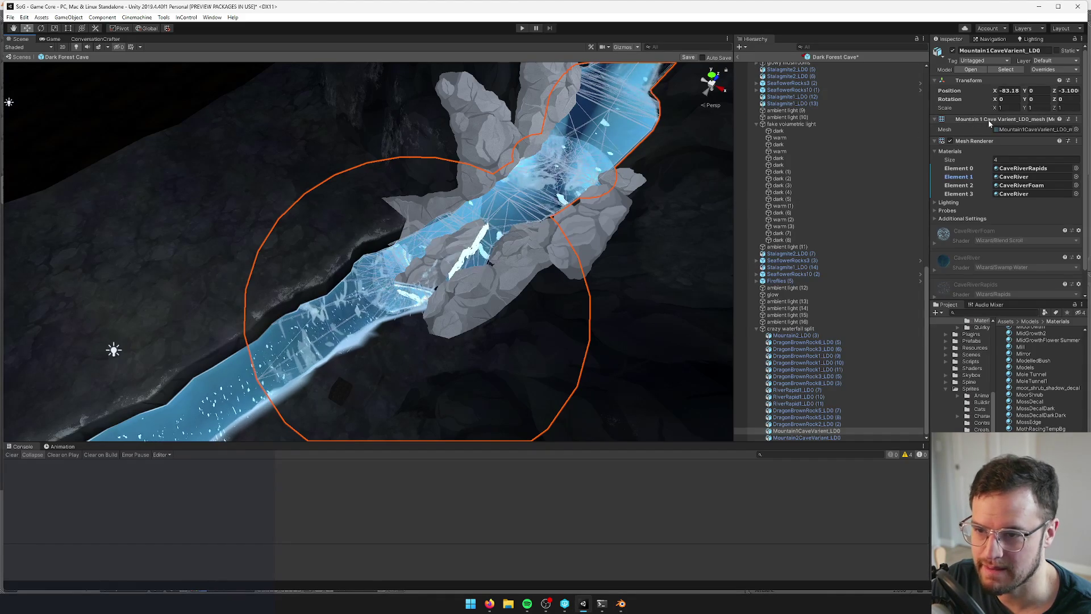
{"action": "right_click", "coordinate": [980, 142]}
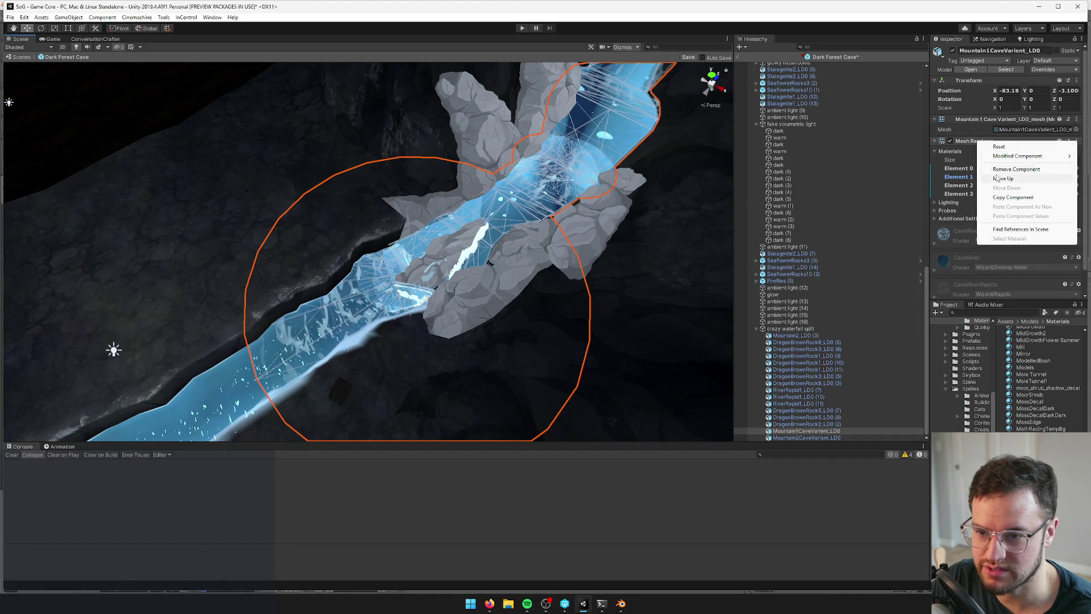
{"action": "left_click", "coordinate": [957, 158]}
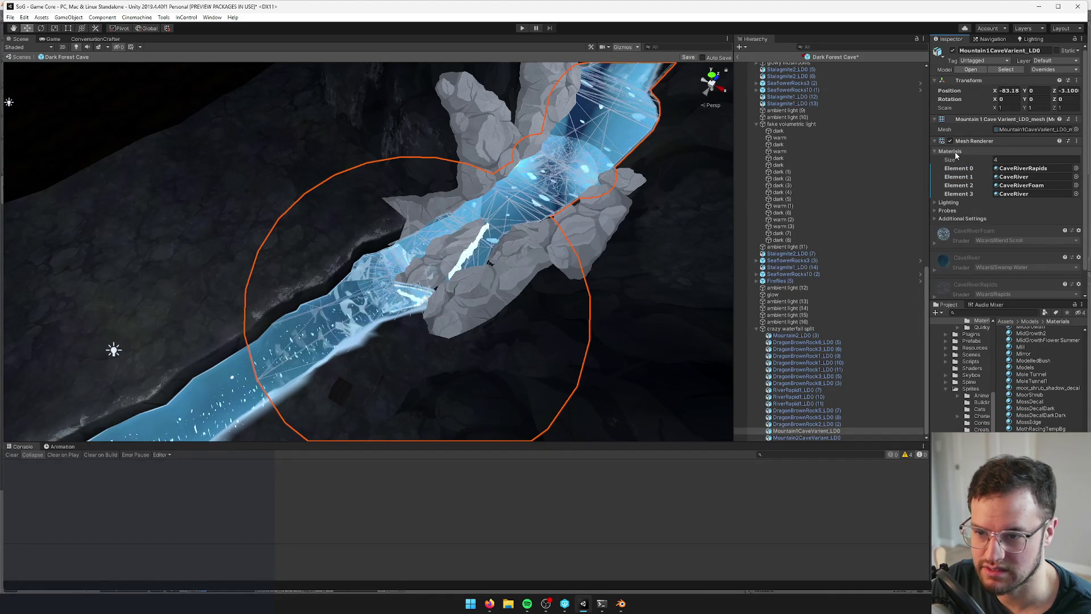
{"action": "right_click", "coordinate": [953, 169]}
{"action": "left_click", "coordinate": [971, 182]}
{"action": "right_click", "coordinate": [958, 177]}
{"action": "left_click", "coordinate": [967, 190]}
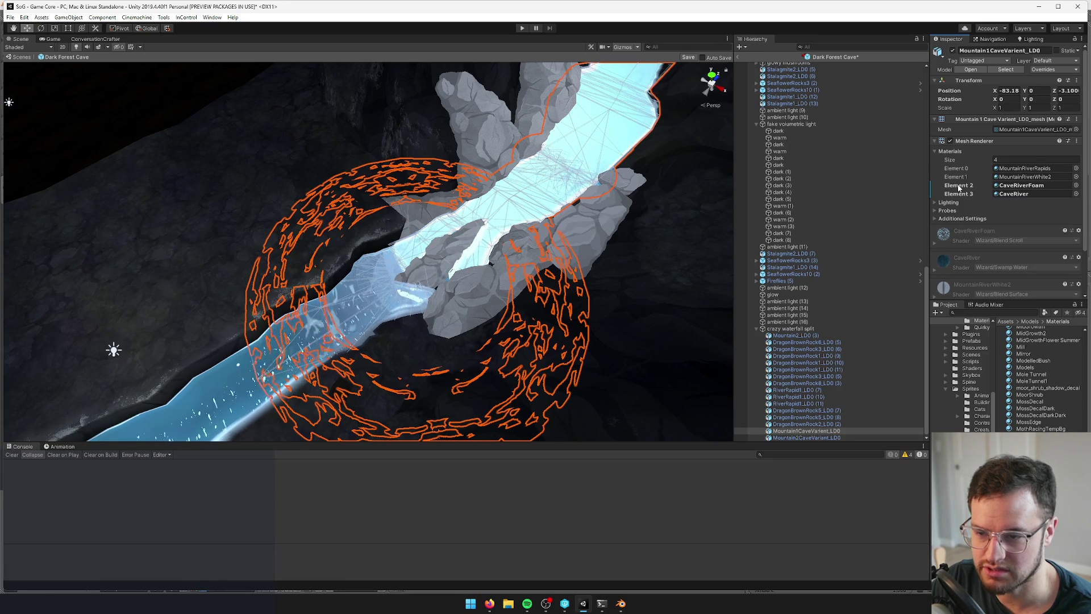
{"action": "right_click", "coordinate": [958, 186]}
{"action": "left_click", "coordinate": [969, 195]}
{"action": "right_click", "coordinate": [969, 193]}
{"action": "left_click", "coordinate": [975, 204]}
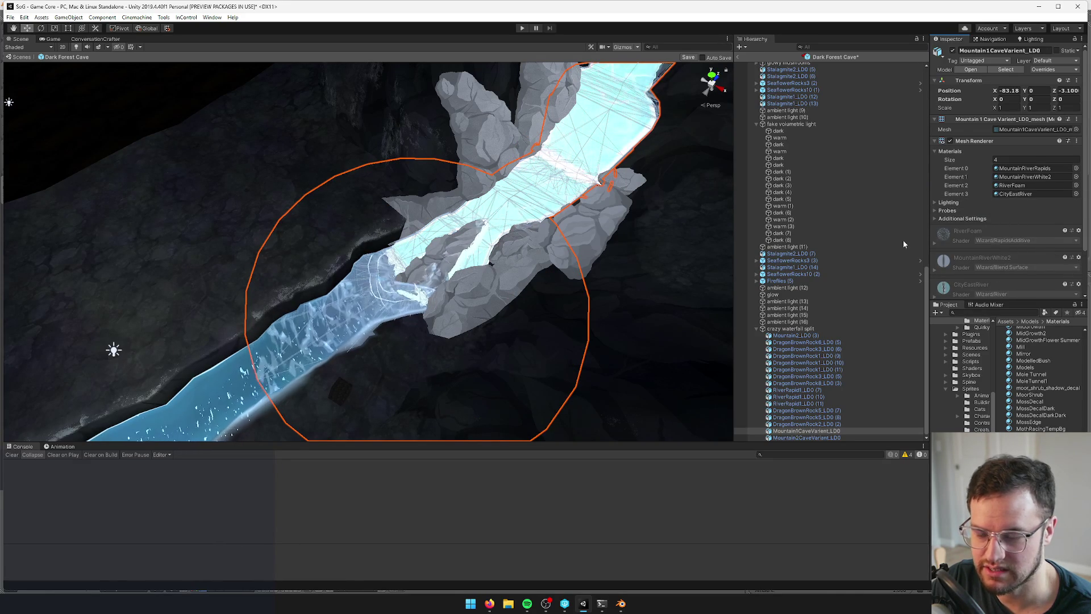
In Blender, select the upper waterfall piece, waterfall.027, which uses RiverFoam
{"action": "scroll", "coordinate": [1042, 247], "scroll_direction": "down", "scroll_amount": 3}
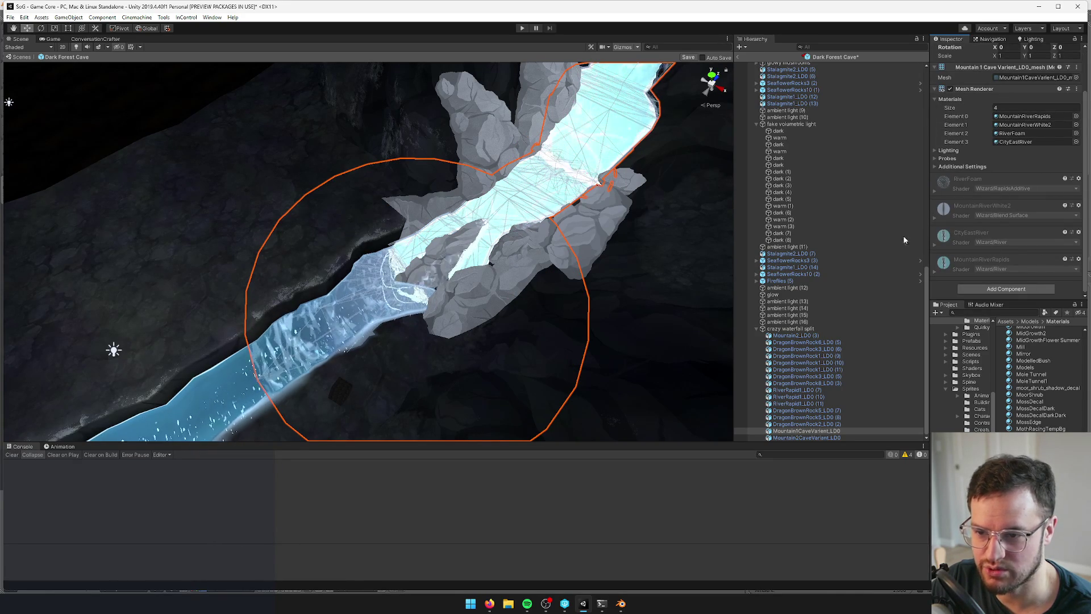
{"action": "key", "text": "alt"}
{"action": "key", "text": "alt+Tab"}
{"action": "key", "text": "alt+Tab"}
{"action": "key", "text": "alt+Tab"}
{"action": "mouse_move", "coordinate": [482, 166]}
{"action": "left_mouse_down"}
{"action": "mouse_move", "coordinate": [434, 304]}
{"action": "mouse_move", "coordinate": [467, 292]}
{"action": "mouse_move", "coordinate": [546, 163]}
{"action": "mouse_move", "coordinate": [460, 171]}
{"action": "mouse_move", "coordinate": [455, 197]}
{"action": "mouse_move", "coordinate": [507, 268]}
{"action": "mouse_move", "coordinate": [438, 281]}
{"action": "mouse_move", "coordinate": [509, 247]}
{"action": "mouse_move", "coordinate": [511, 261]}
{"action": "left_mouse_up"}
{"action": "right_click", "coordinate": [547, 166]}
Box-select the disc and the other waterfall pieces and join them with Ctrl+J into one mesh
{"action": "key", "text": "b"}
{"action": "left_click_drag", "start_coordinate": [365, 166], "coordinate": [540, 350]}
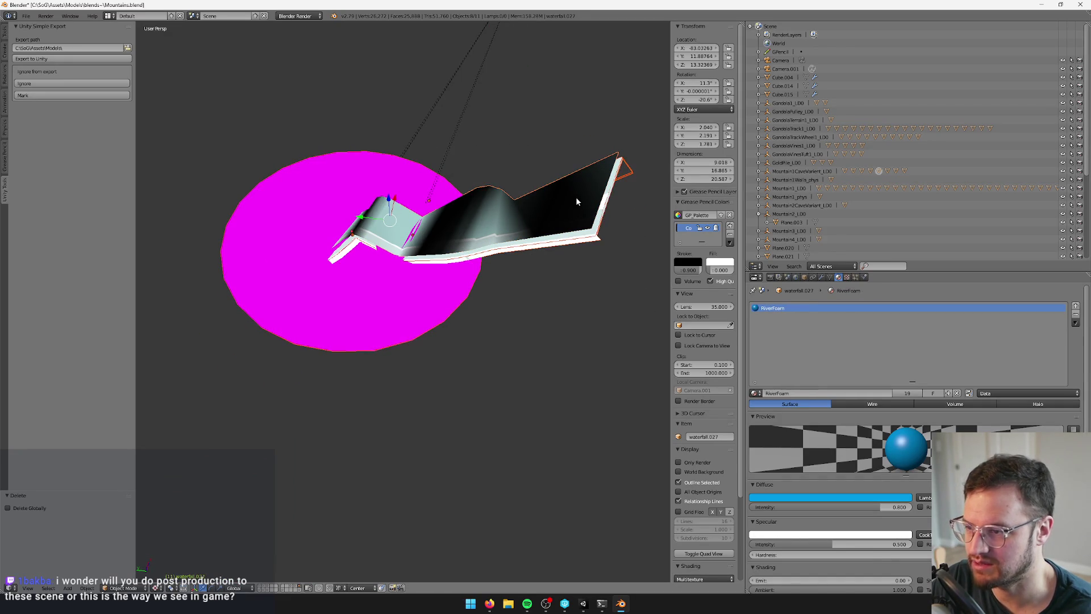
{"action": "key", "text": "ctrl+j"}
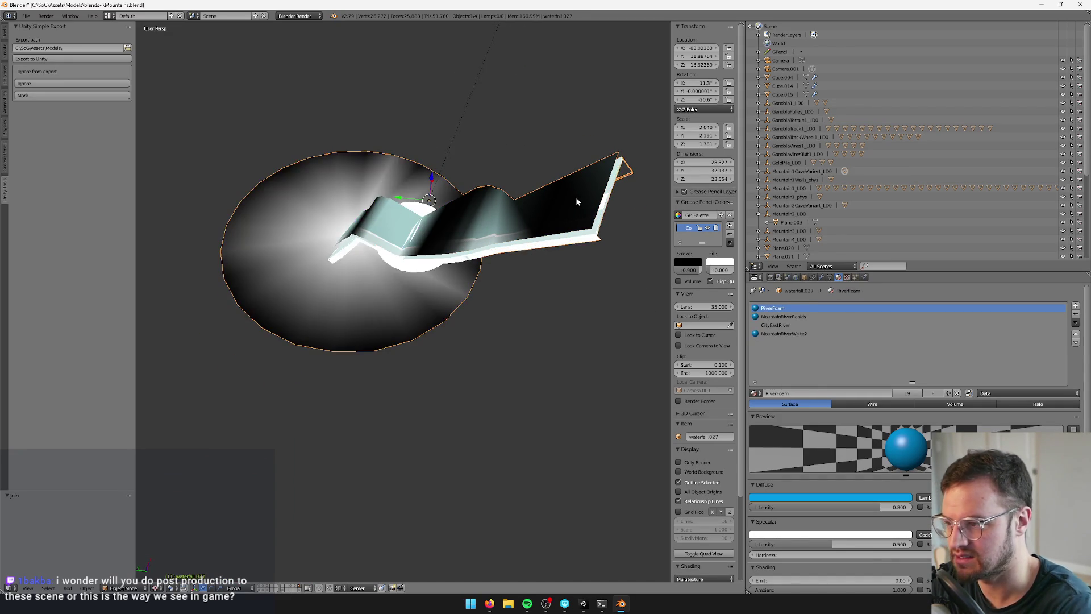
{"action": "mouse_move", "coordinate": [576, 202]}
{"action": "left_mouse_down"}
{"action": "mouse_move", "coordinate": [573, 191]}
{"action": "mouse_move", "coordinate": [470, 203]}
{"action": "mouse_move", "coordinate": [458, 215]}
{"action": "mouse_move", "coordinate": [426, 183]}
{"action": "mouse_move", "coordinate": [410, 240]}
{"action": "left_mouse_up"}
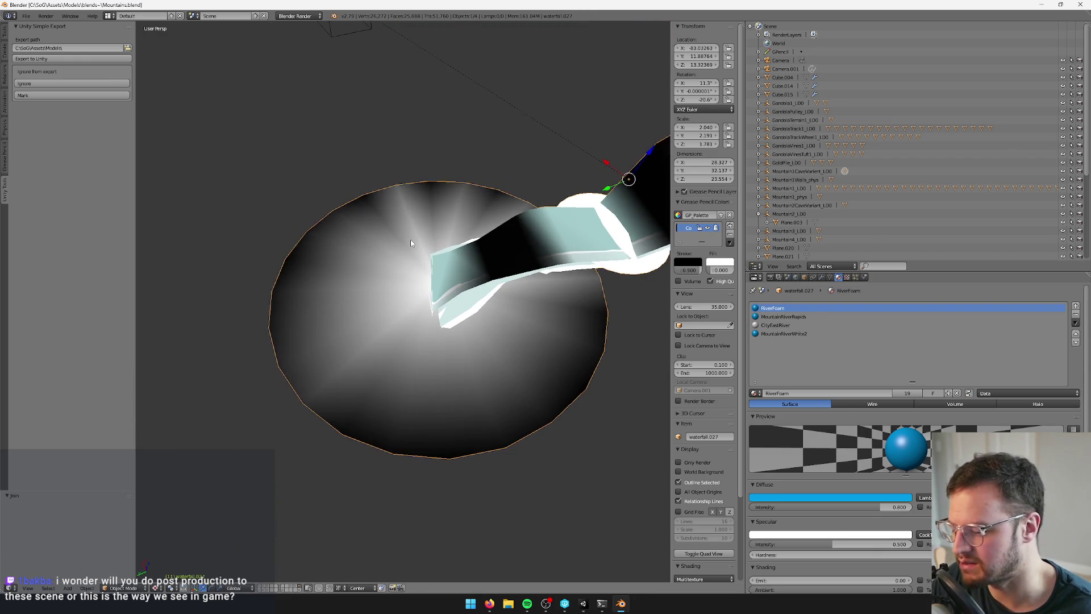
{"action": "key", "text": "alt+Tab"}
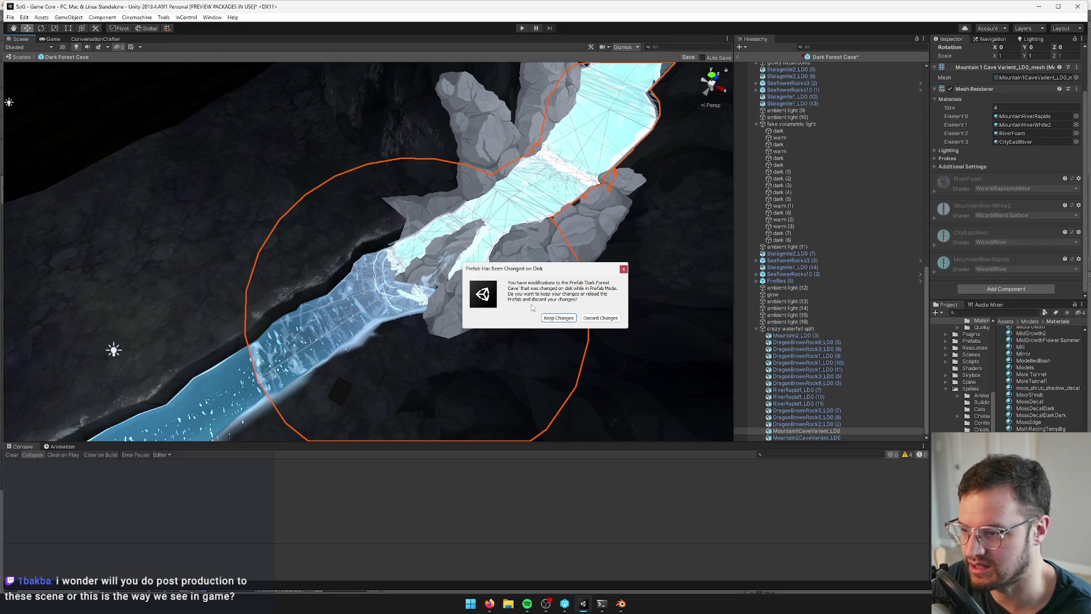
Choose Keep Changes in the prefab dialog so the reimported waterfall mesh updates in the scene
{"action": "left_click", "coordinate": [564, 321]}
{"action": "left_click_drag", "start_coordinate": [565, 323], "coordinate": [438, 296]}
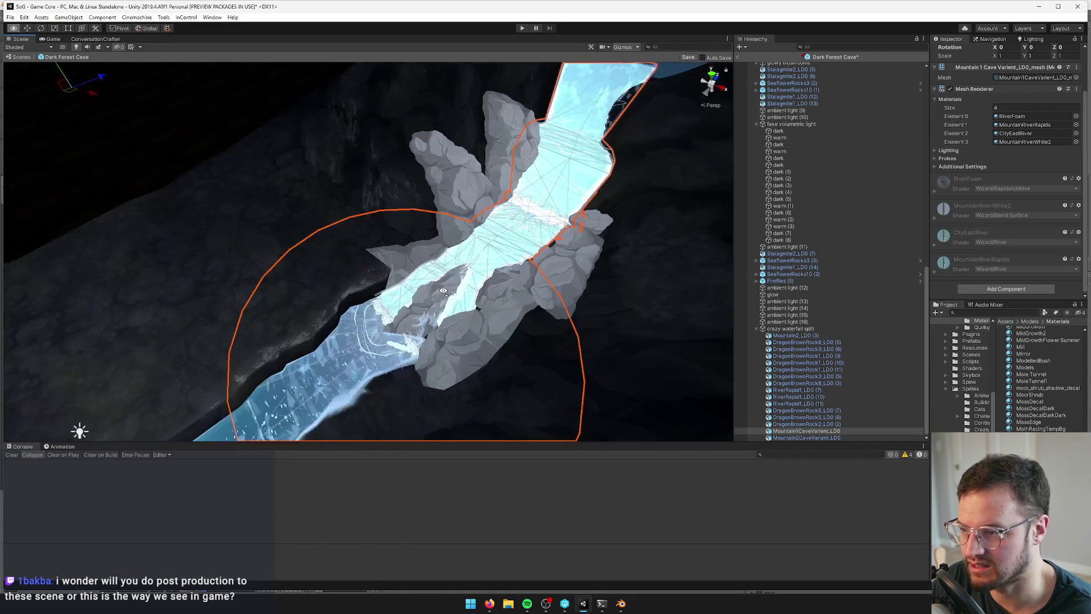
{"action": "key", "text": "alt+Tab"}
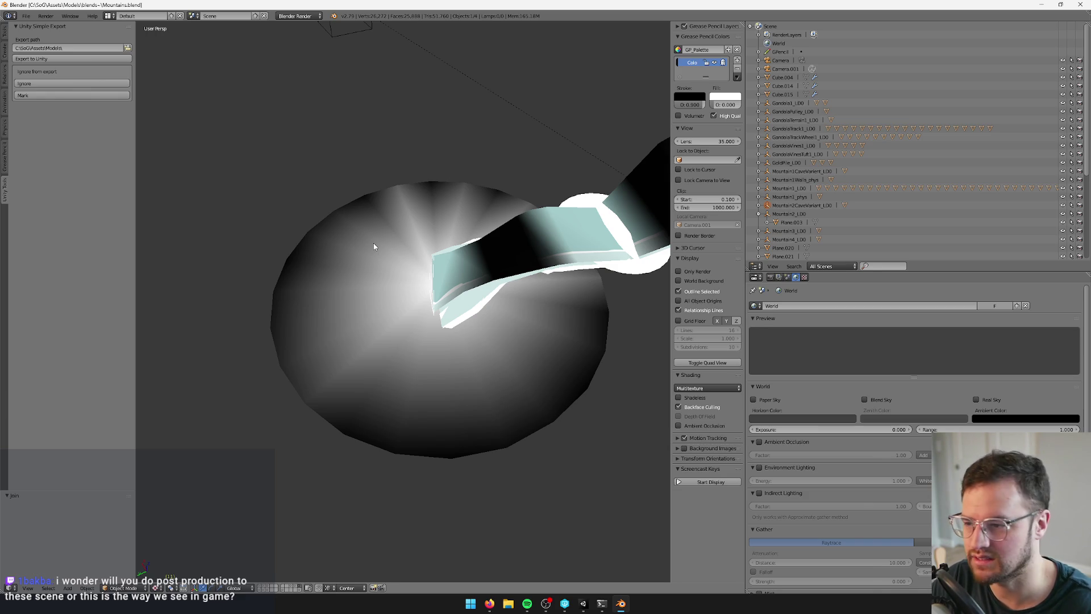
Frame and select the joined waterfall.027 mesh, viewing it side-on
{"action": "key", "text": "KP_Decimal"}
{"action": "scroll", "coordinate": [409, 281], "scroll_direction": "down", "scroll_amount": 5}
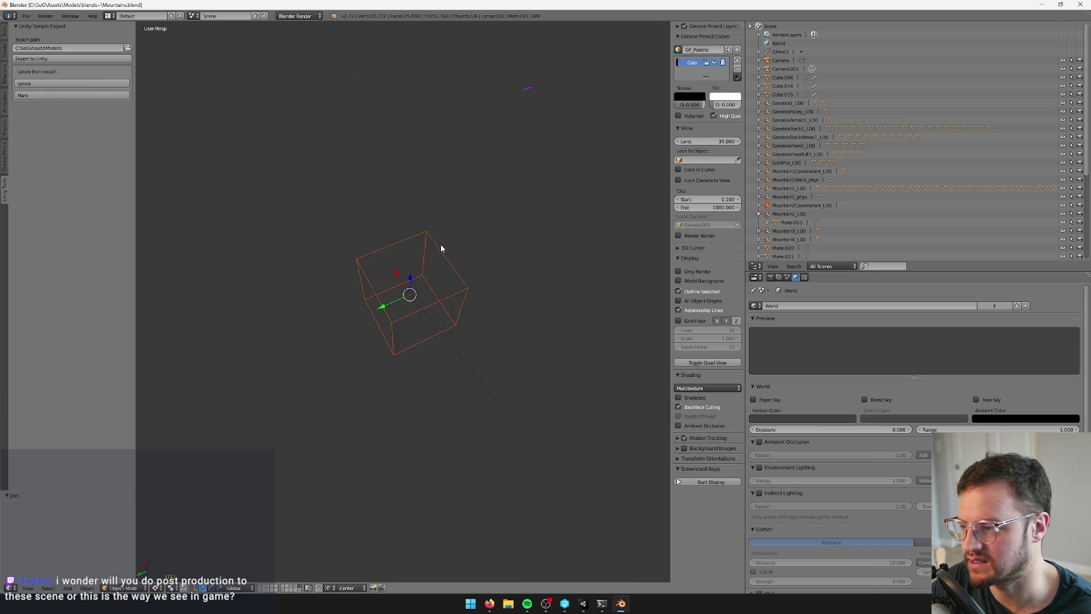
{"action": "key", "text": "KP_Decimal"}
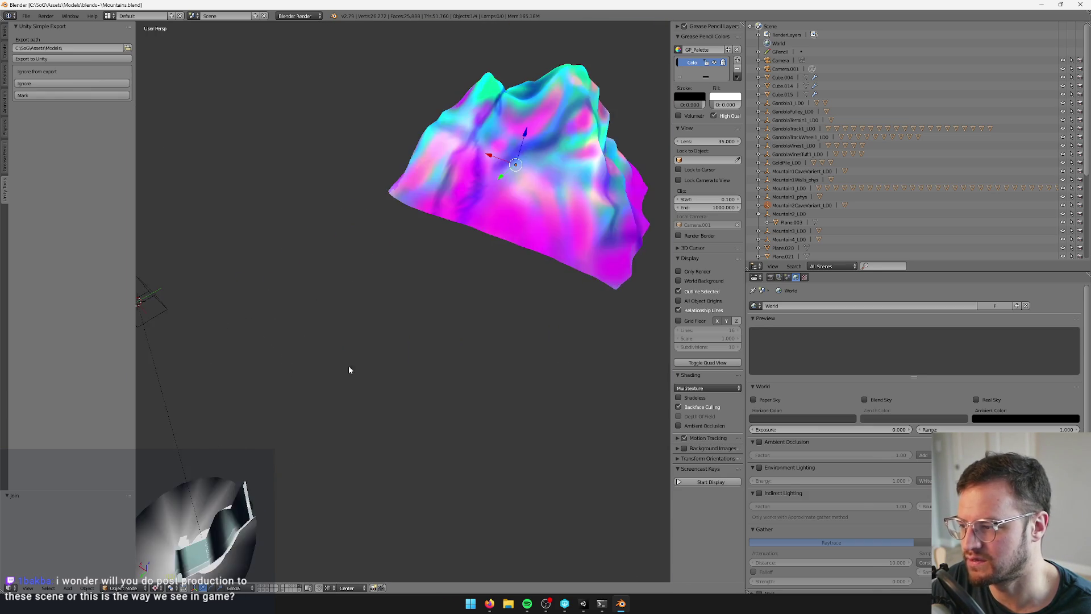
{"action": "right_click", "coordinate": [452, 268]}
{"action": "left_click_drag", "start_coordinate": [452, 267], "coordinate": [472, 233]}
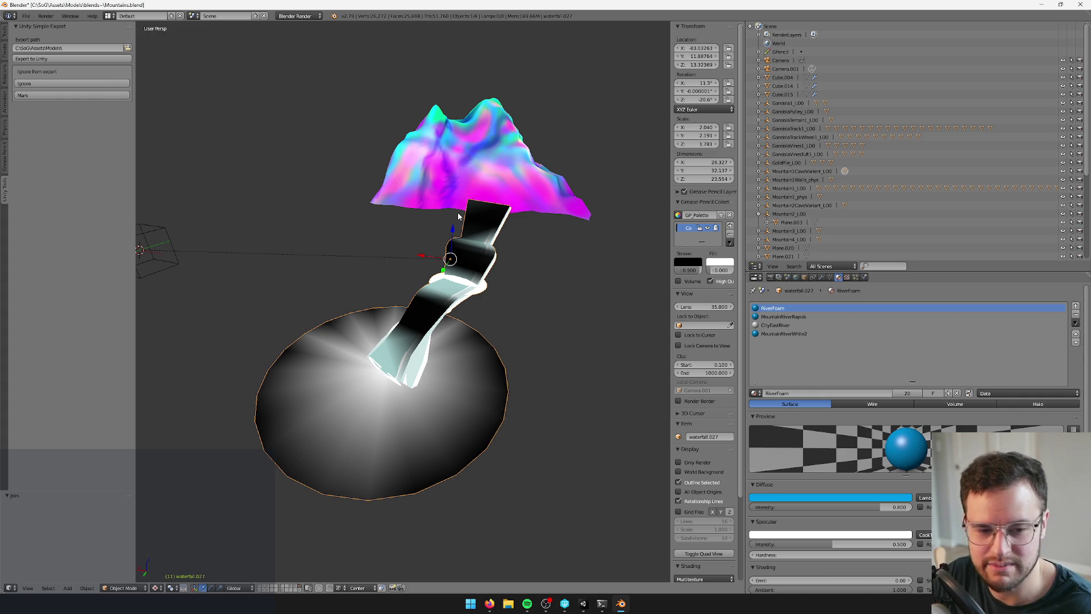
{"action": "scroll", "coordinate": [452, 232], "scroll_direction": "up", "scroll_amount": 4}
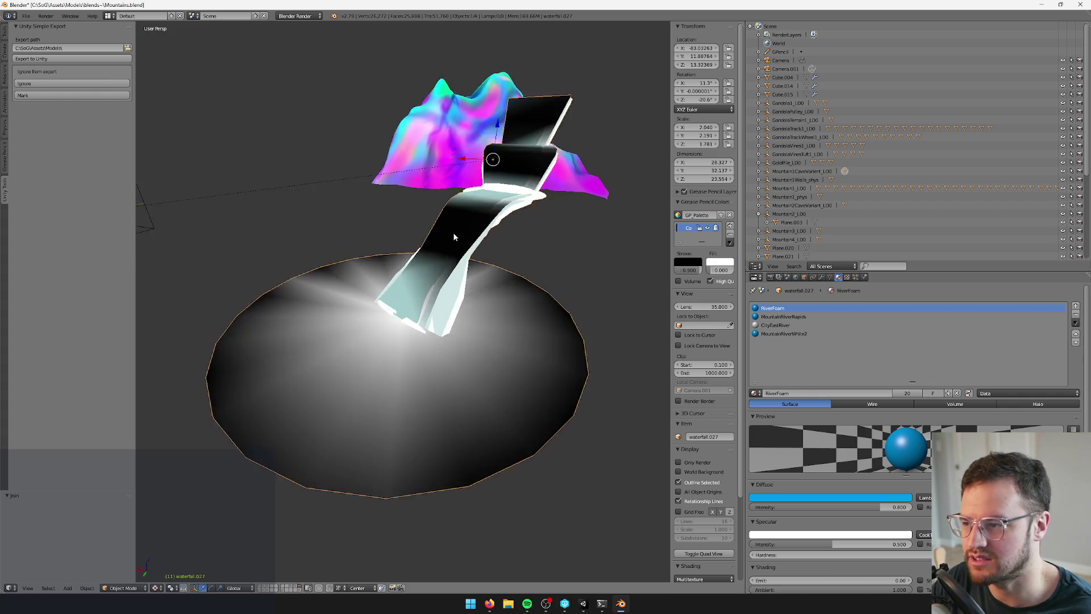
{"action": "scroll", "coordinate": [444, 252], "scroll_direction": "down", "scroll_amount": 3}
{"action": "scroll", "coordinate": [450, 292], "scroll_direction": "up", "scroll_amount": 2}
{"action": "scroll", "coordinate": [450, 292], "scroll_direction": "down", "scroll_amount": 1}
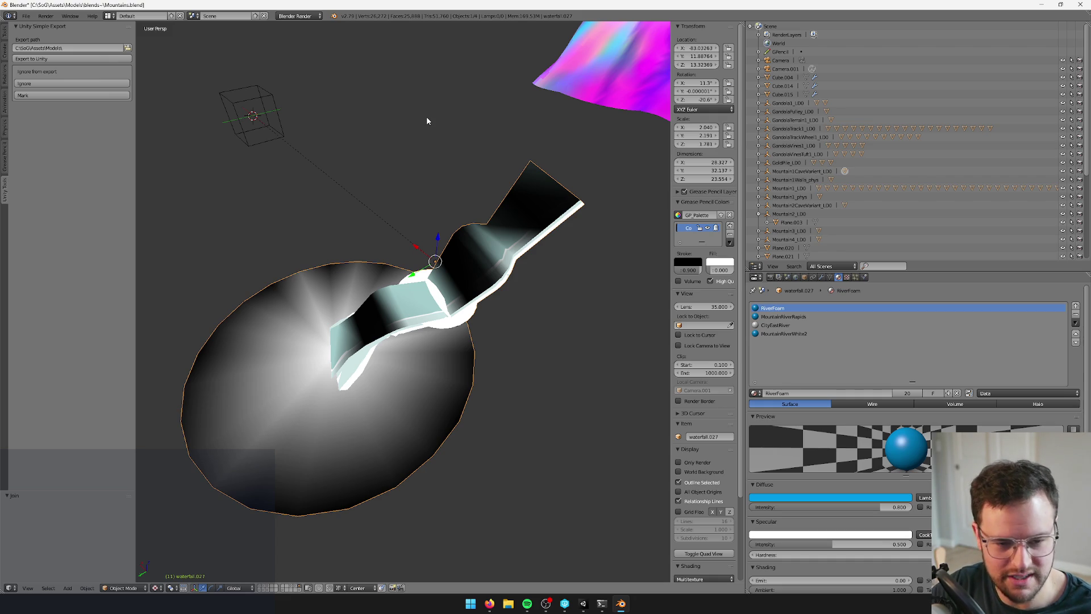
{"action": "scroll", "coordinate": [365, 253], "scroll_direction": "down", "scroll_amount": 2}
{"action": "mouse_move", "coordinate": [366, 253]}
{"action": "left_mouse_down"}
{"action": "mouse_move", "coordinate": [425, 249]}
{"action": "mouse_move", "coordinate": [363, 234]}
{"action": "mouse_move", "coordinate": [480, 288]}
{"action": "mouse_move", "coordinate": [478, 272]}
{"action": "mouse_move", "coordinate": [429, 270]}
{"action": "left_mouse_up"}
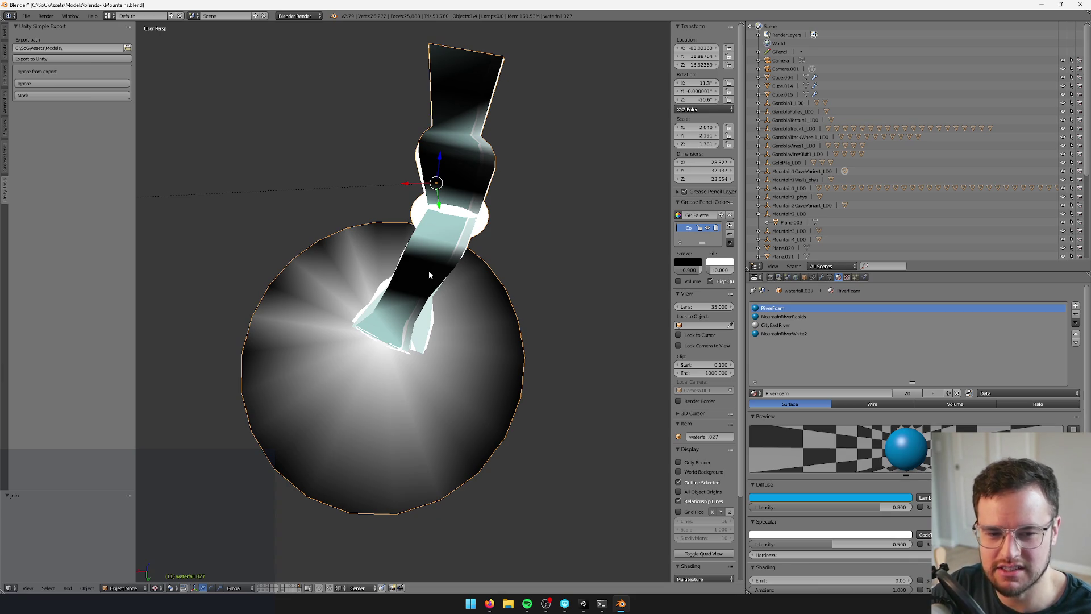
{"action": "mouse_move", "coordinate": [464, 267]}
{"action": "left_mouse_down"}
{"action": "mouse_move", "coordinate": [446, 264]}
{"action": "mouse_move", "coordinate": [442, 293]}
{"action": "left_mouse_up"}
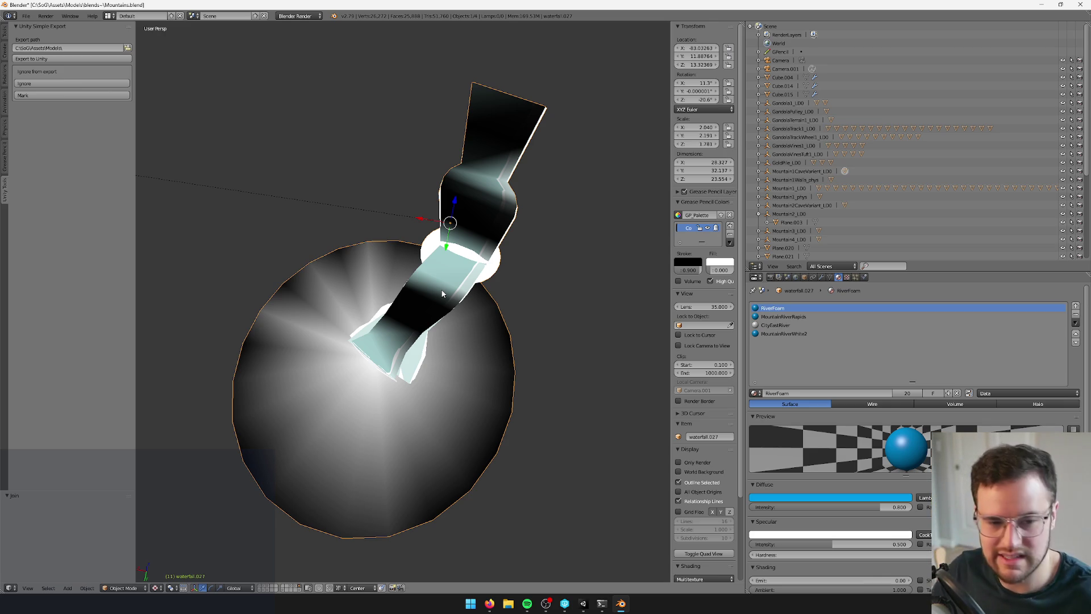
{"action": "scroll", "coordinate": [319, 217], "scroll_direction": "up", "scroll_amount": 3}
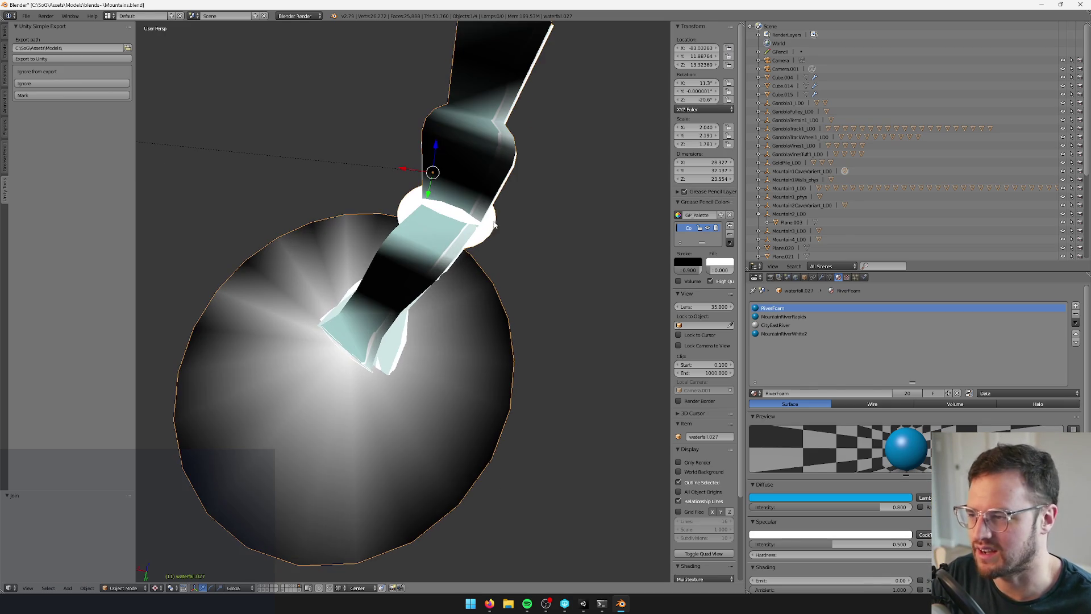
{"action": "mouse_move", "coordinate": [495, 226]}
{"action": "left_mouse_down"}
{"action": "mouse_move", "coordinate": [459, 291]}
{"action": "mouse_move", "coordinate": [428, 280]}
{"action": "mouse_move", "coordinate": [419, 250]}
{"action": "left_mouse_up"}
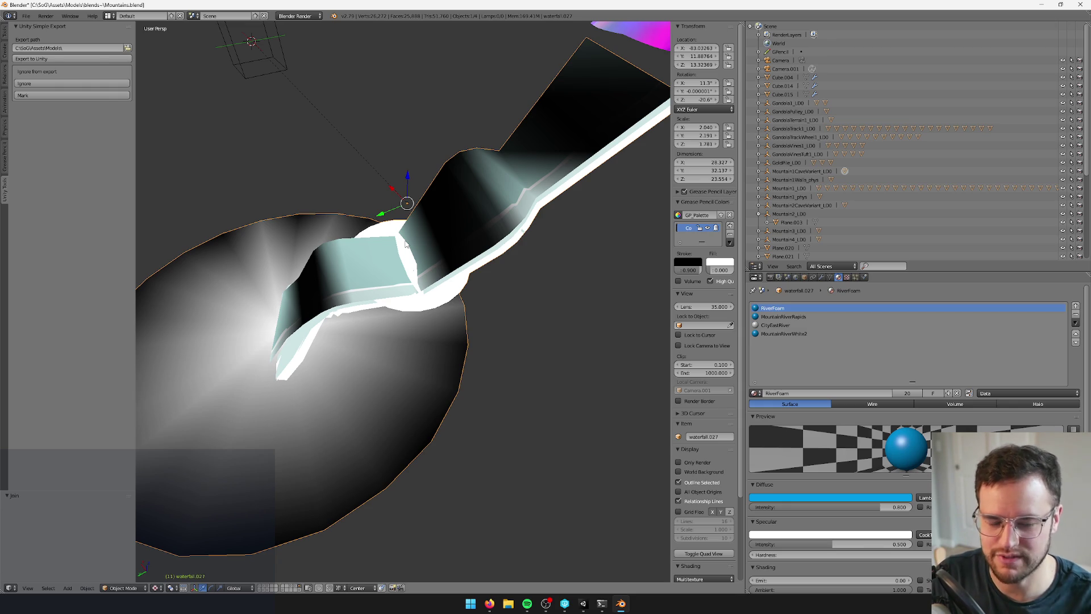
{"action": "scroll", "coordinate": [392, 234], "scroll_direction": "down", "scroll_amount": 5}
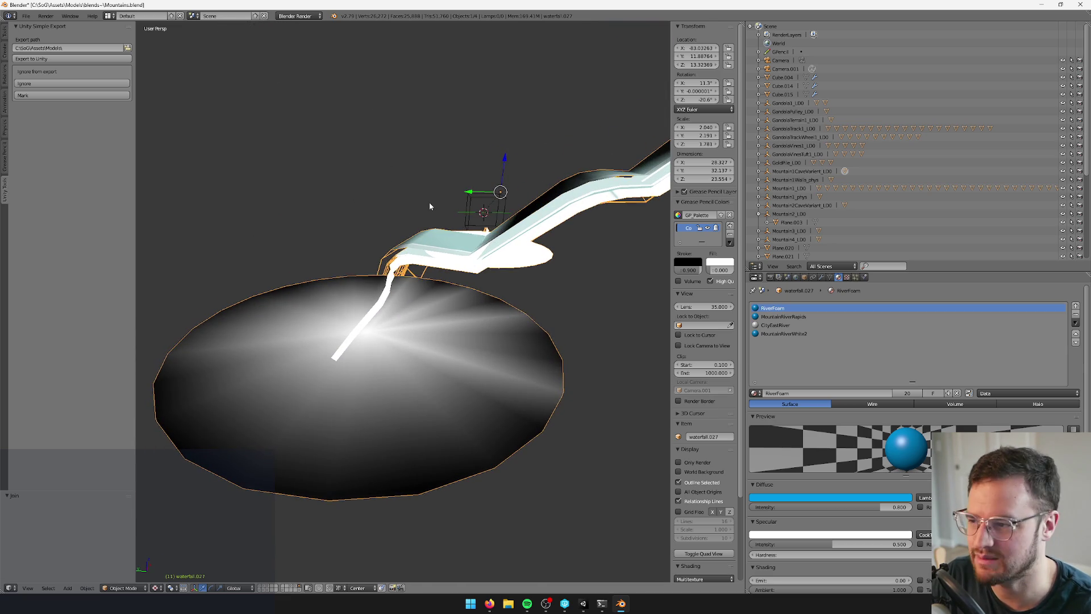
{"action": "scroll", "coordinate": [437, 228], "scroll_direction": "up", "scroll_amount": 4}
{"action": "key", "text": "Tab"}
{"action": "key", "text": "Tab"}
{"action": "key", "text": "Tab"}
Return the waterfall mesh to Object Mode in Blender
{"action": "scroll", "coordinate": [438, 267], "scroll_direction": "up", "scroll_amount": 4}
{"action": "scroll", "coordinate": [431, 280], "scroll_direction": "up", "scroll_amount": 3}
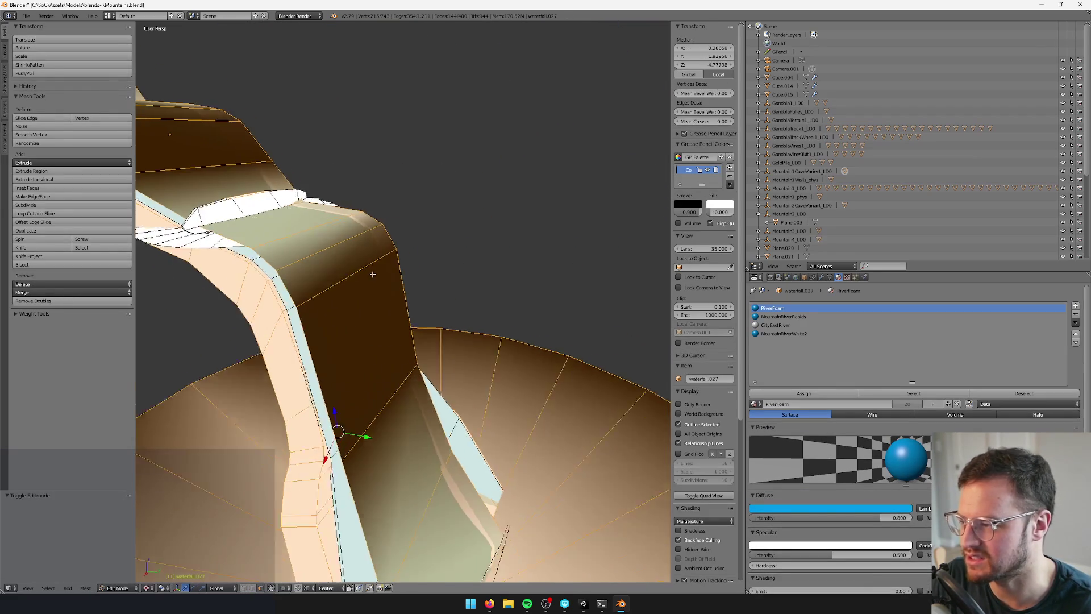
{"action": "scroll", "coordinate": [422, 300], "scroll_direction": "down", "scroll_amount": 6}
{"action": "key", "text": "Tab"}
{"action": "scroll", "coordinate": [511, 330], "scroll_direction": "up", "scroll_amount": 4}
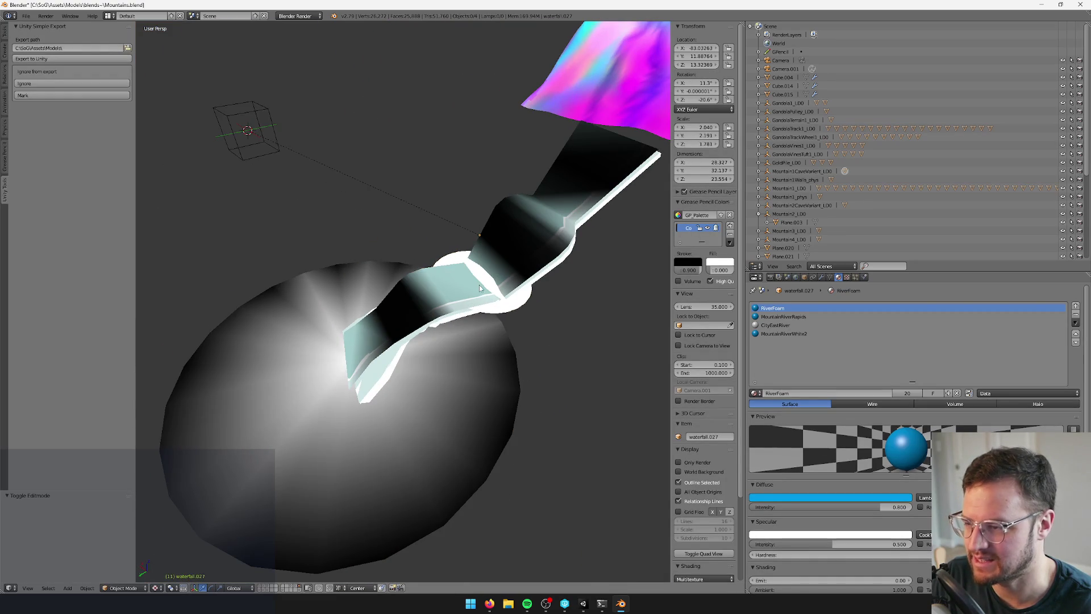
{"action": "scroll", "coordinate": [481, 290], "scroll_direction": "down", "scroll_amount": 3}
{"action": "key", "text": "alt+Tab"}
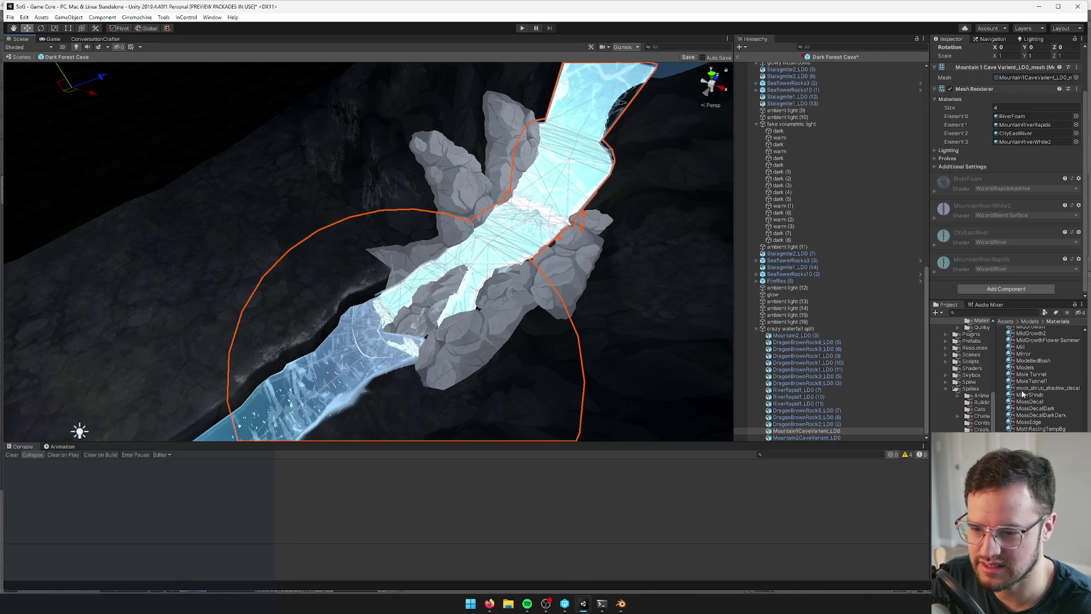
Search the Project panel for 'cave t:material' and select the CaveRiverFoam material
{"action": "left_click", "coordinate": [1011, 312]}
{"action": "type", "text": "cave"}
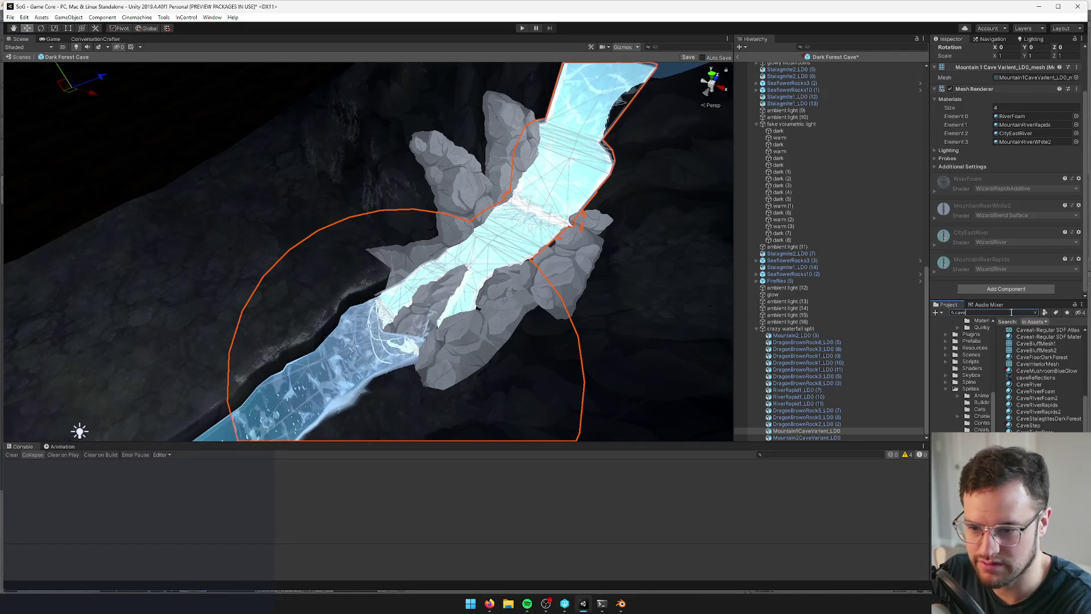
{"action": "type", "text": " t:Ma"}
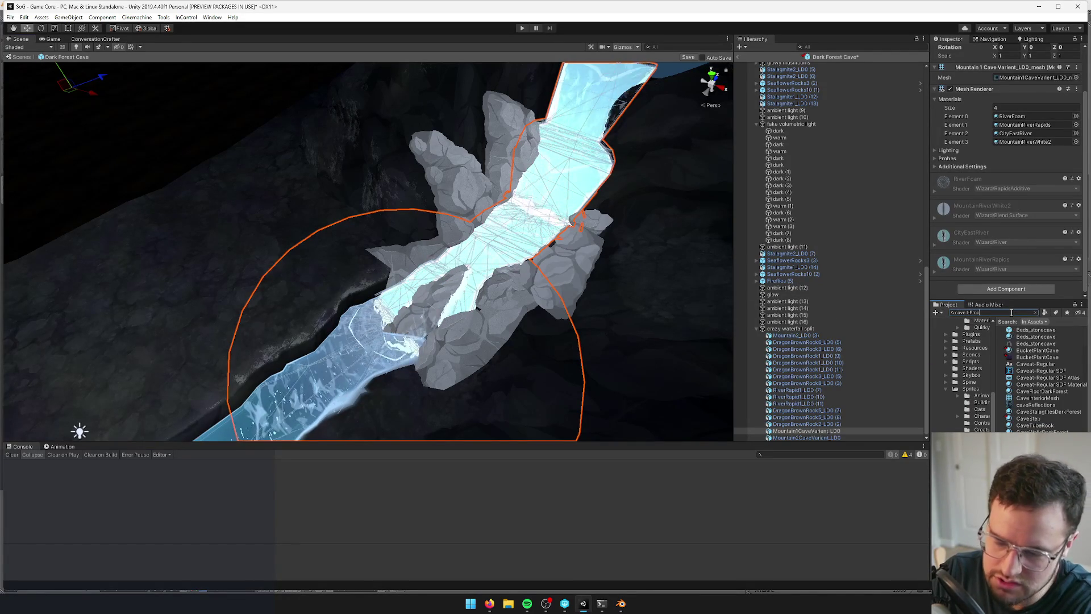
{"action": "key", "text": "BackSpace"}
{"action": "key", "text": "BackSpace"}
{"action": "type", "text": "material"}
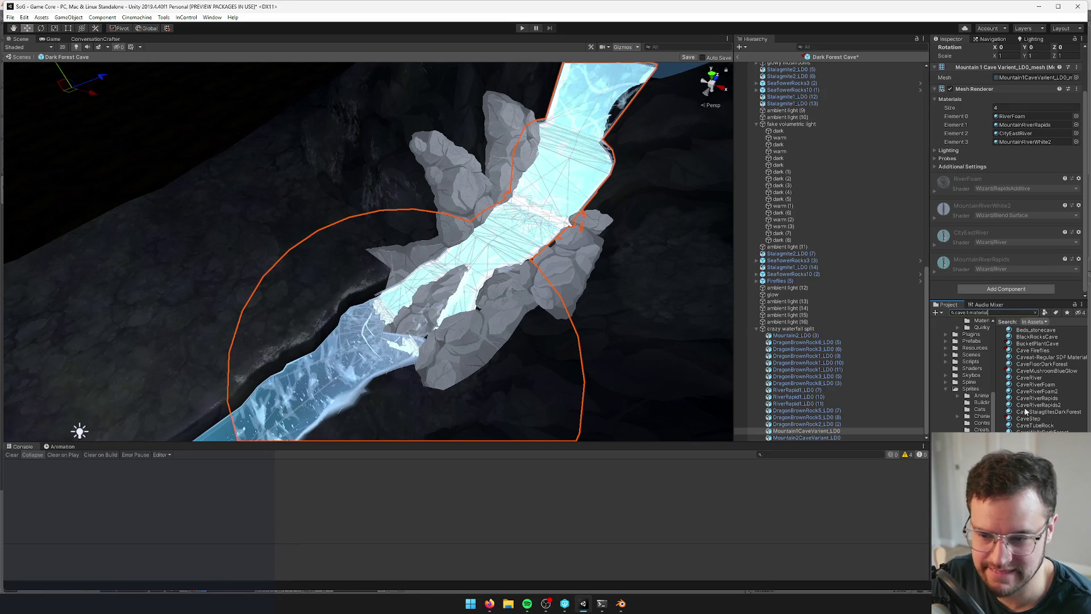
{"action": "left_click_drag", "start_coordinate": [989, 313], "coordinate": [968, 312]}
{"action": "left_click", "coordinate": [991, 313]}
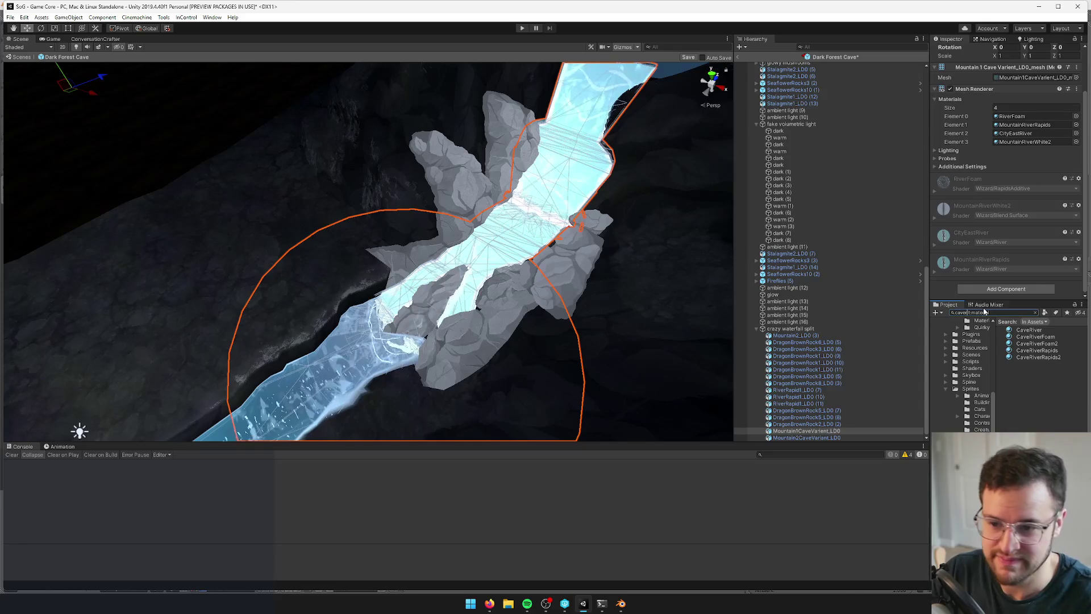
{"action": "left_click", "coordinate": [1029, 337]}
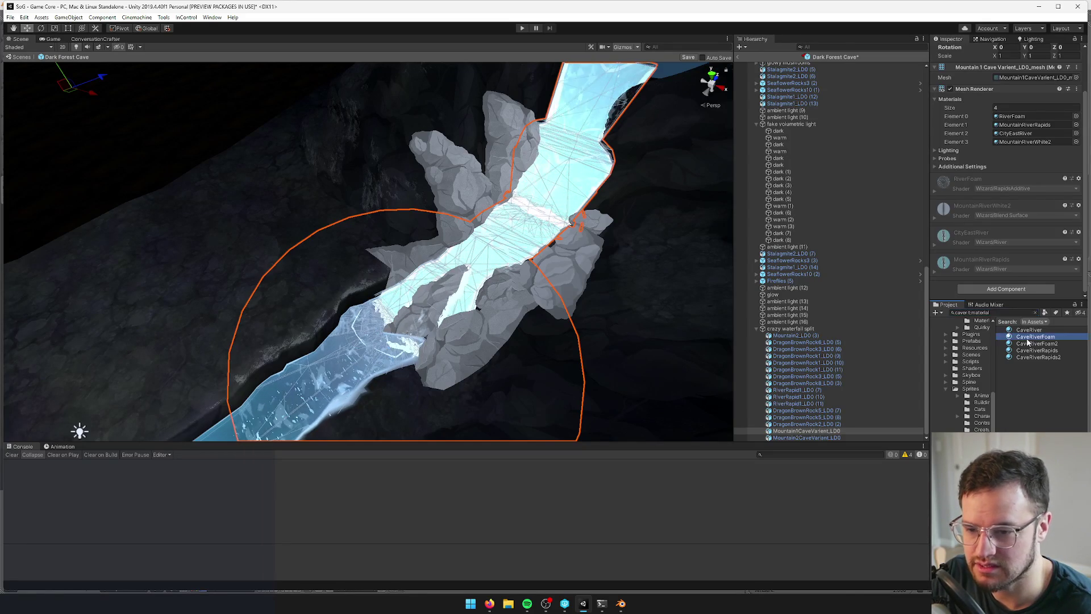
In Blender, rename the RiverFoam material to CaveRiverFoam
{"action": "key", "text": "alt+Tab"}
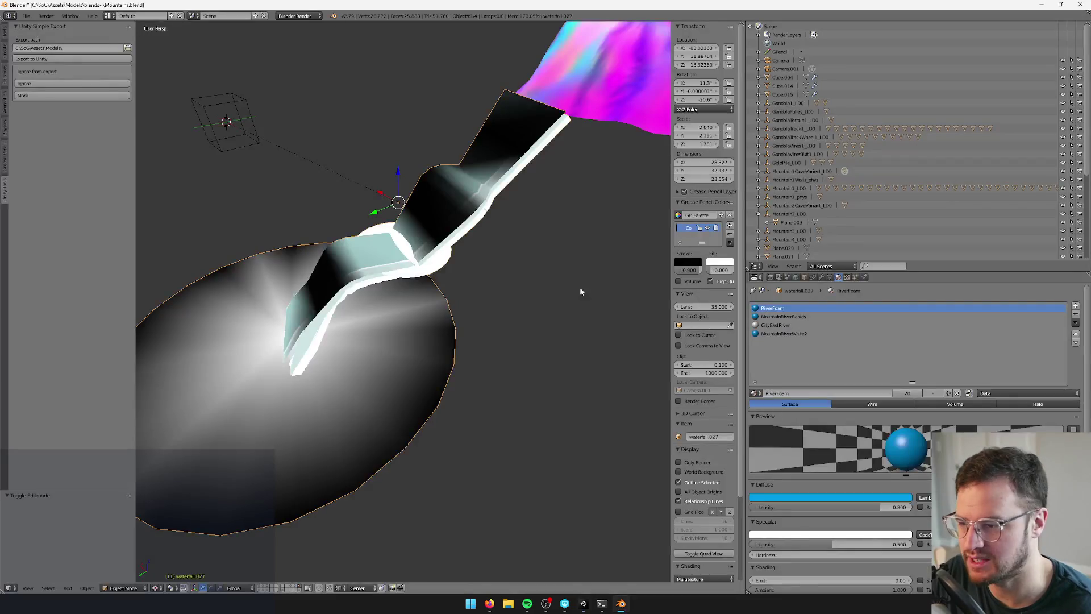
{"action": "double_click", "coordinate": [788, 393]}
{"action": "type", "text": "CaveRiverFoam"}
{"action": "key", "text": "Return"}
{"action": "key", "text": "alt+Tab"}
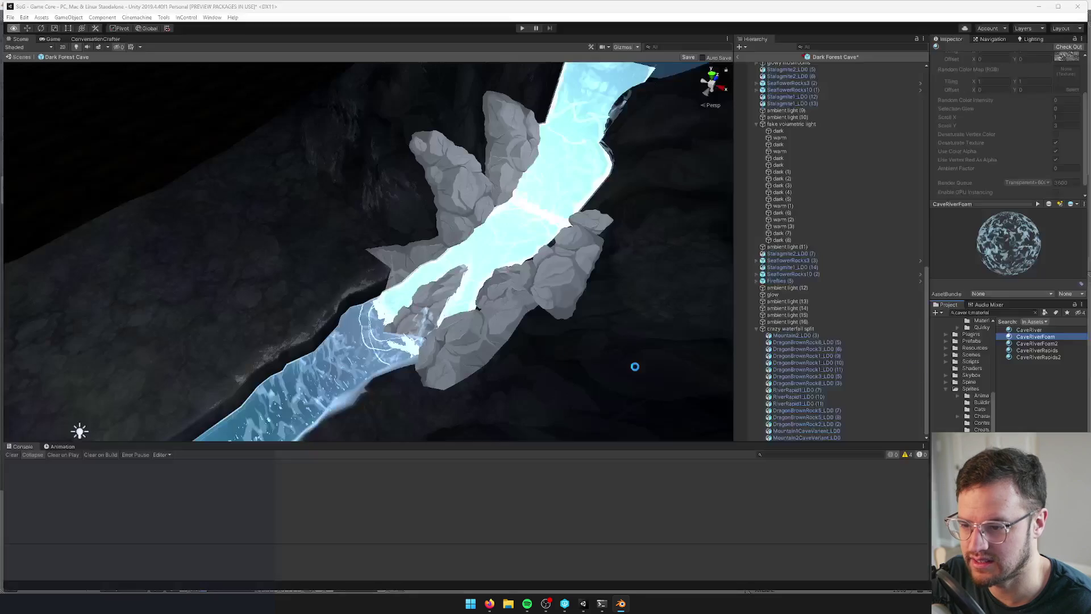
Set the CaveRiverRapids material's Tiling Y to 0.5
{"action": "left_click", "coordinate": [1051, 351]}
{"action": "type", "text": "0.5"}
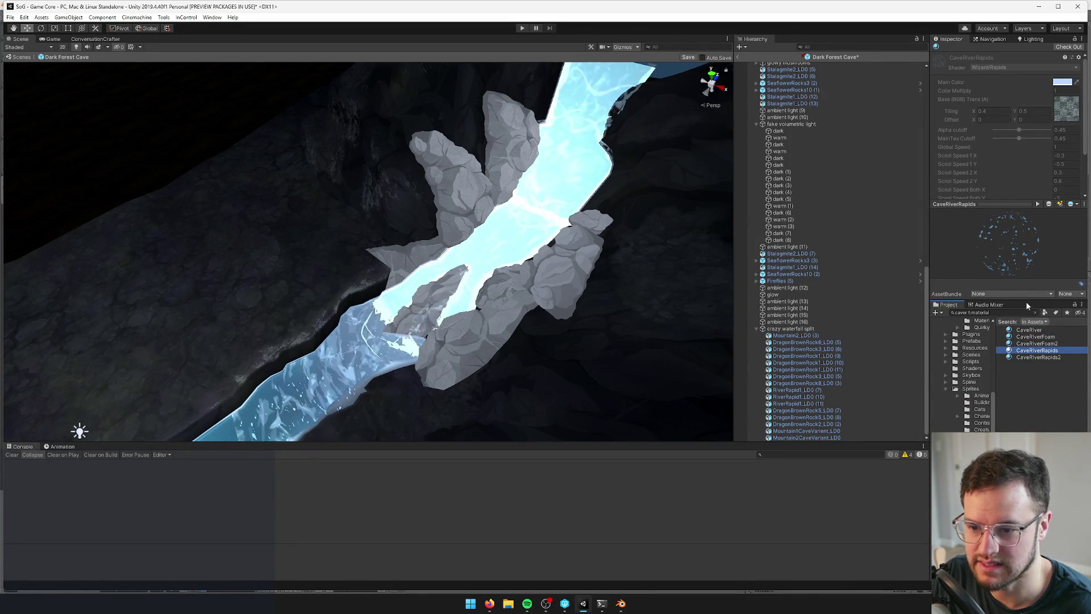
{"action": "left_click_drag", "start_coordinate": [523, 245], "coordinate": [489, 242]}
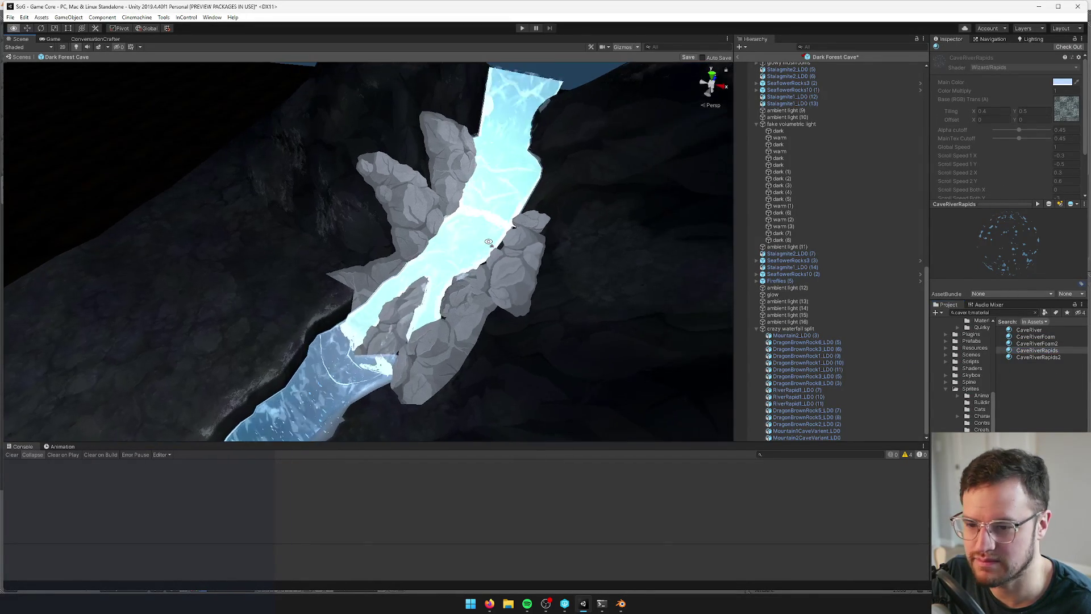
{"action": "scroll", "coordinate": [488, 242], "scroll_direction": "up", "scroll_amount": 5}
{"action": "scroll", "coordinate": [488, 242], "scroll_direction": "up", "scroll_amount": 3}
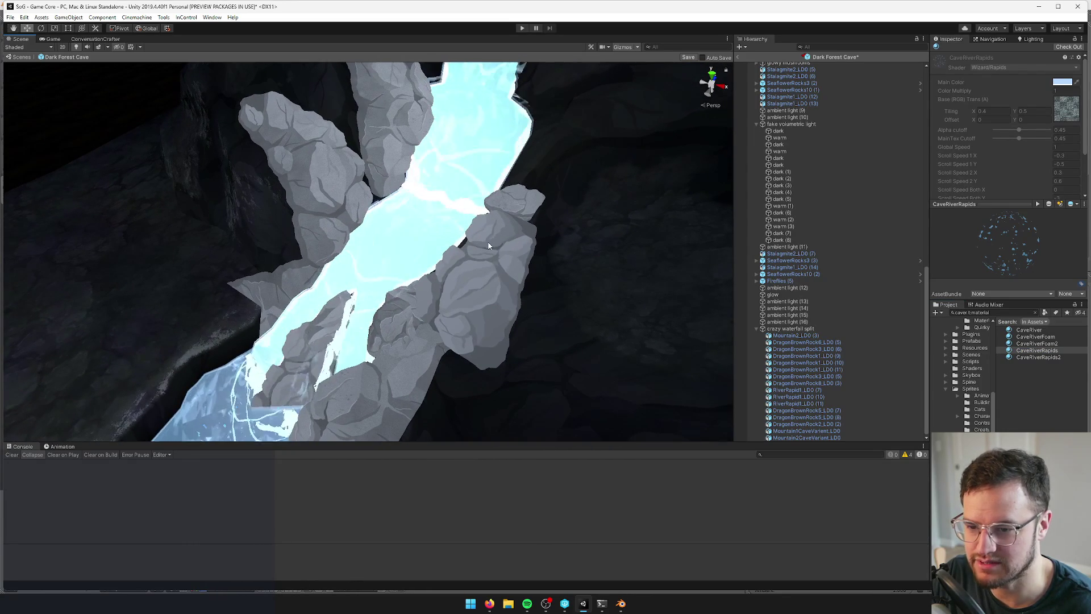
Select the cave river mesh and open its Element 1 MountainRiverRapids material
{"action": "left_click", "coordinate": [452, 223]}
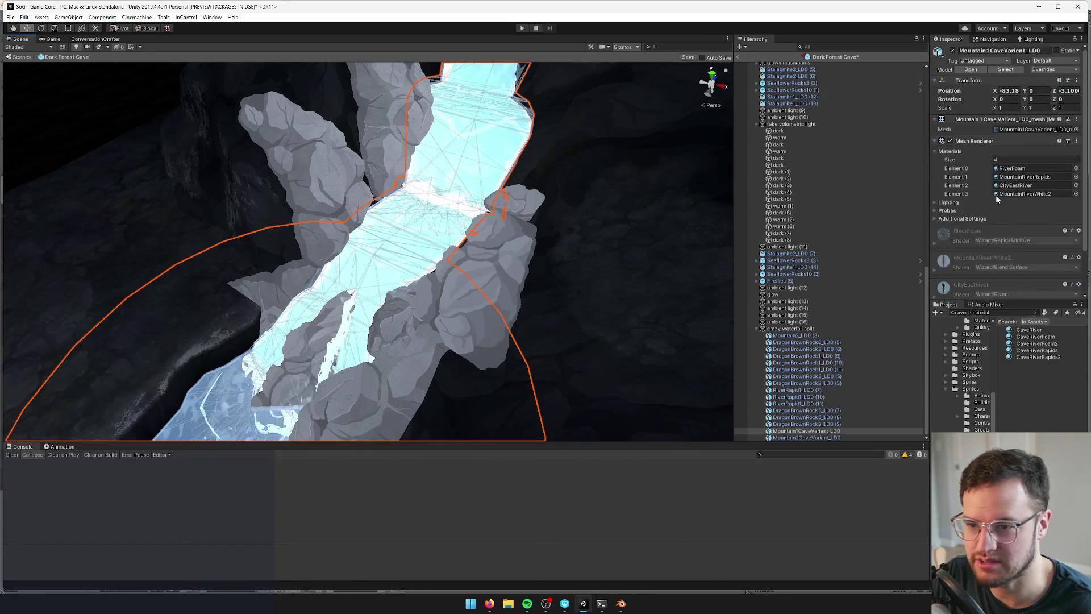
{"action": "left_click", "coordinate": [1032, 177]}
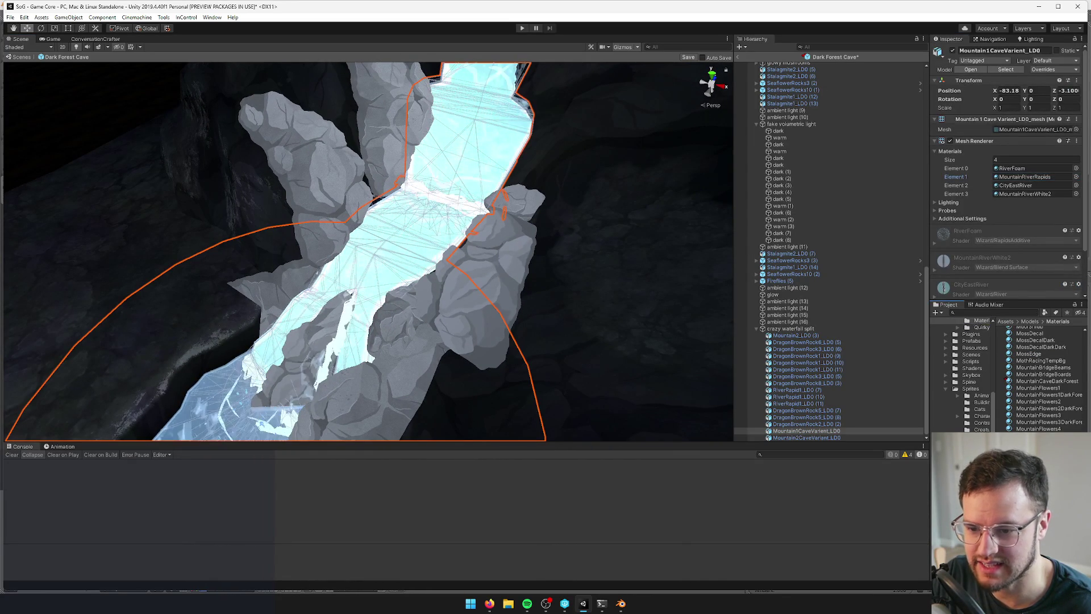
{"action": "double_click", "coordinate": [1031, 177]}
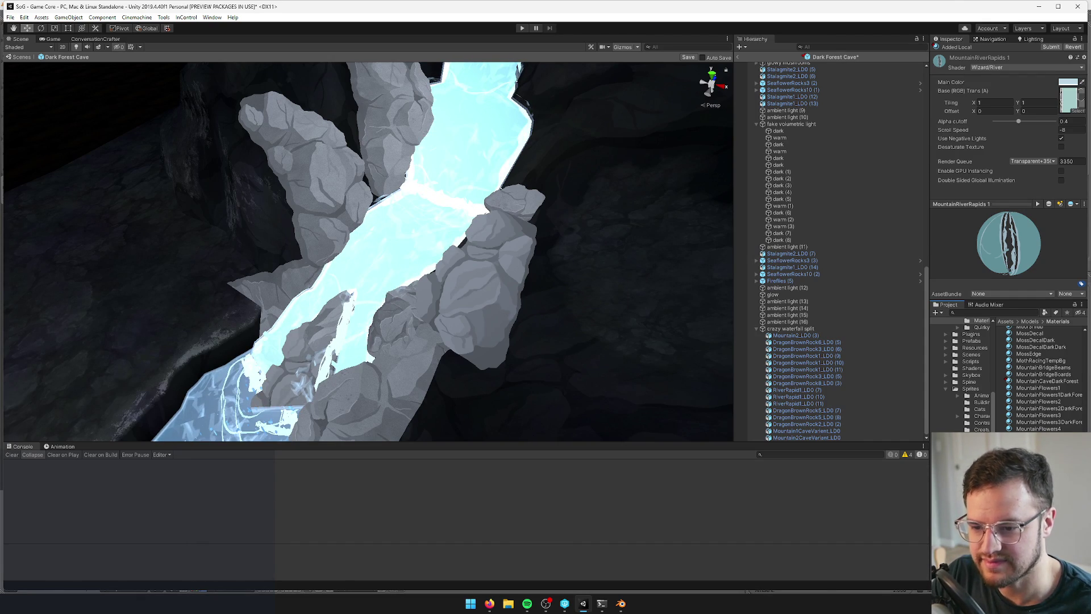
{"action": "key", "text": "alt+Tab"}
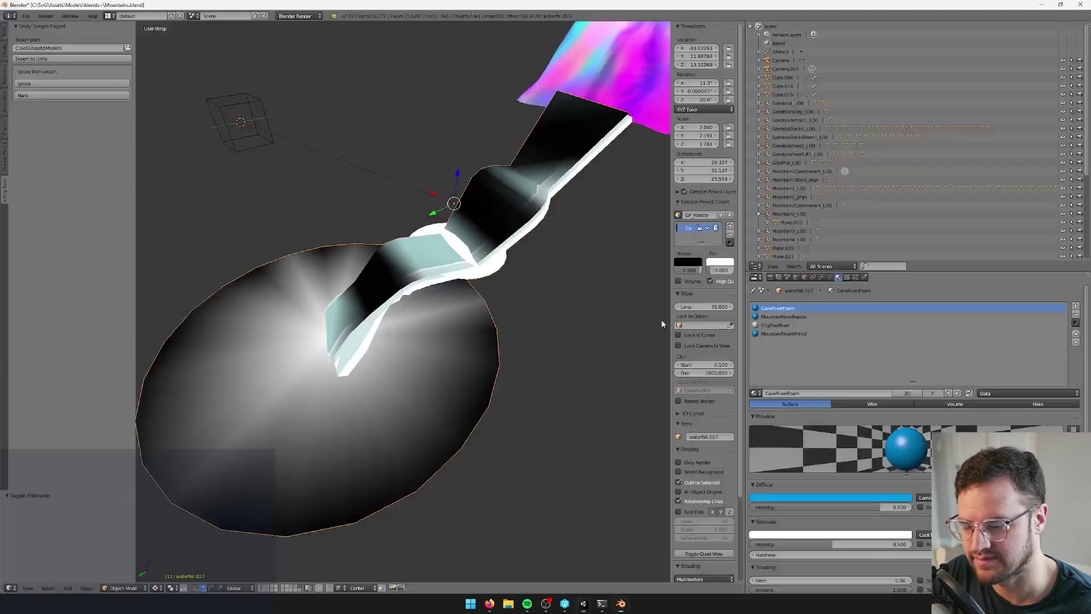
Reassign the shared RiverFoam material to the waterfall's foam slot
{"action": "left_click", "coordinate": [793, 317]}
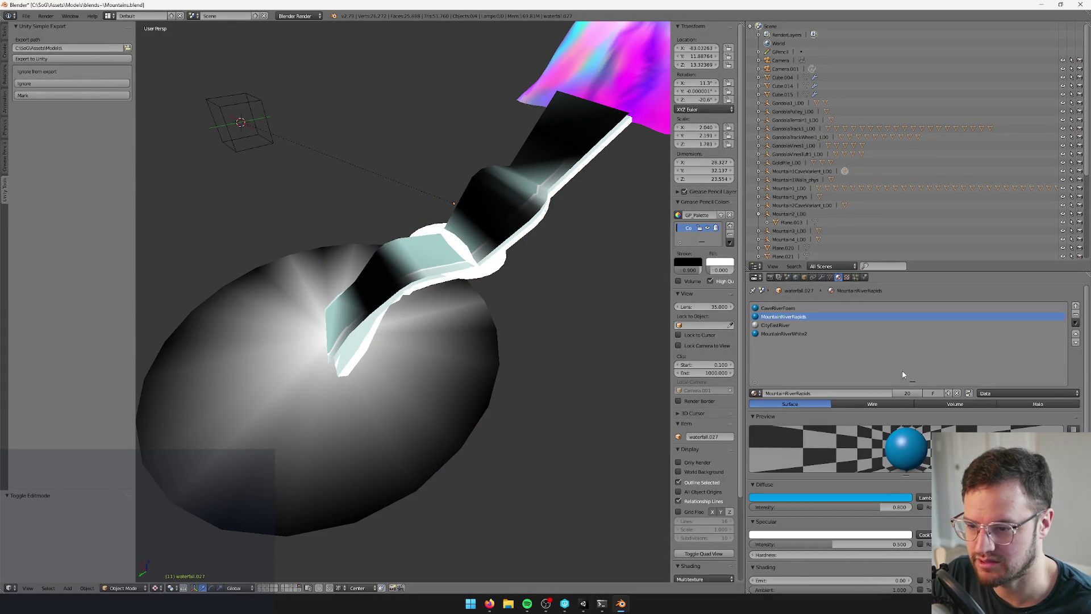
{"action": "left_click", "coordinate": [791, 308]}
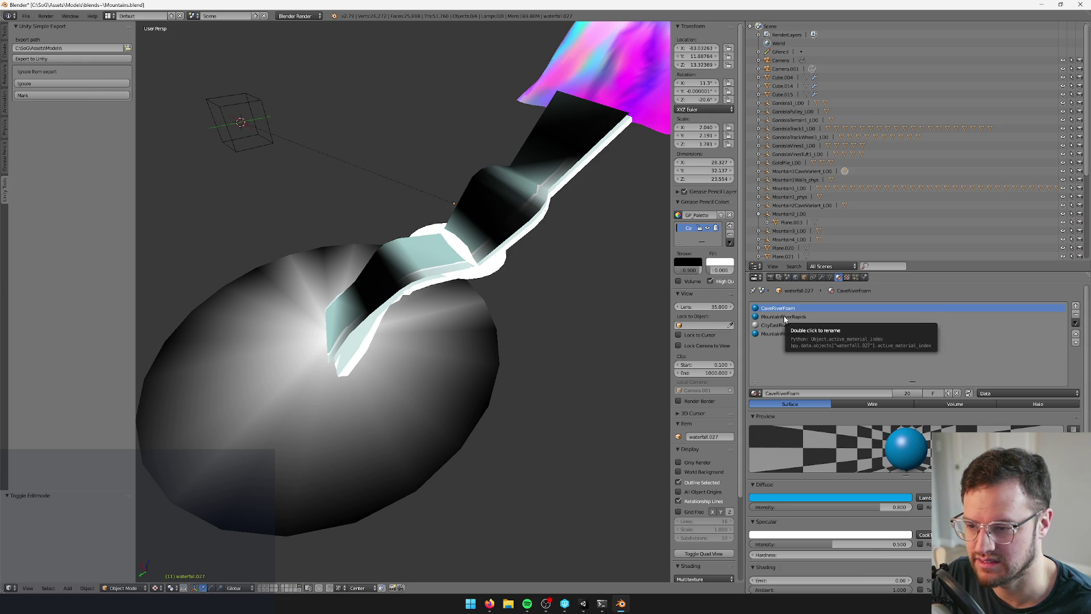
{"action": "left_click", "coordinate": [754, 393]}
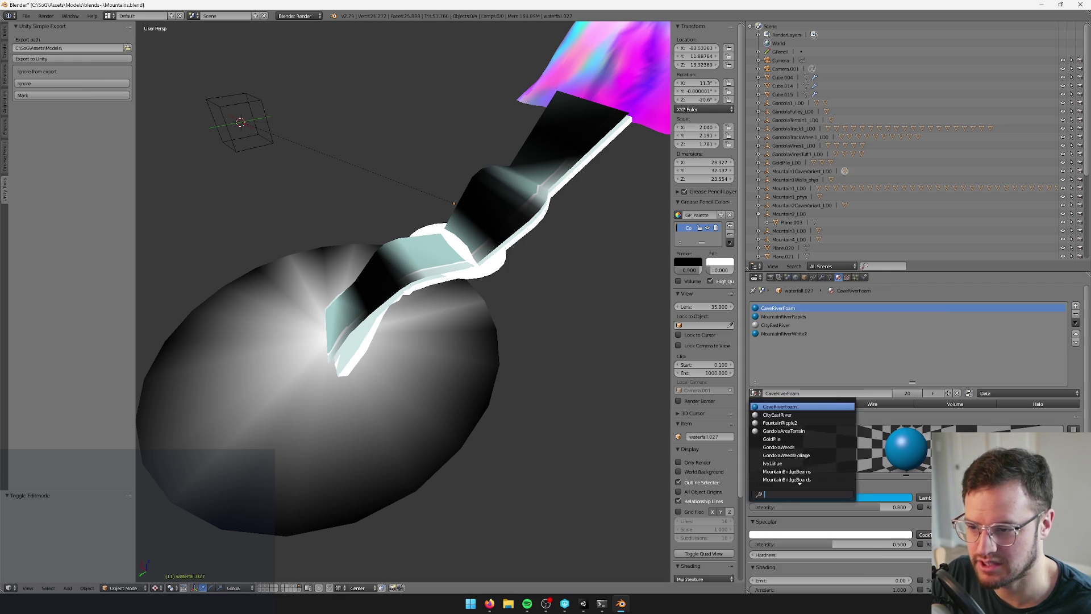
{"action": "type", "text": "riverf"}
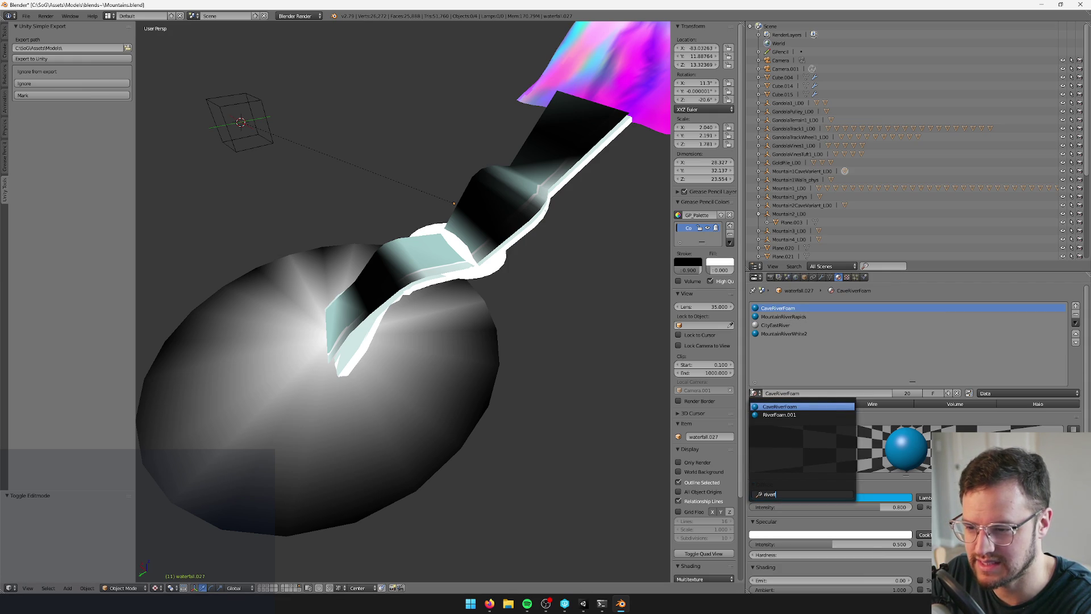
{"action": "key", "text": "Down"}
{"action": "key", "text": "Return"}
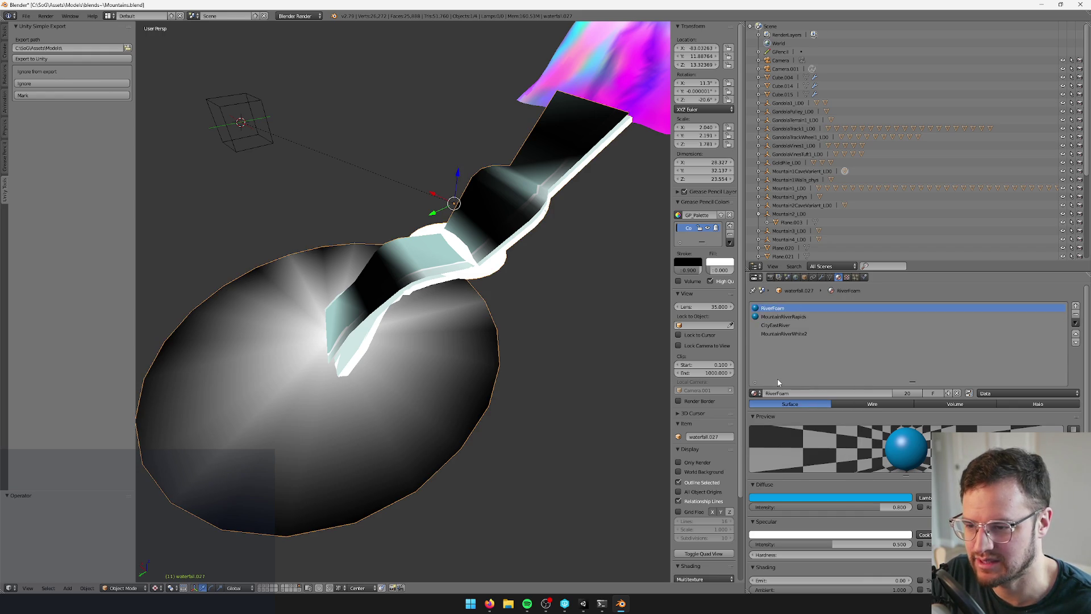
Make a separate copy of the foam material and name it CaveRiverFoam
{"action": "left_click", "coordinate": [950, 394]}
{"action": "double_click", "coordinate": [801, 394]}
{"action": "type", "text": "Cave"}
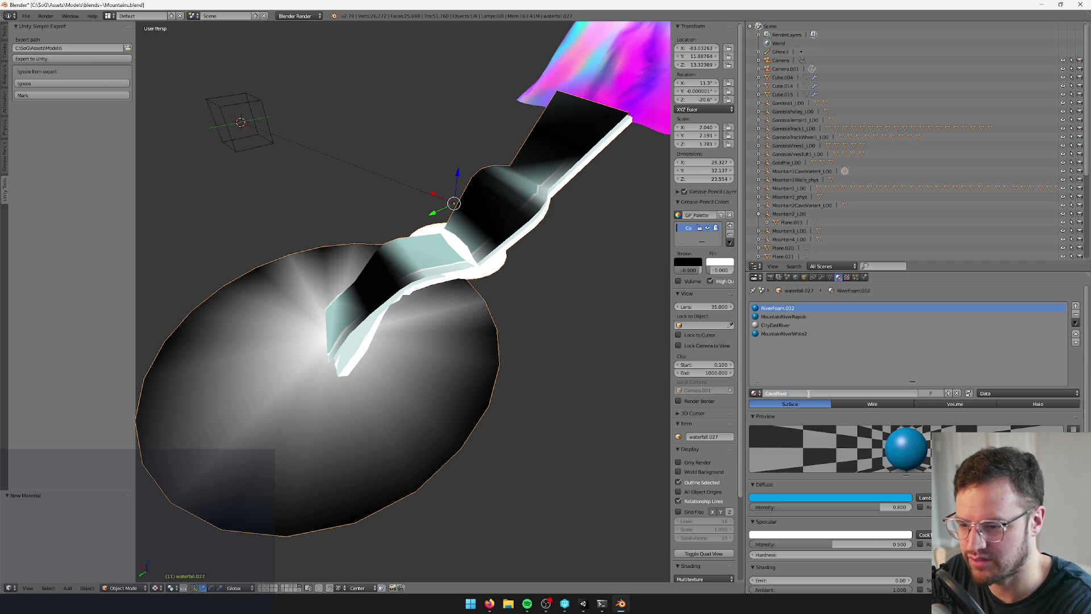
{"action": "type", "text": "m"}
{"action": "key", "text": "Return"}
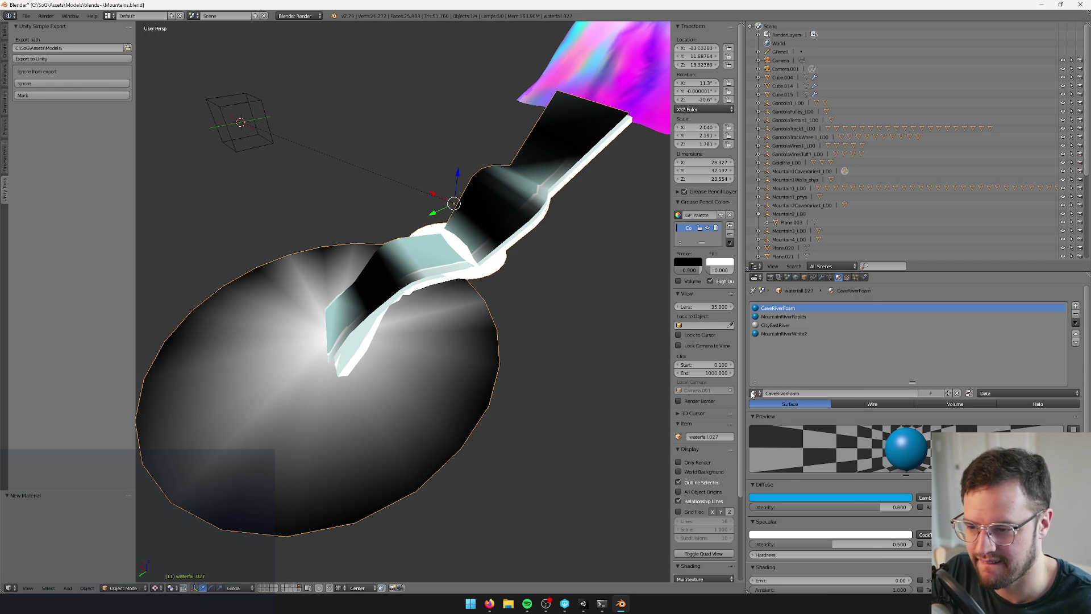
{"action": "left_click", "coordinate": [753, 393]}
{"action": "type", "text": "foam"}
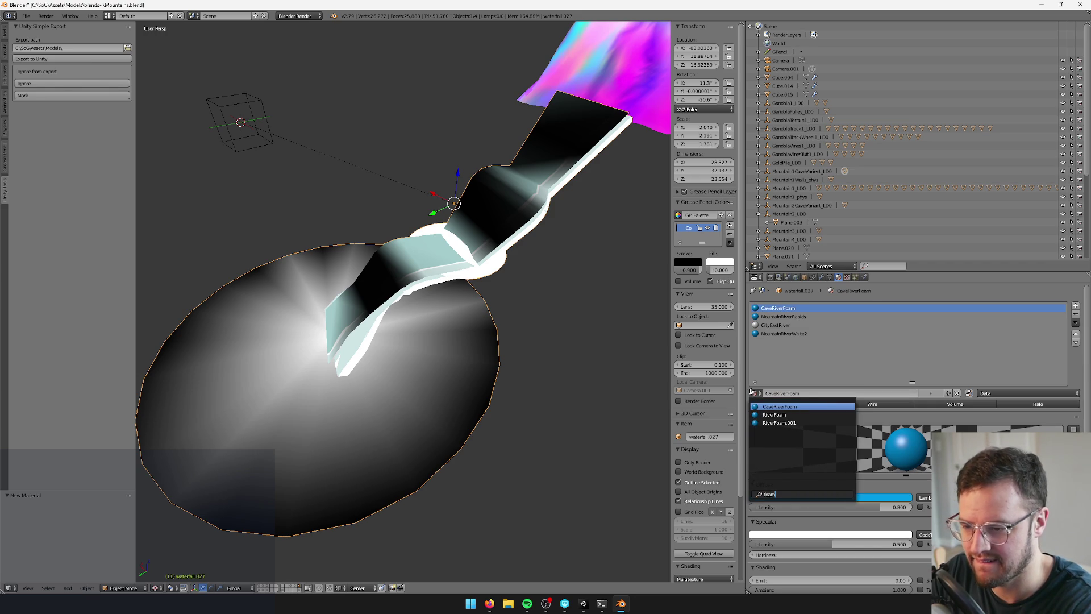
{"action": "key", "text": "BackSpace"}
{"action": "key", "text": "BackSpace"}
{"action": "key", "text": "BackSpace"}
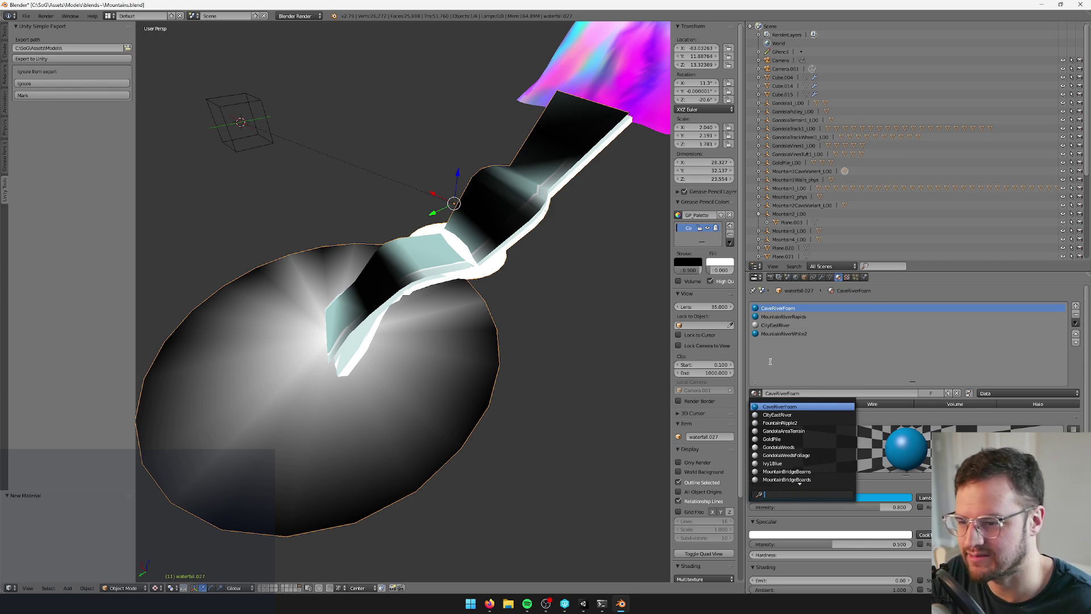
{"action": "key", "text": "Escape"}
Make MountainRiverRapids single-user and rename the copy CaveMountainRiverRapids
{"action": "left_click", "coordinate": [778, 317]}
{"action": "double_click", "coordinate": [811, 393]}
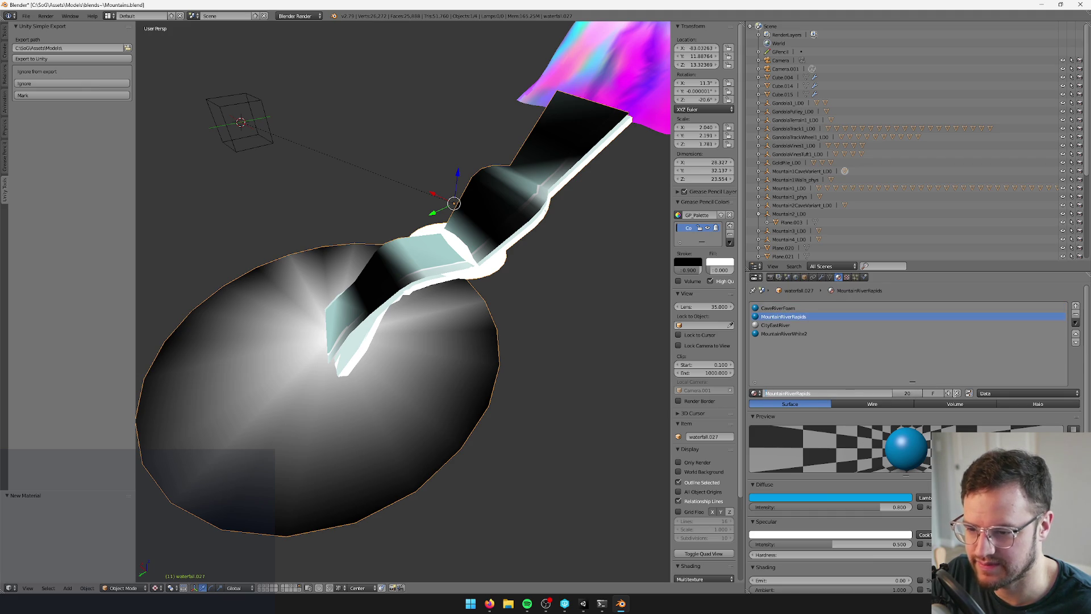
{"action": "left_click", "coordinate": [948, 394]}
{"action": "double_click", "coordinate": [767, 394]}
{"action": "type", "text": "Cave"}
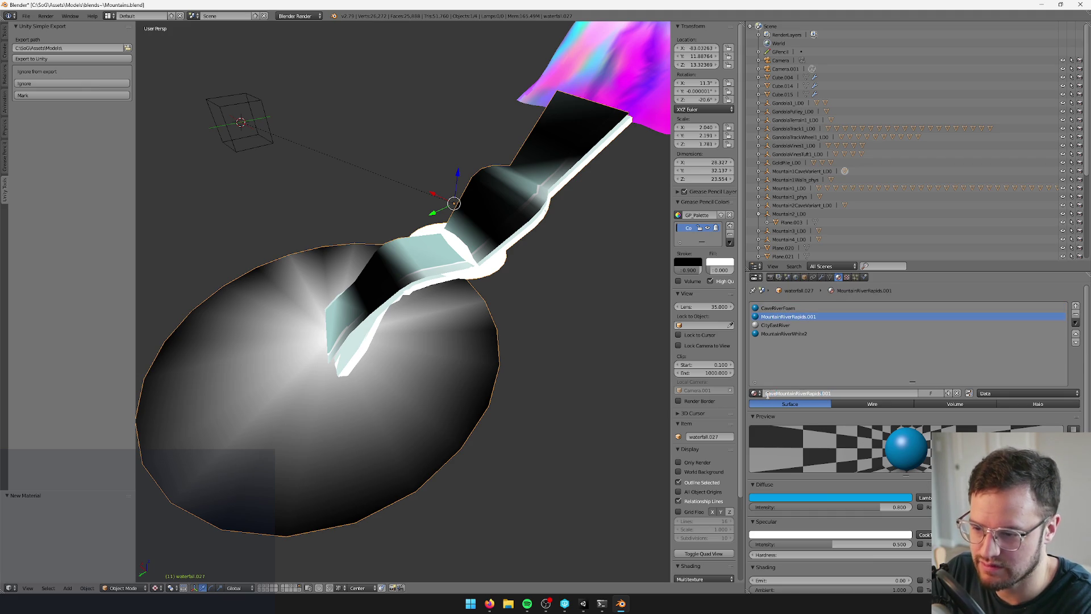
{"action": "key", "text": "Return"}
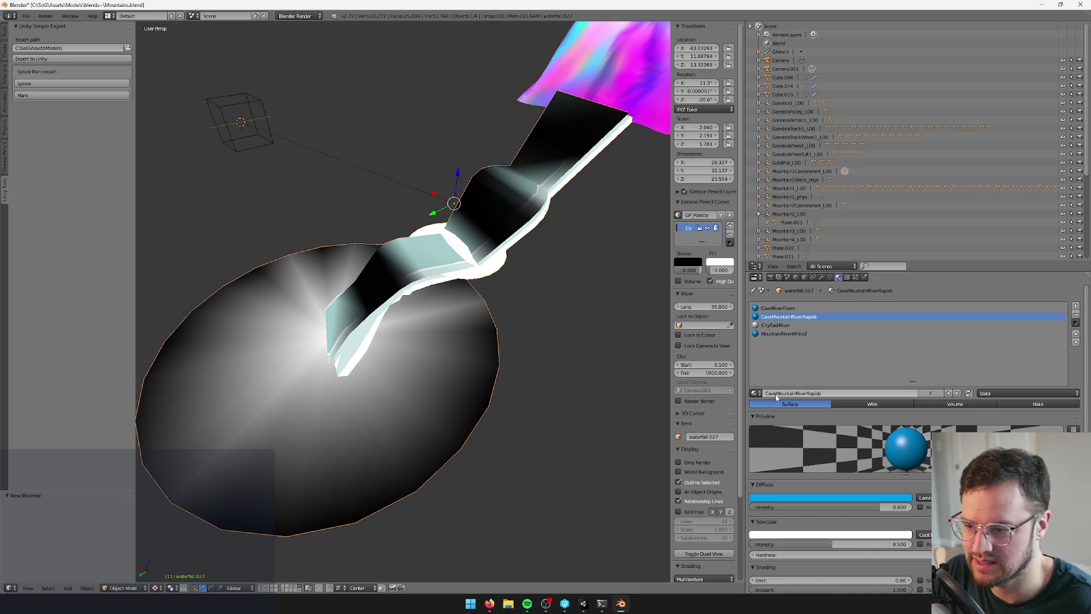
{"action": "left_click", "coordinate": [785, 325]}
{"action": "key", "text": "alt+Tab"}
{"action": "left_click", "coordinate": [1005, 312]}
Search the Project panel for 'eastr' and 'caver' to inspect the CityEastRiver and CaveRiver materials
{"action": "type", "text": "eastr"}
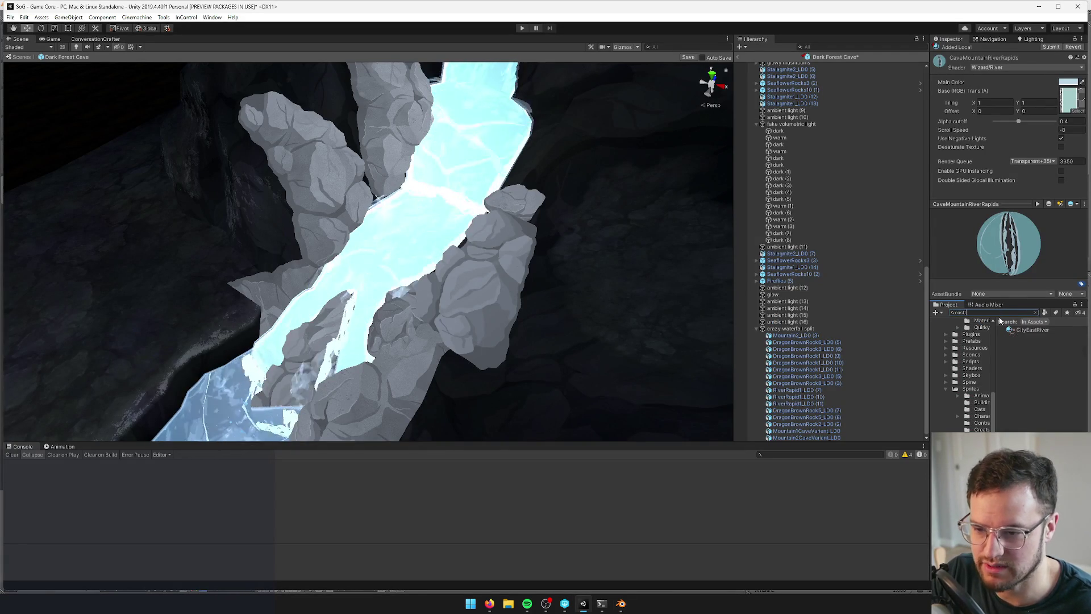
{"action": "left_click", "coordinate": [1014, 328]}
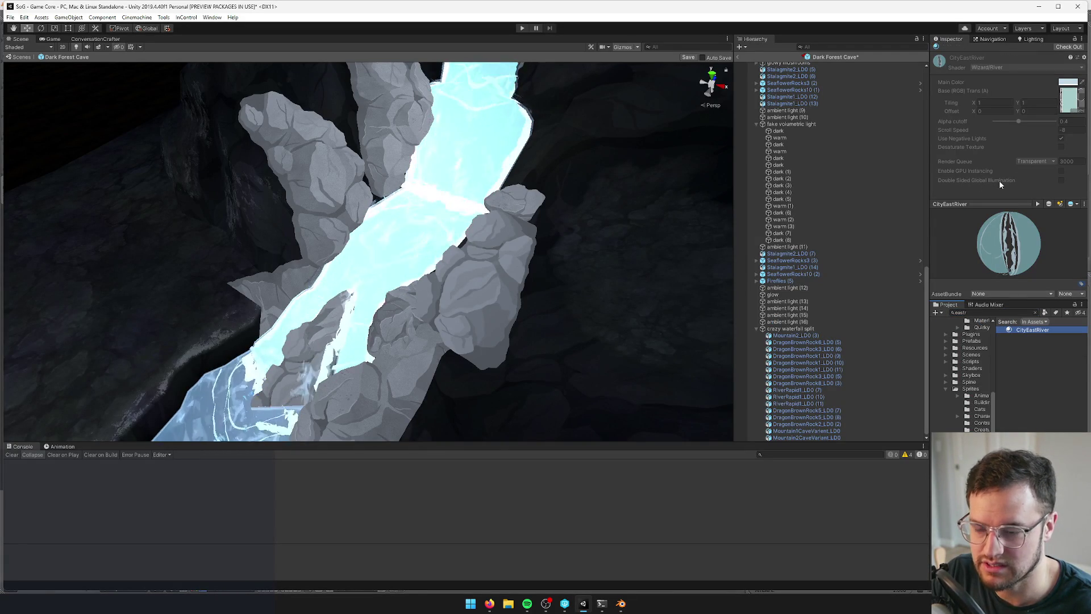
{"action": "left_click", "coordinate": [998, 312]}
{"action": "type", "text": "caver"}
{"action": "left_click", "coordinate": [1018, 337]}
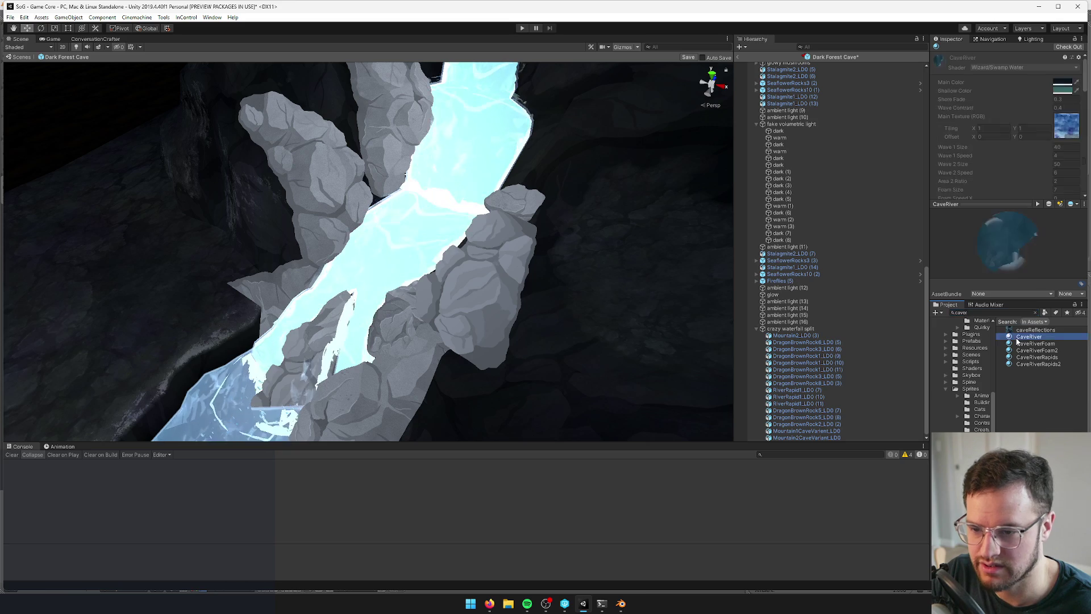
{"action": "key", "text": "alt+Tab"}
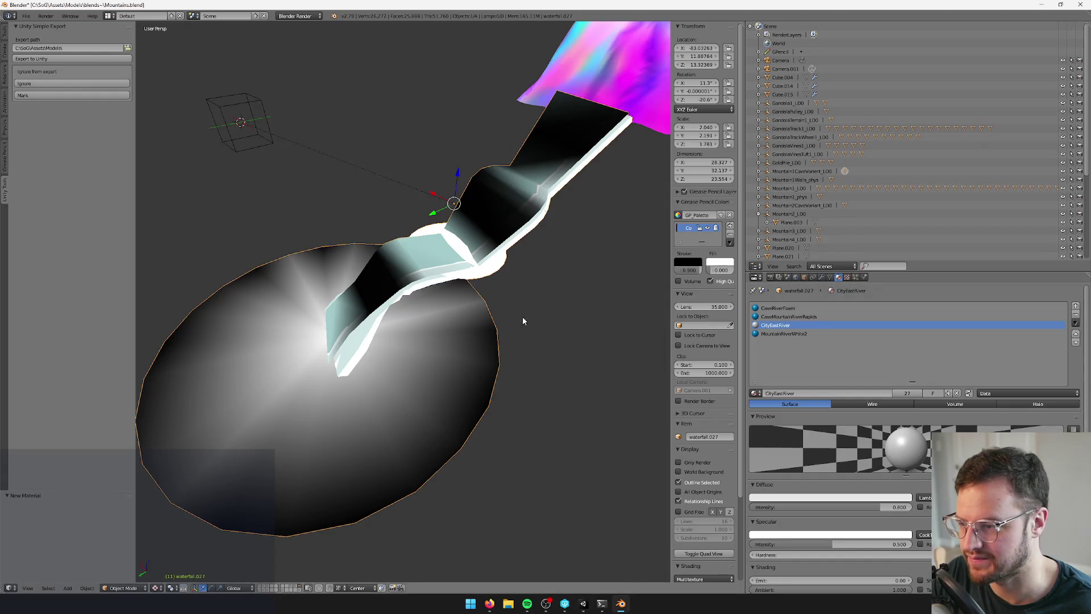
In Blender, make a single-user copy of the waterfall's CityEastRiver material named CaveRiver
{"action": "left_click_drag", "start_coordinate": [429, 328], "coordinate": [466, 320]}
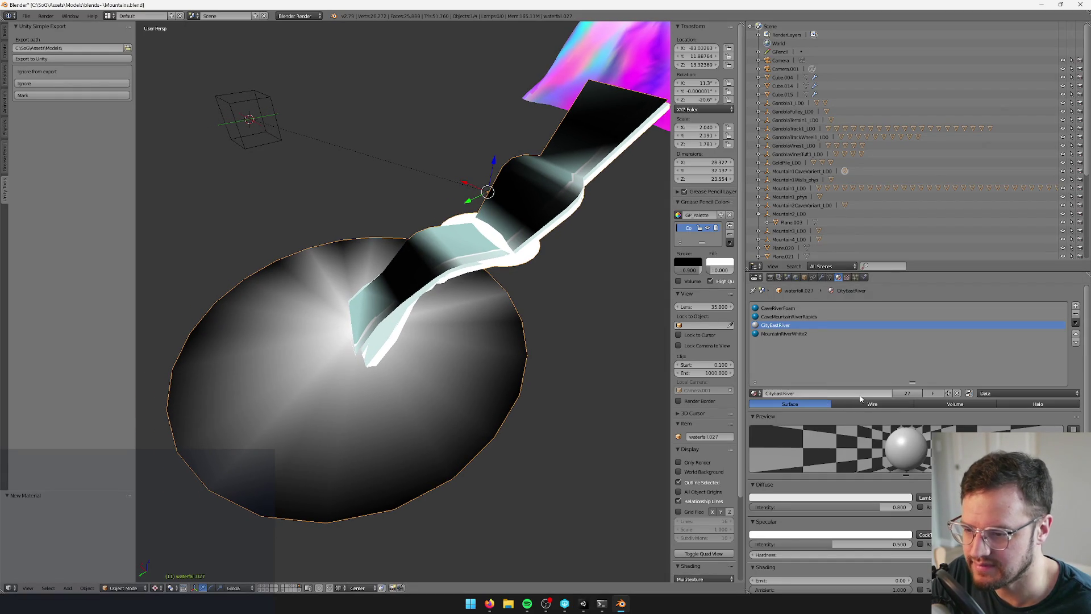
{"action": "left_click", "coordinate": [947, 394]}
{"action": "left_click", "coordinate": [814, 398]}
{"action": "type", "text": "CaveRiver"}
{"action": "key", "text": "Return"}
{"action": "key", "text": "alt+Tab"}
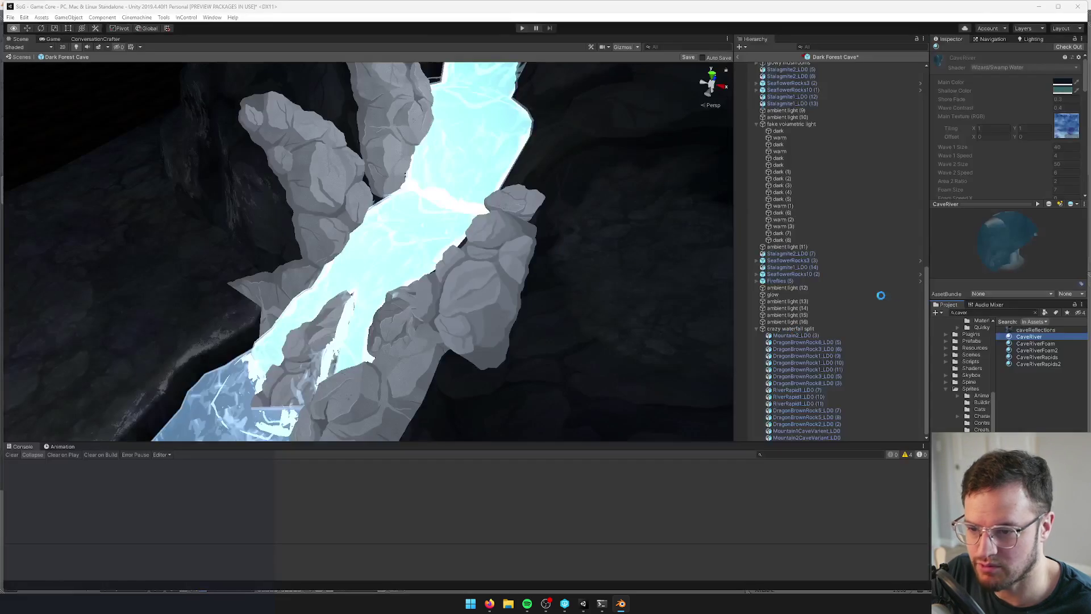
Find MountainRiverWhite in the Project and rename its duplicate CaveMountainRiverWhite
{"action": "left_click", "coordinate": [1018, 312]}
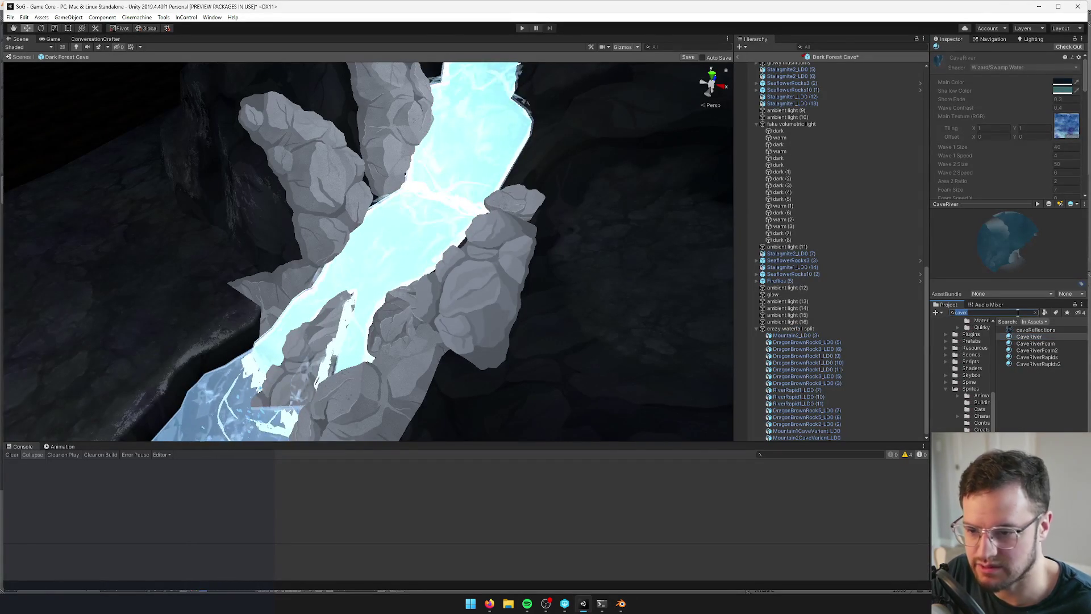
{"action": "type", "text": "mountainriverw"}
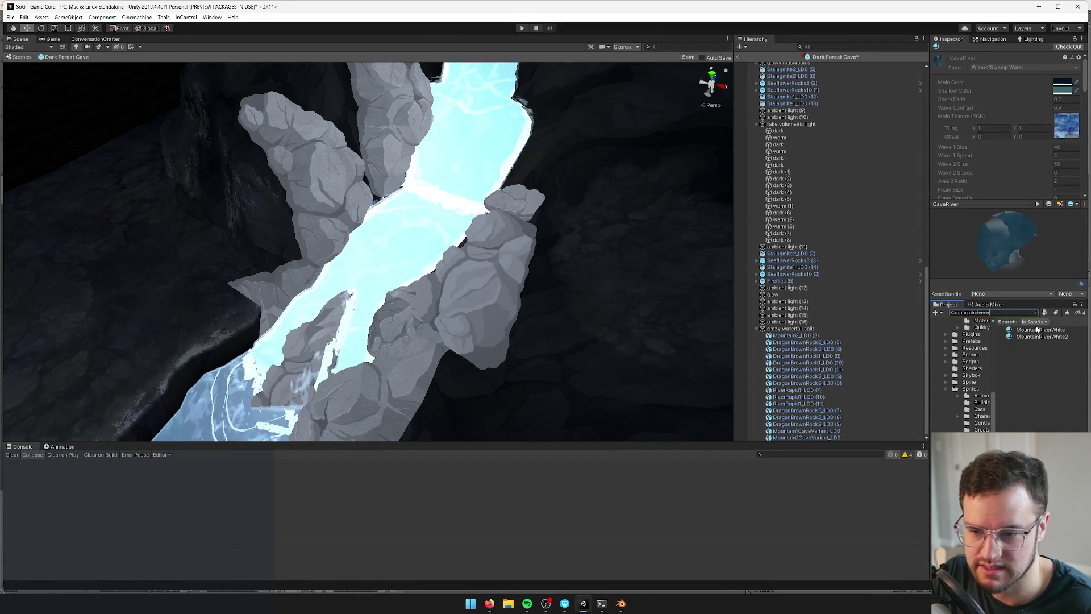
{"action": "left_click", "coordinate": [1038, 330]}
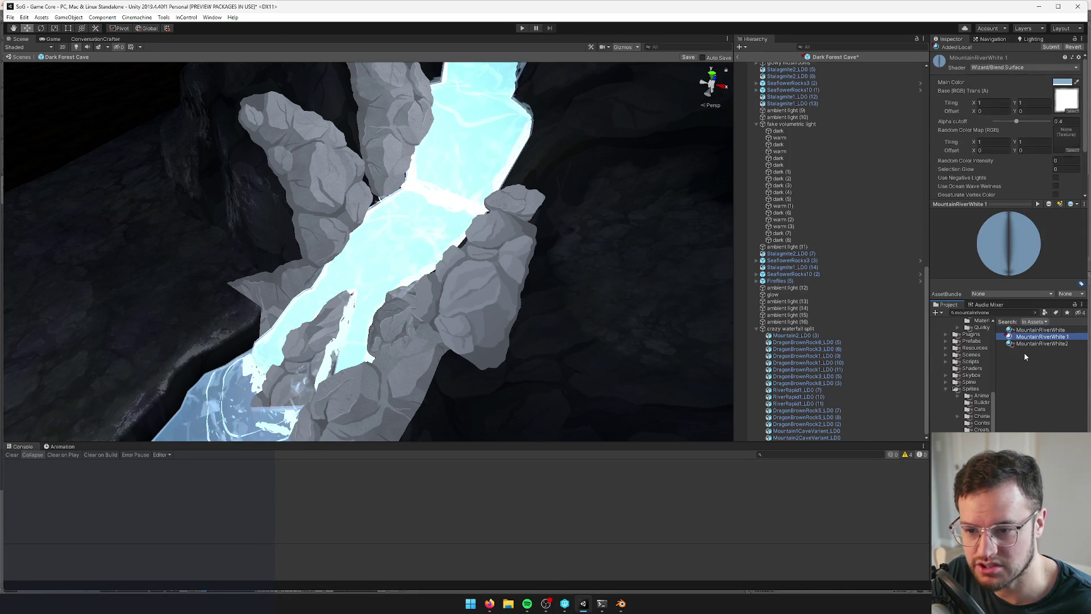
{"action": "left_click", "coordinate": [1017, 336]}
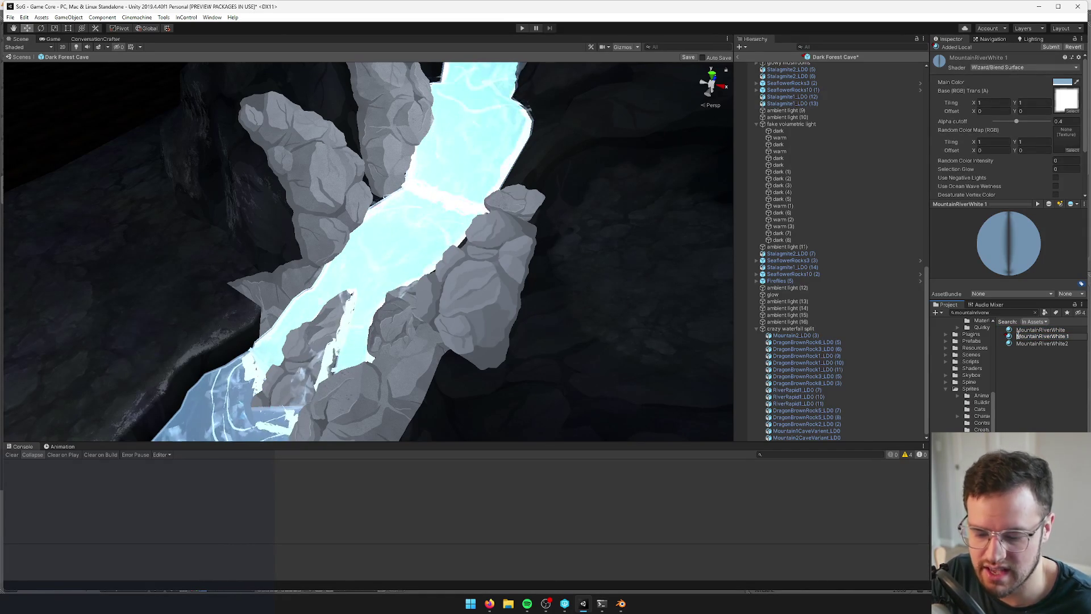
{"action": "type", "text": "Cave"}
{"action": "key", "text": "BackSpace"}
{"action": "key", "text": "BackSpace"}
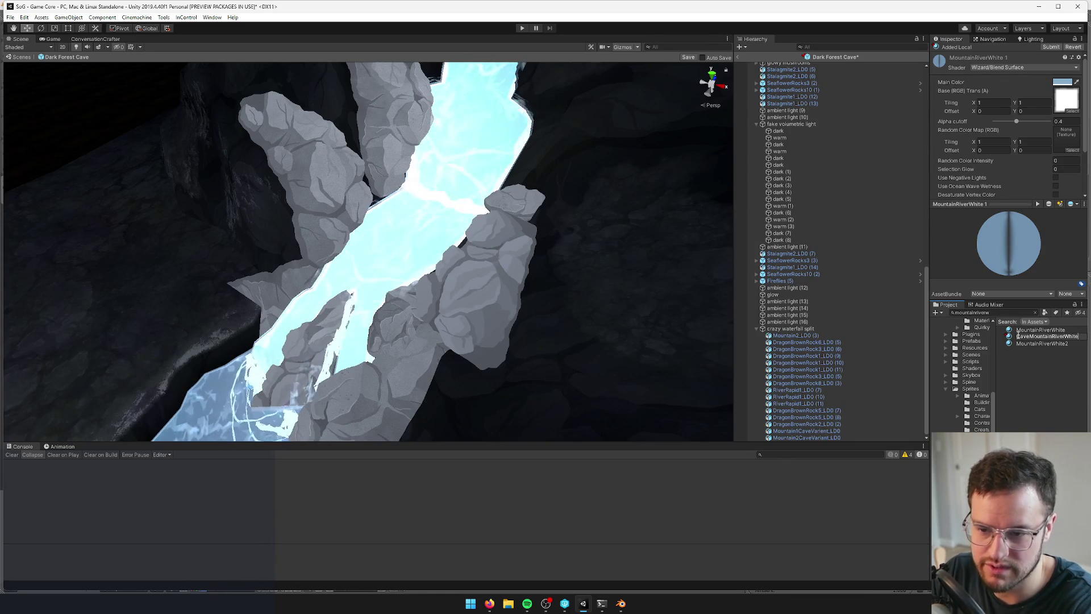
{"action": "key", "text": "Return"}
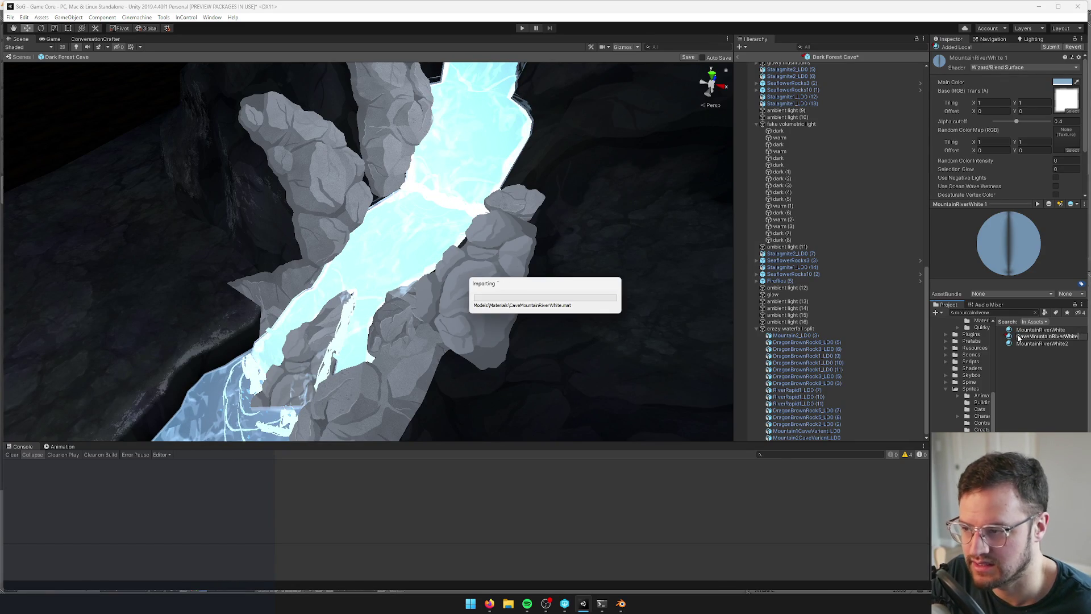
{"action": "key", "text": "alt+Tab"}
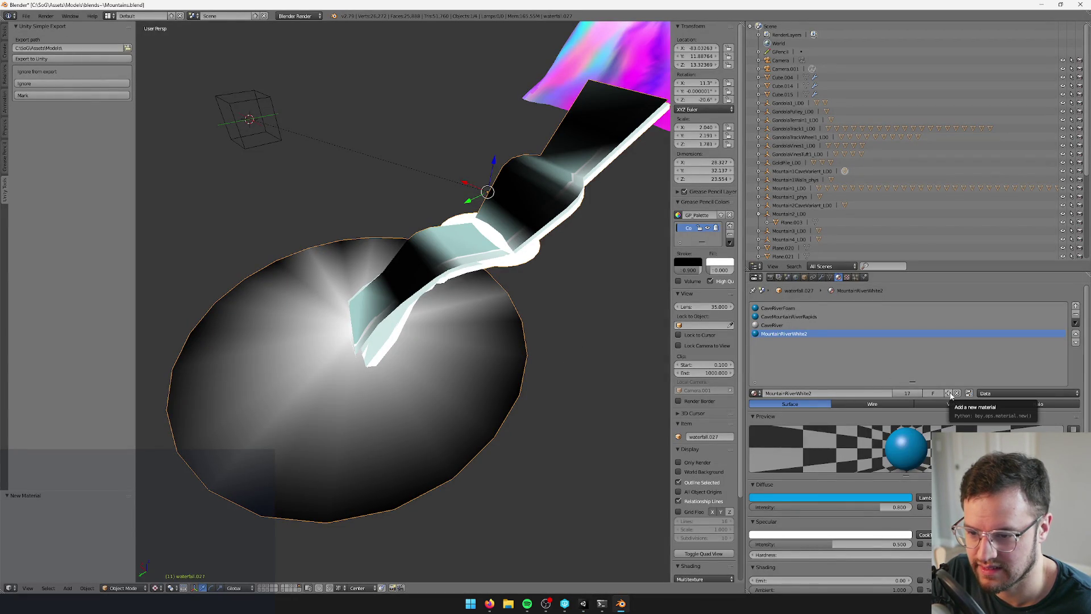
Copy the waterfall's MountainRiverWhite2 material in Blender and name it CaveMountainRiverWhite
{"action": "left_click", "coordinate": [948, 393]}
{"action": "left_click", "coordinate": [772, 395]}
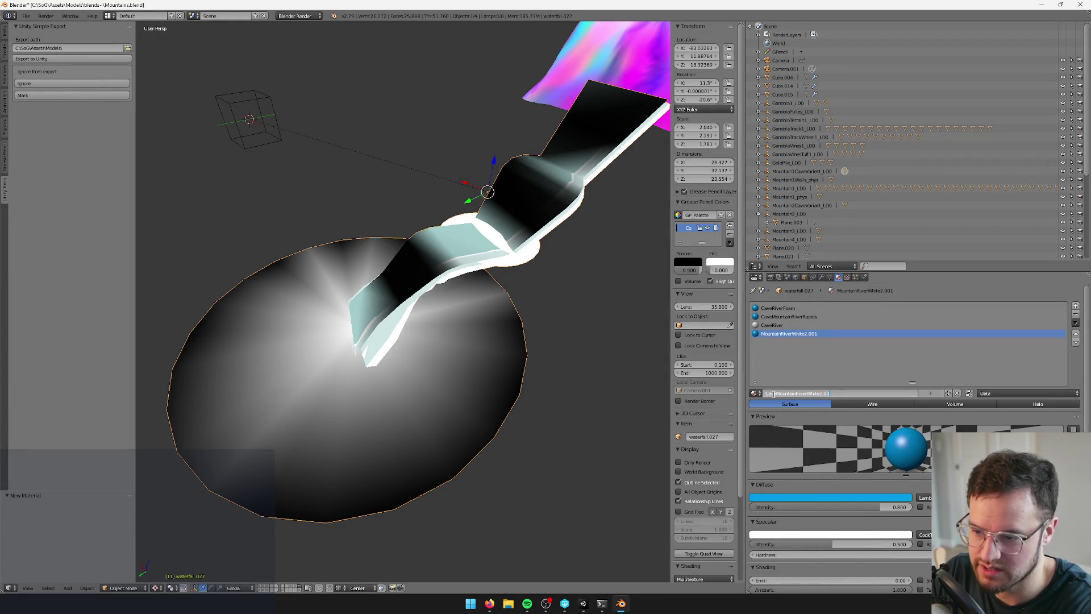
{"action": "key", "text": "BackSpace"}
{"action": "key", "text": "Return"}
{"action": "mouse_move", "coordinate": [329, 388]}
{"action": "left_mouse_down"}
{"action": "mouse_move", "coordinate": [394, 324]}
{"action": "mouse_move", "coordinate": [413, 267]}
{"action": "left_mouse_up"}
{"action": "key", "text": "alt+Tab"}
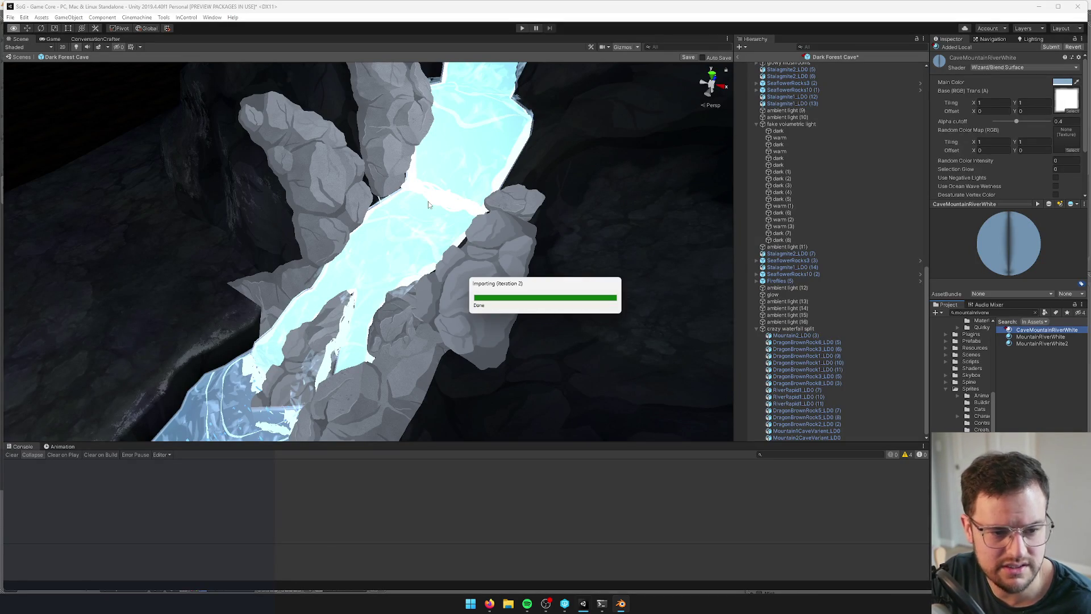
Keep the reimported prefab's changes and open the cave mountain's CaveMountainRiverRapids material
{"action": "left_click", "coordinate": [558, 318]}
{"action": "left_click_drag", "start_coordinate": [553, 319], "coordinate": [499, 279]}
{"action": "left_click_drag", "start_coordinate": [498, 265], "coordinate": [499, 265]}
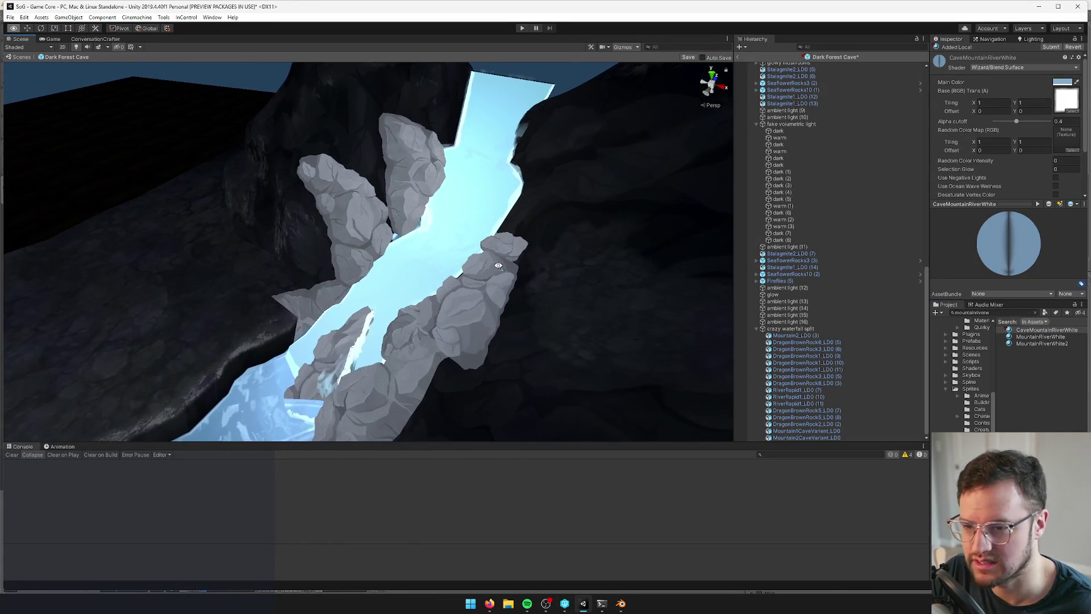
{"action": "left_click", "coordinate": [486, 210]}
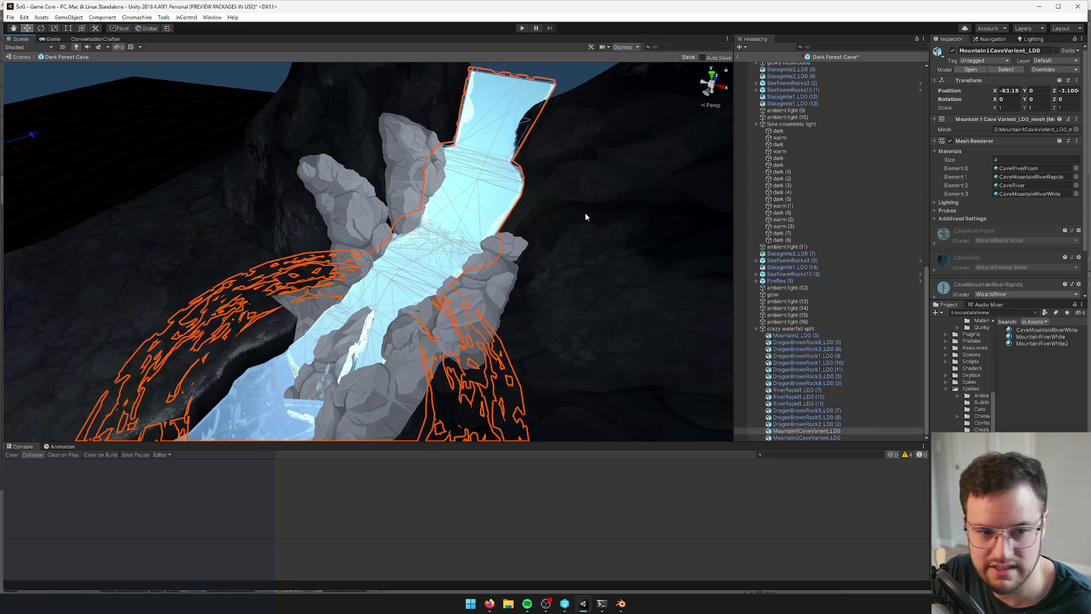
{"action": "left_click", "coordinate": [1017, 181]}
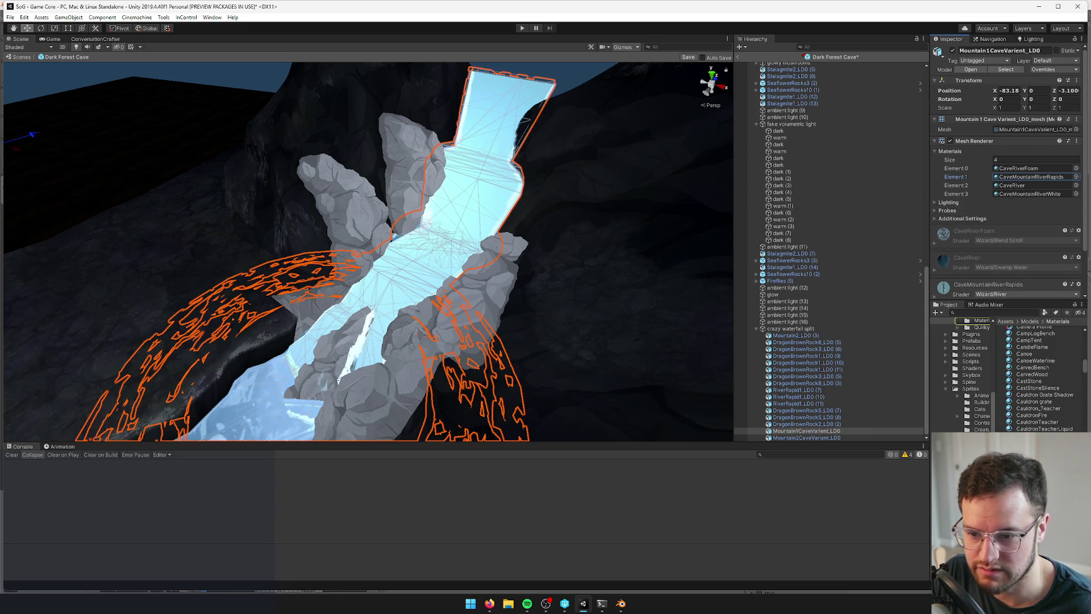
{"action": "double_click", "coordinate": [1032, 176]}
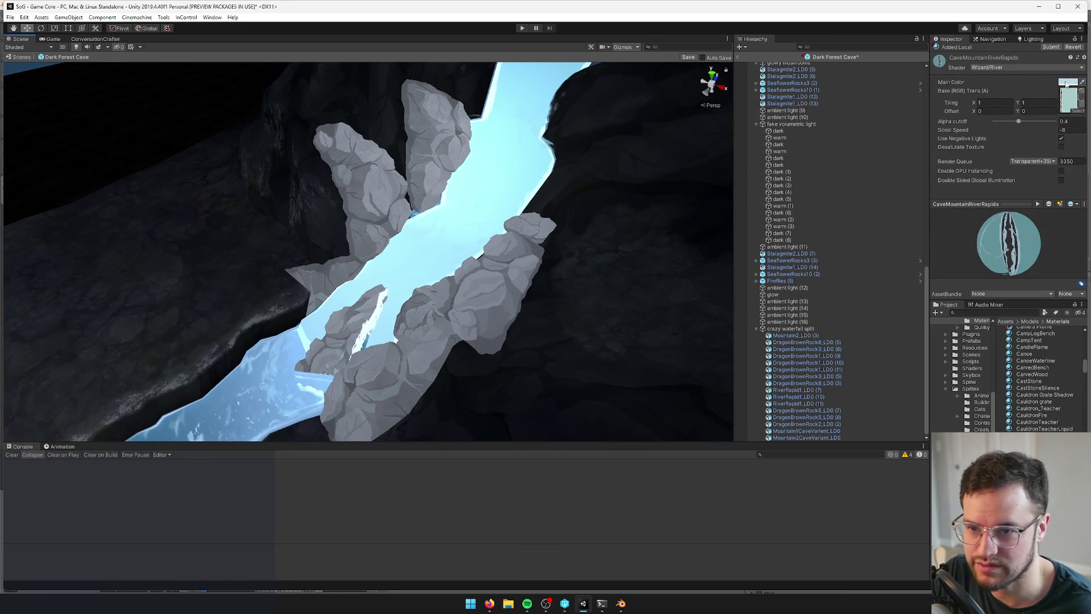
Darken the CaveMountainRiverRapids main colour to 5E6F76
{"action": "left_click", "coordinate": [1066, 83]}
{"action": "mouse_move", "coordinate": [688, 163]}
{"action": "left_mouse_down"}
{"action": "mouse_move", "coordinate": [687, 190]}
{"action": "mouse_move", "coordinate": [689, 181]}
{"action": "left_mouse_up"}
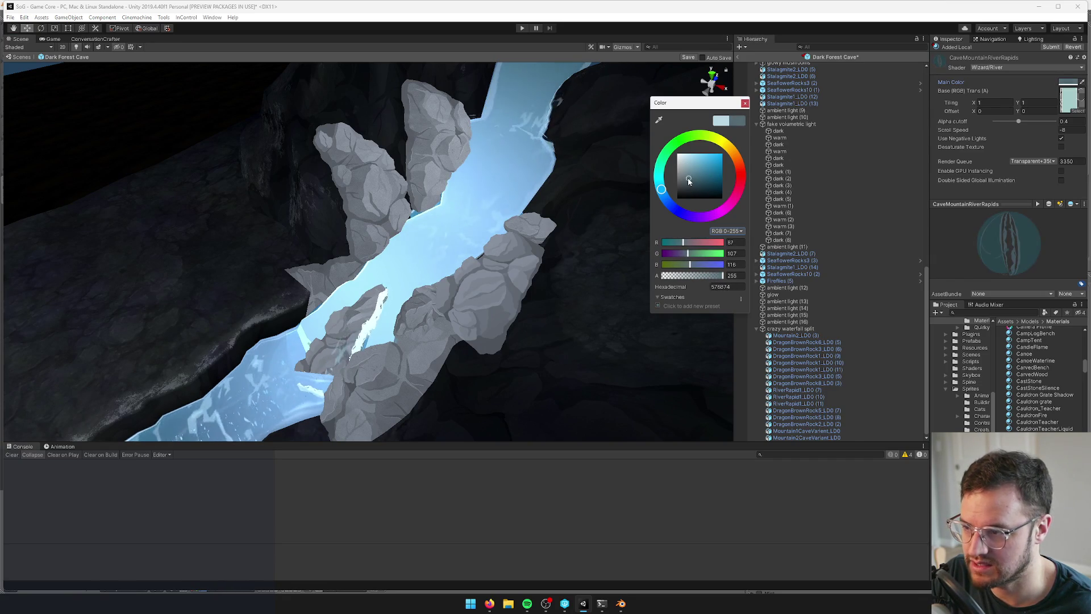
{"action": "left_click", "coordinate": [744, 104]}
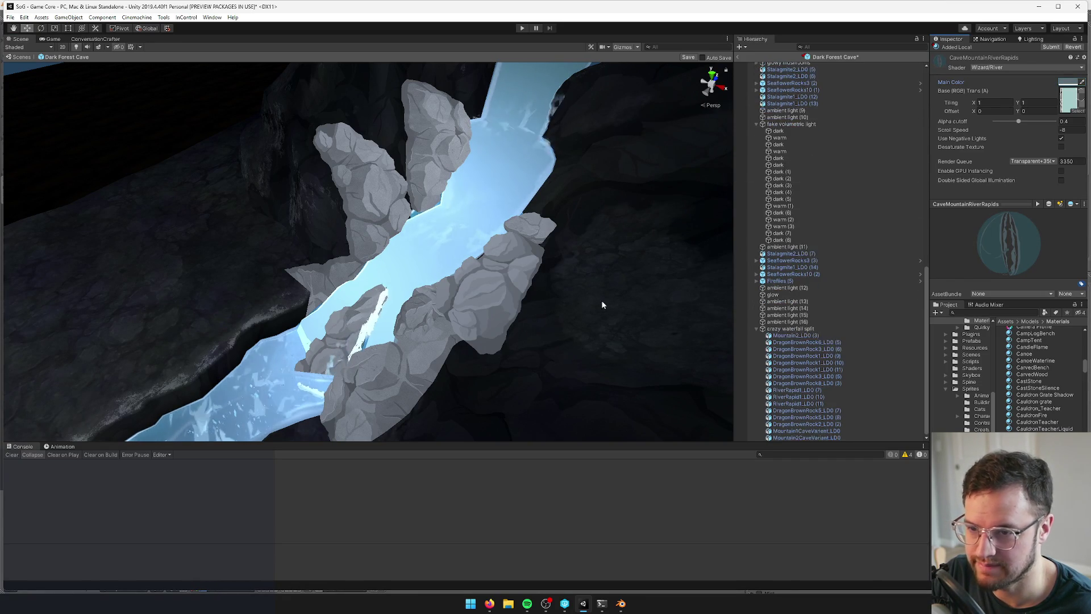
Reselect the cave mountain mesh and locate its CaveMountainRiverWhite material
{"action": "left_click", "coordinate": [484, 208]}
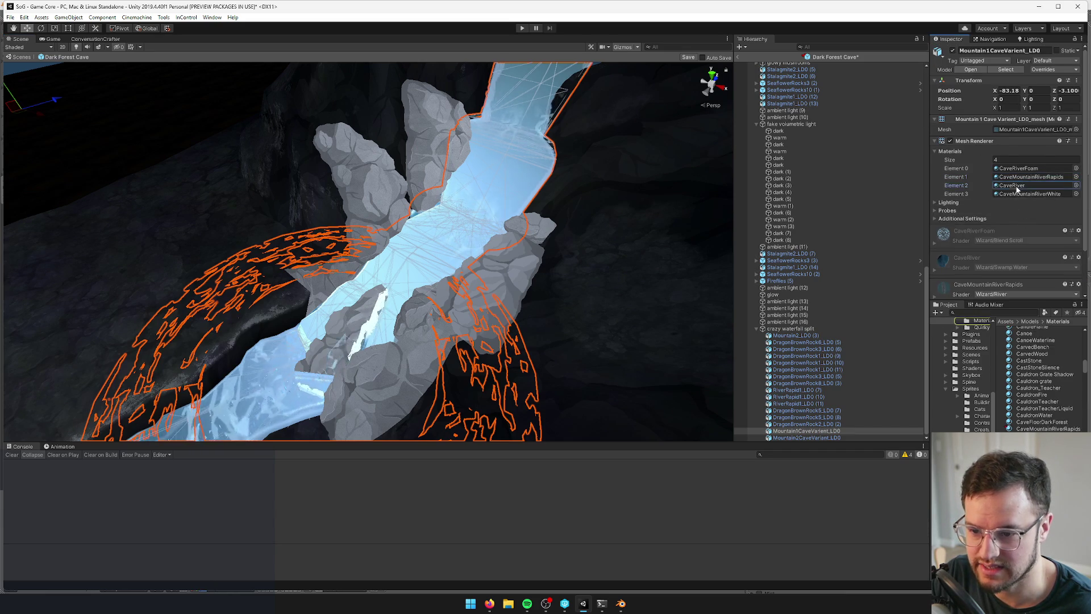
{"action": "mouse_move", "coordinate": [577, 266]}
{"action": "left_mouse_down"}
{"action": "mouse_move", "coordinate": [424, 253]}
{"action": "mouse_move", "coordinate": [460, 225]}
{"action": "left_mouse_up"}
{"action": "left_click", "coordinate": [459, 225]}
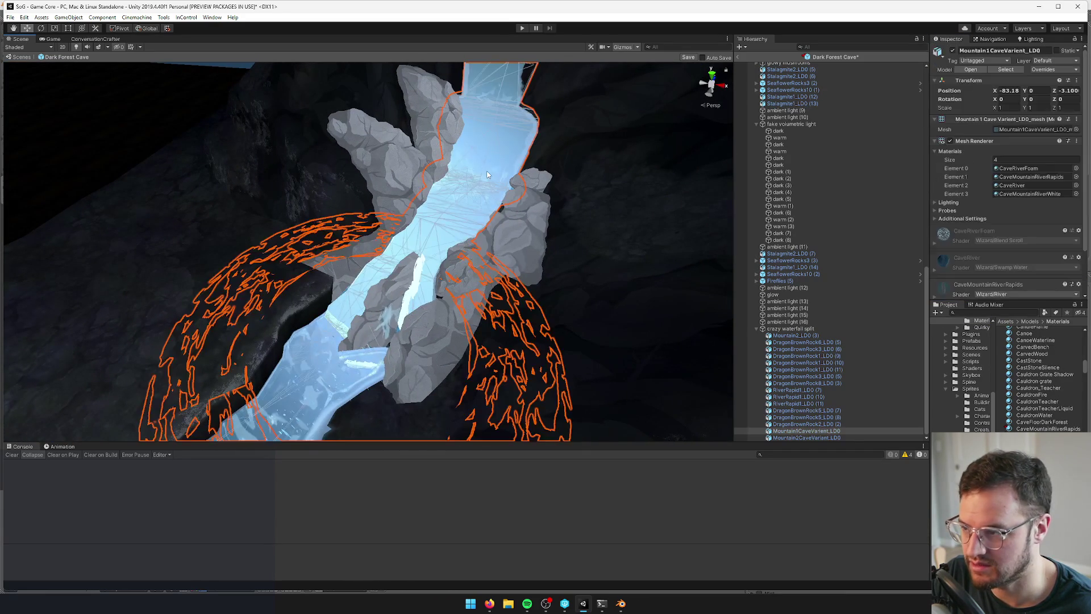
{"action": "left_click", "coordinate": [1025, 195]}
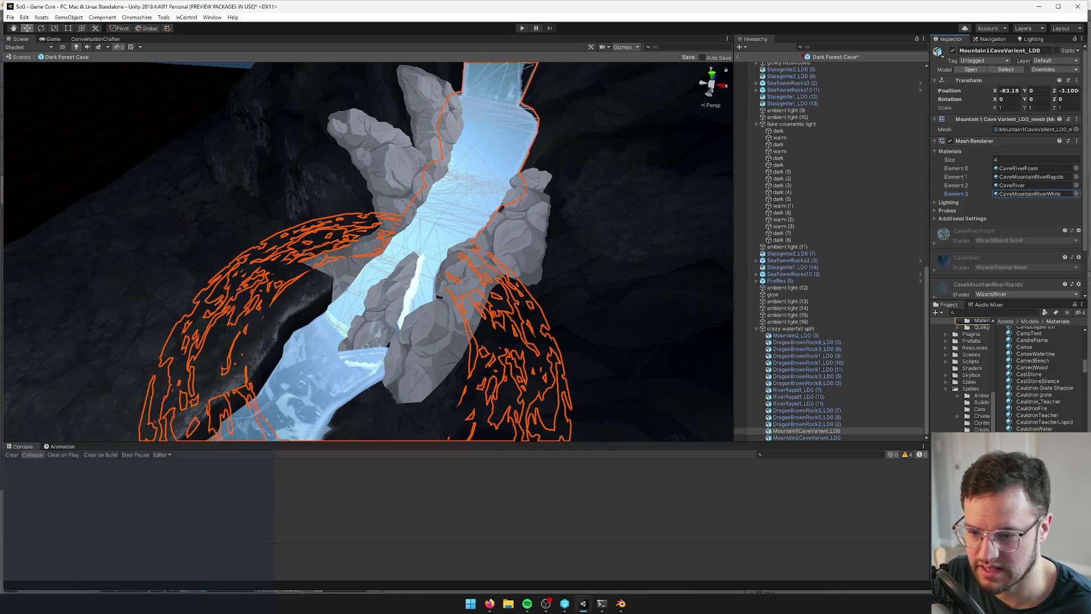
{"action": "double_click", "coordinate": [1027, 195]}
{"action": "left_click", "coordinate": [1061, 83]}
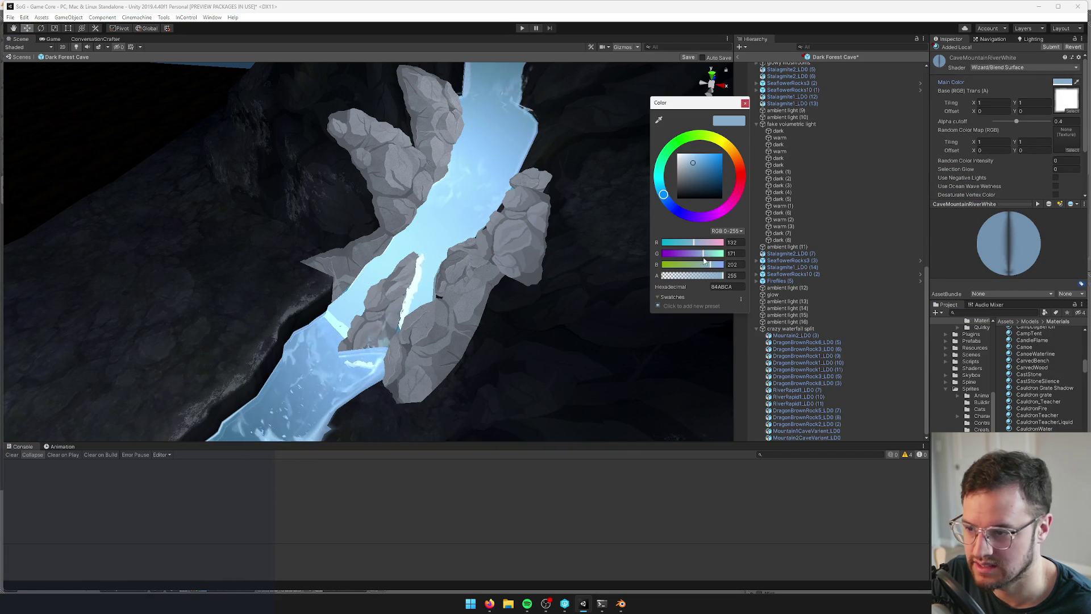
{"action": "left_click_drag", "start_coordinate": [715, 277], "coordinate": [688, 279]}
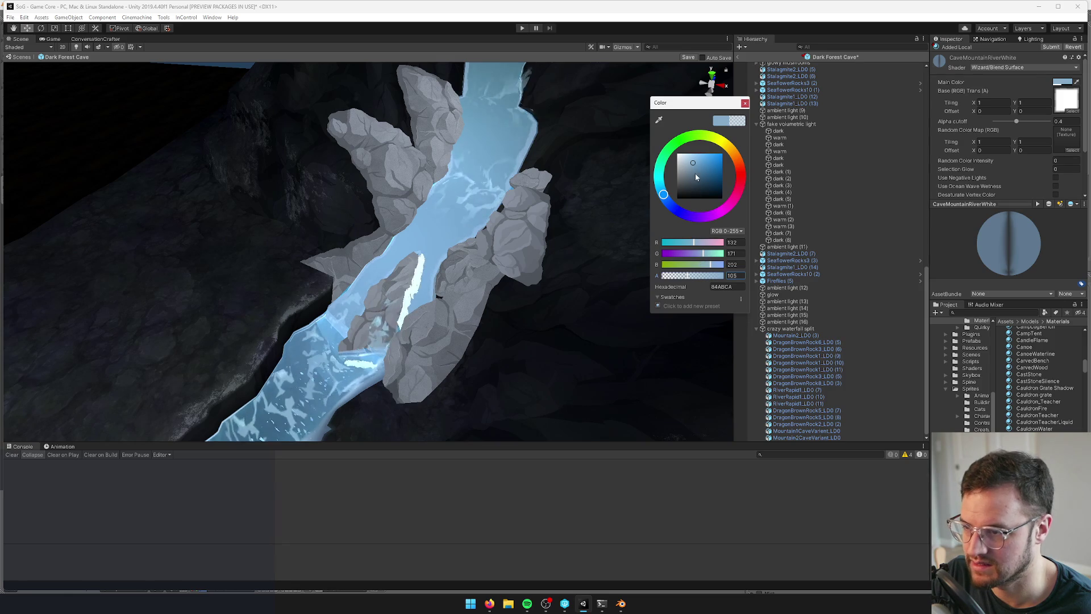
{"action": "left_click_drag", "start_coordinate": [696, 166], "coordinate": [660, 188]}
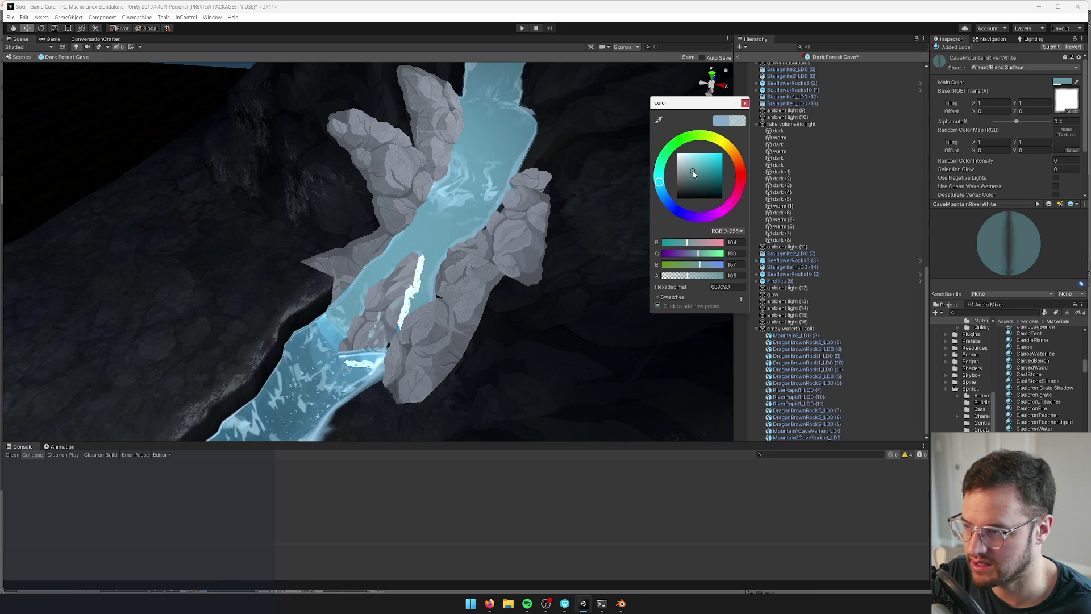
{"action": "left_click", "coordinate": [745, 103]}
{"action": "mouse_move", "coordinate": [36, 322]}
{"action": "left_mouse_down"}
{"action": "mouse_move", "coordinate": [403, 252]}
{"action": "mouse_move", "coordinate": [387, 239]}
{"action": "left_mouse_up"}
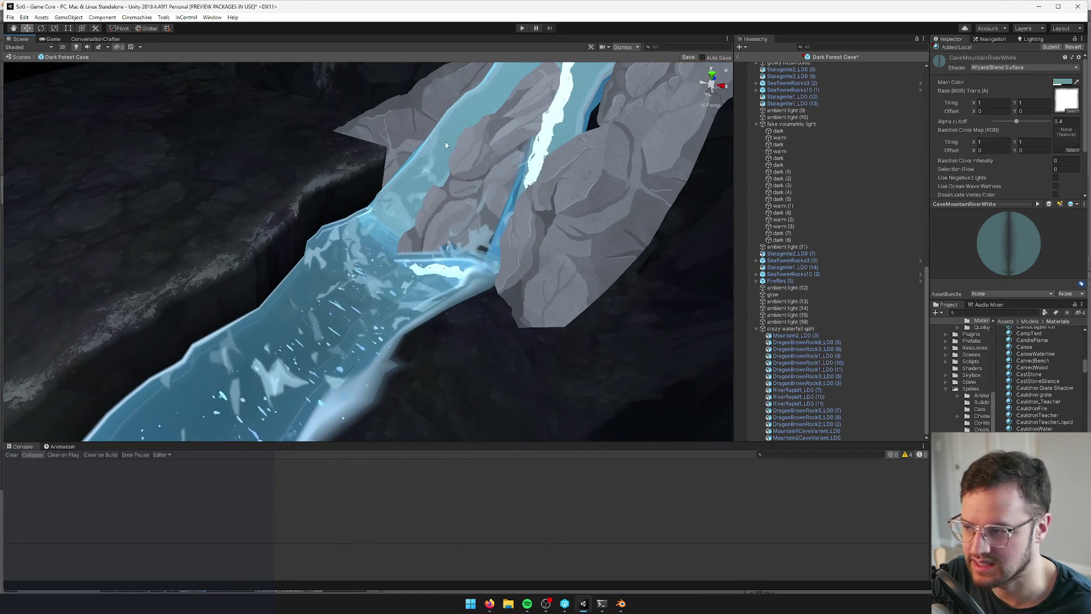
{"action": "left_click", "coordinate": [419, 157]}
{"action": "left_click_drag", "start_coordinate": [418, 159], "coordinate": [565, 113]}
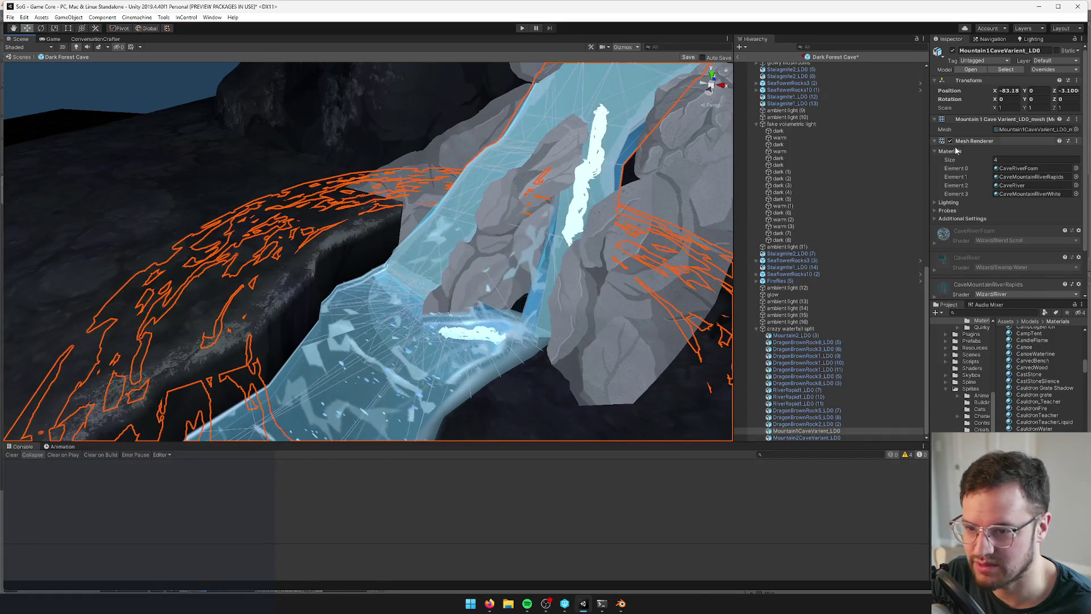
{"action": "left_click", "coordinate": [1030, 194]}
{"action": "double_click", "coordinate": [1030, 194]}
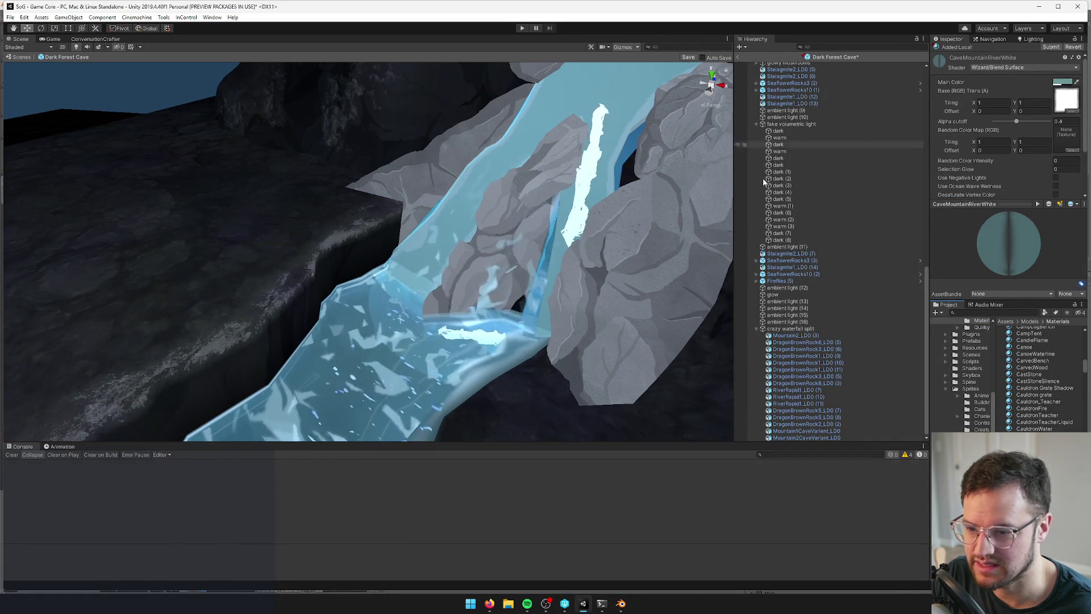
{"action": "left_click", "coordinate": [492, 191]}
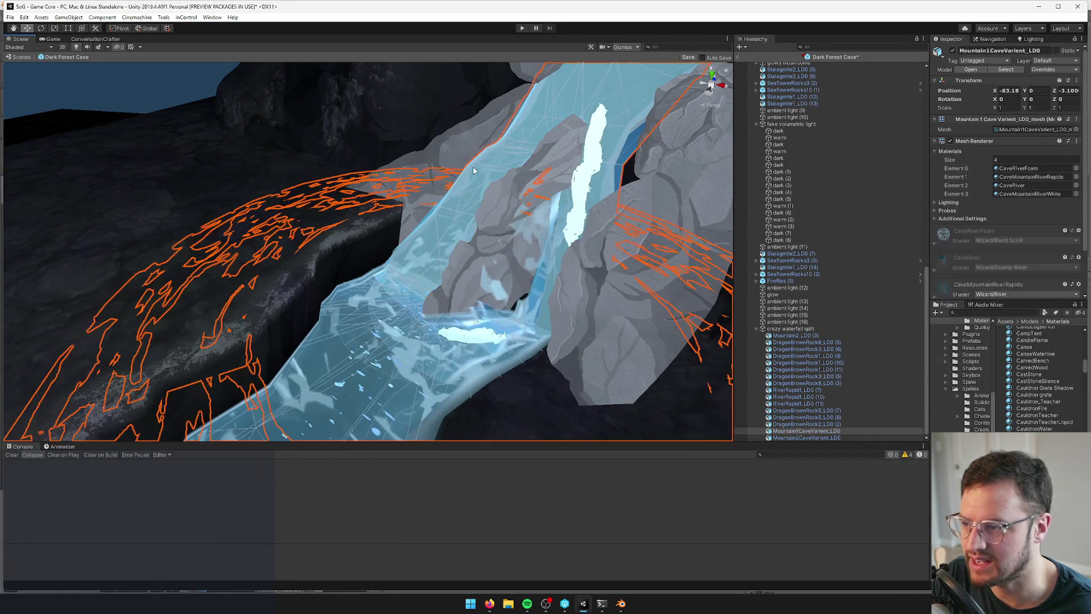
{"action": "left_click", "coordinate": [1014, 185]}
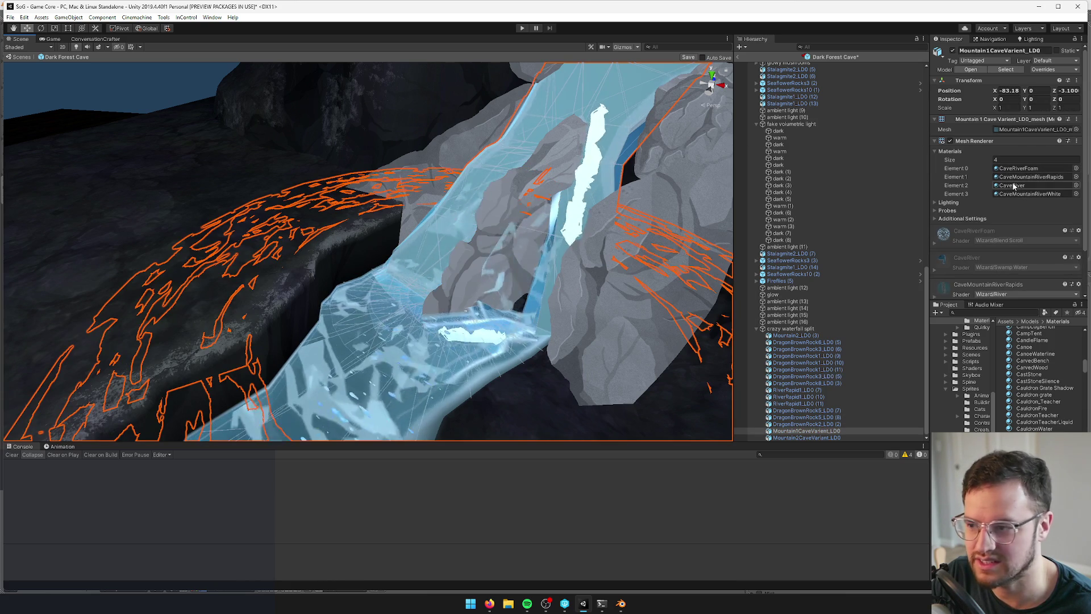
{"action": "scroll", "coordinate": [995, 415], "scroll_direction": "down", "scroll_amount": 1}
{"action": "left_click", "coordinate": [1026, 435]}
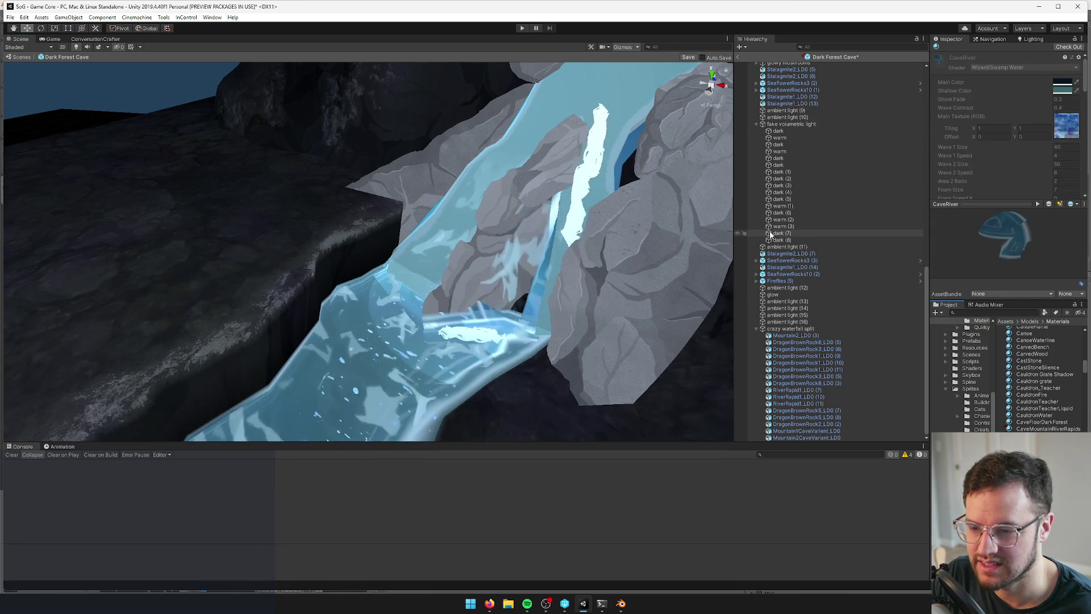
{"action": "key", "text": "alt"}
{"action": "mouse_move", "coordinate": [424, 250]}
{"action": "left_mouse_down"}
{"action": "mouse_move", "coordinate": [381, 250]}
{"action": "mouse_move", "coordinate": [437, 249]}
{"action": "left_mouse_up"}
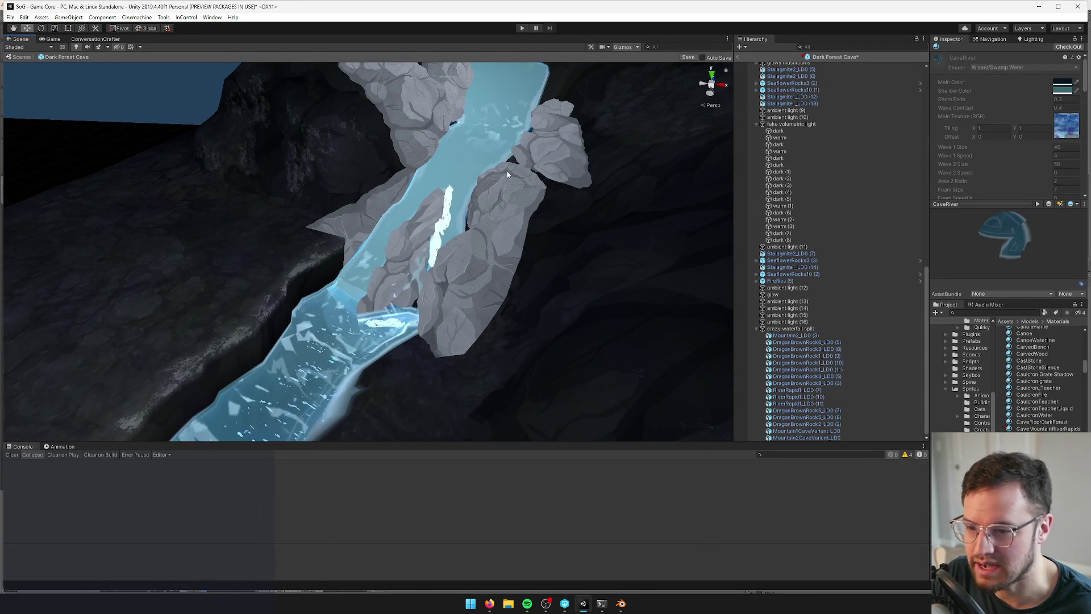
{"action": "left_click", "coordinate": [449, 153]}
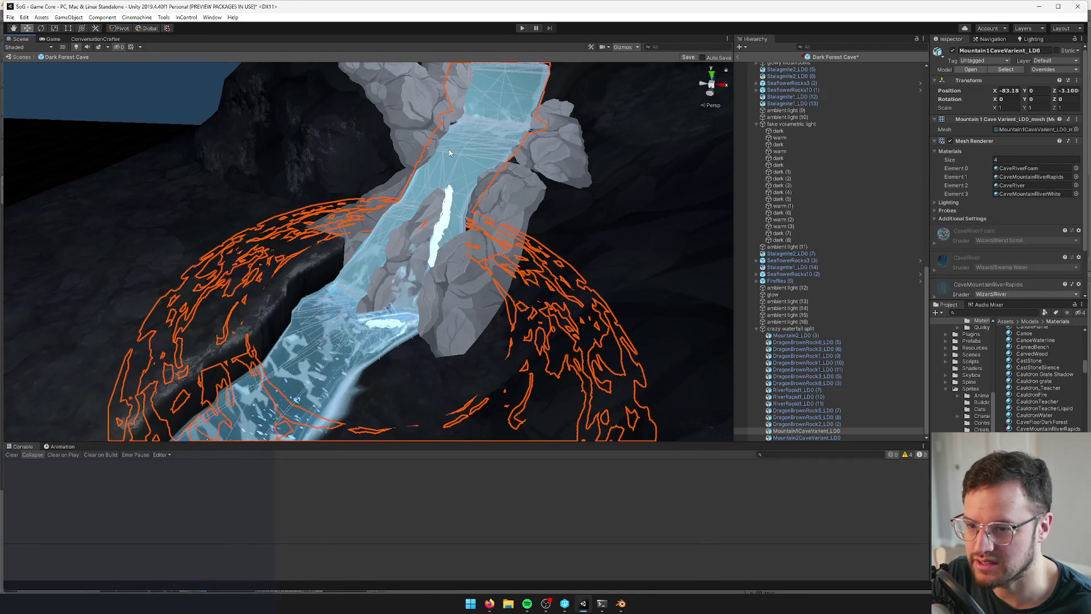
{"action": "left_click", "coordinate": [1076, 186]}
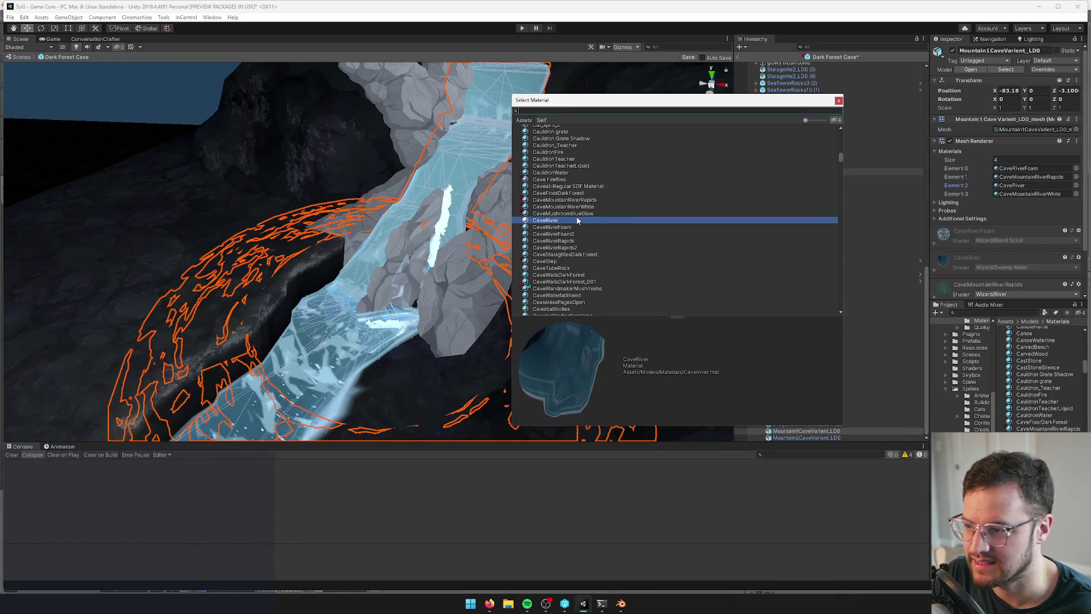
Preview CaveRiverFoam, CaveRiverFoam2 and CaveRiverRapids in the waterfall's third material slot
{"action": "left_click", "coordinate": [558, 228]}
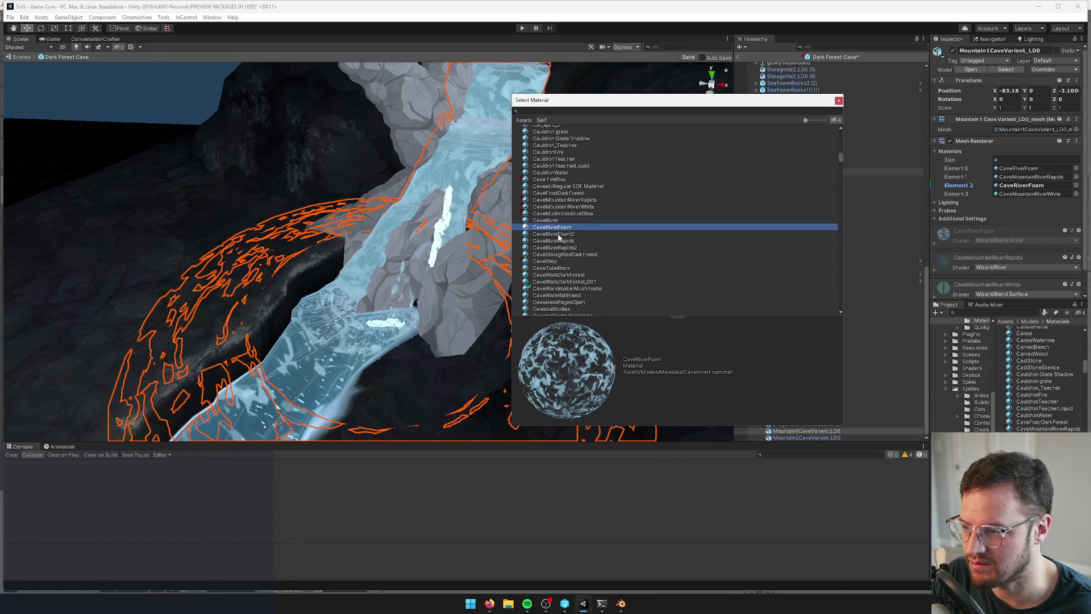
{"action": "left_click", "coordinate": [558, 234]}
{"action": "left_click", "coordinate": [560, 241]}
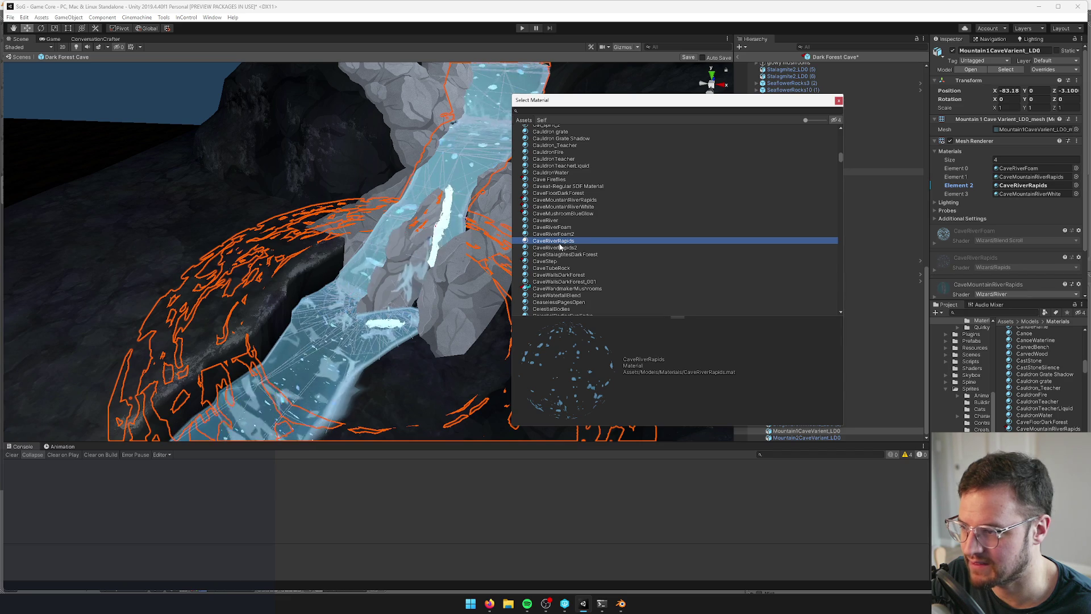
{"action": "left_click", "coordinate": [560, 247]}
{"action": "left_click", "coordinate": [558, 235]}
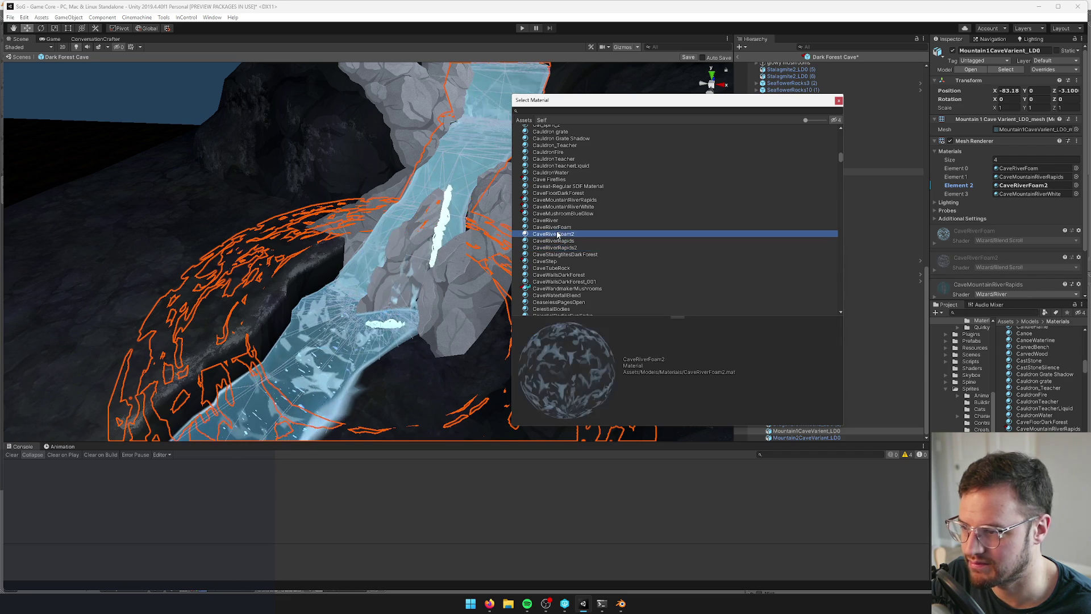
{"action": "left_click", "coordinate": [557, 228]}
{"action": "left_click", "coordinate": [559, 241]}
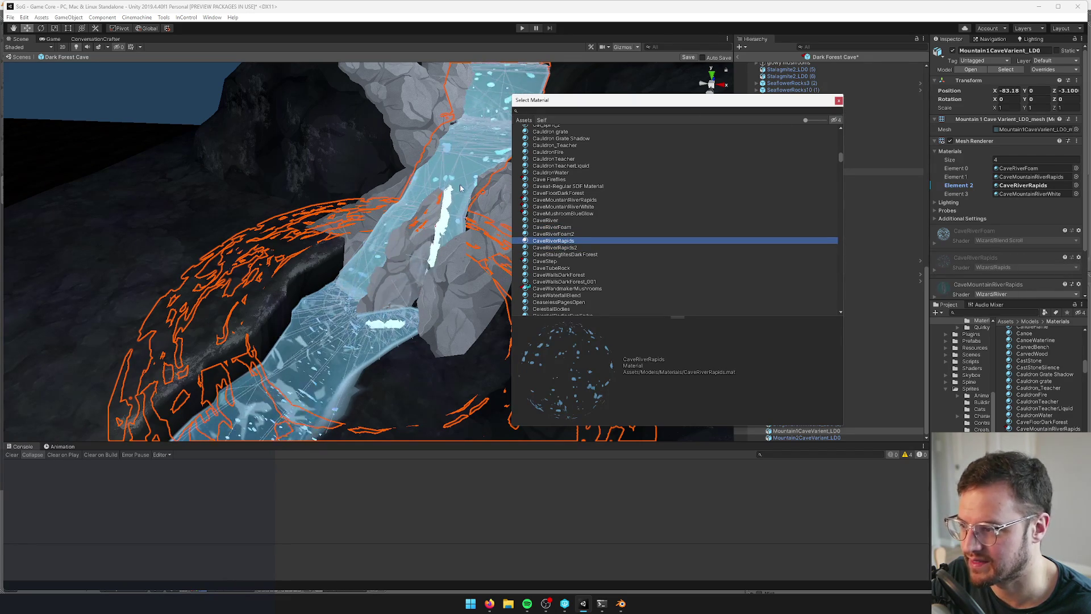
{"action": "left_click", "coordinate": [839, 100]}
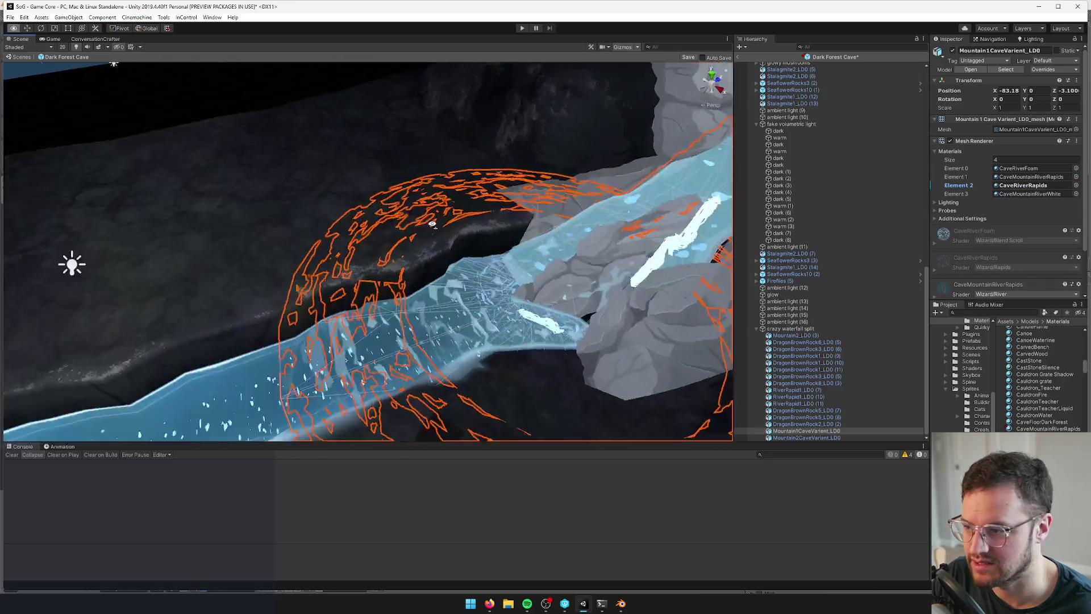
Search 'cavew' and assign DarkForestCaveWaterfall to the waterfall mesh's third slot
{"action": "mouse_move", "coordinate": [432, 223]}
{"action": "left_mouse_down"}
{"action": "mouse_move", "coordinate": [168, 125]}
{"action": "mouse_move", "coordinate": [183, 154]}
{"action": "mouse_move", "coordinate": [391, 228]}
{"action": "mouse_move", "coordinate": [458, 141]}
{"action": "mouse_move", "coordinate": [489, 131]}
{"action": "mouse_move", "coordinate": [492, 179]}
{"action": "mouse_move", "coordinate": [514, 199]}
{"action": "mouse_move", "coordinate": [483, 176]}
{"action": "left_mouse_up"}
{"action": "left_click", "coordinate": [386, 251]}
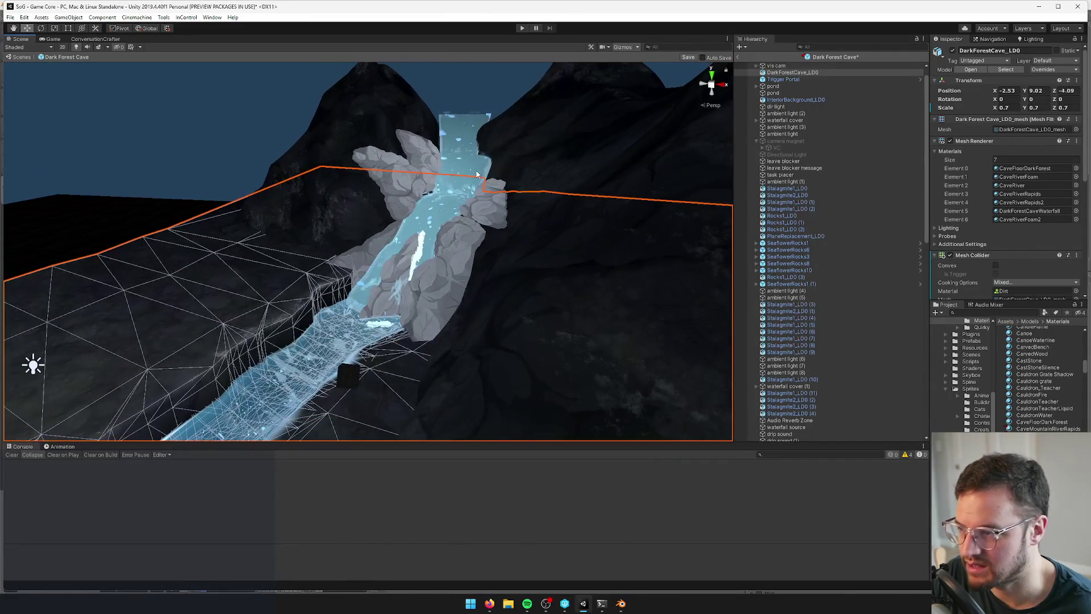
{"action": "left_click", "coordinate": [479, 174]}
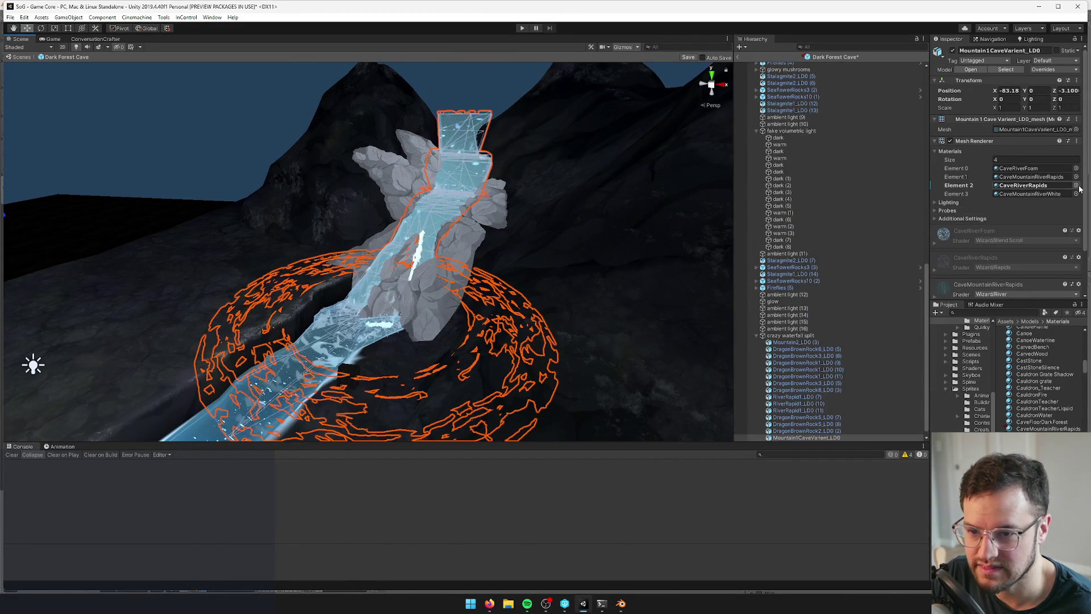
{"action": "left_click", "coordinate": [1076, 186]}
{"action": "type", "text": "cavew"}
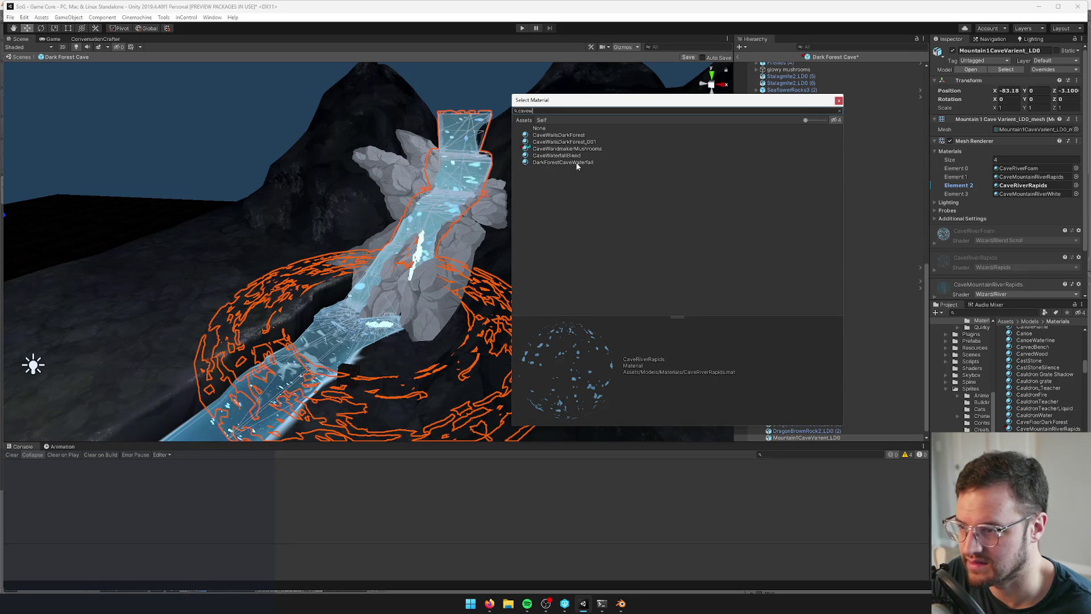
{"action": "left_click", "coordinate": [578, 163]}
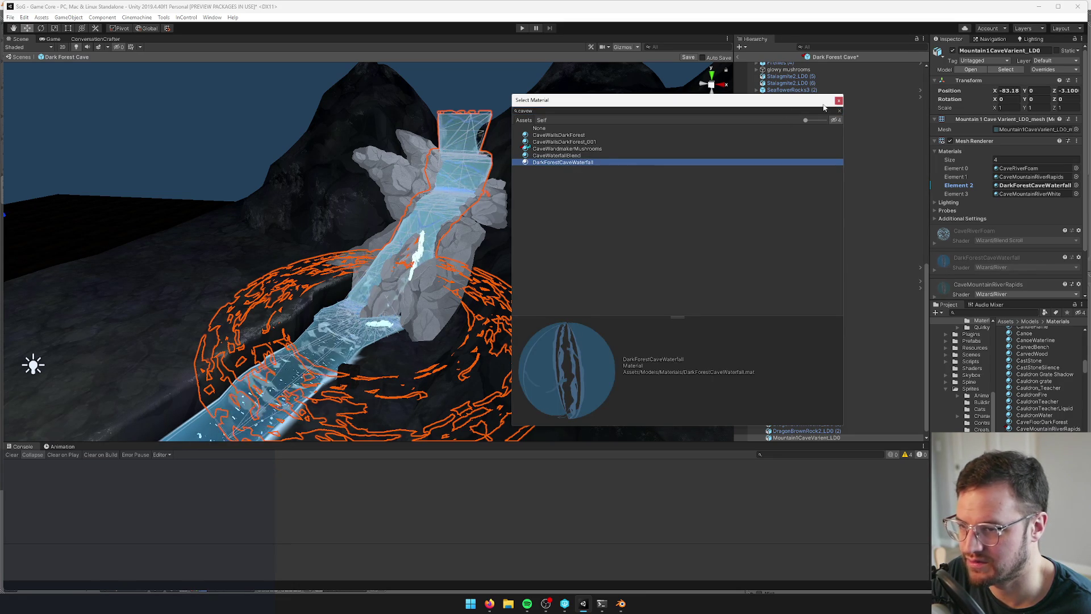
{"action": "left_click", "coordinate": [838, 100]}
{"action": "mouse_move", "coordinate": [500, 188]}
{"action": "left_mouse_down"}
{"action": "mouse_move", "coordinate": [545, 186]}
{"action": "mouse_move", "coordinate": [558, 220]}
{"action": "left_mouse_up"}
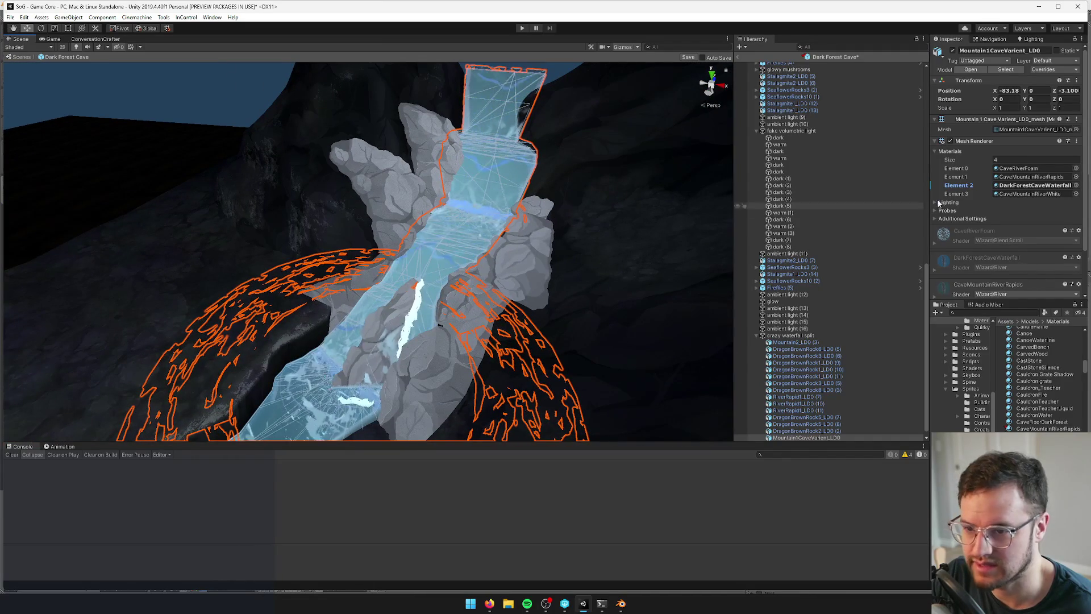
{"action": "scroll", "coordinate": [536, 151], "scroll_direction": "down", "scroll_amount": 5}
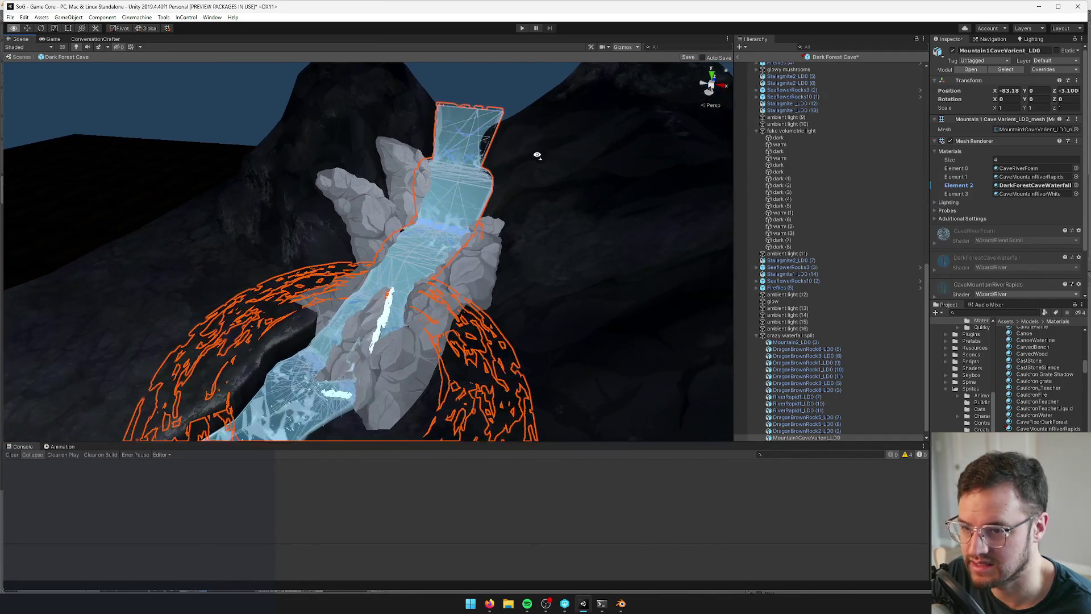
Open the CaveMountainRiverRapids material and darken its main colour
{"action": "double_click", "coordinate": [1017, 168]}
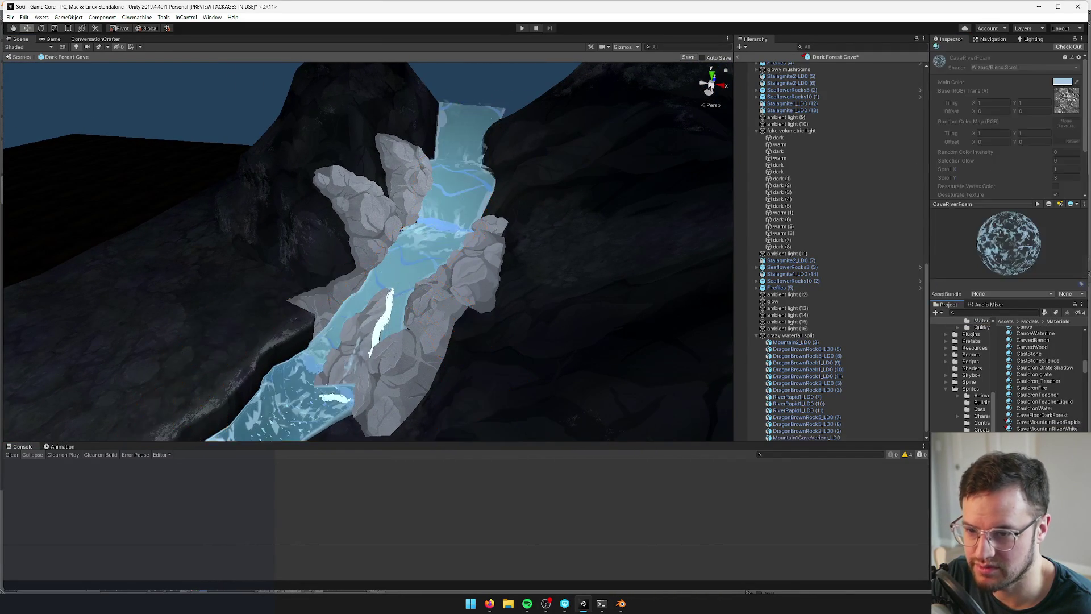
{"action": "scroll", "coordinate": [530, 267], "scroll_direction": "up", "scroll_amount": 2}
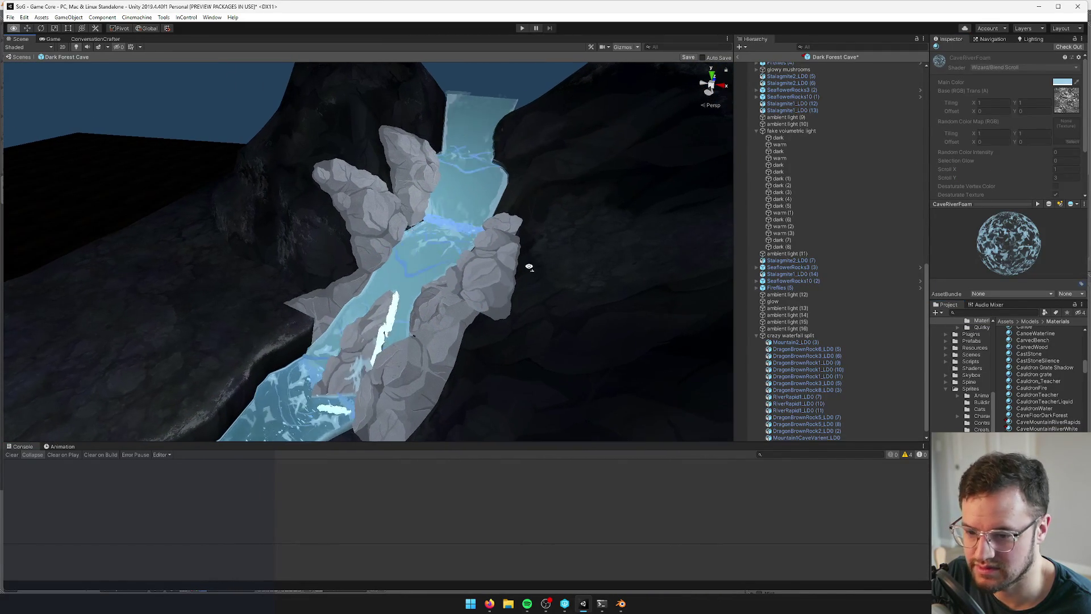
{"action": "mouse_move", "coordinate": [573, 267]}
{"action": "left_mouse_down", "text": "alt"}
{"action": "mouse_move", "coordinate": [572, 282]}
{"action": "mouse_move", "coordinate": [435, 265]}
{"action": "mouse_move", "coordinate": [424, 224]}
{"action": "left_mouse_up", "text": "alt"}
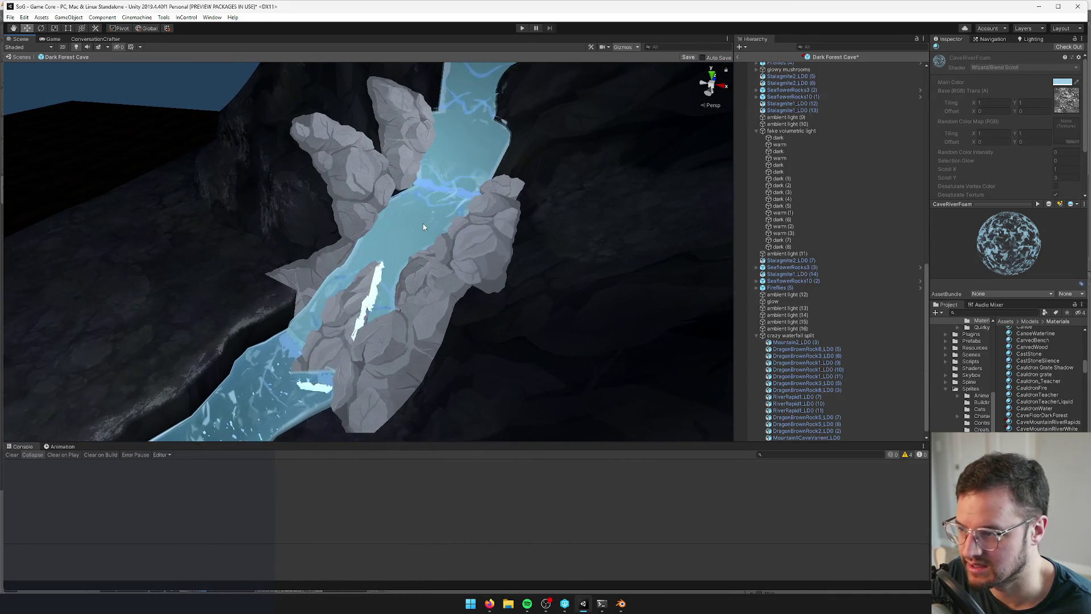
{"action": "left_click", "coordinate": [424, 224]}
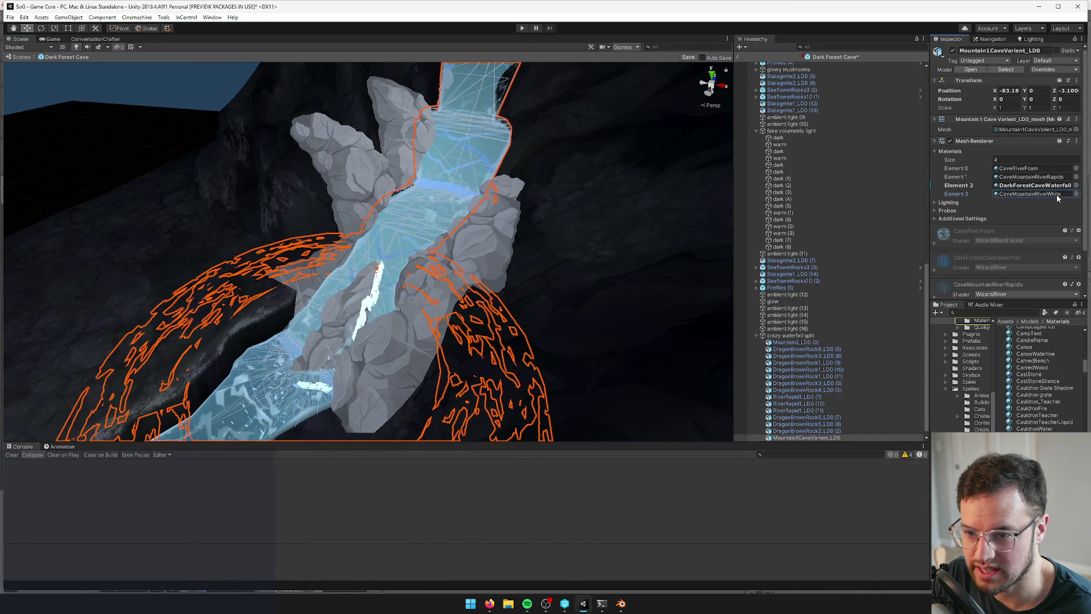
{"action": "double_click", "coordinate": [1031, 177]}
{"action": "left_click", "coordinate": [1070, 82]}
{"action": "mouse_move", "coordinate": [719, 172]}
{"action": "left_mouse_down"}
{"action": "mouse_move", "coordinate": [690, 194]}
{"action": "mouse_move", "coordinate": [698, 189]}
{"action": "left_mouse_up"}
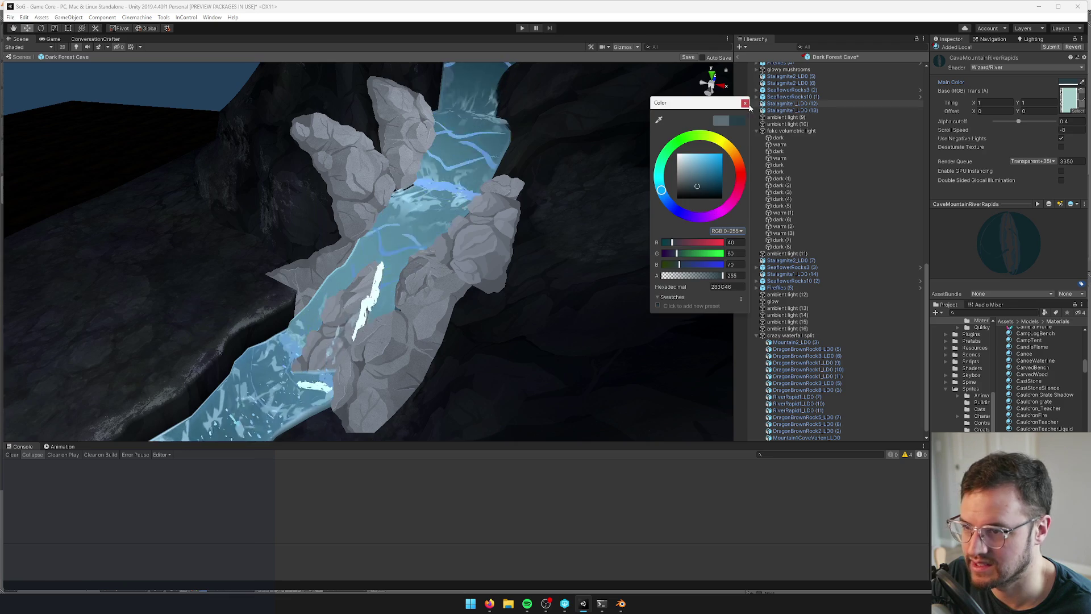
Shift the CaveMountainRiverRapids main colour toward a darker blue-grey
{"action": "scroll", "coordinate": [483, 158], "scroll_direction": "down", "scroll_amount": 5}
{"action": "mouse_move", "coordinate": [483, 159]}
{"action": "left_mouse_down"}
{"action": "mouse_move", "coordinate": [496, 156]}
{"action": "mouse_move", "coordinate": [483, 200]}
{"action": "left_mouse_up"}
{"action": "scroll", "coordinate": [483, 199], "scroll_direction": "up", "scroll_amount": 8}
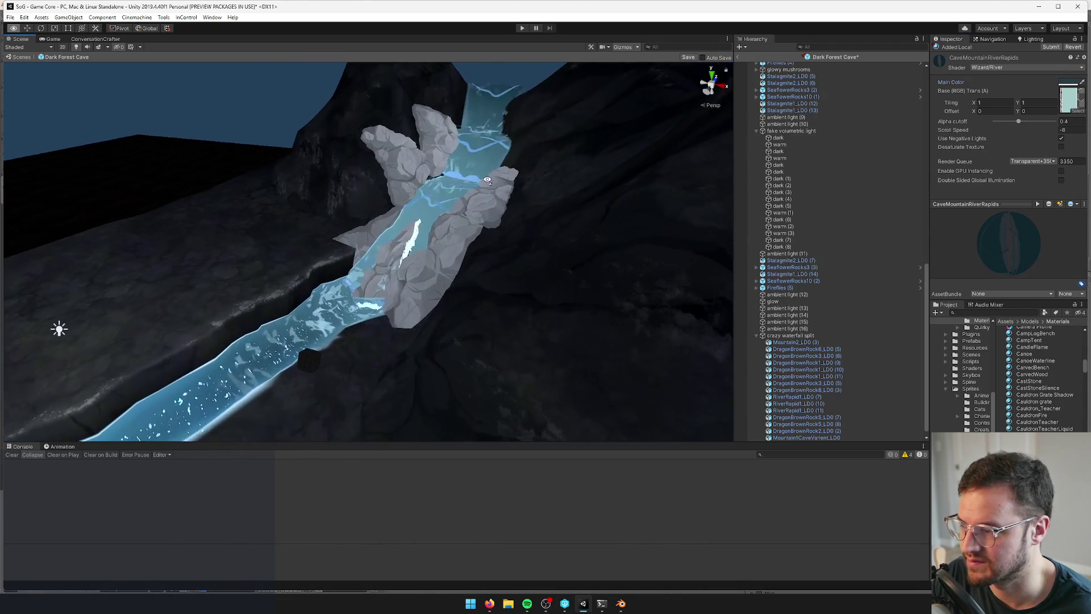
{"action": "scroll", "coordinate": [487, 179], "scroll_direction": "up", "scroll_amount": 10}
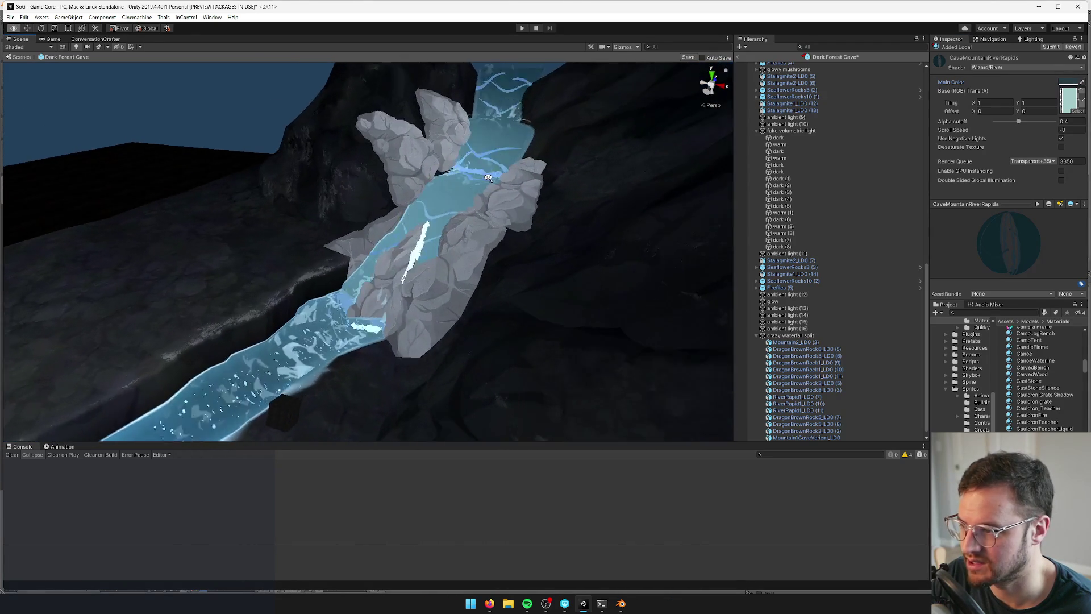
{"action": "scroll", "coordinate": [496, 165], "scroll_direction": "down", "scroll_amount": 10}
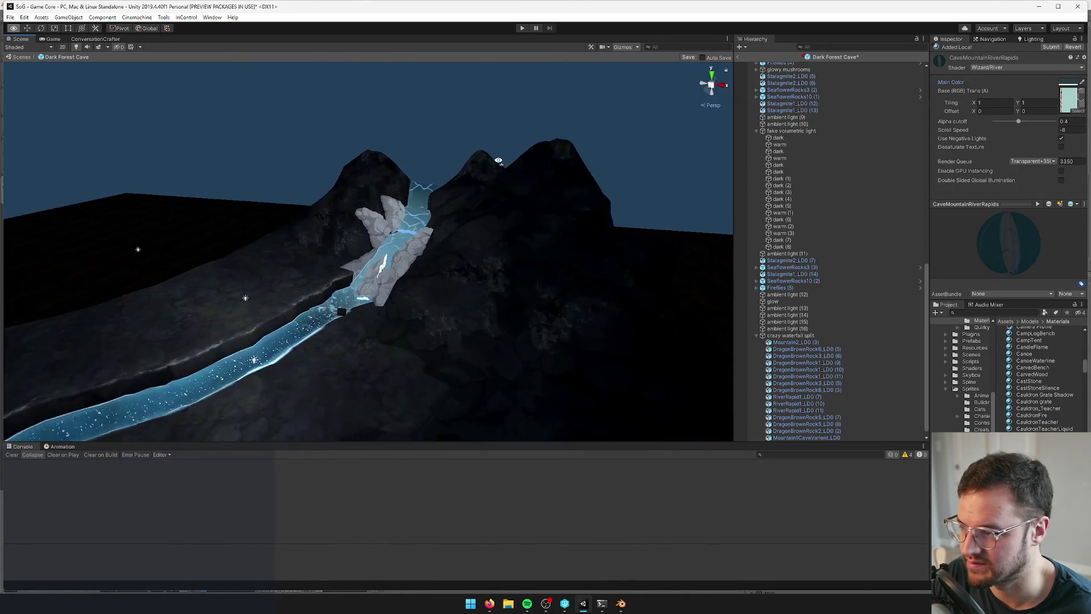
{"action": "scroll", "coordinate": [477, 251], "scroll_direction": "up", "scroll_amount": 10}
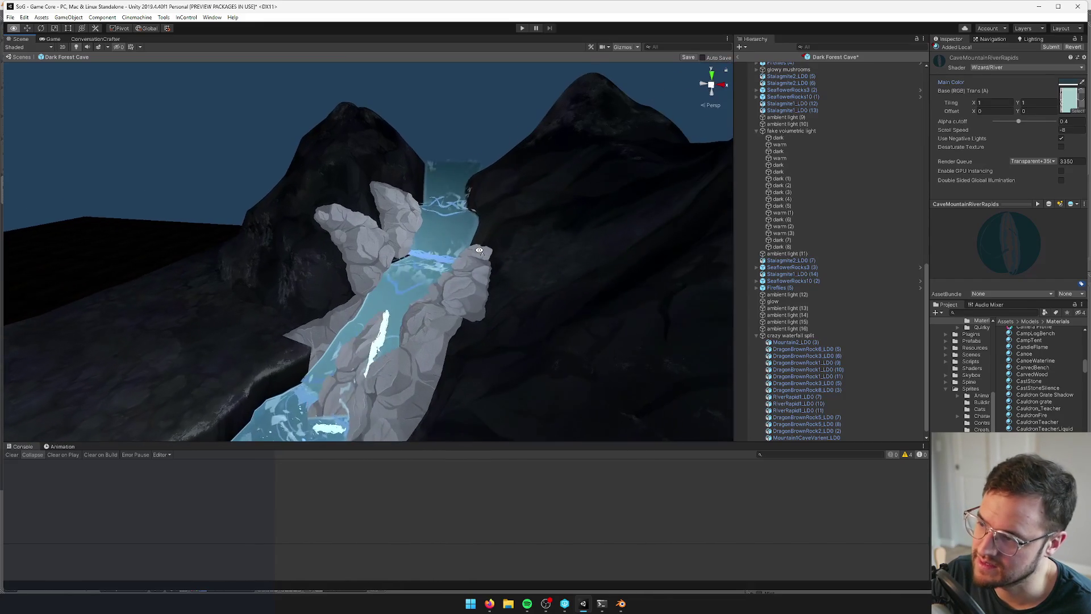
{"action": "scroll", "coordinate": [479, 251], "scroll_direction": "up", "scroll_amount": 2}
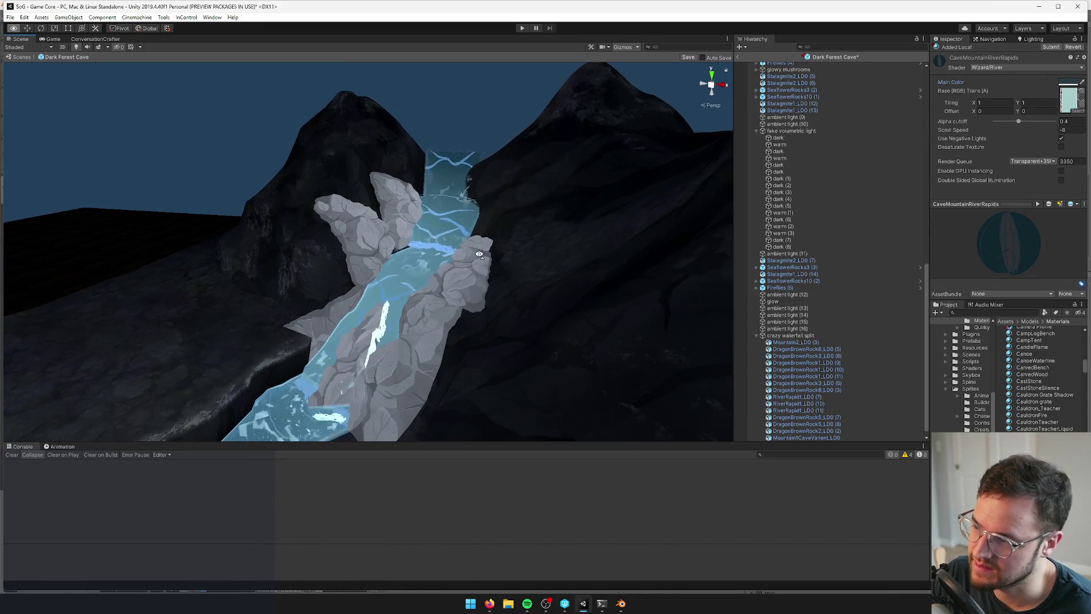
{"action": "left_click", "coordinate": [1067, 84]}
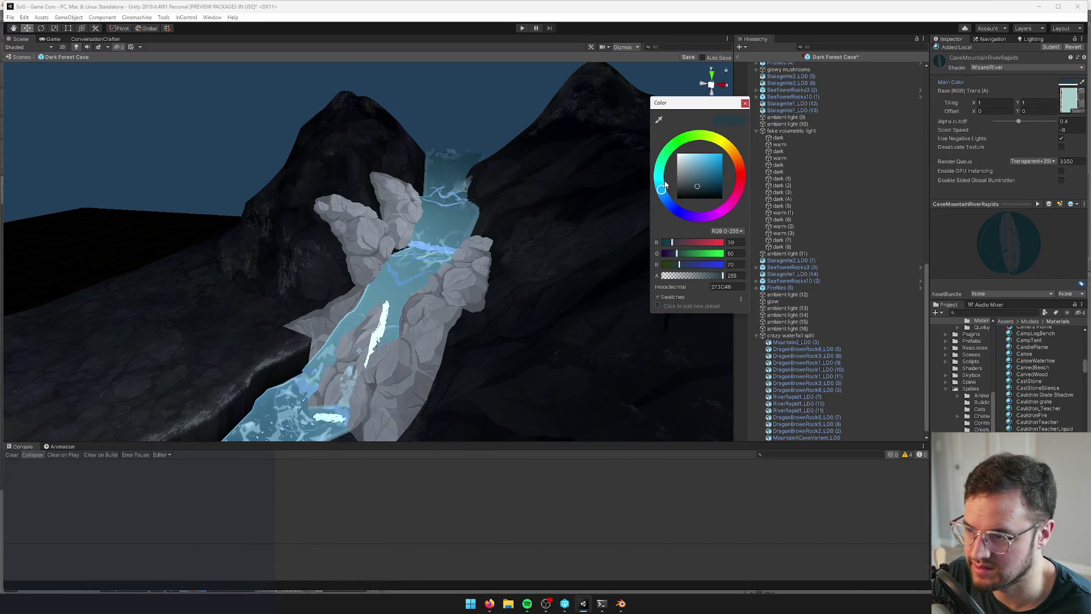
{"action": "mouse_move", "coordinate": [665, 203]}
{"action": "left_mouse_down"}
{"action": "mouse_move", "coordinate": [669, 214]}
{"action": "mouse_move", "coordinate": [701, 183]}
{"action": "left_mouse_up"}
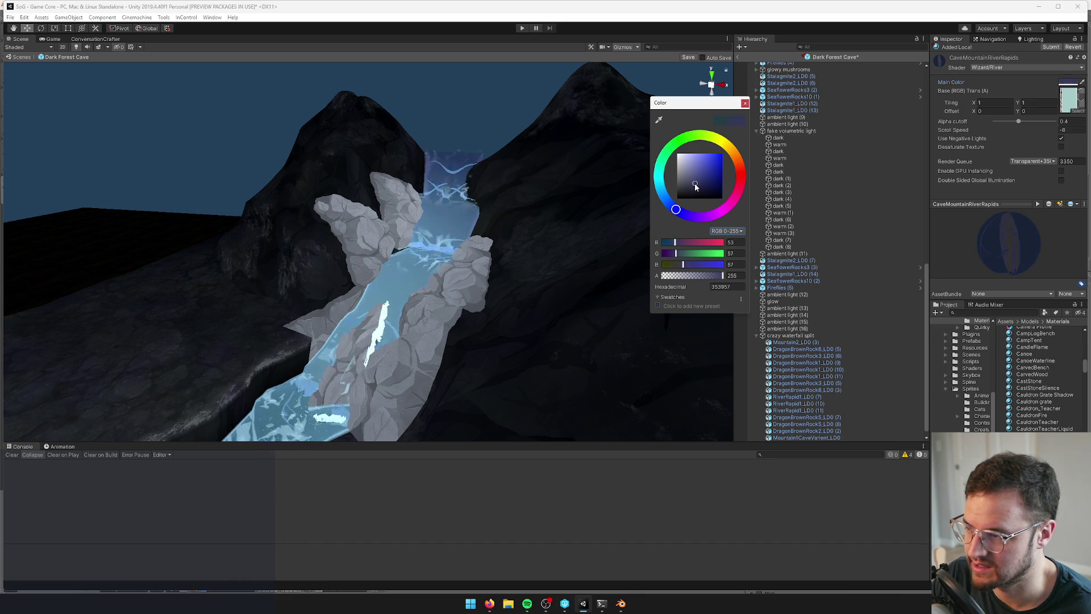
{"action": "left_click", "coordinate": [745, 103]}
Check the river in the Game view and save the Dark Forest Cave prefab
{"action": "mouse_move", "coordinate": [568, 261]}
{"action": "left_mouse_down"}
{"action": "mouse_move", "coordinate": [509, 312]}
{"action": "mouse_move", "coordinate": [563, 301]}
{"action": "left_mouse_up"}
{"action": "left_click", "coordinate": [53, 38]}
{"action": "left_click", "coordinate": [21, 39]}
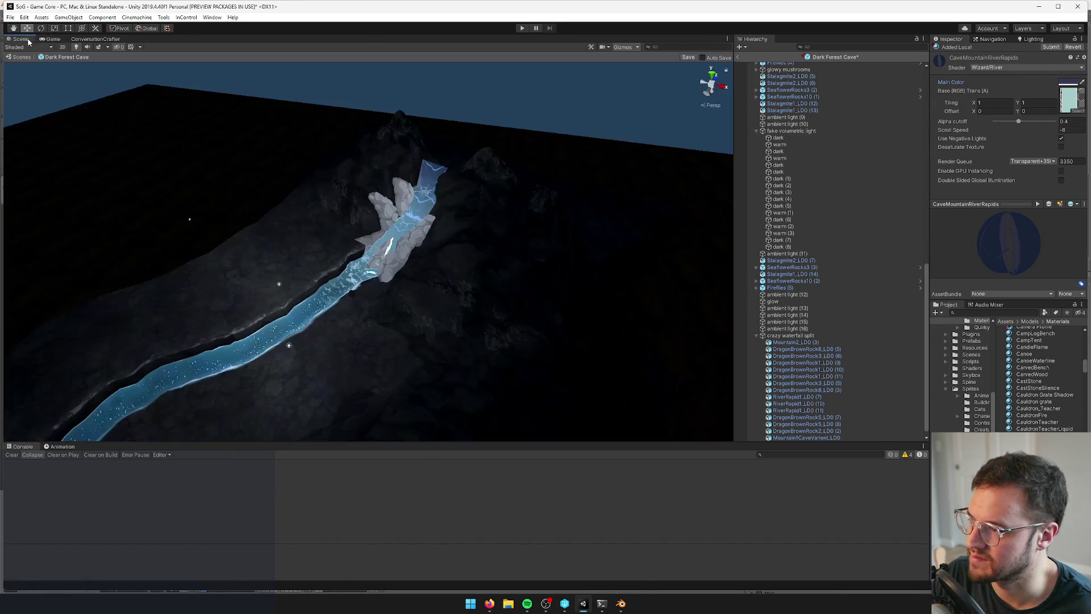
{"action": "left_click", "coordinate": [688, 57]}
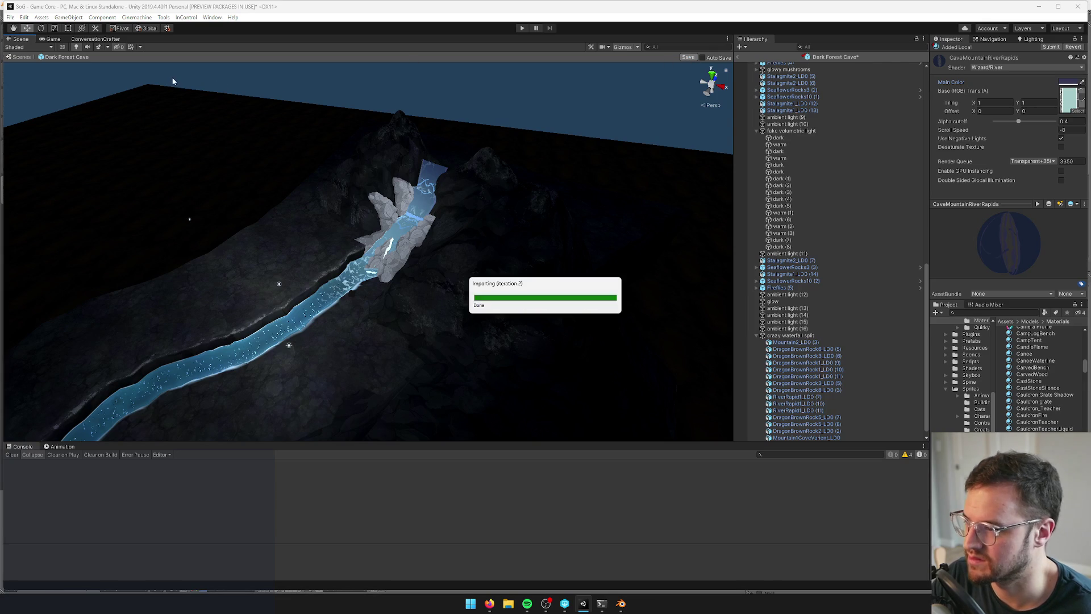
{"action": "left_click_drag", "start_coordinate": [347, 187], "coordinate": [299, 181]}
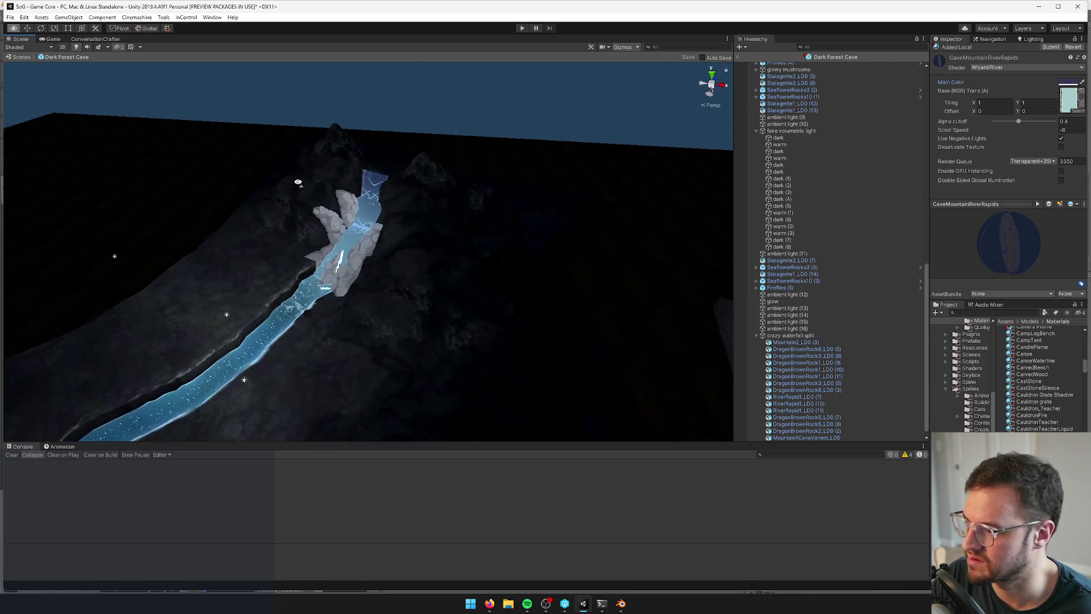
Select the crazy waterfall split group and raise it slightly with the Move tool
{"action": "scroll", "coordinate": [299, 182], "scroll_direction": "up", "scroll_amount": 10}
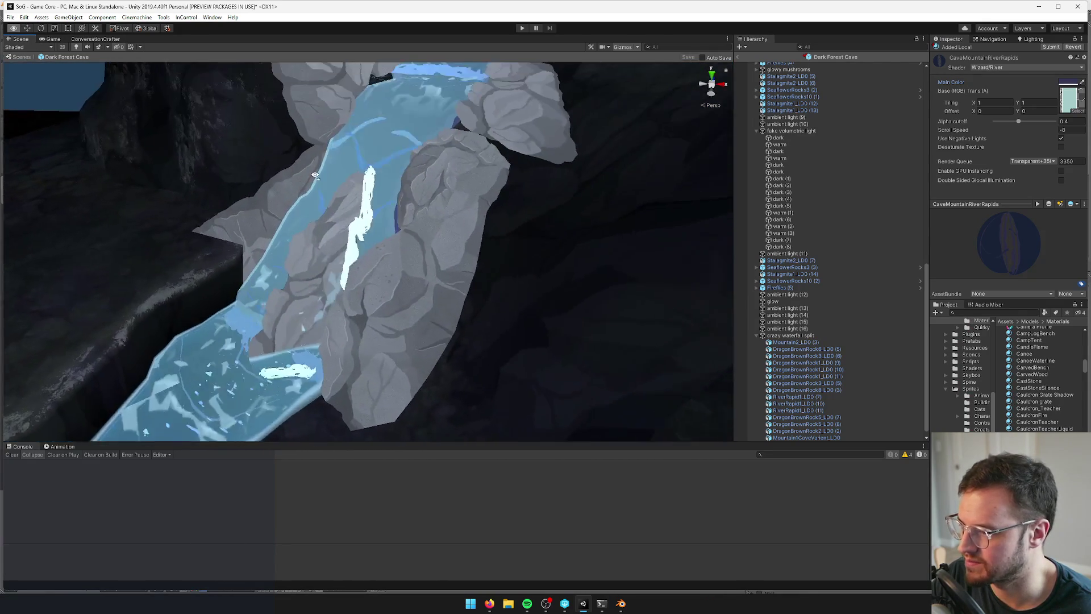
{"action": "scroll", "coordinate": [313, 175], "scroll_direction": "down", "scroll_amount": 5}
{"action": "key", "text": "w"}
{"action": "left_click", "coordinate": [442, 214]}
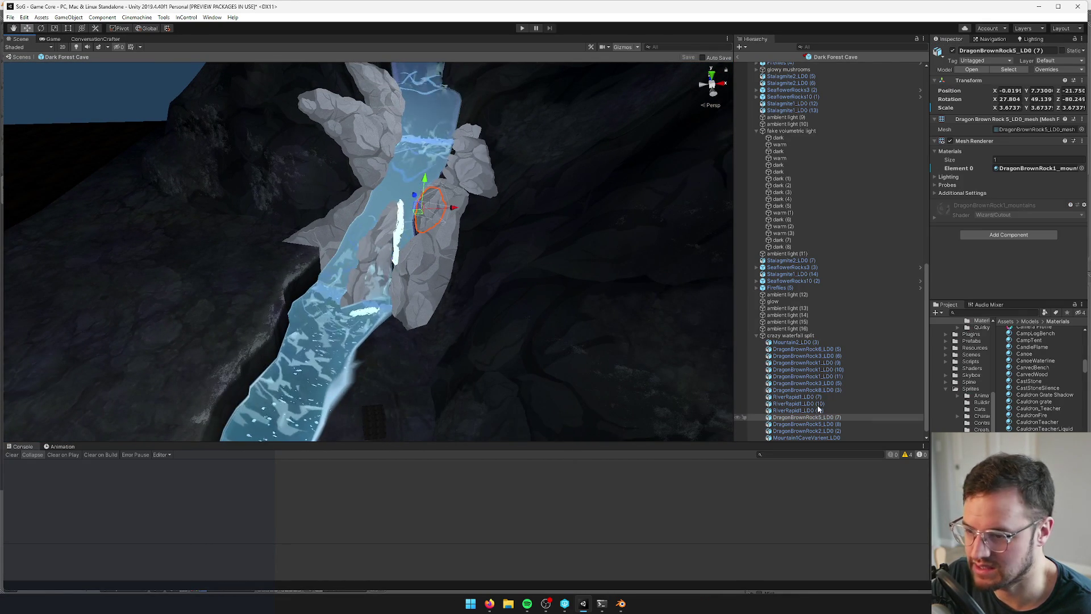
{"action": "left_click", "coordinate": [790, 335]}
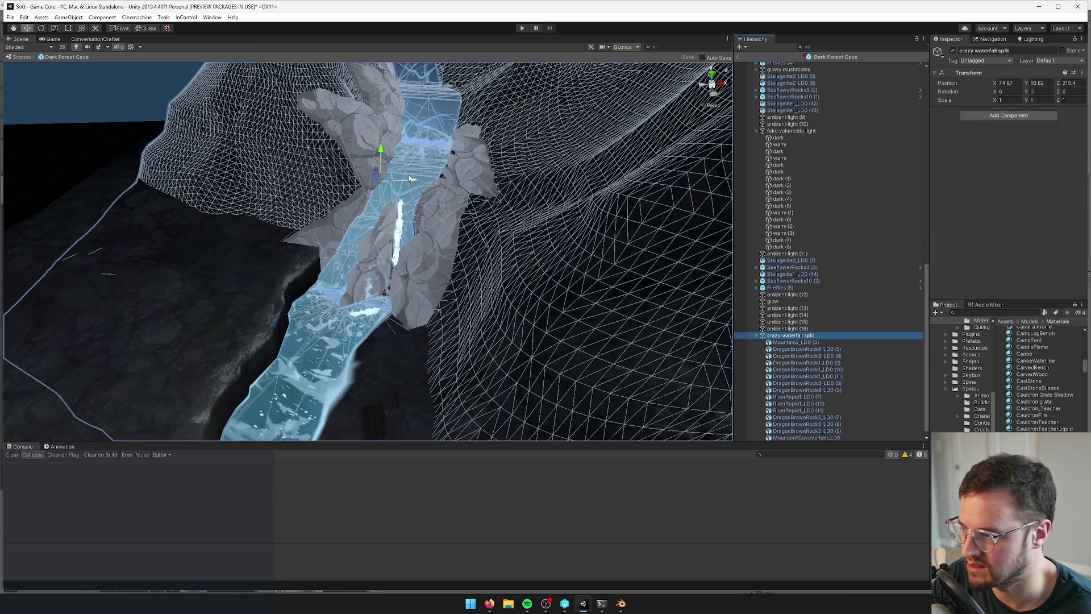
{"action": "left_click_drag", "start_coordinate": [382, 149], "coordinate": [381, 143]}
Undo an extra raise to keep the group at Y 11.35, then select the base foam rapid
{"action": "scroll", "coordinate": [415, 200], "scroll_direction": "up", "scroll_amount": 10}
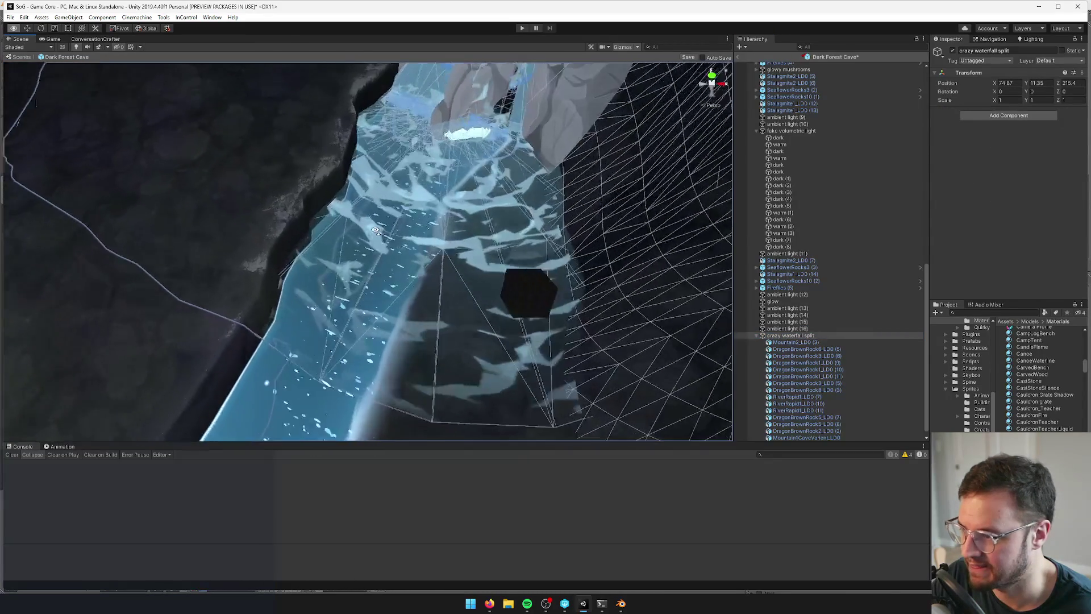
{"action": "scroll", "coordinate": [415, 200], "scroll_direction": "down", "scroll_amount": 10}
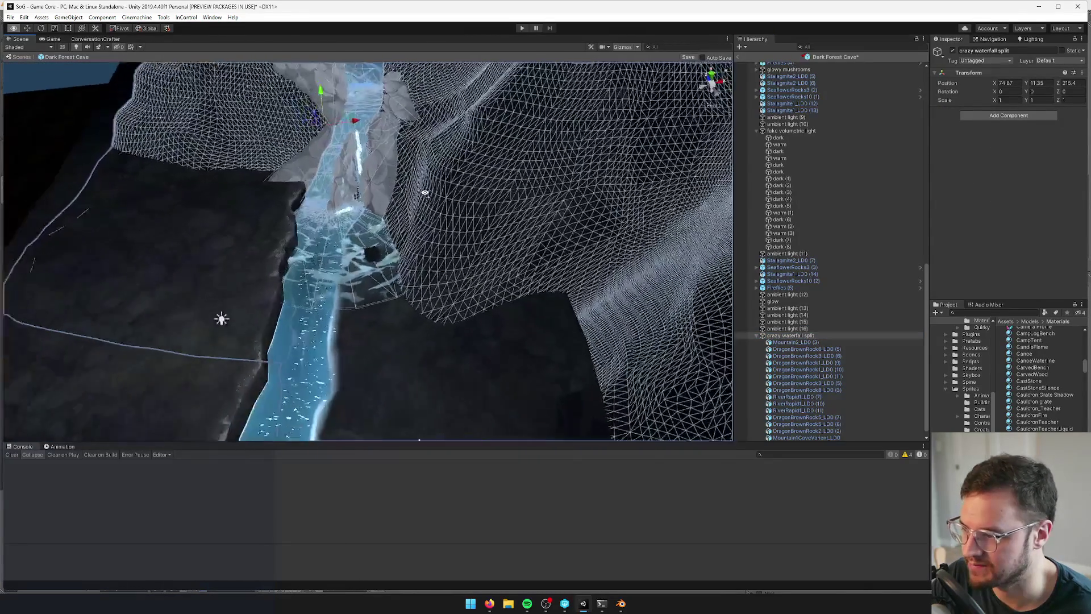
{"action": "left_click_drag", "start_coordinate": [412, 175], "coordinate": [388, 189]}
{"action": "scroll", "coordinate": [388, 188], "scroll_direction": "up", "scroll_amount": 10}
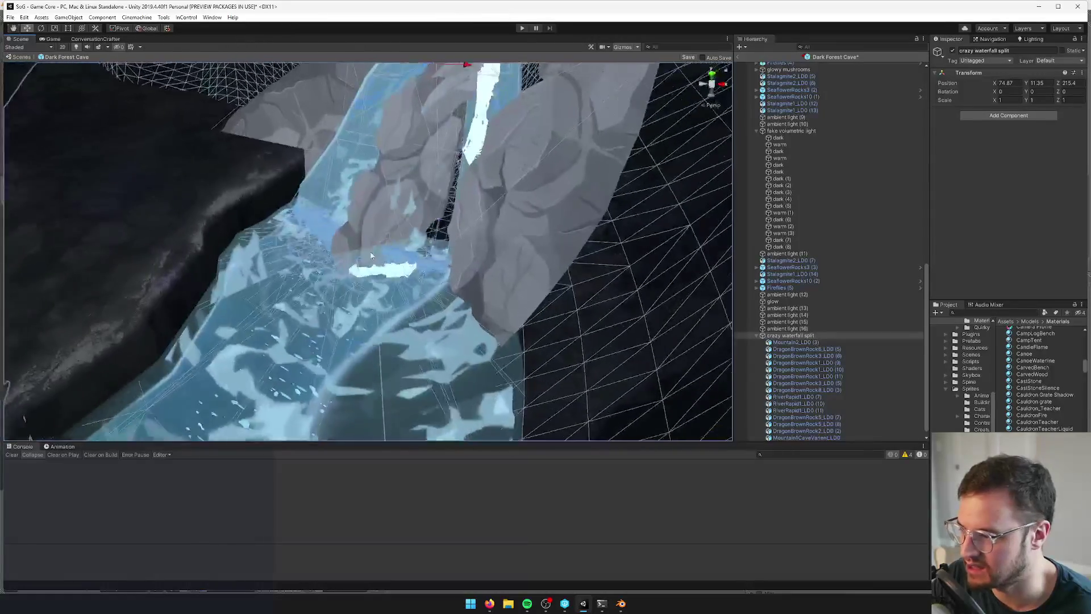
{"action": "scroll", "coordinate": [388, 276], "scroll_direction": "down", "scroll_amount": 5}
{"action": "left_click_drag", "start_coordinate": [407, 144], "coordinate": [403, 140]}
{"action": "key", "text": "ctrl+z"}
{"action": "scroll", "coordinate": [397, 272], "scroll_direction": "up", "scroll_amount": 5}
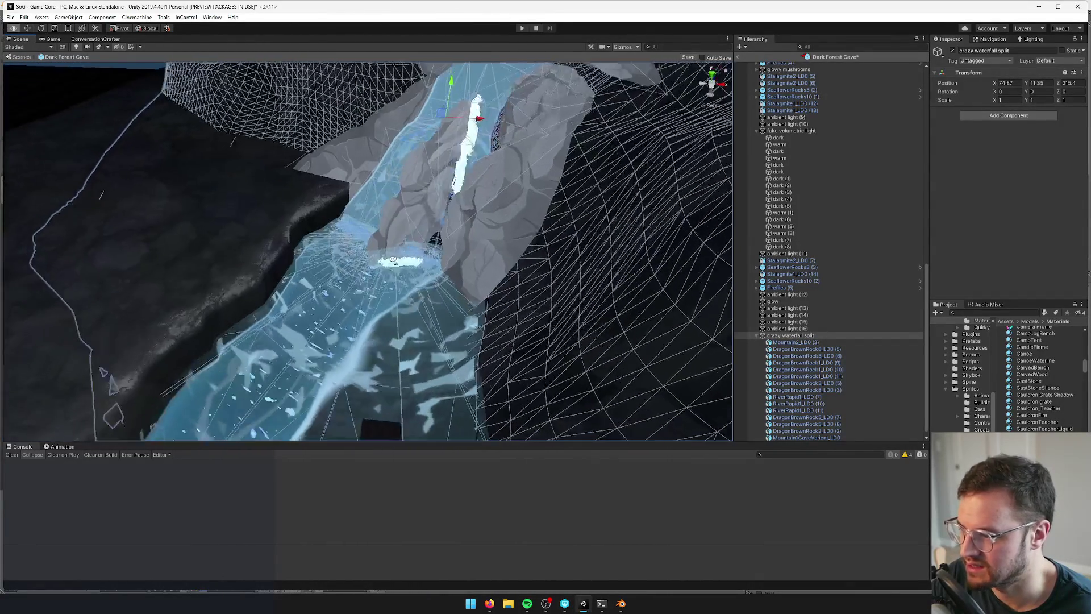
{"action": "left_click", "coordinate": [394, 268]}
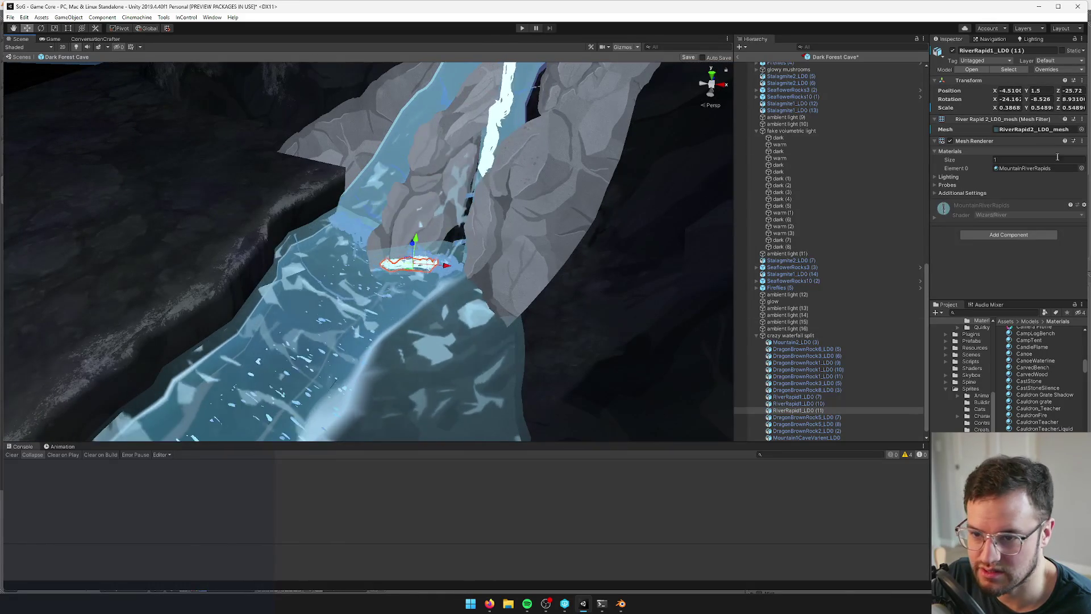
Assign CaveMountainRiverRapids to the selected foam rapid's Element 0 slot
{"action": "left_click", "coordinate": [1081, 168]}
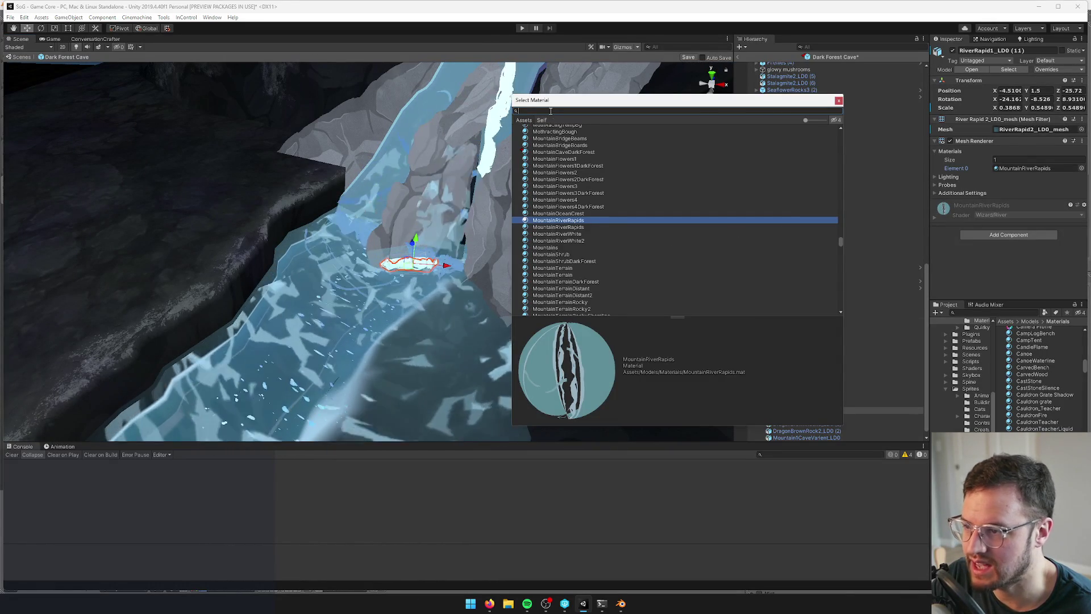
{"action": "type", "text": "cavemo"}
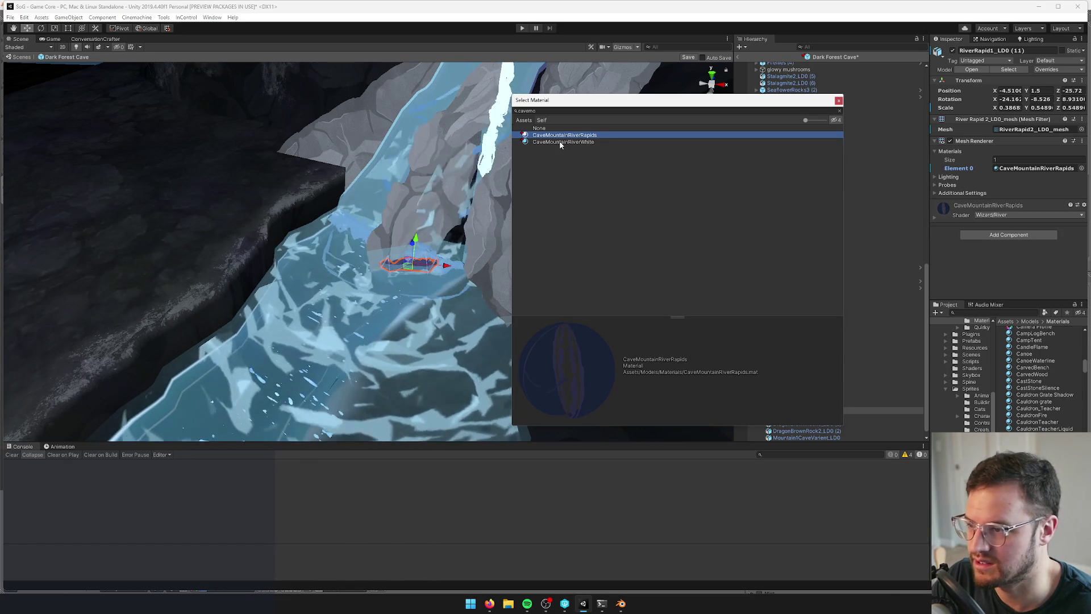
{"action": "left_click", "coordinate": [558, 142]}
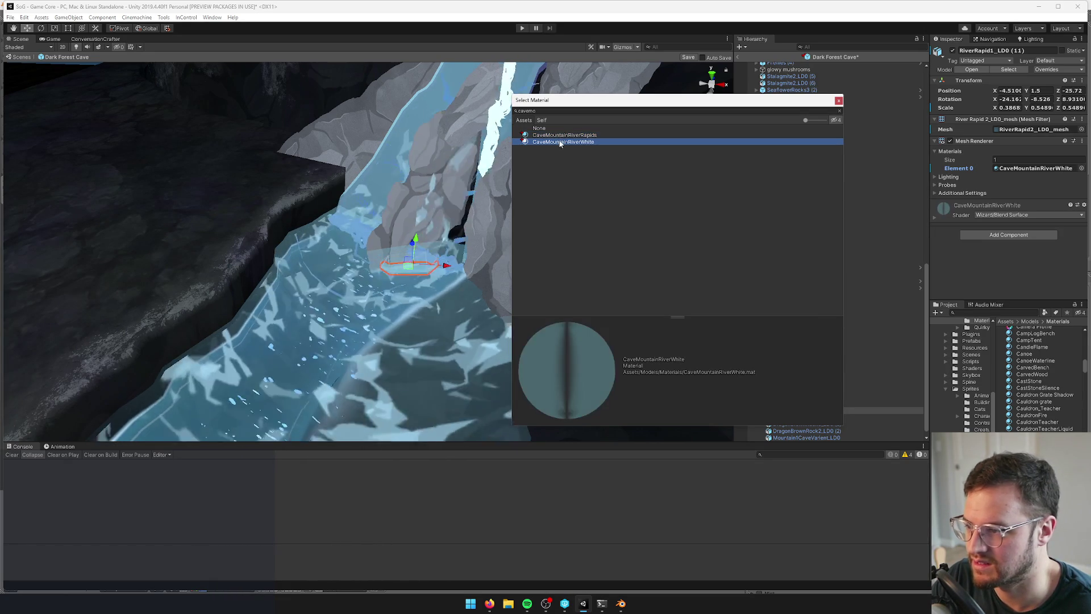
{"action": "left_click", "coordinate": [560, 136]}
{"action": "left_click", "coordinate": [839, 100]}
Give the next foam rapid on the waterfall the CaveMountainRiverRapids material
{"action": "left_click_drag", "start_coordinate": [511, 250], "coordinate": [486, 266]}
{"action": "left_click", "coordinate": [486, 266]}
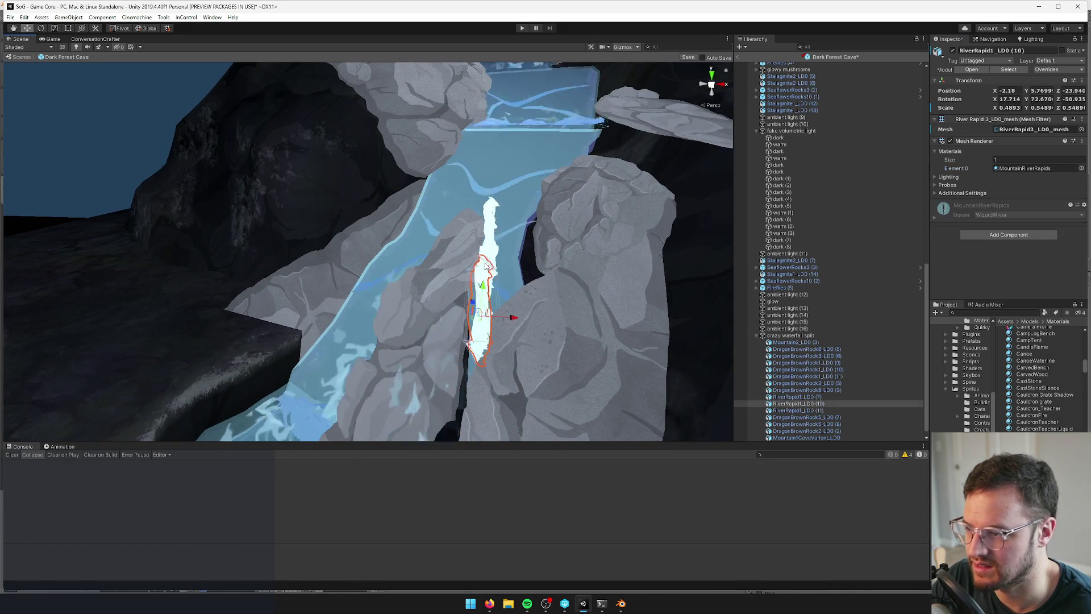
{"action": "left_click", "coordinate": [1081, 168]}
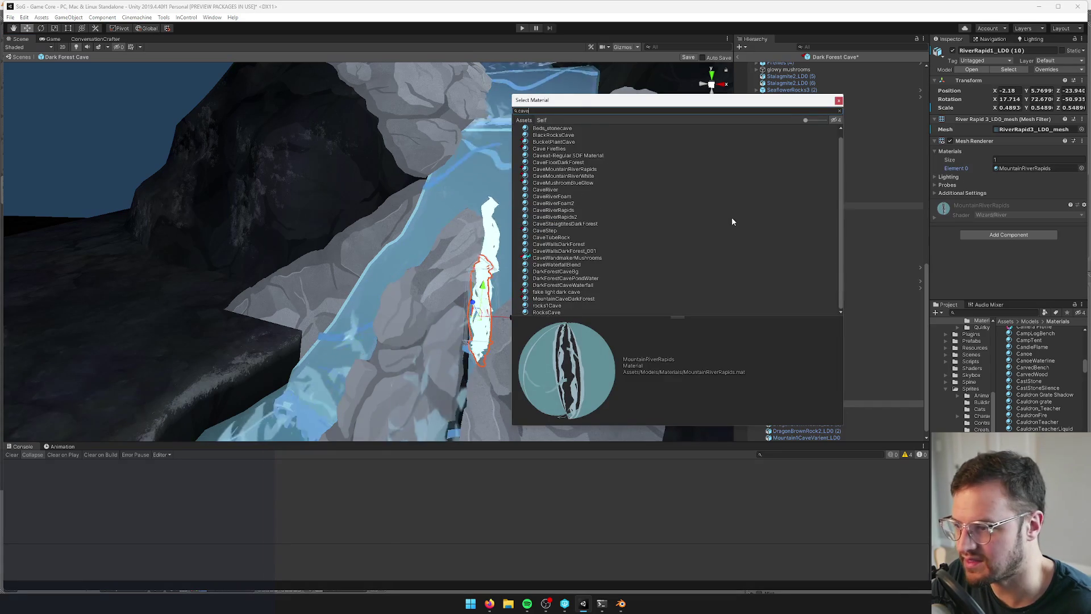
{"action": "type", "text": "cavemountainr"}
{"action": "left_click", "coordinate": [565, 135]}
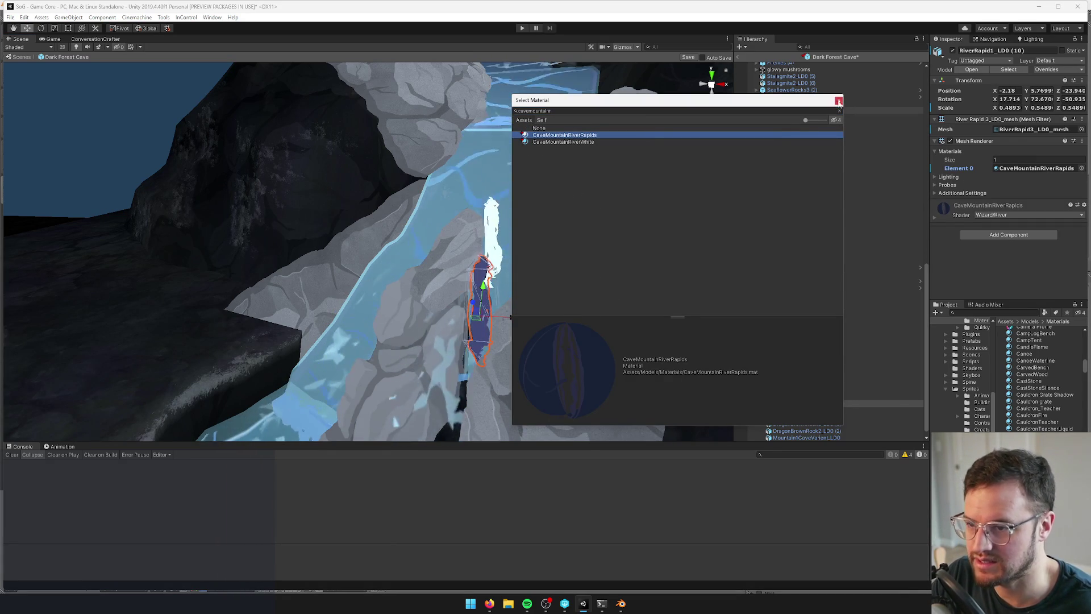
{"action": "left_click", "coordinate": [491, 226]}
Select a third river rapid and switch it to CaveMountainRiverRapids as well
{"action": "left_click", "coordinate": [492, 226]}
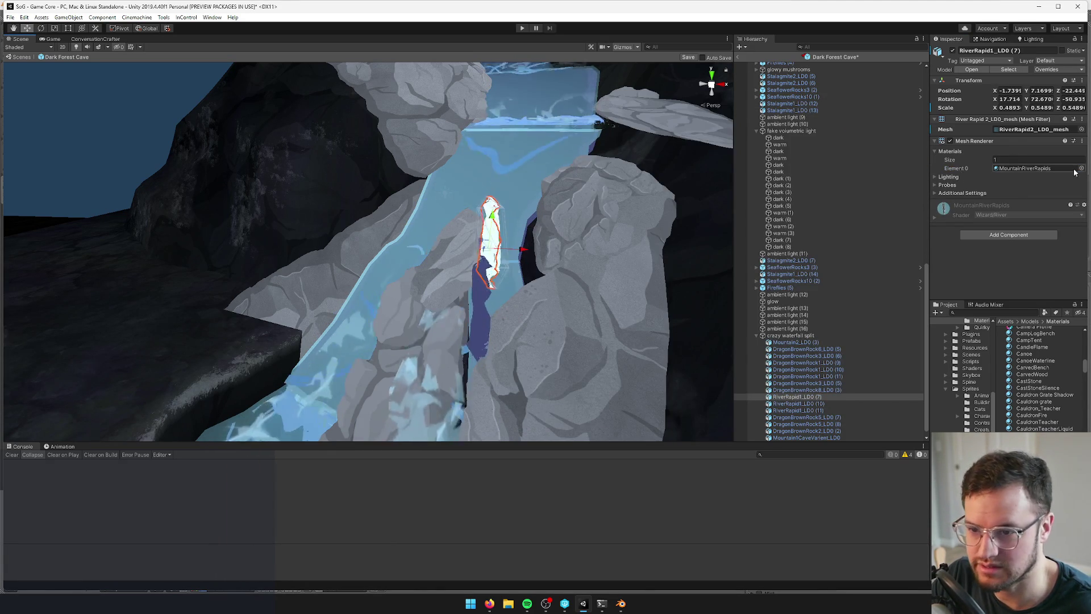
{"action": "left_click", "coordinate": [1082, 168]}
{"action": "type", "text": "cavemountain"}
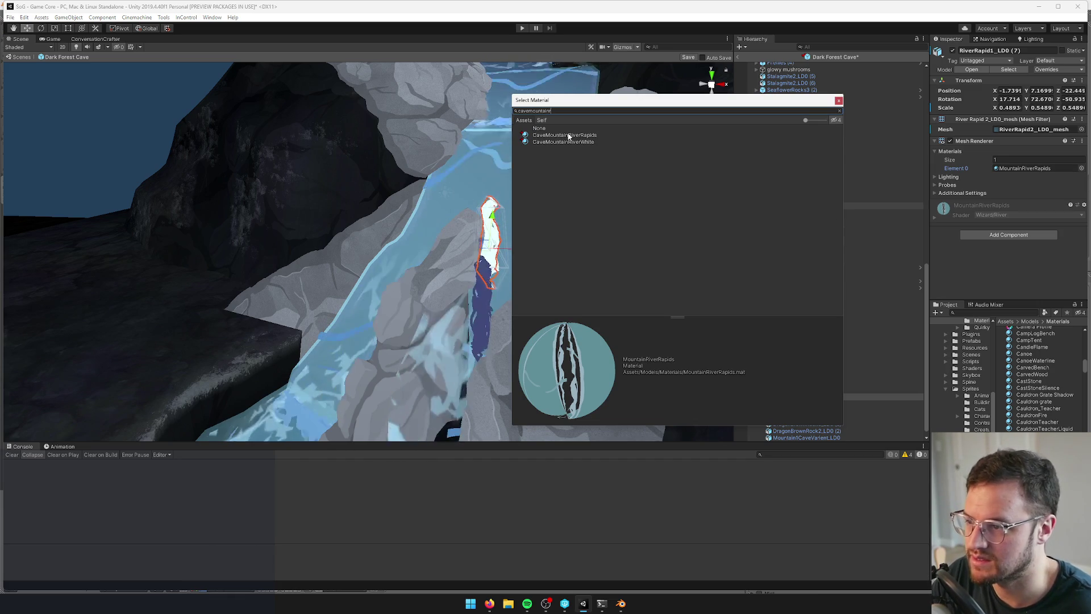
{"action": "left_click", "coordinate": [569, 136]}
{"action": "left_click", "coordinate": [838, 104]}
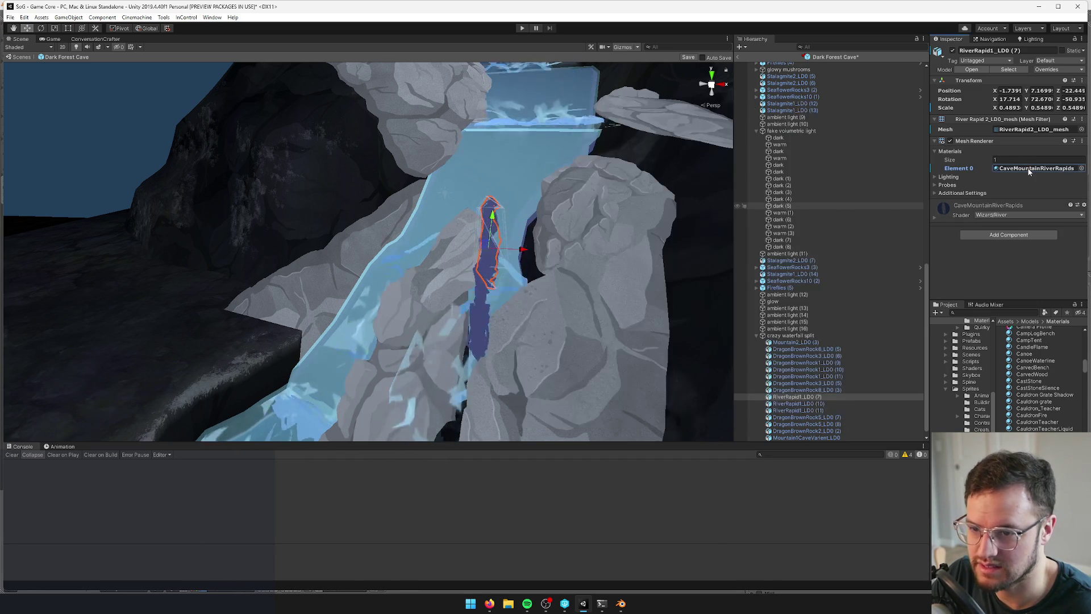
{"action": "scroll", "coordinate": [1050, 112], "scroll_direction": "down", "scroll_amount": 4}
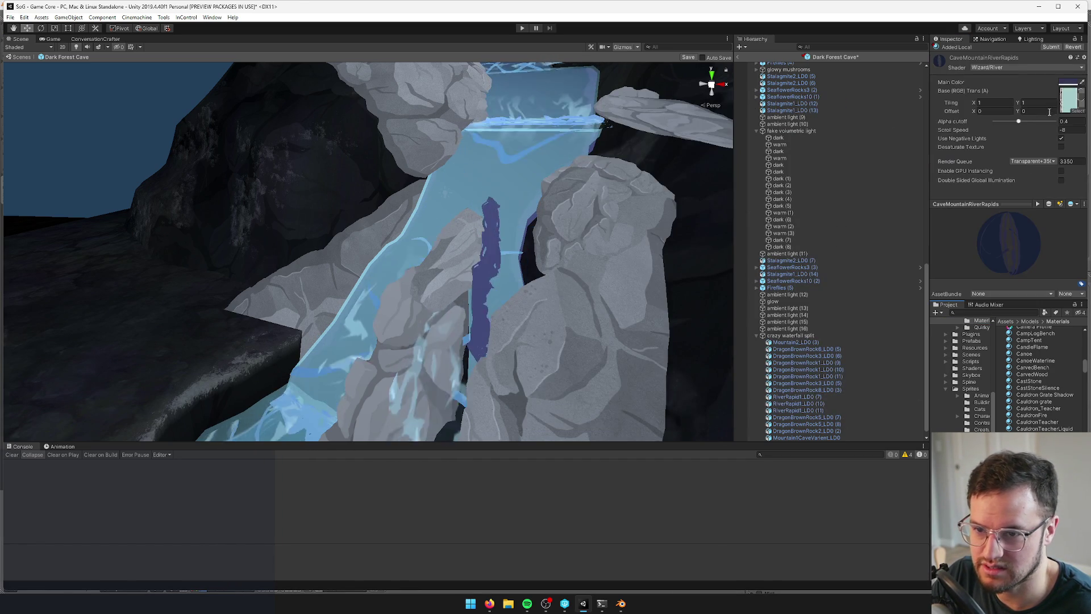
Lighten the CaveMountainRiverRapids main colour to a pale grey, 8E8E8E
{"action": "left_click", "coordinate": [1069, 82]}
{"action": "left_click", "coordinate": [694, 173]}
{"action": "left_click_drag", "start_coordinate": [694, 175], "coordinate": [671, 175]}
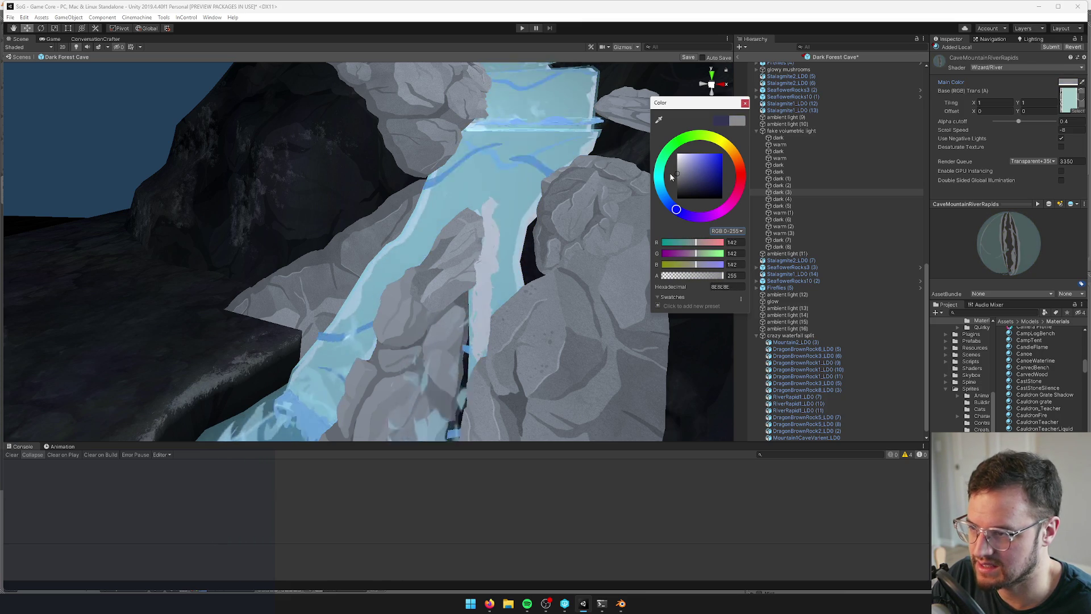
{"action": "left_click_drag", "start_coordinate": [489, 216], "coordinate": [424, 213]}
{"action": "scroll", "coordinate": [424, 214], "scroll_direction": "down", "scroll_amount": 10}
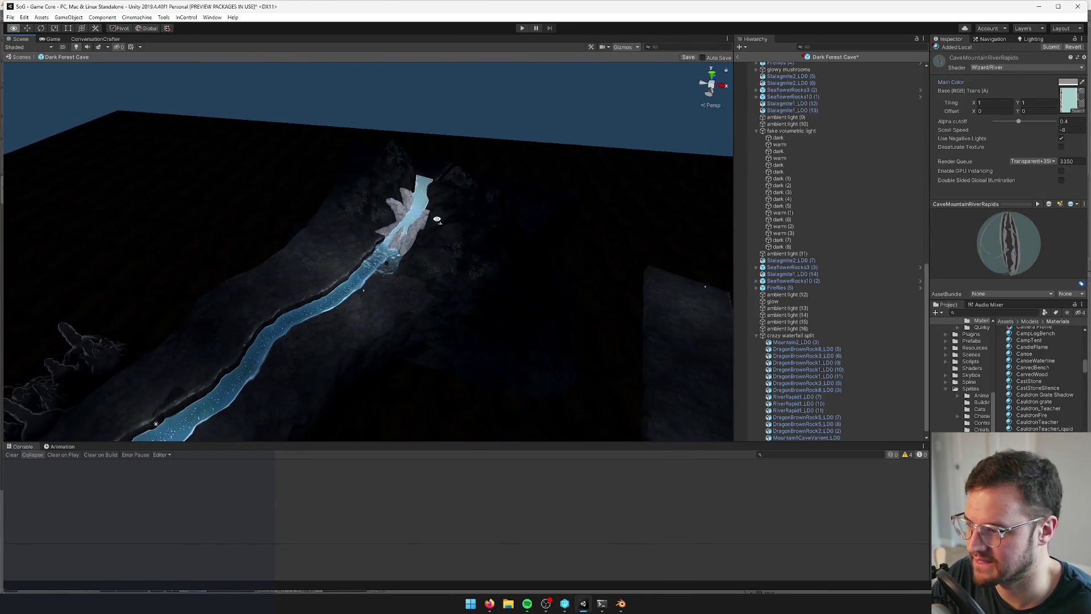
{"action": "scroll", "coordinate": [438, 219], "scroll_direction": "up", "scroll_amount": 10}
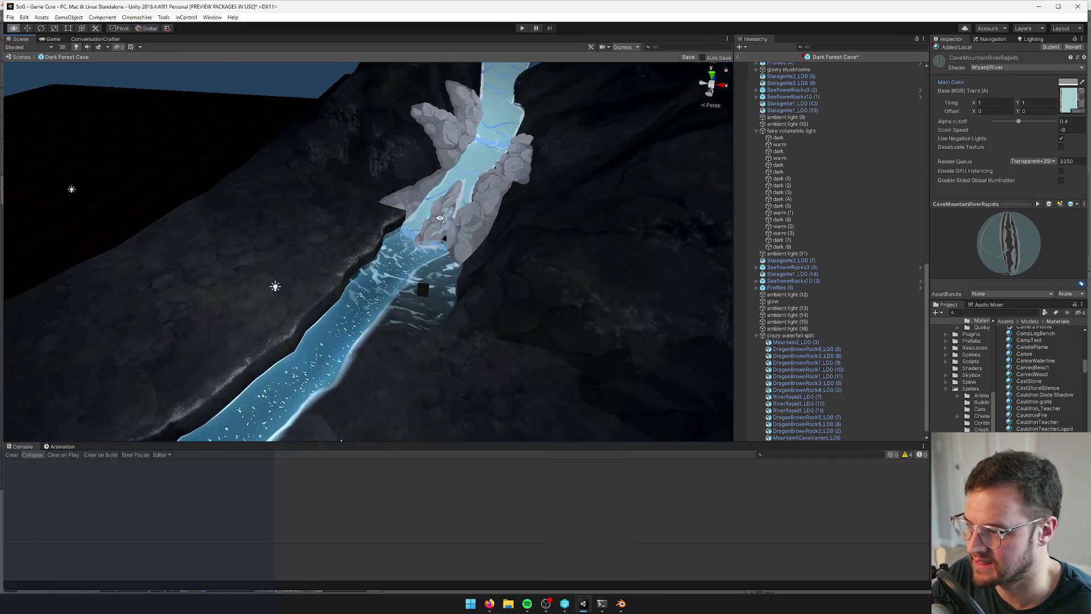
{"action": "scroll", "coordinate": [440, 218], "scroll_direction": "up", "scroll_amount": 5}
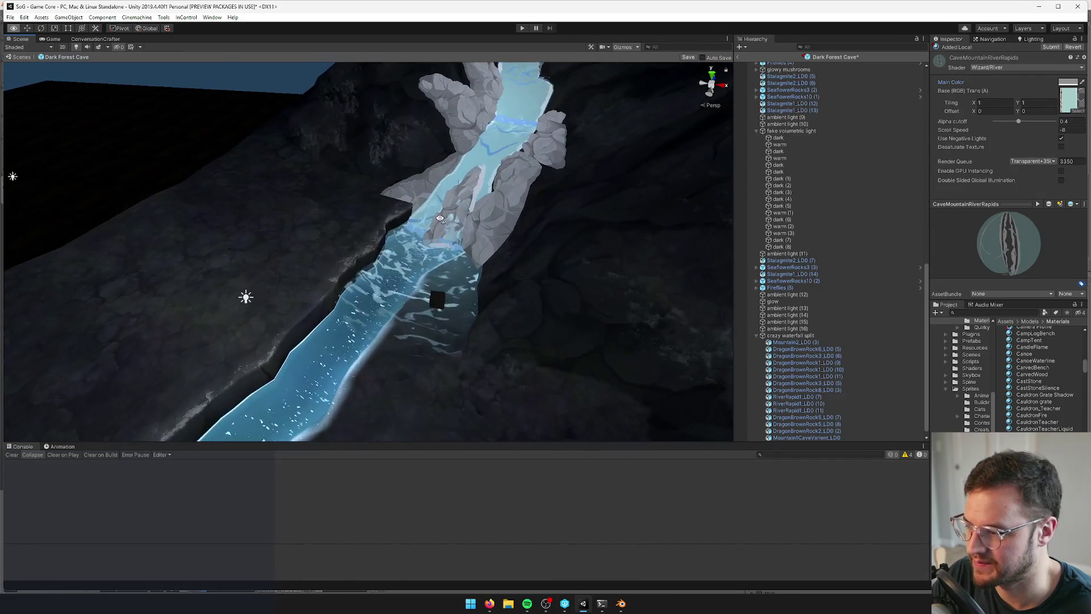
{"action": "left_click_drag", "start_coordinate": [452, 207], "coordinate": [465, 177]}
{"action": "scroll", "coordinate": [465, 177], "scroll_direction": "down", "scroll_amount": 3}
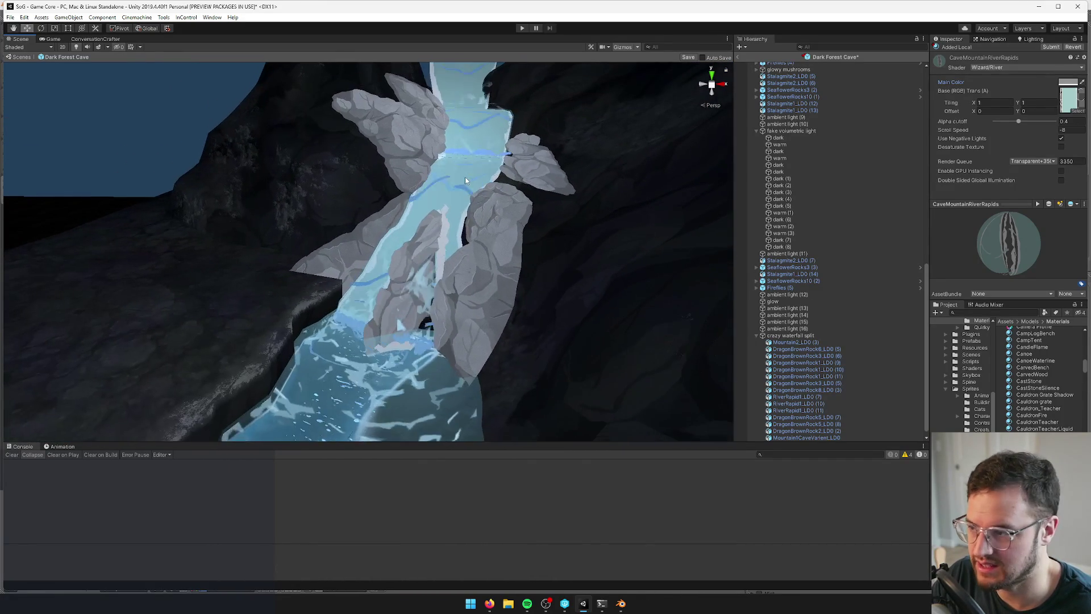
{"action": "left_click", "coordinate": [465, 176]}
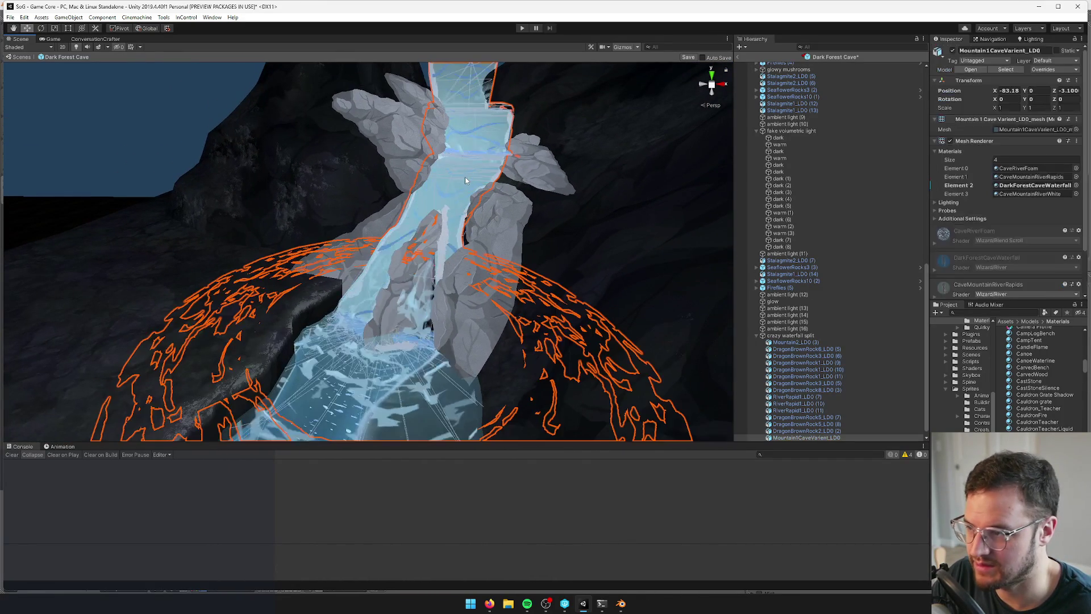
Open Mountain1CaveVarient_LD0's Element 2 DarkForestCaveWaterfall material, then select the waterfall disc in Blender
{"action": "left_click", "coordinate": [1031, 185]}
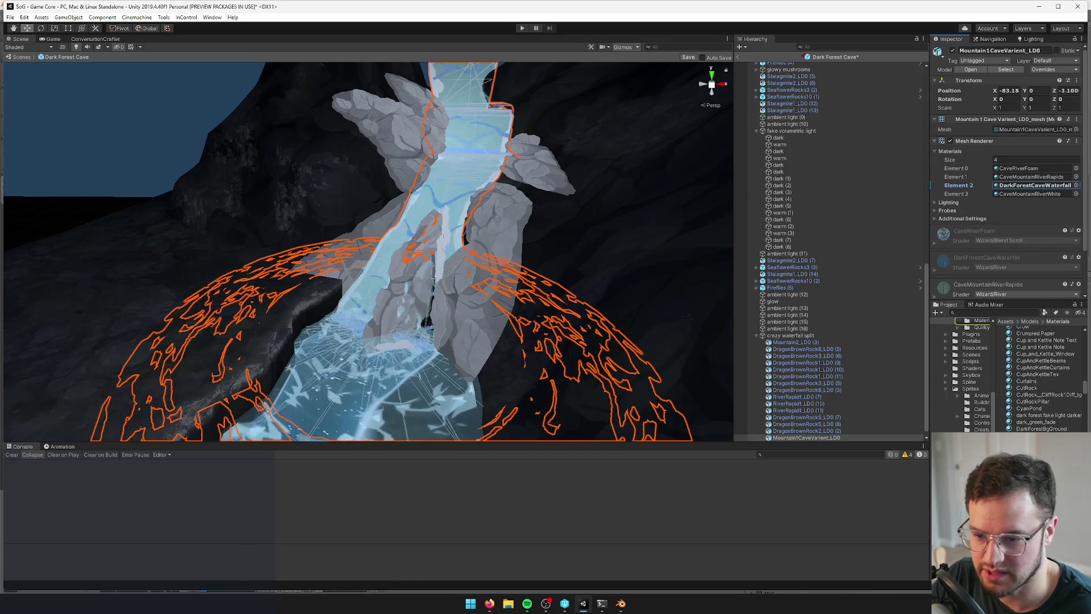
{"action": "left_click", "coordinate": [1032, 186]}
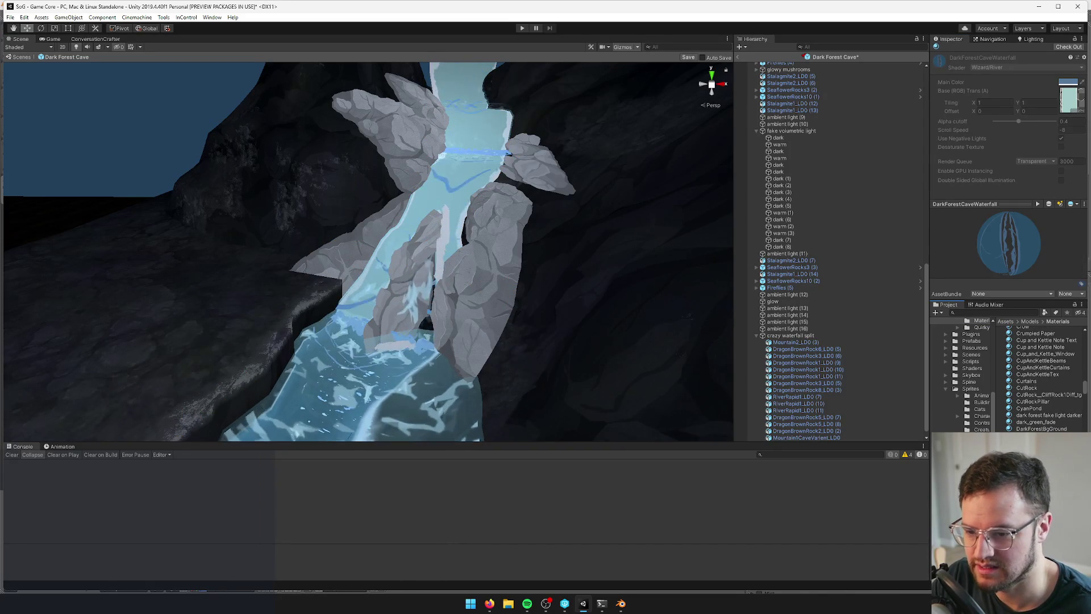
{"action": "left_click", "coordinate": [806, 438]}
{"action": "double_click", "coordinate": [1032, 185]}
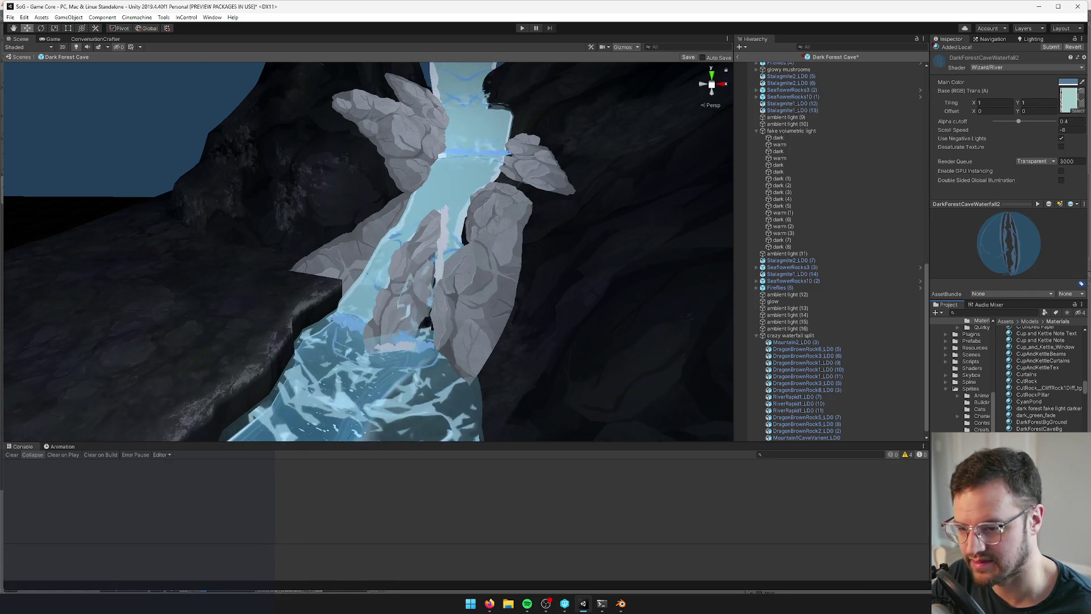
{"action": "key", "text": "alt+Tab"}
{"action": "right_click", "coordinate": [435, 339]}
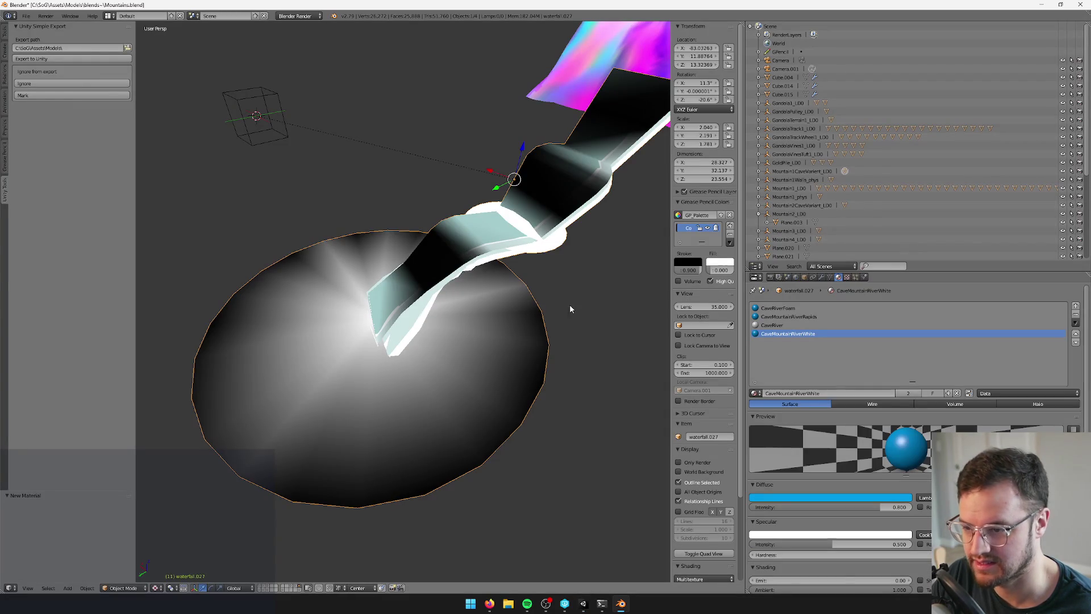
Rename the waterfall's CaveRiver material copy to DarkForestCaveWaterfall2 in Blender and return to Unity
{"action": "left_click", "coordinate": [779, 327]}
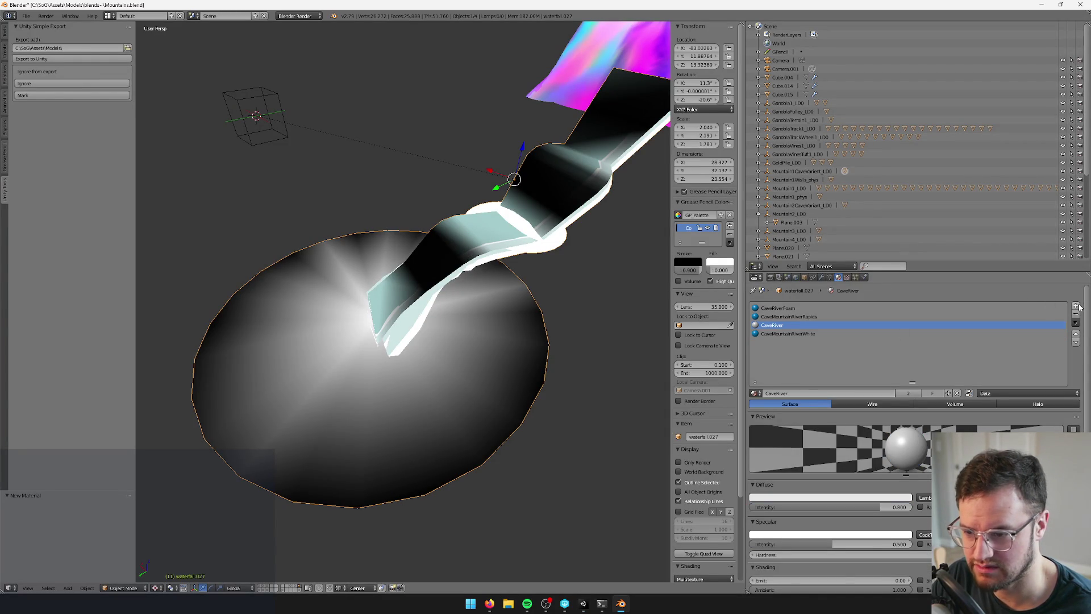
{"action": "key", "text": "ctrl+z"}
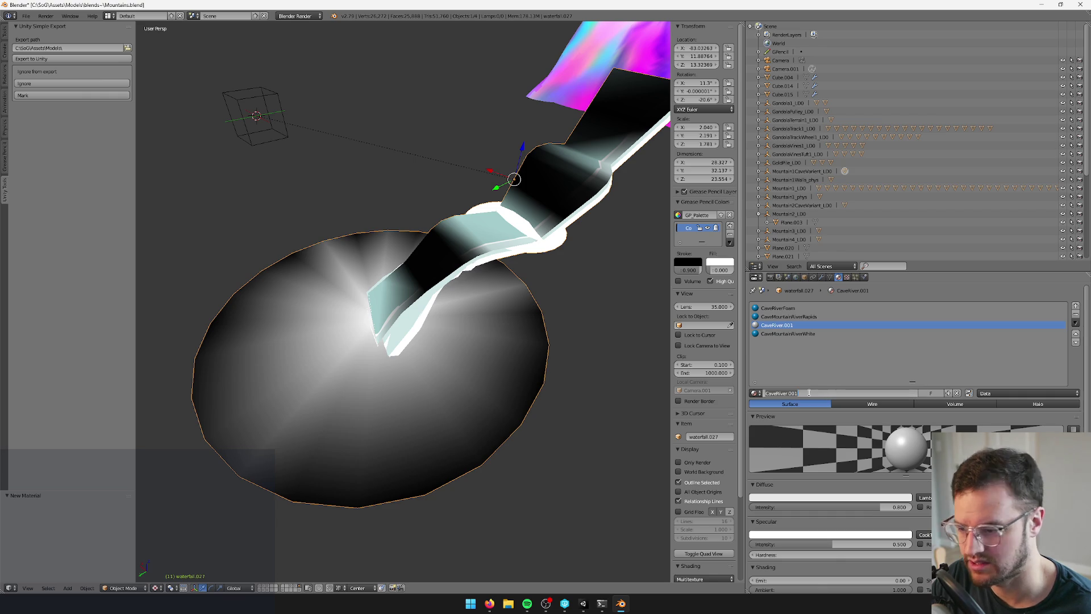
{"action": "key", "text": "Return"}
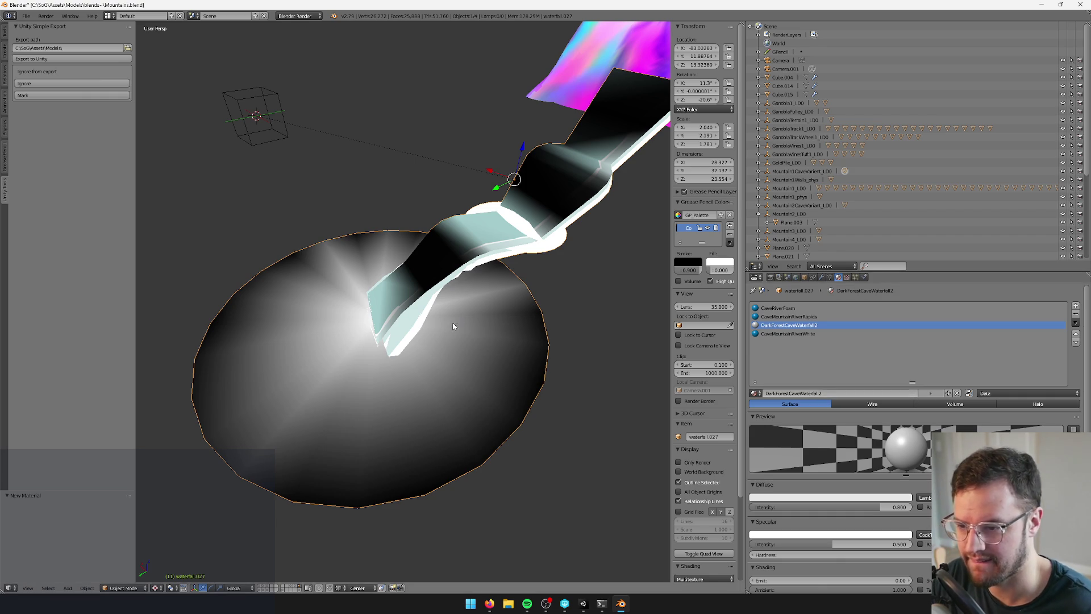
{"action": "key", "text": "alt+Tab"}
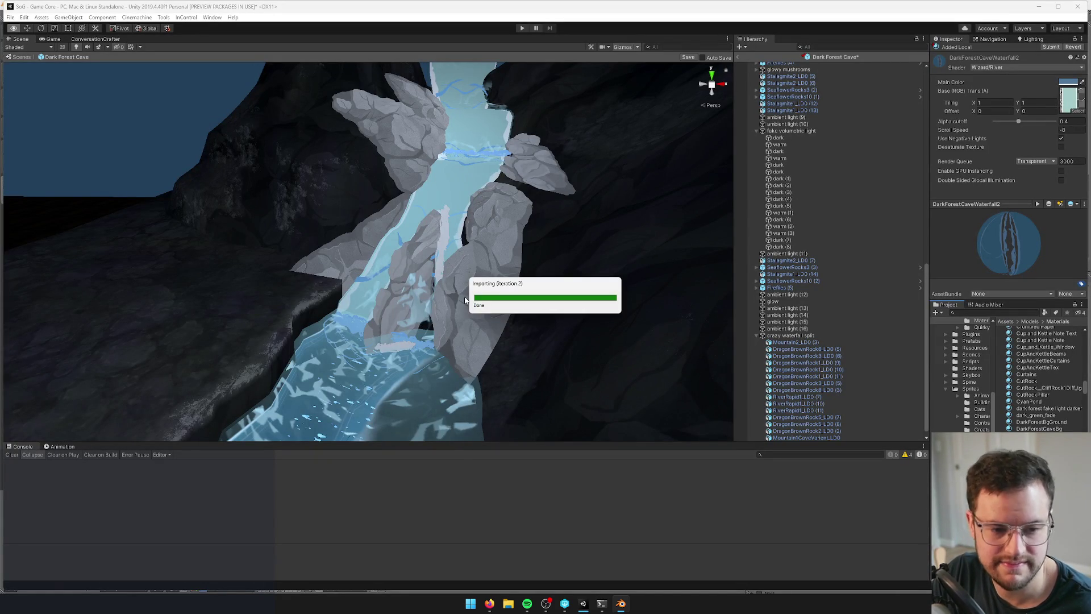
Check the open browser windows, then return to the Unity editor
{"action": "left_click", "coordinate": [552, 320]}
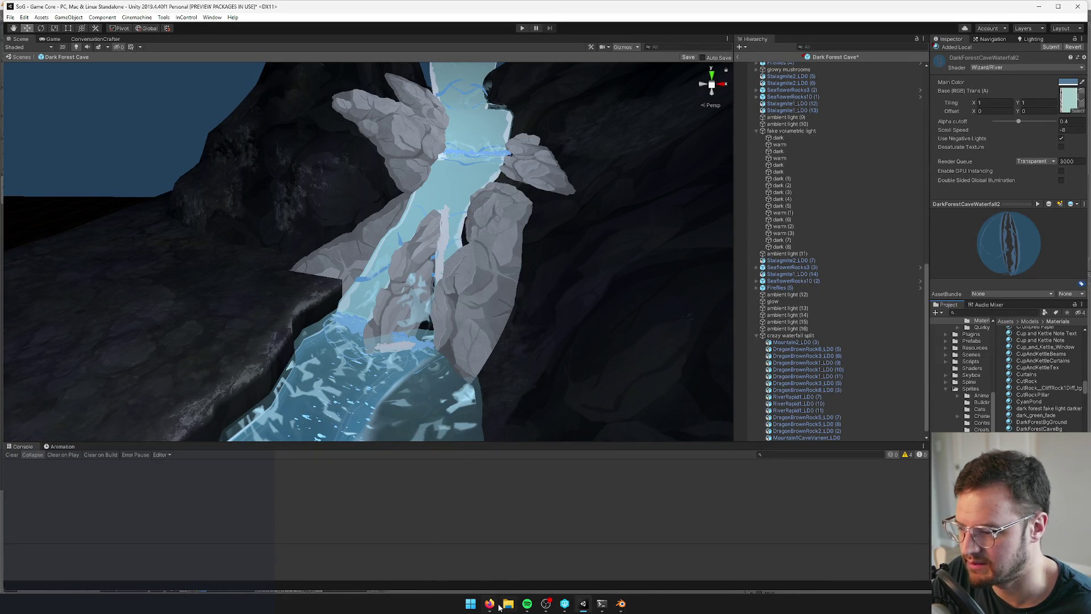
{"action": "mouse_move", "coordinate": [490, 604]}
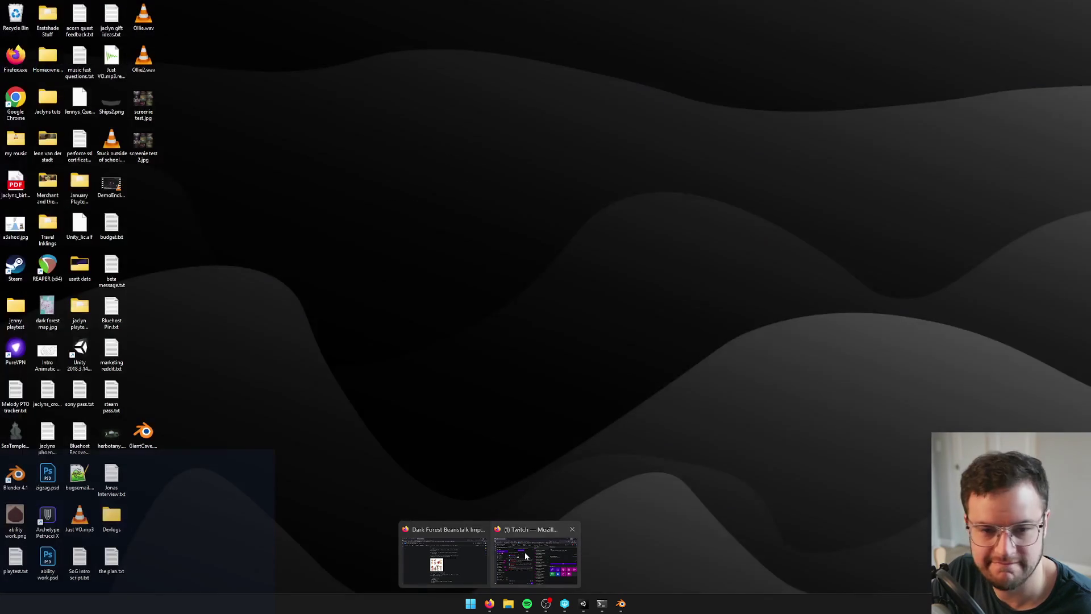
{"action": "left_click", "coordinate": [524, 552]}
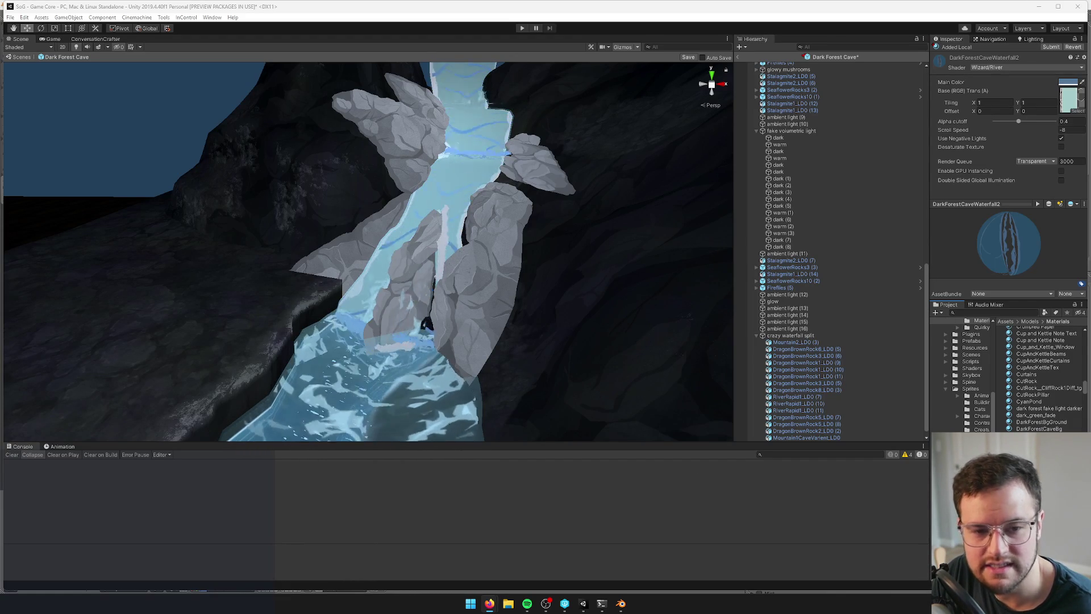
{"action": "key", "text": "alt+Tab"}
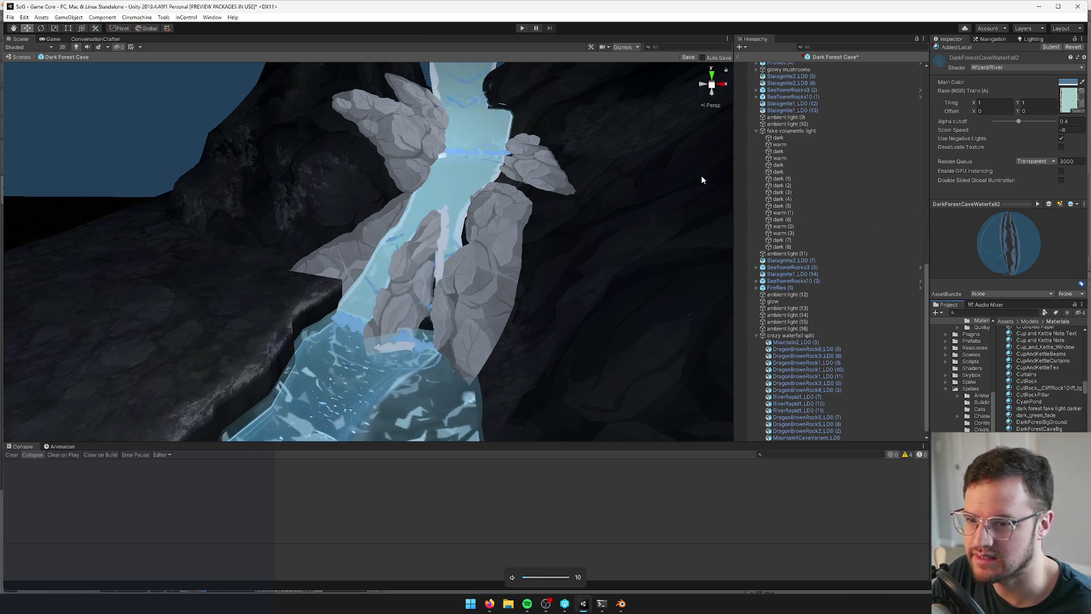
Revert Mountain1CaveVarient_LD0's Element 2 material slot so it uses DarkForestCaveWaterfall2
{"action": "left_click_drag", "start_coordinate": [615, 253], "coordinate": [514, 213]}
{"action": "left_click", "coordinate": [475, 191]}
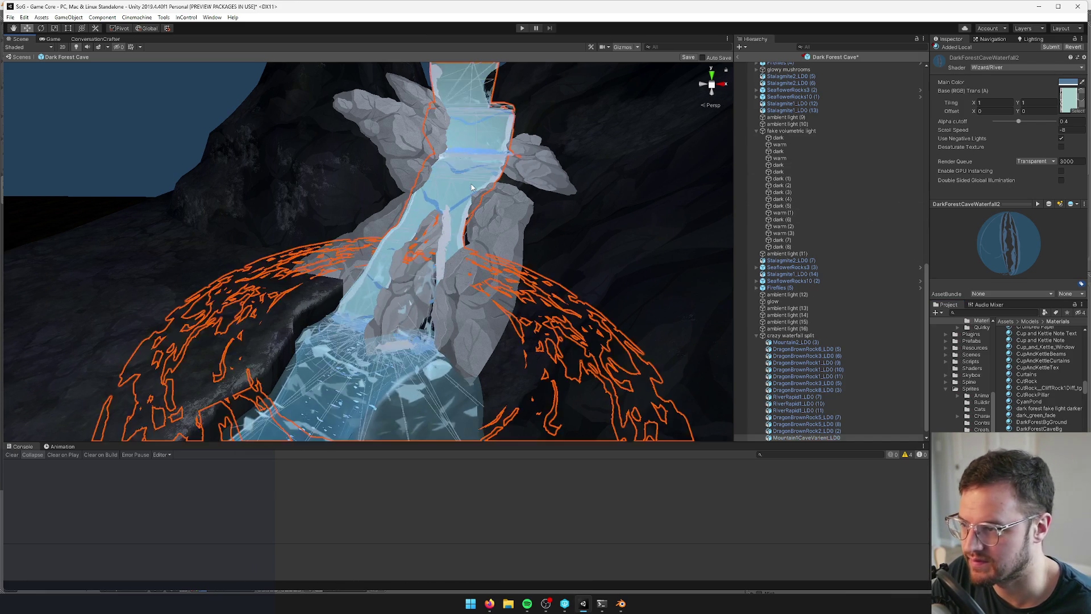
{"action": "right_click", "coordinate": [960, 188]}
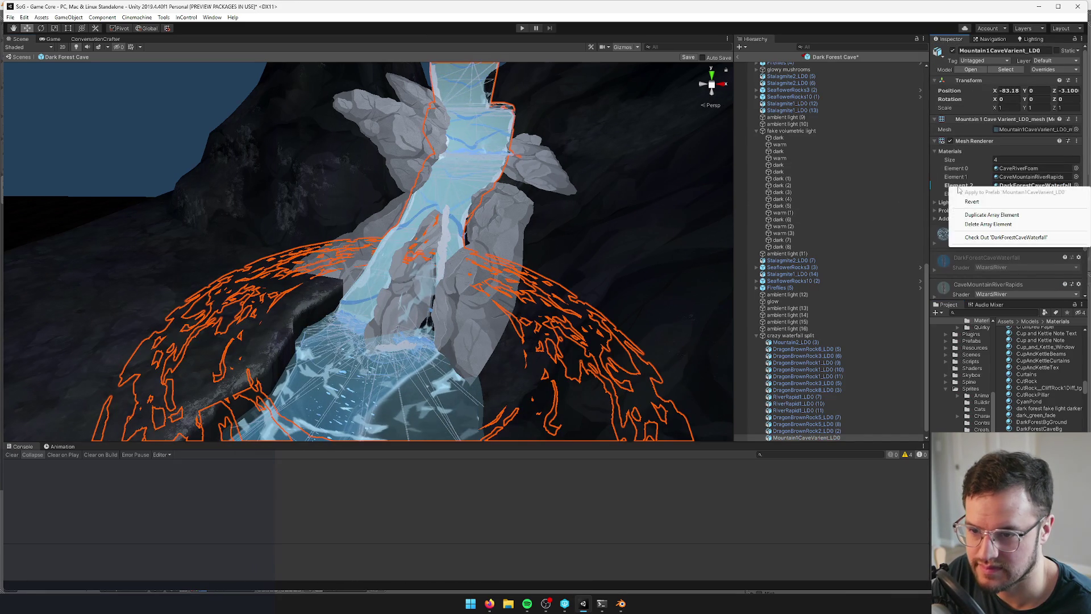
{"action": "left_click", "coordinate": [972, 202]}
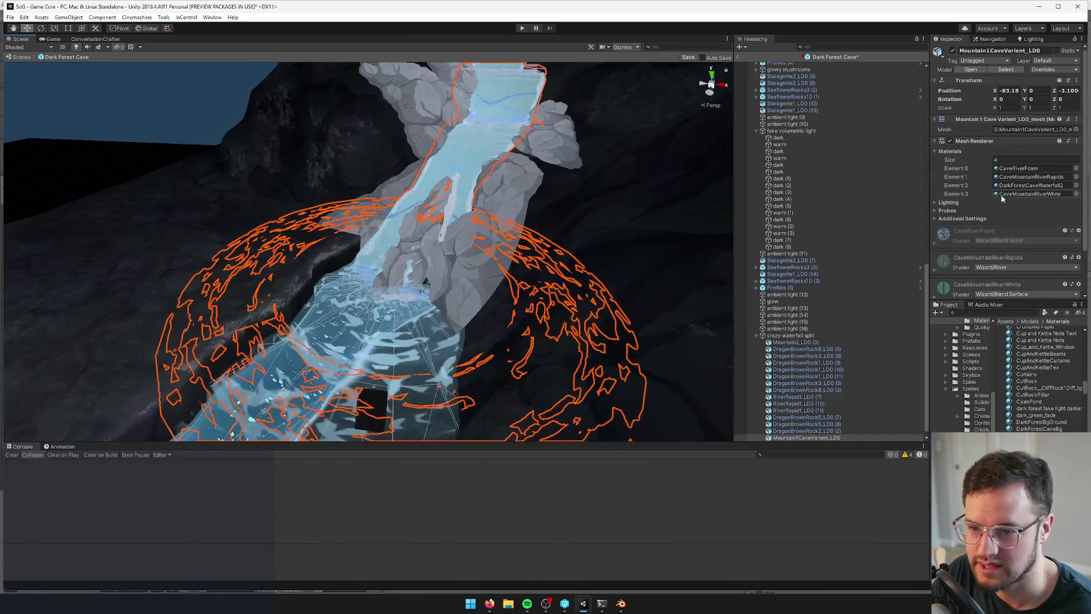
{"action": "double_click", "coordinate": [1031, 185]}
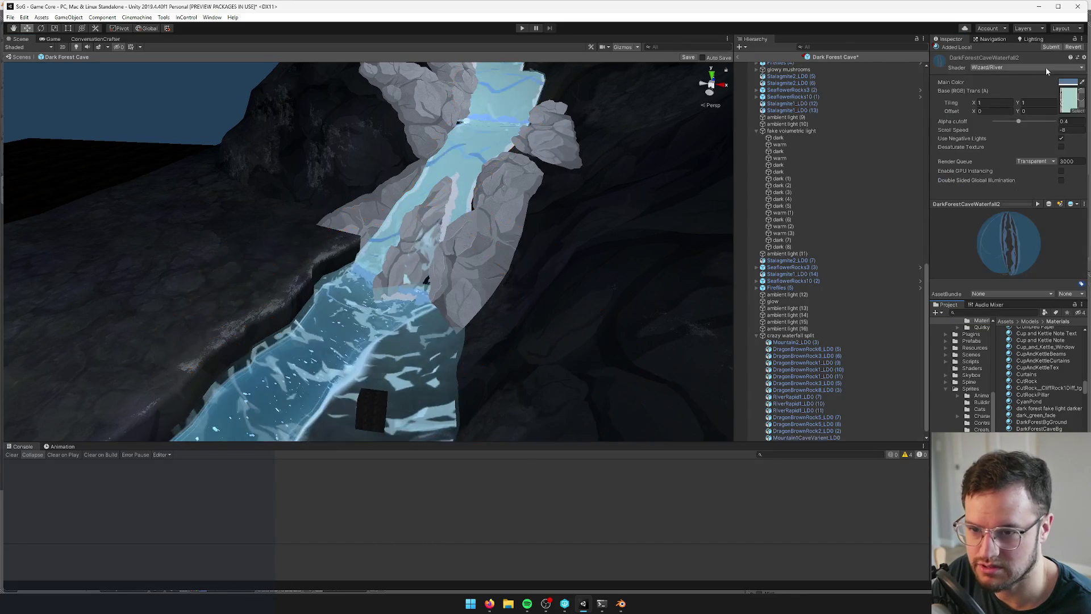
Set DarkForestCaveWaterfall2's Main Color to a light neutral grey, 919191
{"action": "left_click", "coordinate": [1067, 83]}
{"action": "left_click_drag", "start_coordinate": [700, 172], "coordinate": [685, 163]}
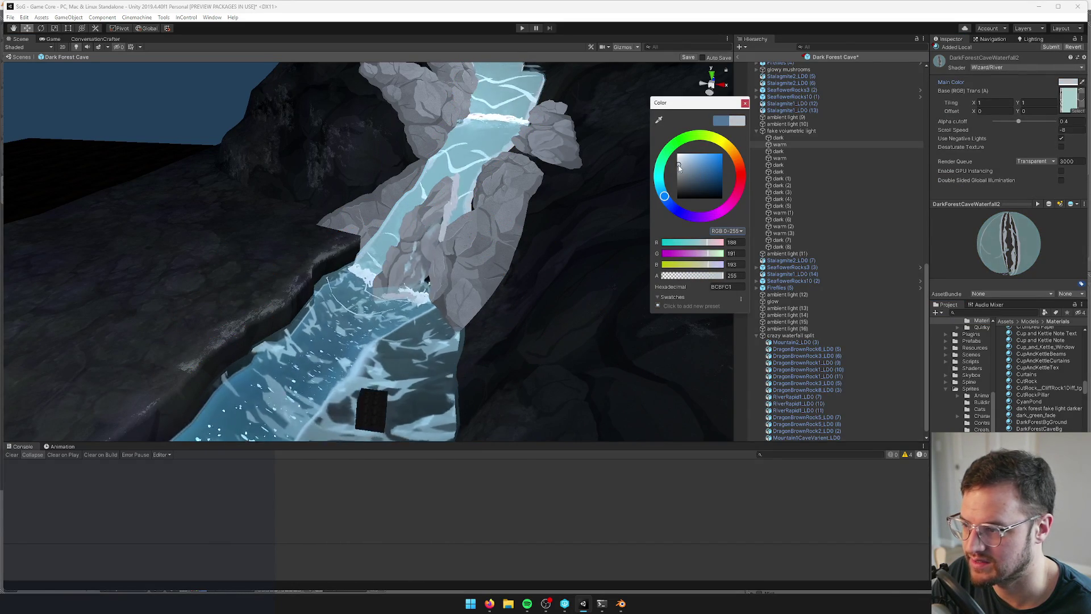
{"action": "left_click_drag", "start_coordinate": [675, 173], "coordinate": [677, 174]}
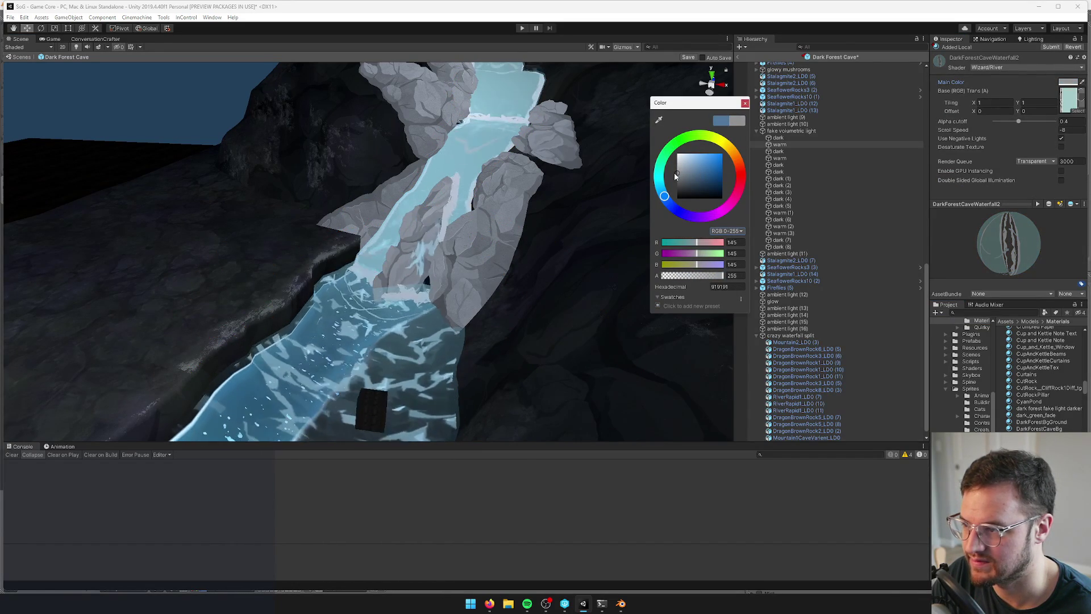
{"action": "left_click", "coordinate": [745, 104]}
Orbit and zoom to view the brightened waterfall, then reselect the cave mountain mesh
{"action": "mouse_move", "coordinate": [432, 188]}
{"action": "left_mouse_down"}
{"action": "mouse_move", "coordinate": [460, 171]}
{"action": "mouse_move", "coordinate": [228, 268]}
{"action": "mouse_move", "coordinate": [413, 213]}
{"action": "mouse_move", "coordinate": [464, 170]}
{"action": "left_mouse_up"}
{"action": "scroll", "coordinate": [463, 170], "scroll_direction": "up", "scroll_amount": 3}
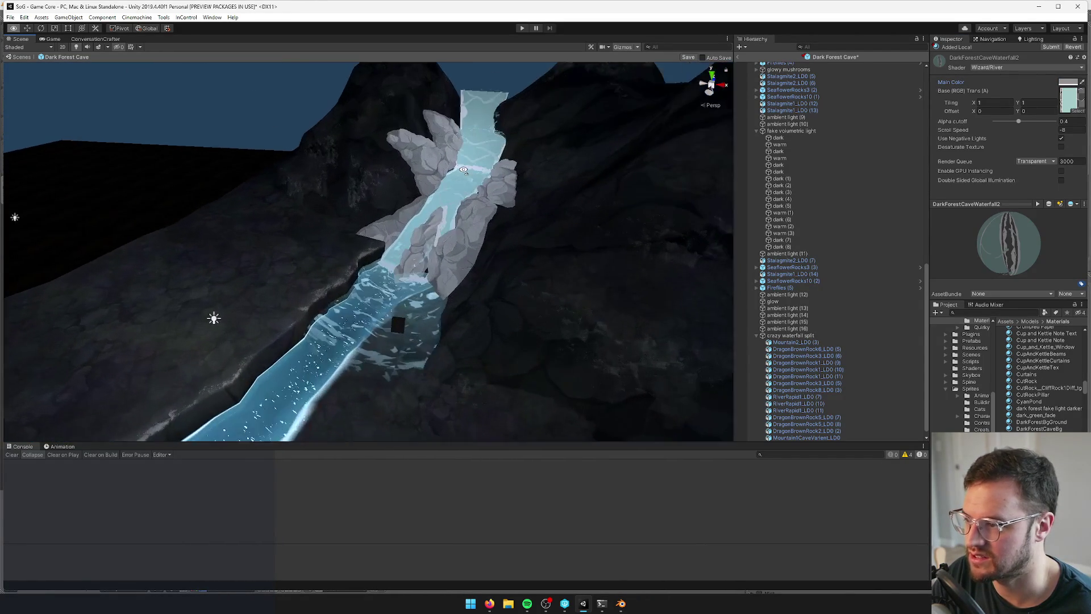
{"action": "scroll", "coordinate": [464, 170], "scroll_direction": "up", "scroll_amount": 3}
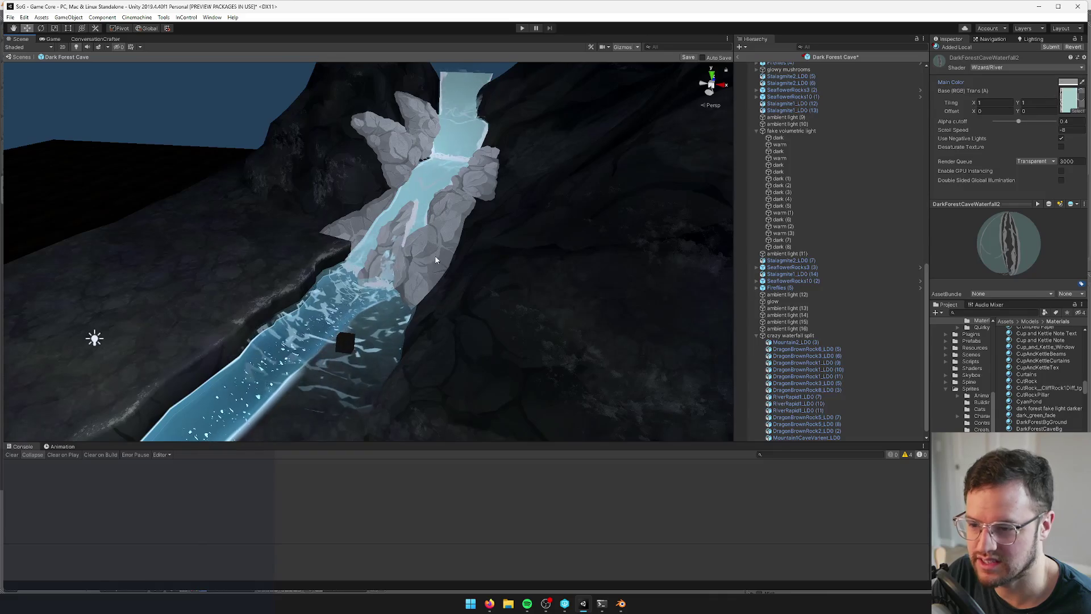
{"action": "scroll", "coordinate": [536, 287], "scroll_direction": "up", "scroll_amount": 3}
{"action": "scroll", "coordinate": [539, 171], "scroll_direction": "down", "scroll_amount": 3}
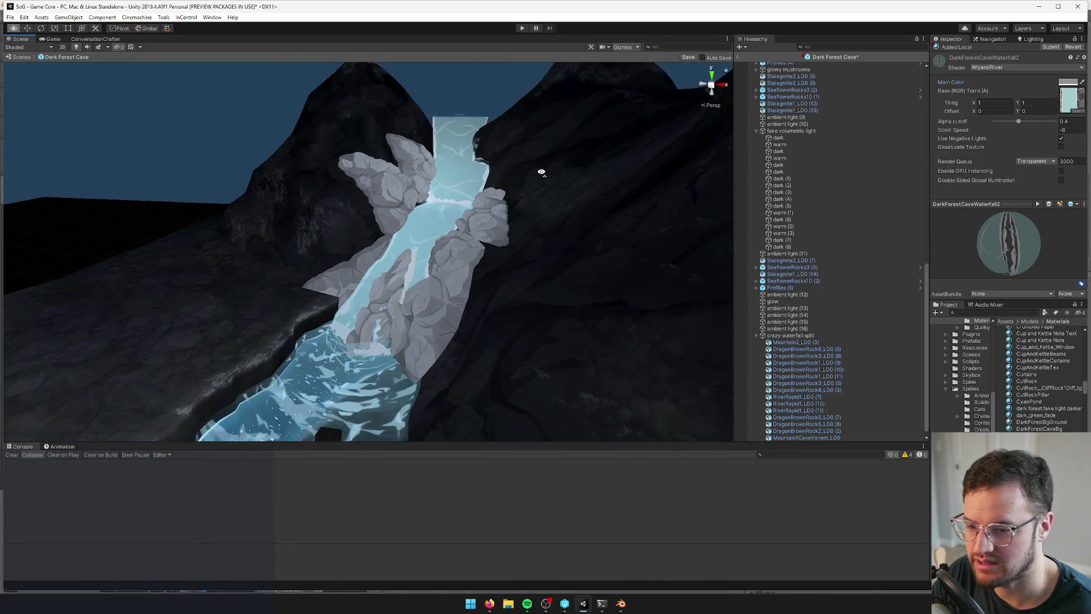
{"action": "left_click", "coordinate": [432, 217]}
{"action": "scroll", "coordinate": [964, 243], "scroll_direction": "down", "scroll_amount": 2}
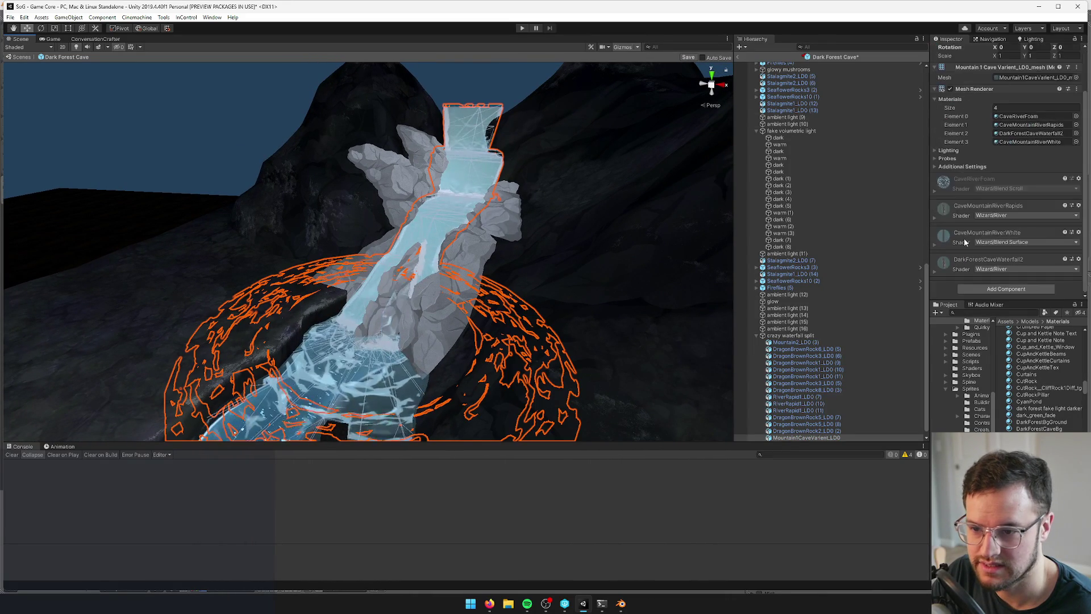
Tint CaveMountainRiverRapids' Main Color a soft blue, about 6A8AB0
{"action": "left_click", "coordinate": [936, 218]}
{"action": "left_click", "coordinate": [1060, 239]}
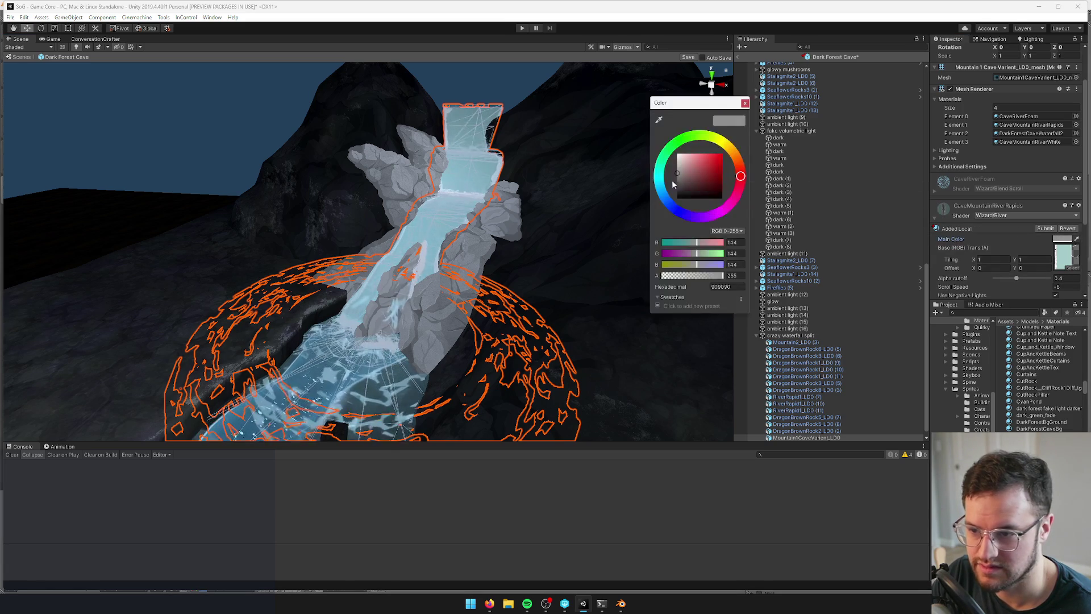
{"action": "mouse_move", "coordinate": [683, 172]}
{"action": "left_mouse_down"}
{"action": "mouse_move", "coordinate": [664, 171]}
{"action": "mouse_move", "coordinate": [692, 169]}
{"action": "left_mouse_up"}
{"action": "left_click", "coordinate": [665, 199]}
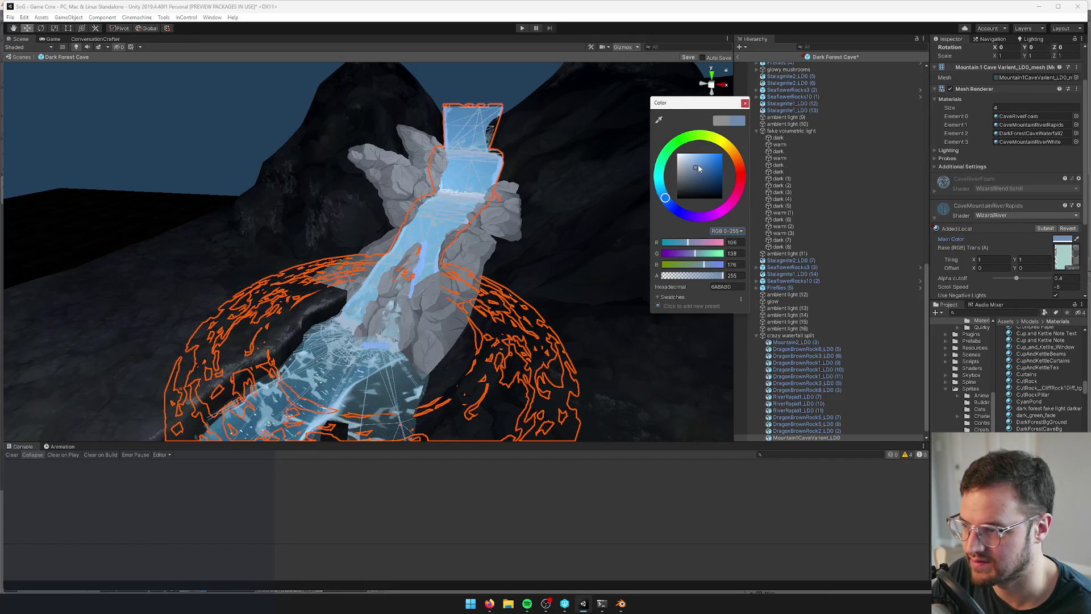
{"action": "left_click", "coordinate": [744, 103]}
Orbit around the cave to check the bluer rapids and reselect the waterfall mountain mesh
{"action": "left_click", "coordinate": [796, 172]}
{"action": "left_click_drag", "start_coordinate": [531, 198], "coordinate": [488, 291]}
{"action": "scroll", "coordinate": [488, 291], "scroll_direction": "down", "scroll_amount": 3}
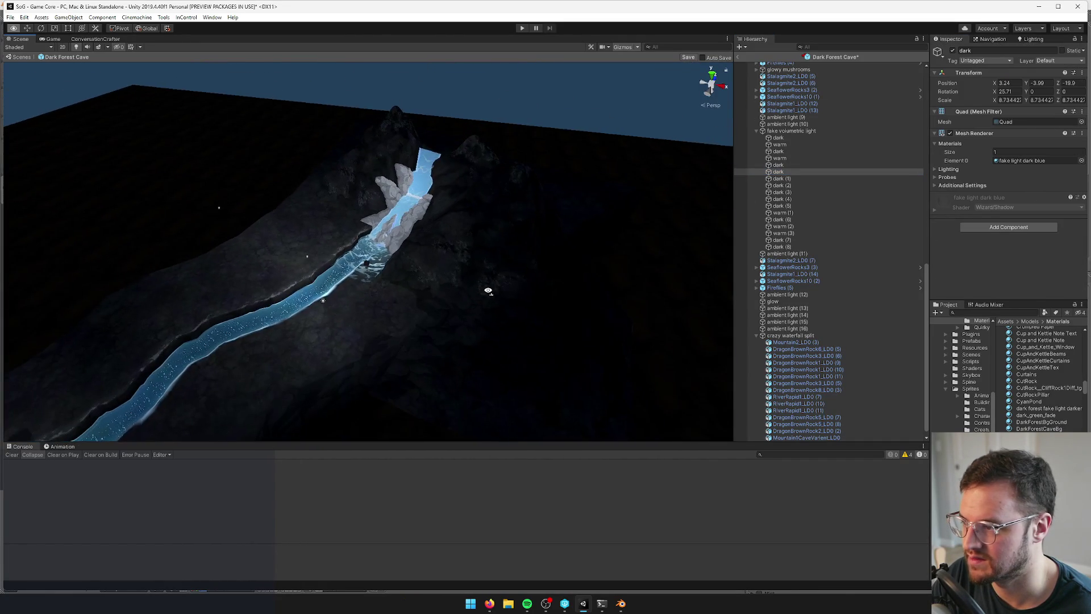
{"action": "scroll", "coordinate": [488, 291], "scroll_direction": "up", "scroll_amount": 8}
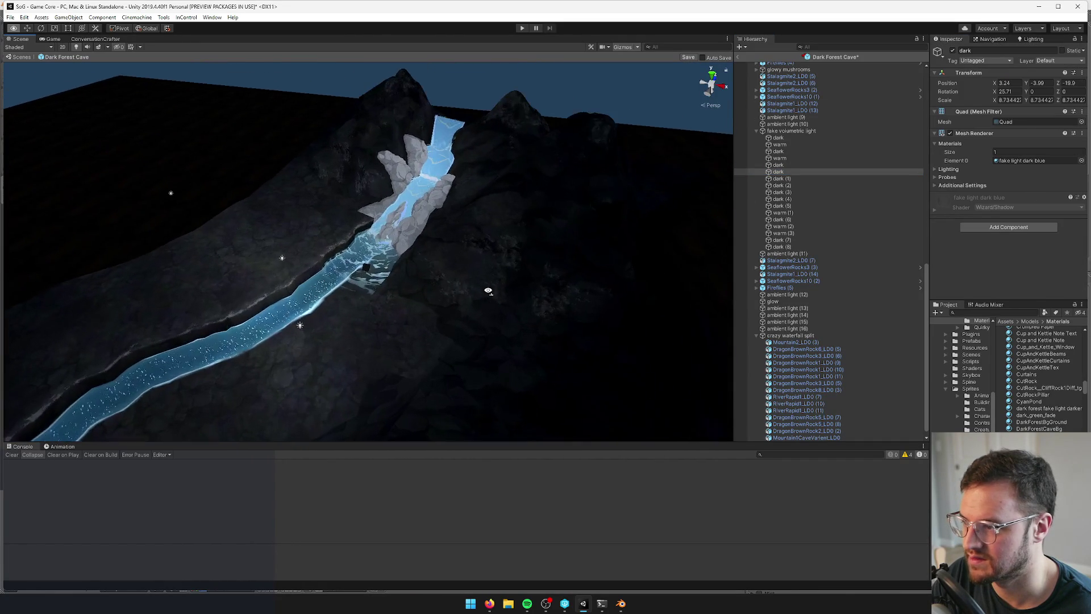
{"action": "left_click", "coordinate": [467, 147]}
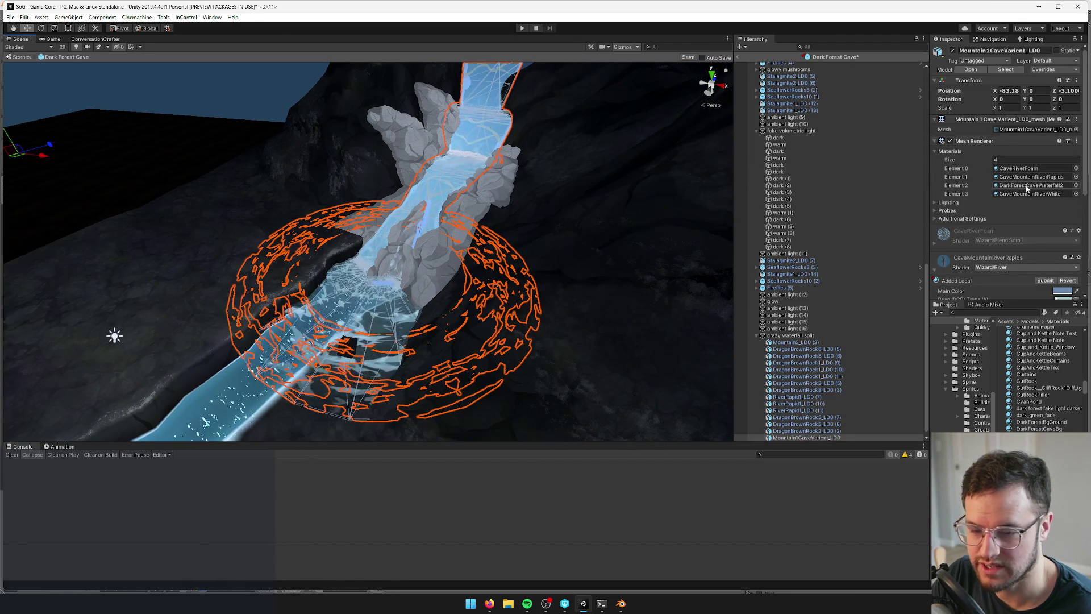
Tick Desaturate Texture on CaveMountainRiverRapids, CaveMountainRiverWhite and DarkForestCaveWaterfall2
{"action": "scroll", "coordinate": [1024, 196], "scroll_direction": "down", "scroll_amount": 5}
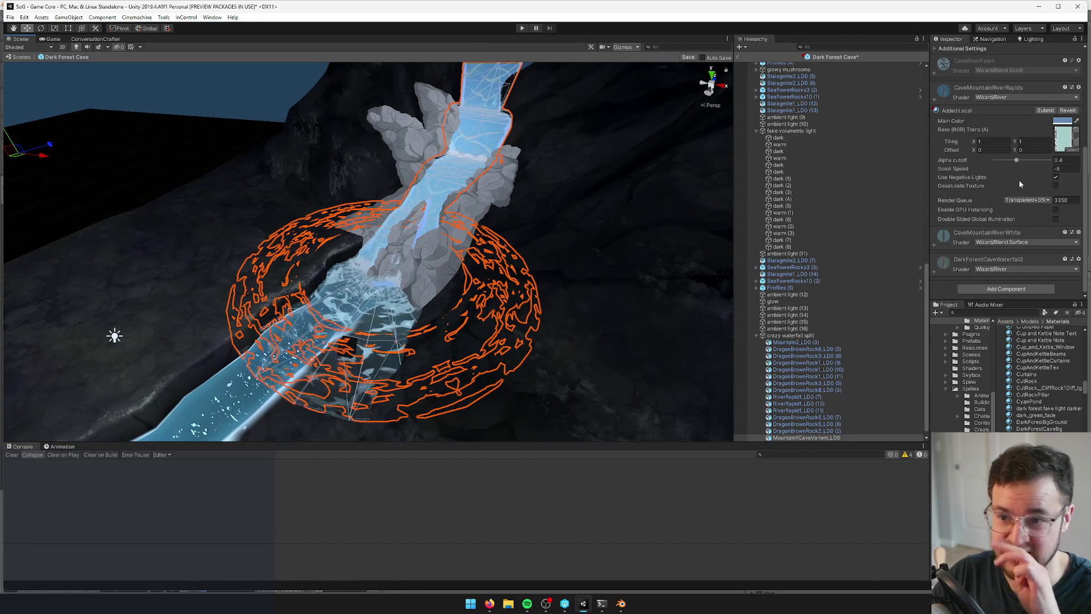
{"action": "left_click", "coordinate": [1056, 186]}
{"action": "mouse_move", "coordinate": [489, 193]}
{"action": "left_mouse_down"}
{"action": "mouse_move", "coordinate": [472, 196]}
{"action": "mouse_move", "coordinate": [508, 193]}
{"action": "left_mouse_up"}
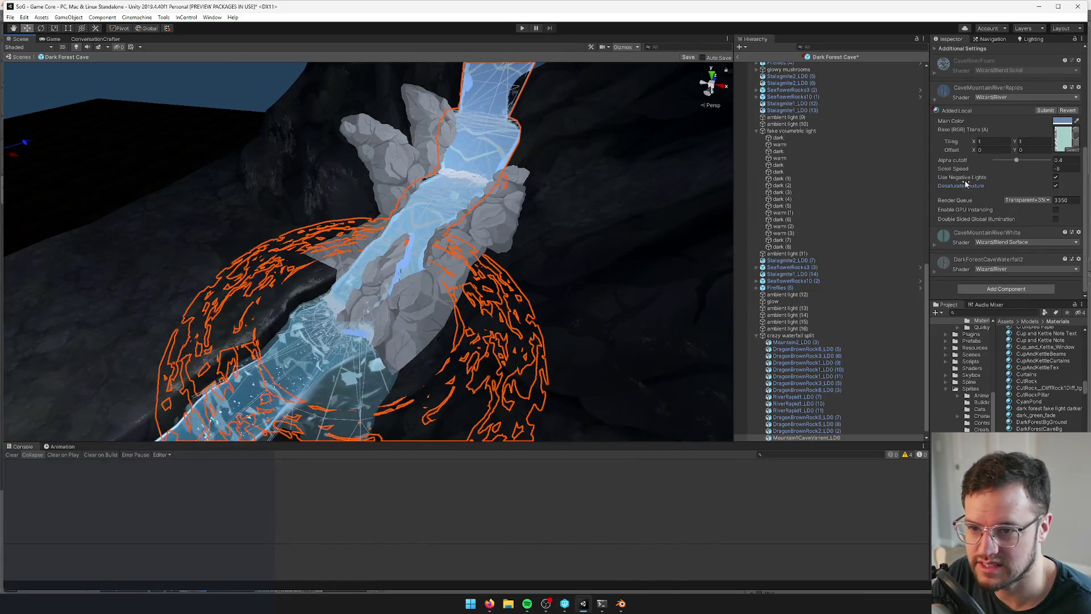
{"action": "left_click", "coordinate": [1021, 235]}
{"action": "scroll", "coordinate": [1020, 235], "scroll_direction": "down", "scroll_amount": 3}
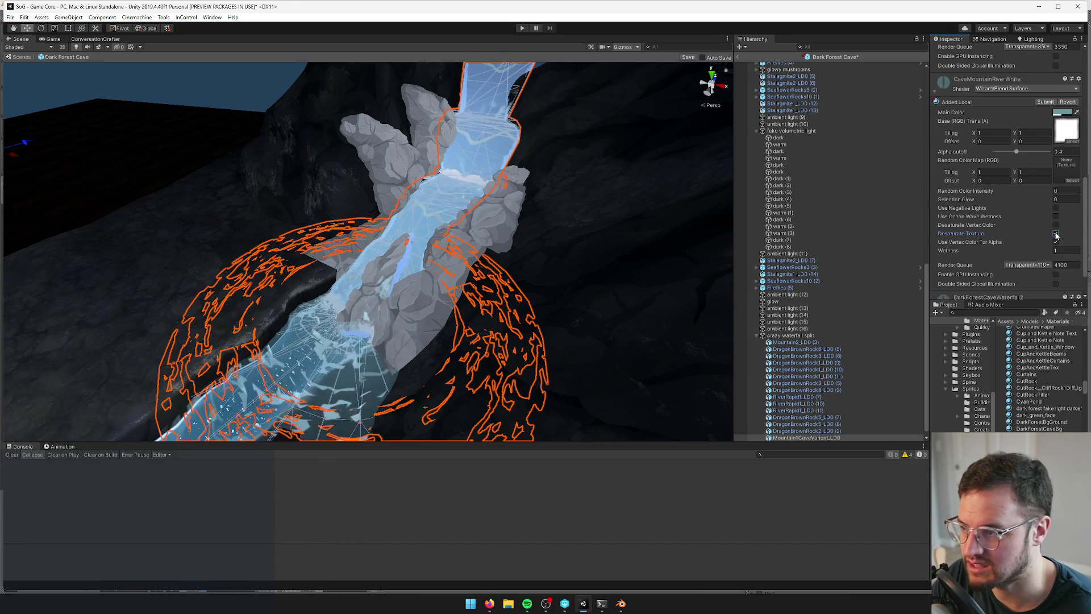
{"action": "scroll", "coordinate": [1055, 231], "scroll_direction": "up", "scroll_amount": 2}
{"action": "scroll", "coordinate": [1052, 224], "scroll_direction": "down", "scroll_amount": 3}
{"action": "left_click", "coordinate": [938, 272]}
{"action": "scroll", "coordinate": [1018, 241], "scroll_direction": "down", "scroll_amount": 3}
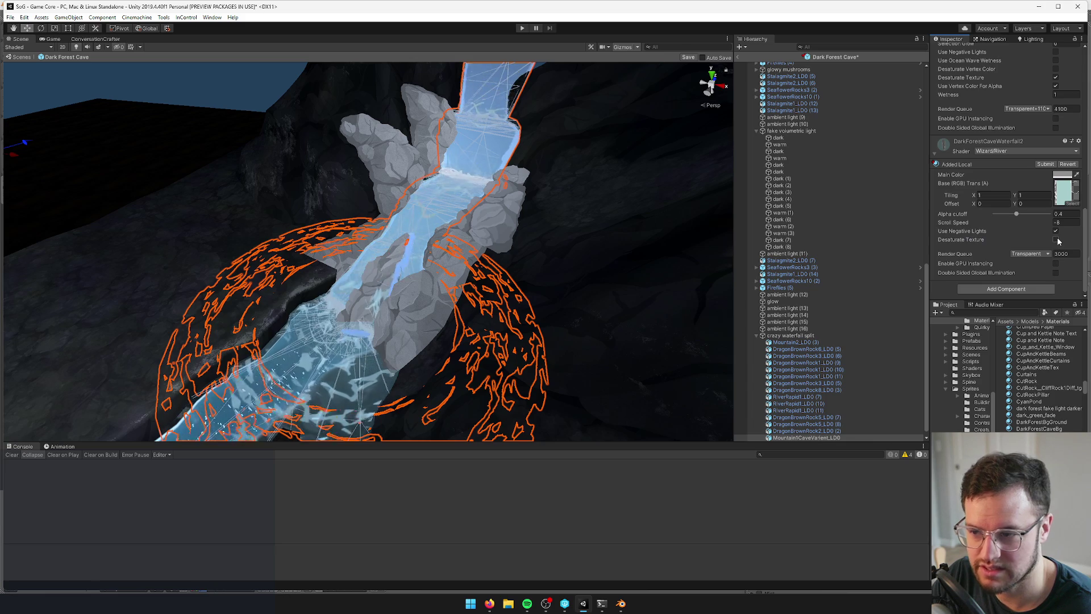
Try a blue hue on DarkForestCaveWaterfall2's Main Color, then settle on grey 939393
{"action": "left_click", "coordinate": [1063, 175]}
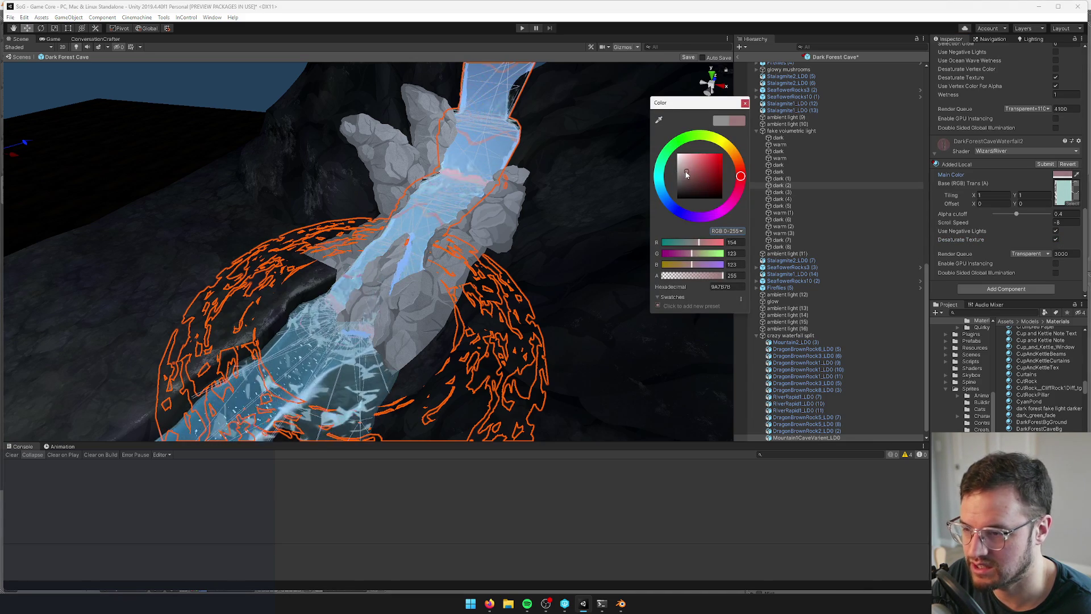
{"action": "left_click", "coordinate": [665, 196]}
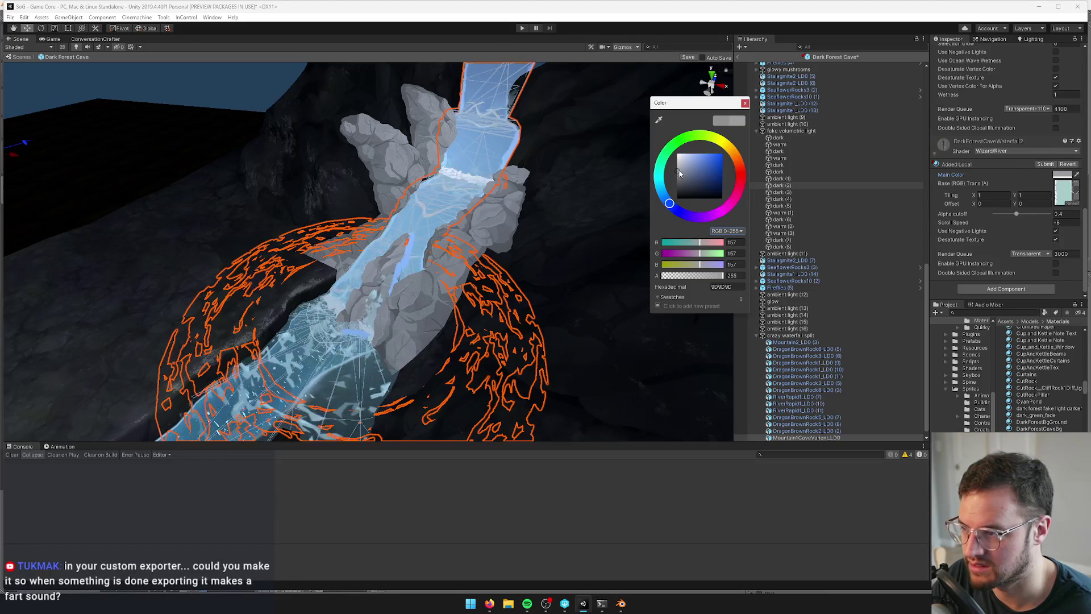
{"action": "left_click", "coordinate": [744, 104]}
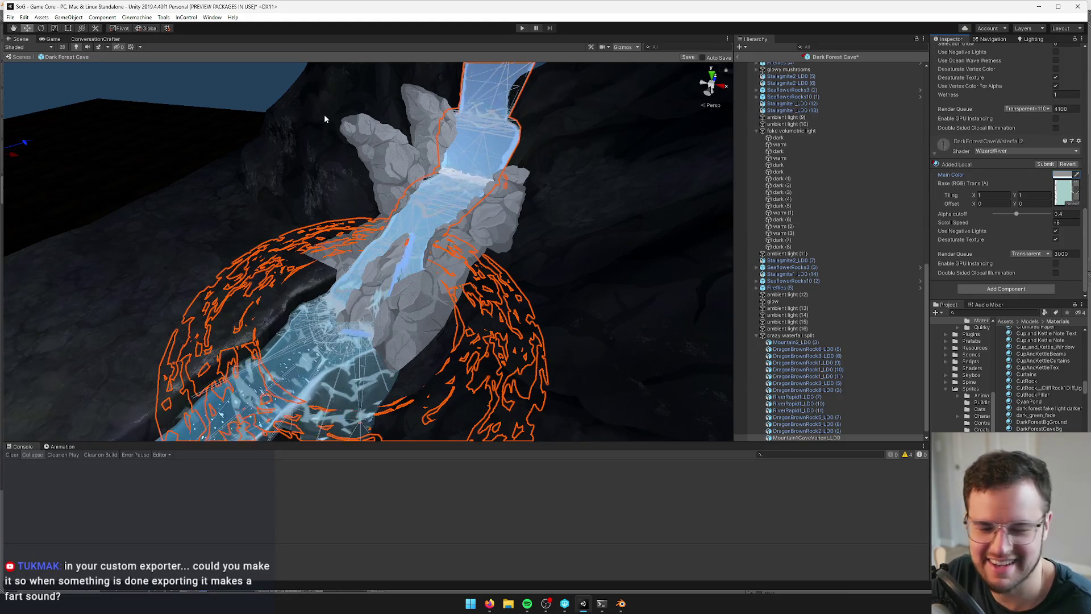
{"action": "mouse_move", "coordinate": [412, 195]}
{"action": "left_mouse_down"}
{"action": "mouse_move", "coordinate": [411, 185]}
{"action": "mouse_move", "coordinate": [408, 205]}
{"action": "left_mouse_up"}
{"action": "scroll", "coordinate": [408, 218], "scroll_direction": "up", "scroll_amount": 5}
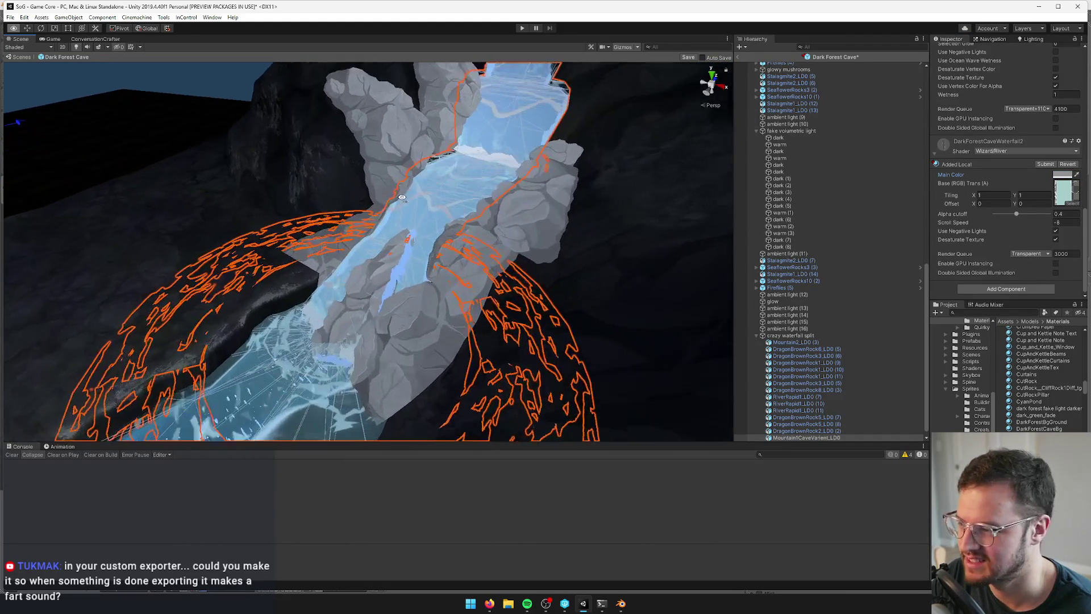
{"action": "left_click", "coordinate": [417, 244]}
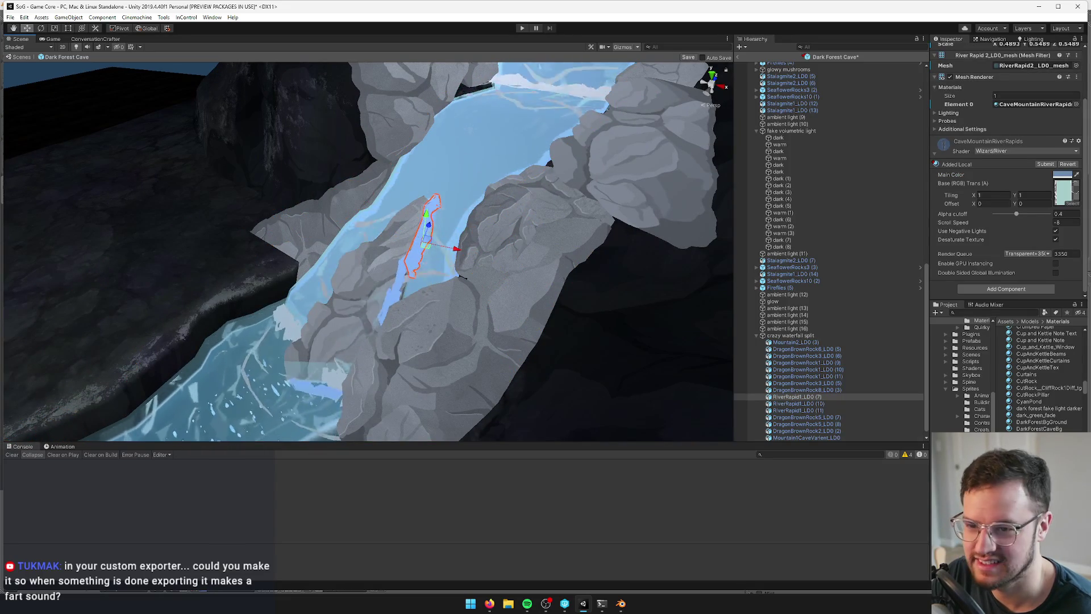
Nudge the rapids Main Color slightly, then select and frame the cave mountain mesh with the waterfall
{"action": "left_click", "coordinate": [1062, 174]}
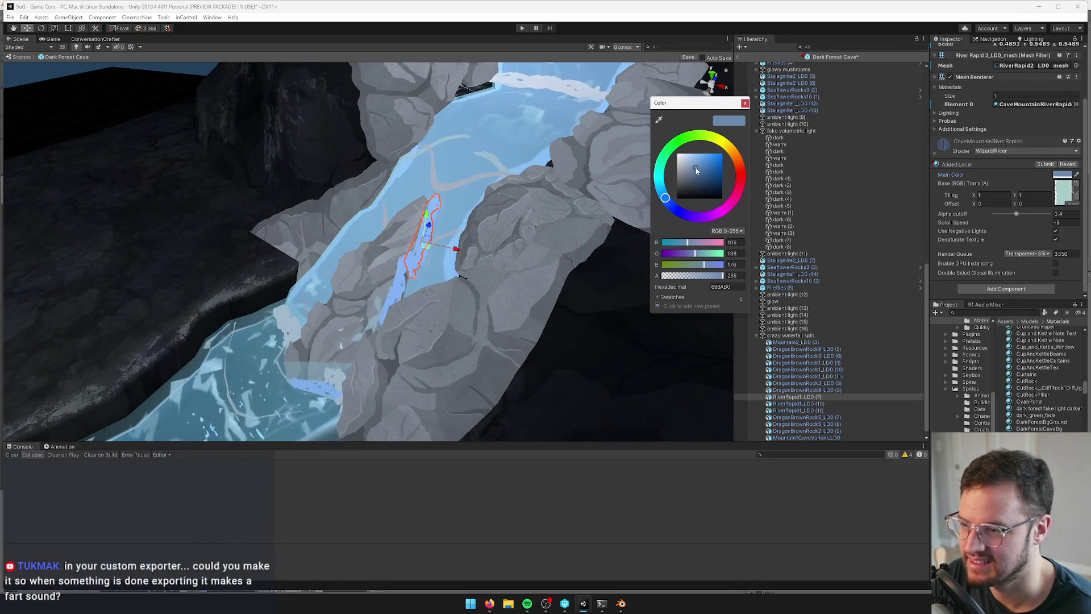
{"action": "left_click", "coordinate": [685, 170]}
{"action": "left_click_drag", "start_coordinate": [685, 171], "coordinate": [686, 172]}
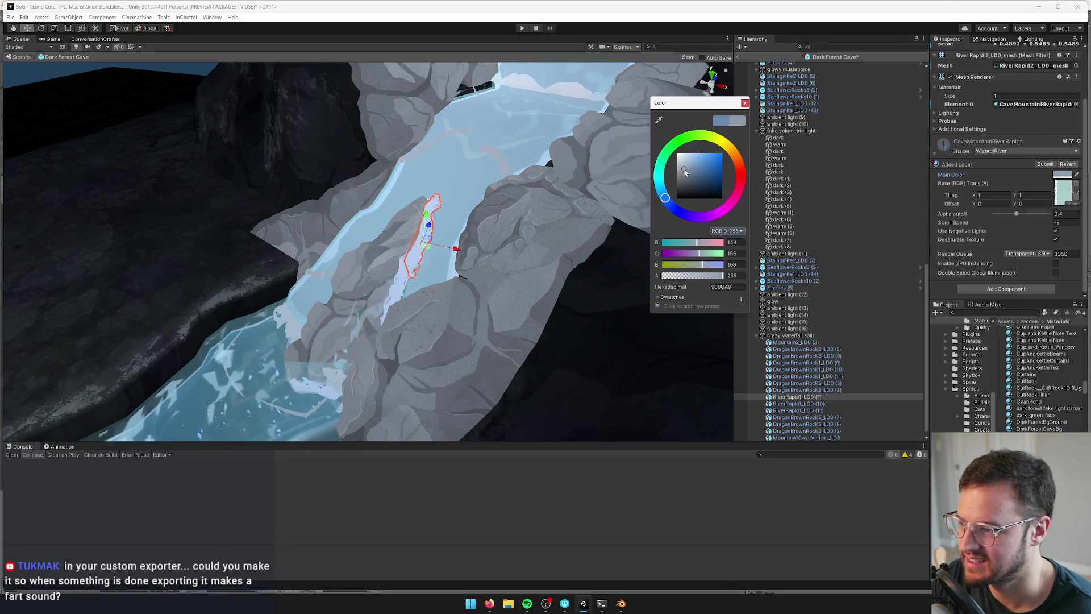
{"action": "left_click", "coordinate": [745, 103]}
{"action": "scroll", "coordinate": [577, 107], "scroll_direction": "down", "scroll_amount": 5}
{"action": "left_click_drag", "start_coordinate": [577, 107], "coordinate": [541, 141]}
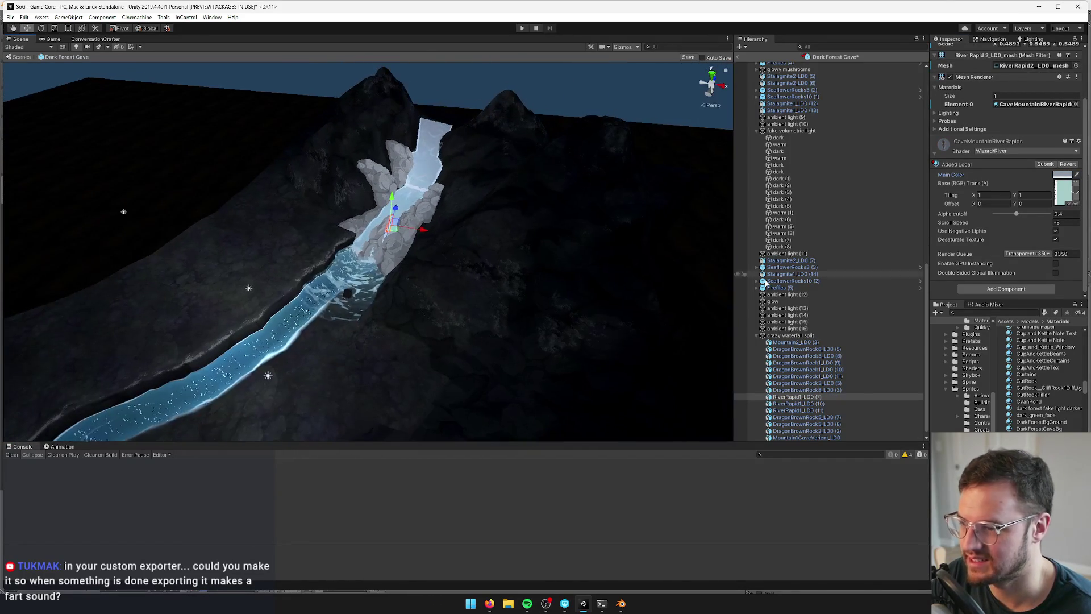
{"action": "left_click", "coordinate": [471, 295]}
{"action": "left_click", "coordinate": [450, 222]}
{"action": "key", "text": "f"}
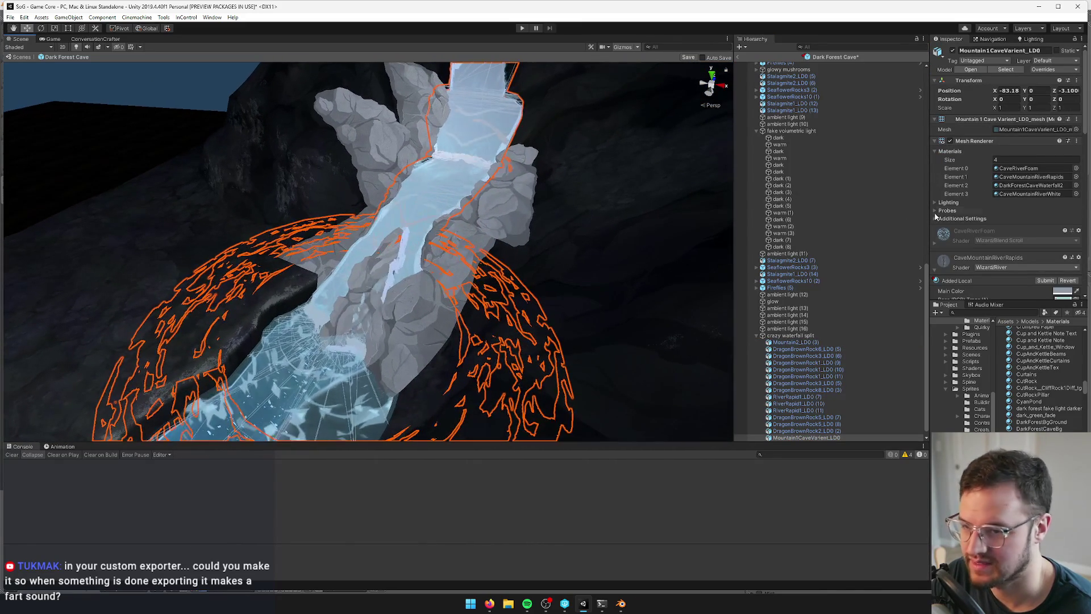
Darken CaveMountainRiverRapids' Main Color to a deeper muted blue, 6985A6
{"action": "left_click", "coordinate": [1028, 178]}
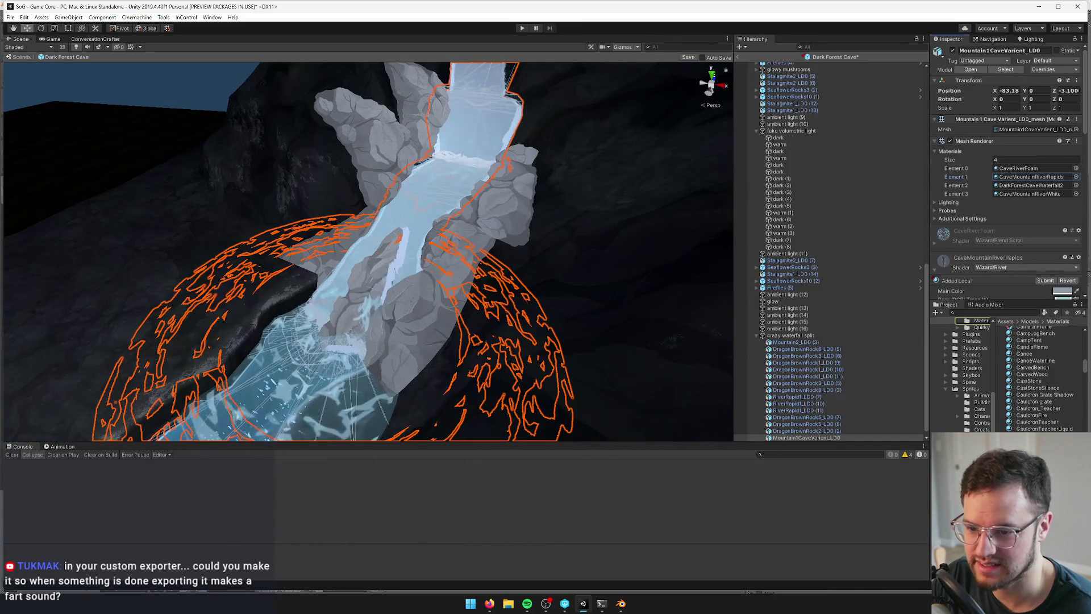
{"action": "double_click", "coordinate": [1027, 177]}
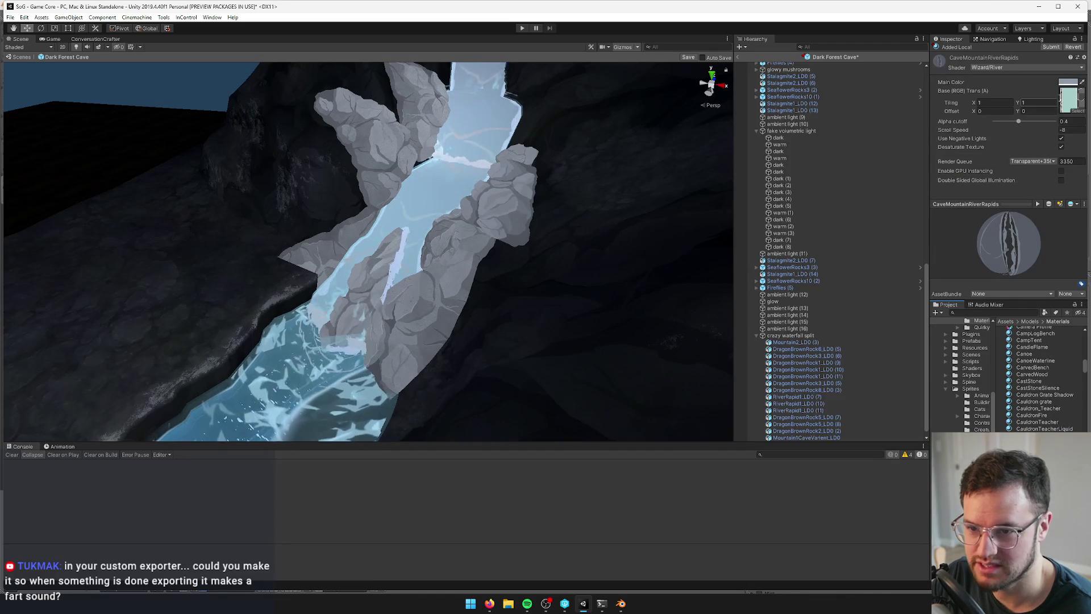
{"action": "left_click", "coordinate": [1068, 81]}
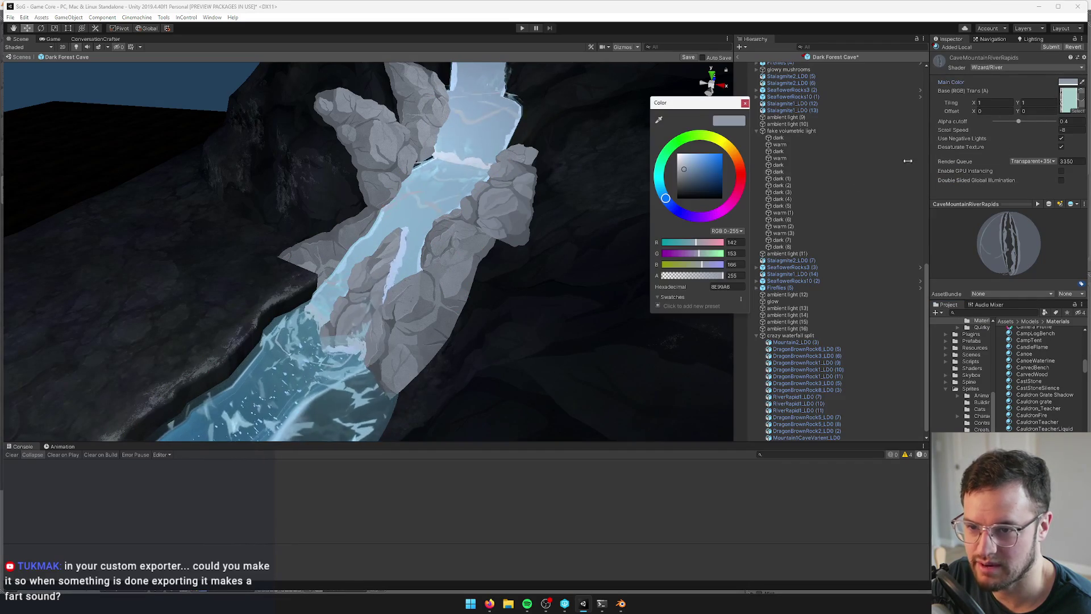
{"action": "left_click", "coordinate": [685, 166]}
{"action": "left_click_drag", "start_coordinate": [684, 166], "coordinate": [690, 168]}
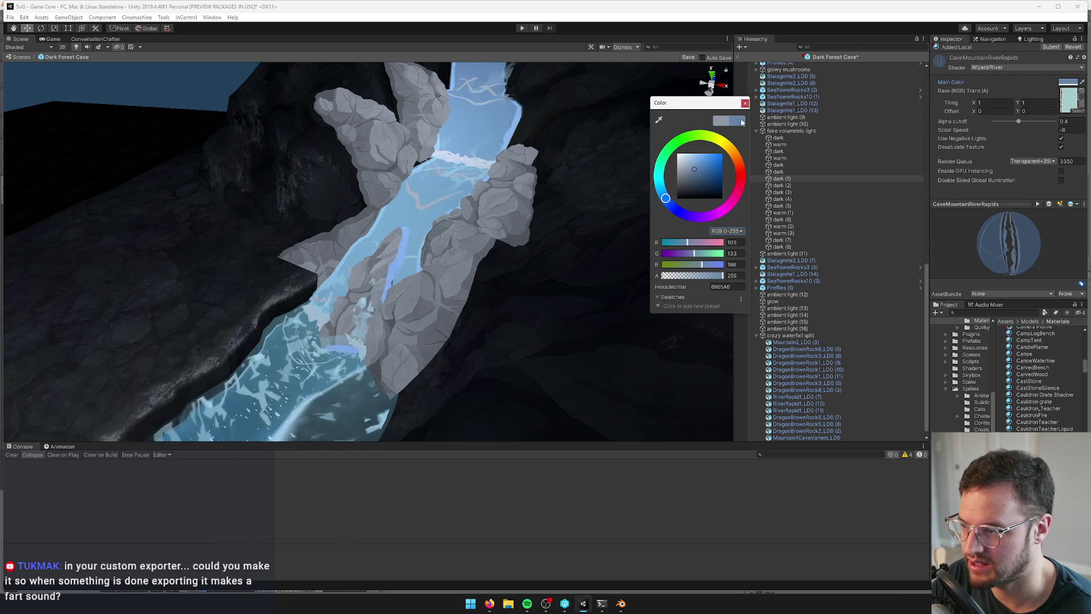
{"action": "left_click", "coordinate": [420, 221]}
Select the river rapid mesh beside the waterfall and bring up its material choices
{"action": "scroll", "coordinate": [420, 220], "scroll_direction": "up", "scroll_amount": 5}
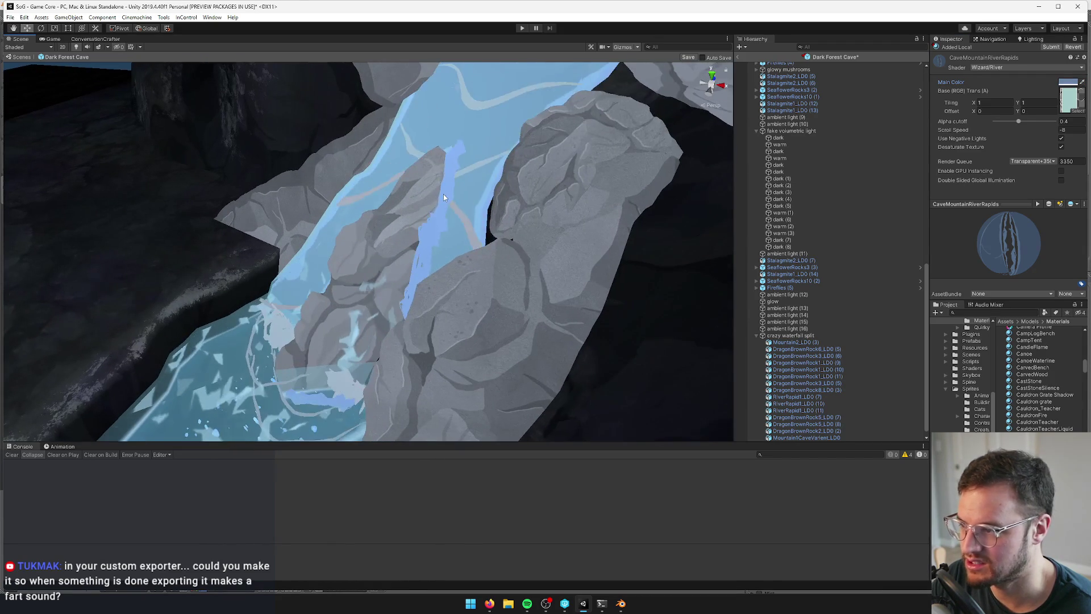
{"action": "left_click", "coordinate": [444, 193]}
{"action": "left_click", "coordinate": [1078, 169]}
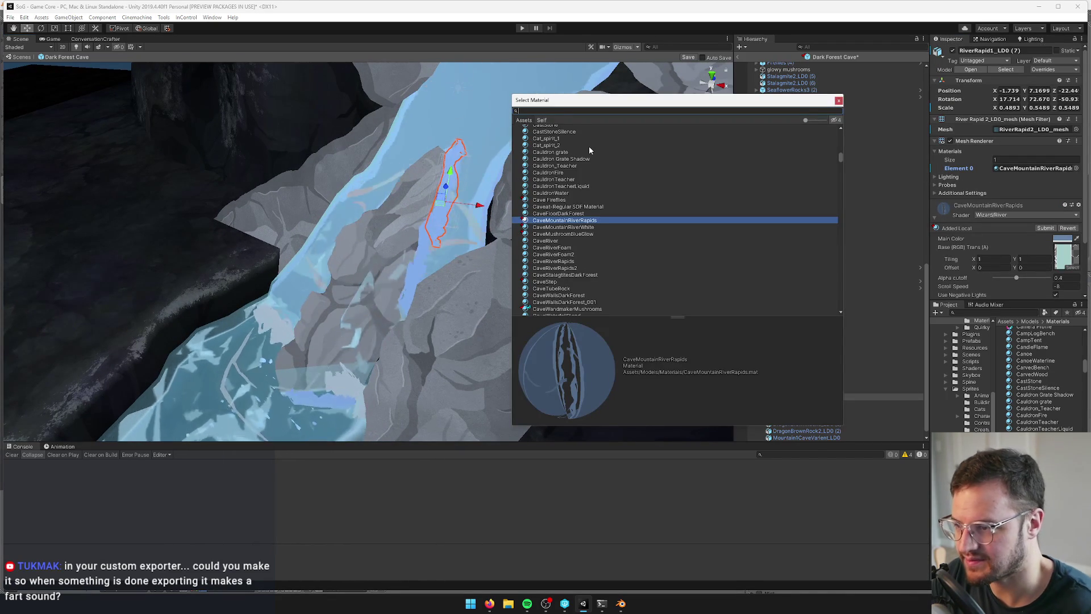
Search 'rapid', trial InteriorRiverRapids, CaveRiverRapids2, CaveRiverRapids and MountainRiverRapids, then keep CaveMountainRiverRapids
{"action": "type", "text": "rapid"}
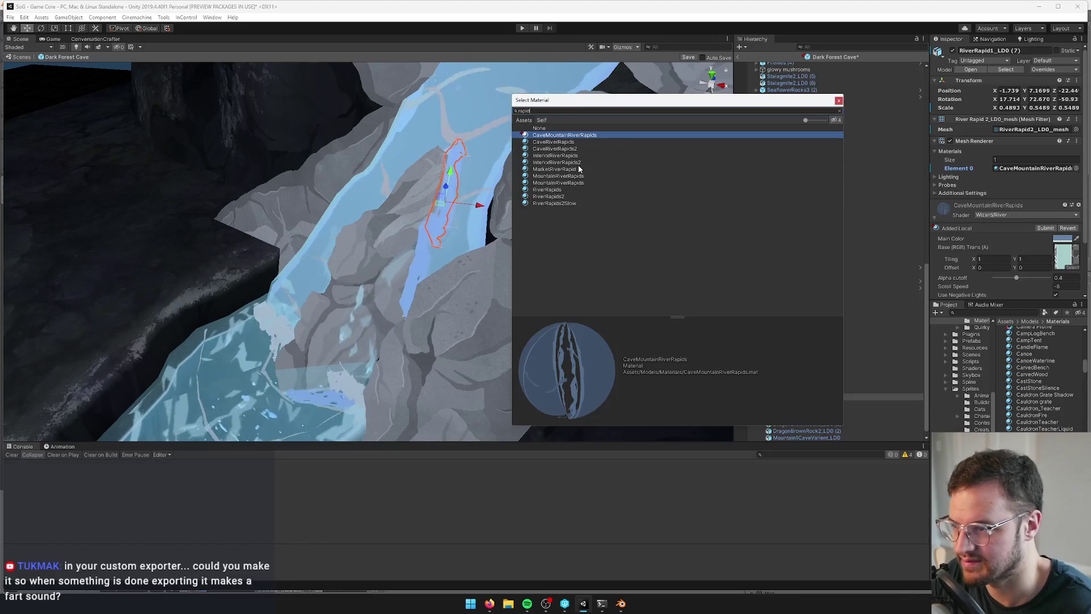
{"action": "left_click", "coordinate": [549, 154]}
{"action": "left_click", "coordinate": [549, 149]}
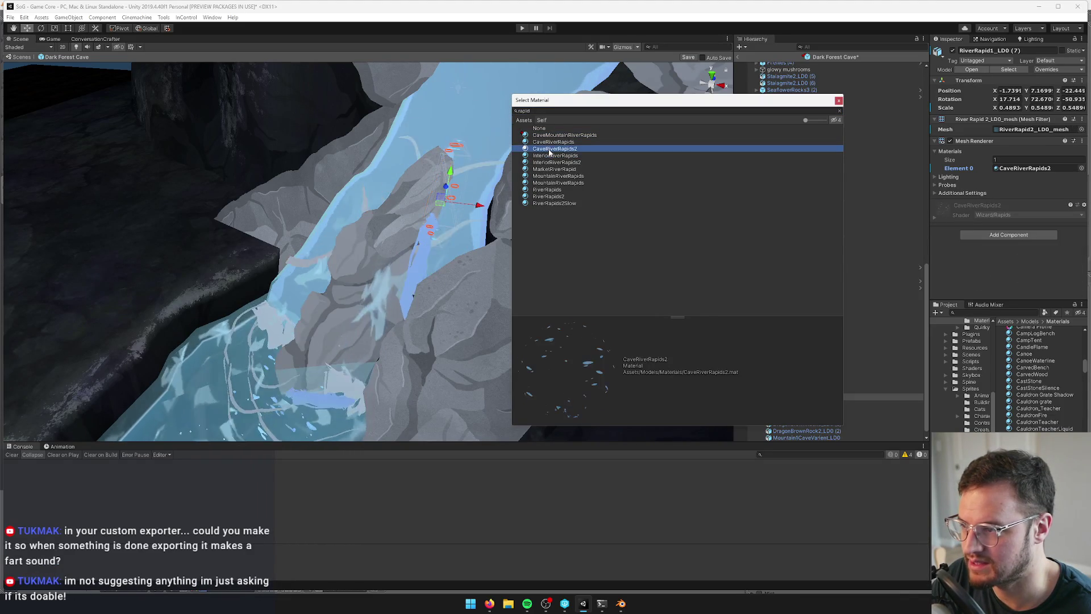
{"action": "left_click", "coordinate": [552, 144]}
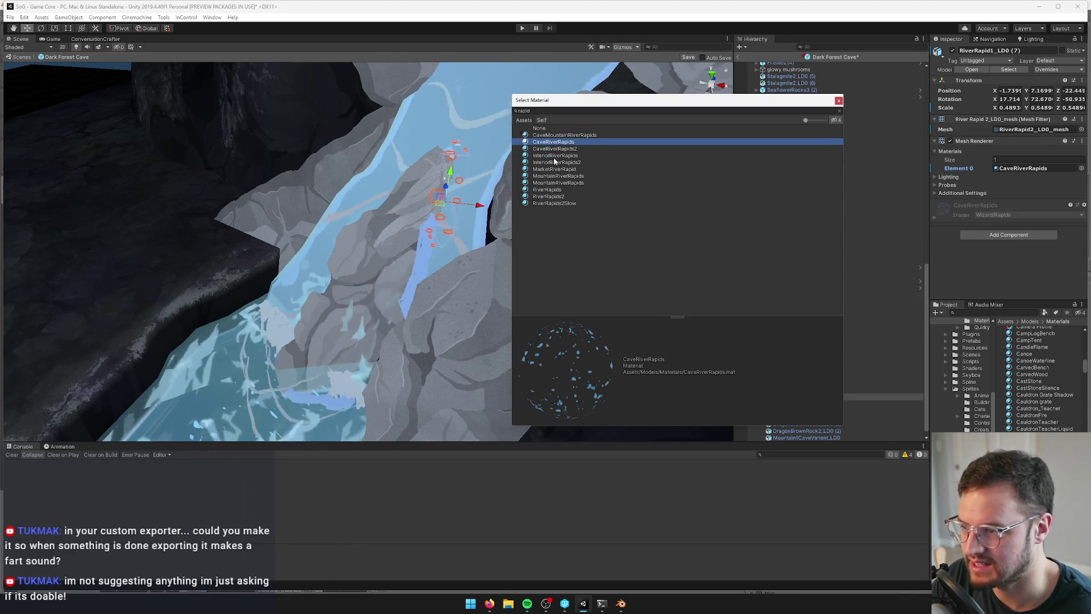
{"action": "left_click", "coordinate": [557, 176]}
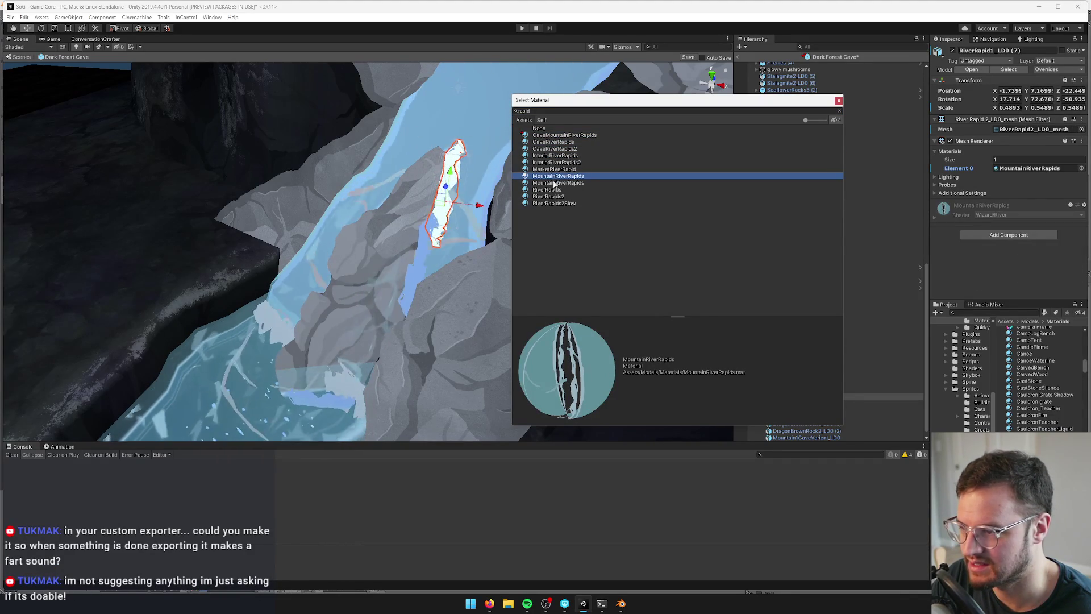
{"action": "left_click", "coordinate": [561, 136]}
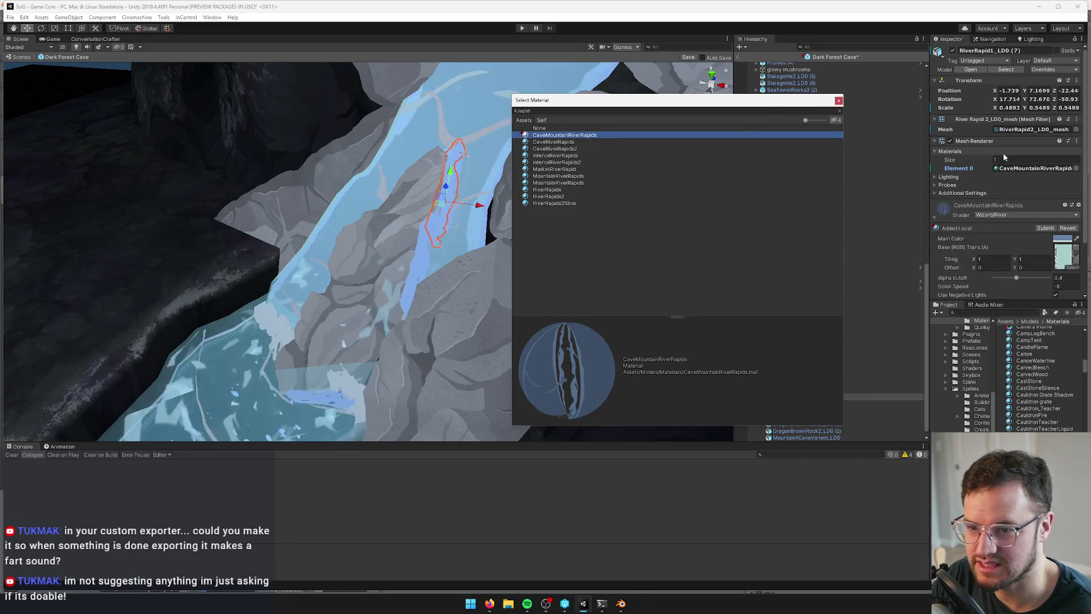
{"action": "key", "text": "Return"}
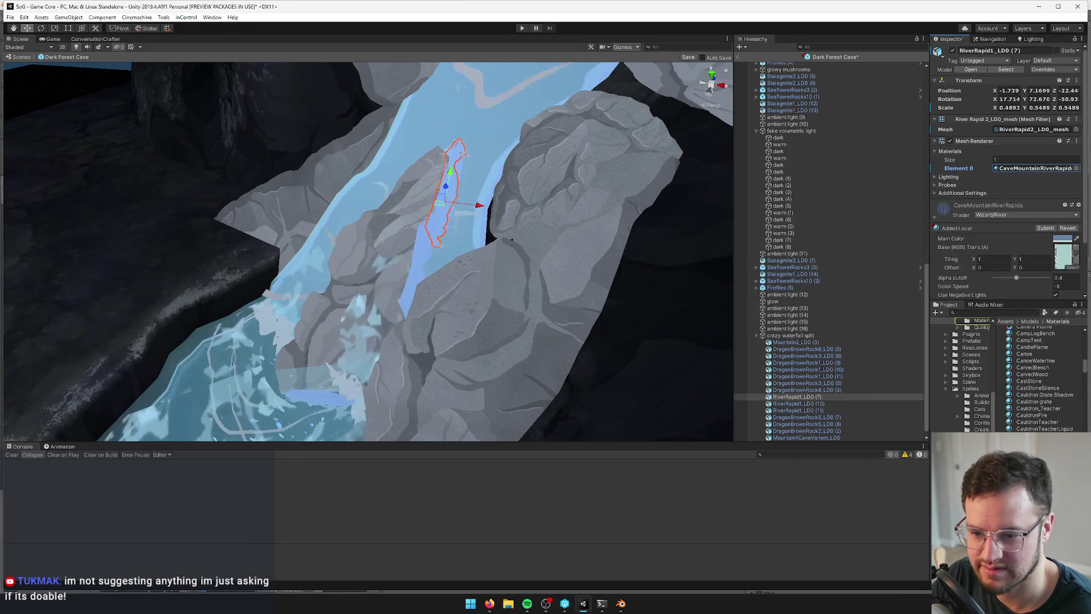
{"action": "double_click", "coordinate": [1035, 168]}
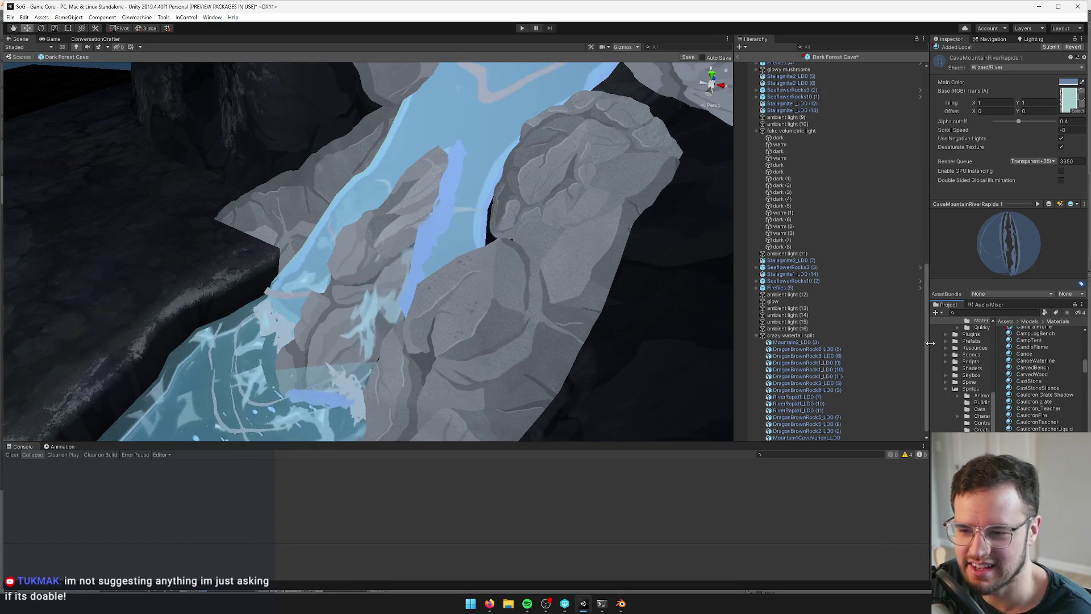
Duplicate CaveMountainRiverRapids as CaveMountainRiverRapids2 and lighten its Main Color to a greyer blue
{"action": "left_click_drag", "start_coordinate": [930, 344], "coordinate": [908, 348]}
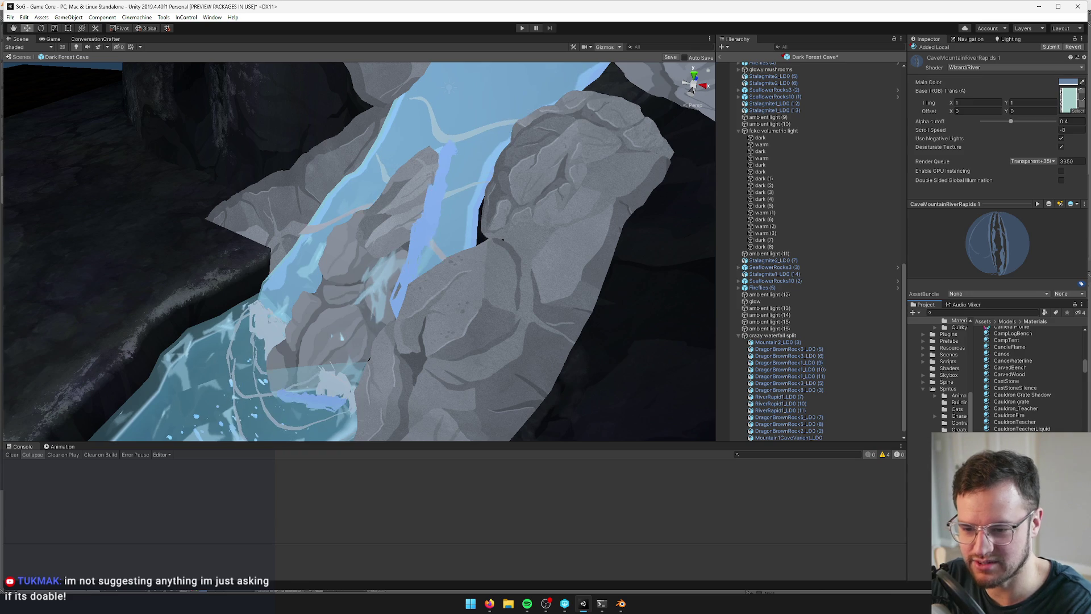
{"action": "key", "text": "ctrl+d"}
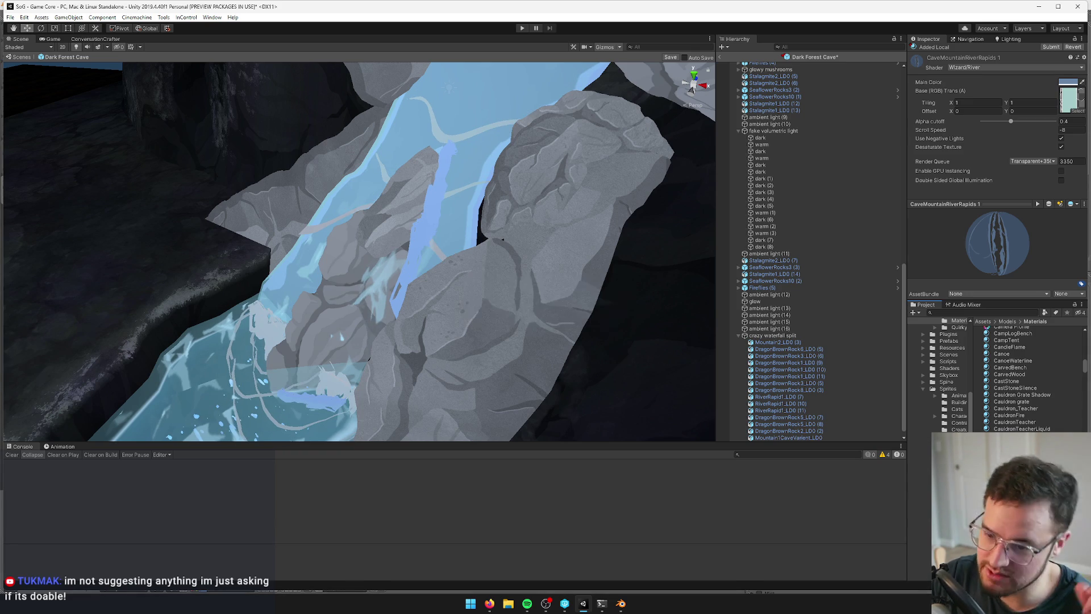
{"action": "left_click", "coordinate": [1069, 82]}
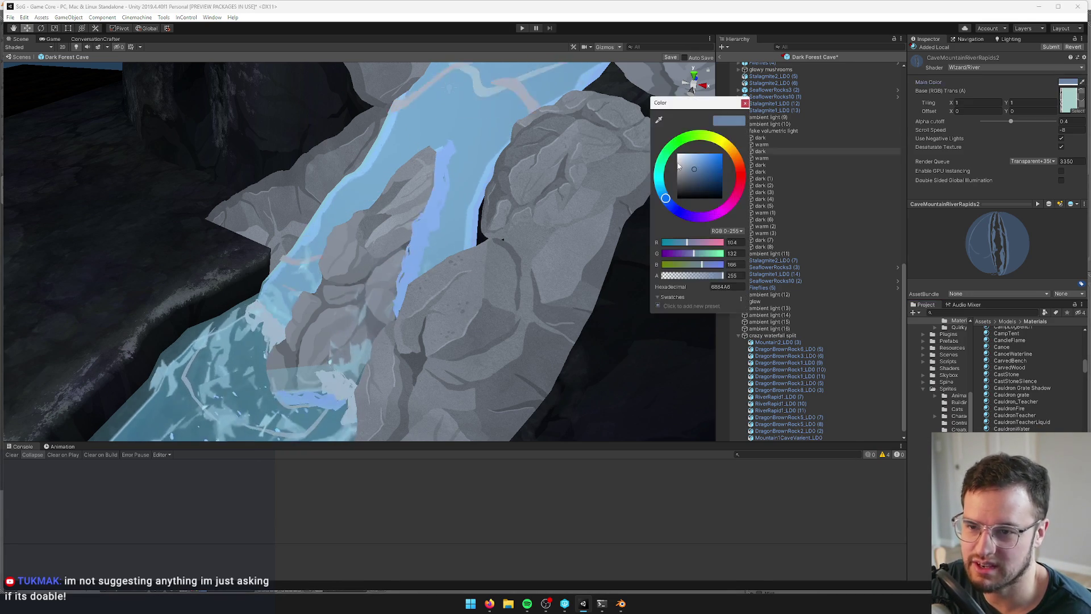
{"action": "left_click_drag", "start_coordinate": [691, 172], "coordinate": [678, 172]}
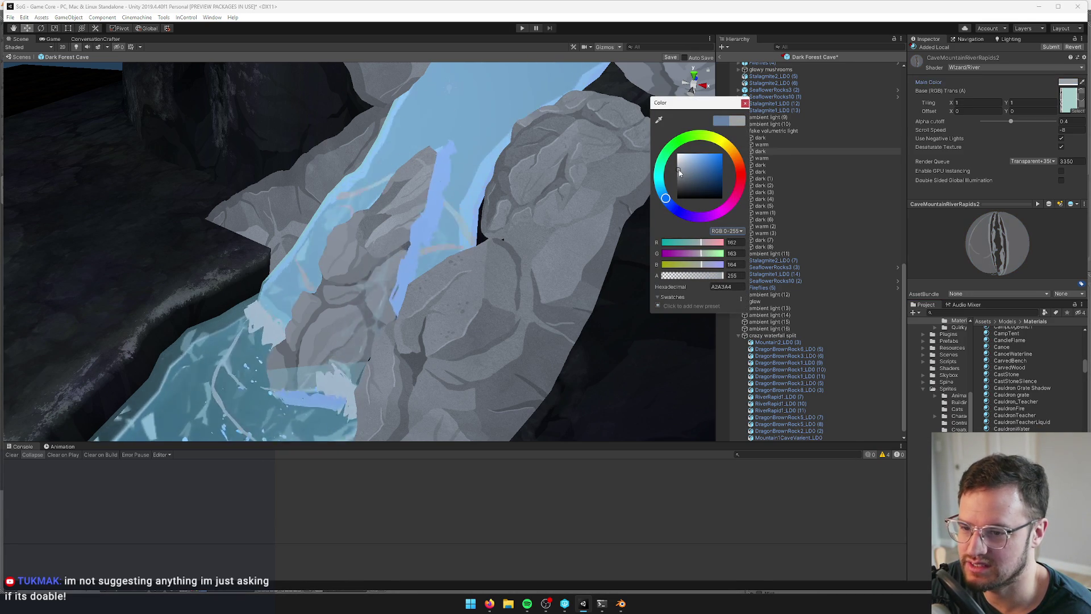
{"action": "left_click", "coordinate": [432, 192]}
{"action": "left_click", "coordinate": [1076, 168]}
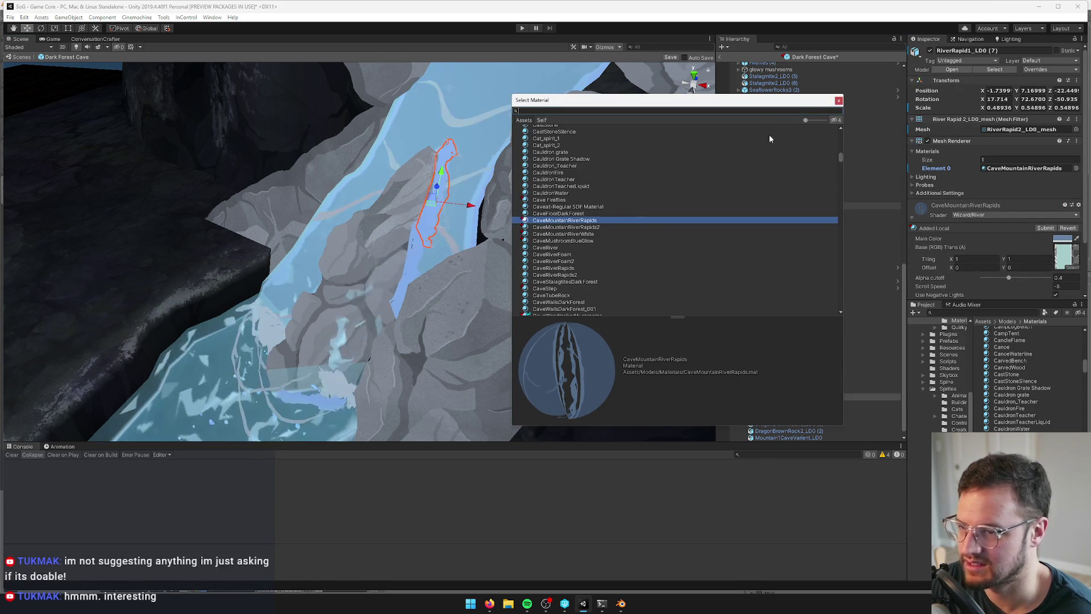
Assign CaveMountainRiverRapids2 to two RiverRapid1_LD0 pieces by the waterfall
{"action": "left_click", "coordinate": [591, 227]}
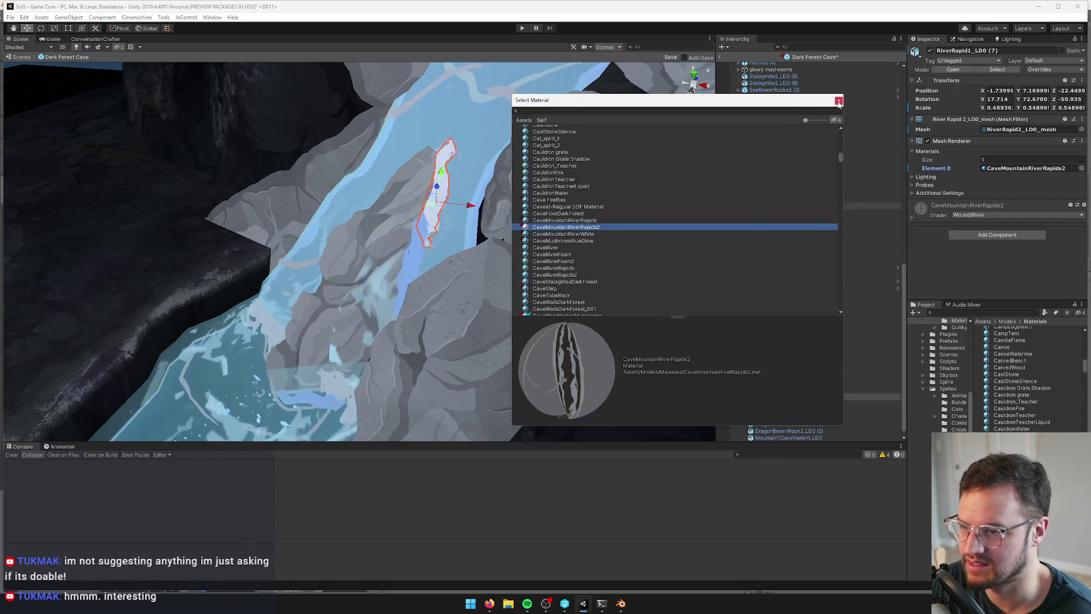
{"action": "left_click", "coordinate": [428, 242]}
{"action": "left_click", "coordinate": [423, 246]}
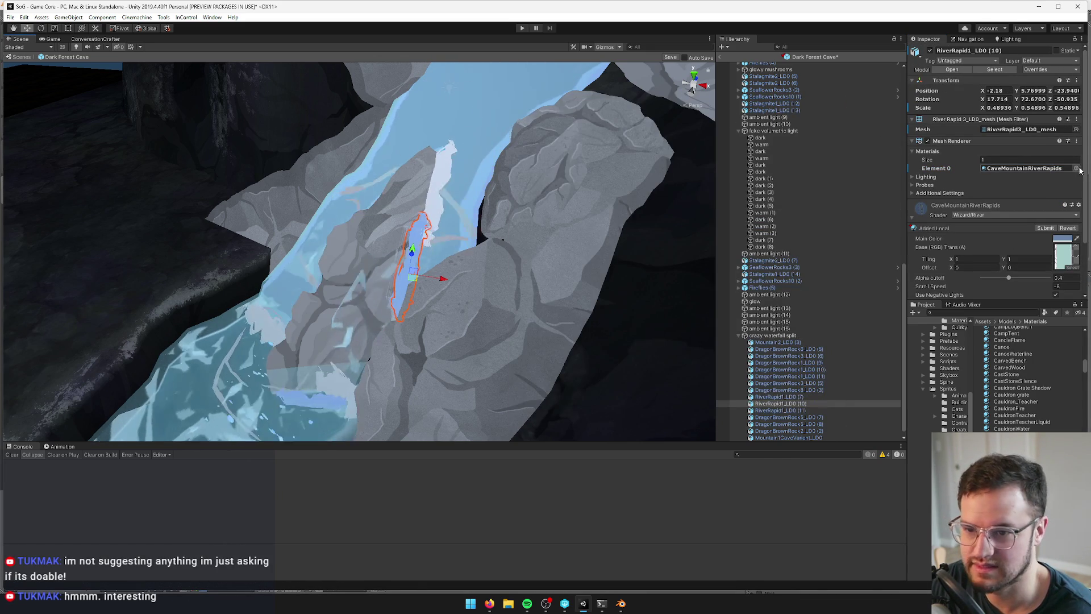
{"action": "left_click", "coordinate": [1076, 168]}
{"action": "left_click", "coordinate": [568, 227]}
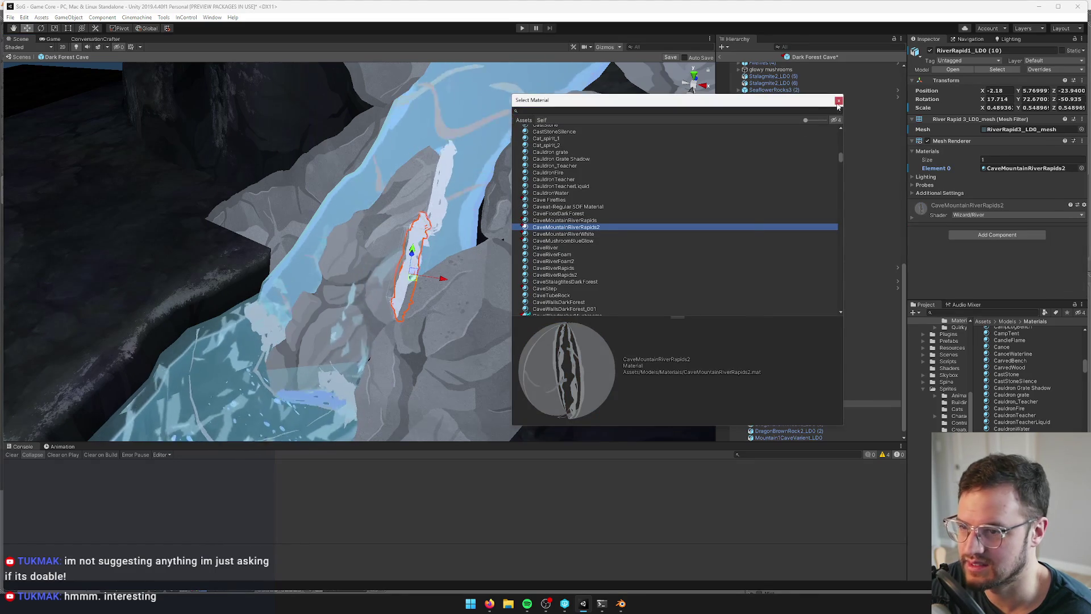
{"action": "key", "text": "Return"}
Select the cave mountain waterfall mesh and frame it in the Scene view
{"action": "left_click_drag", "start_coordinate": [523, 186], "coordinate": [545, 165]}
{"action": "scroll", "coordinate": [518, 221], "scroll_direction": "up", "scroll_amount": 10}
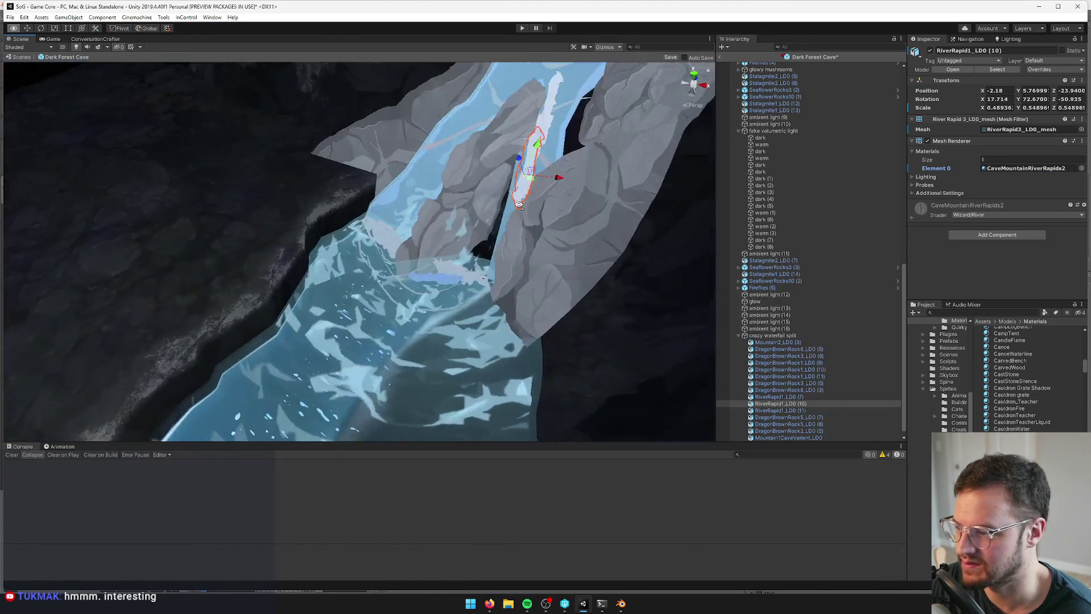
{"action": "left_click", "coordinate": [518, 221]}
{"action": "key", "text": "f"}
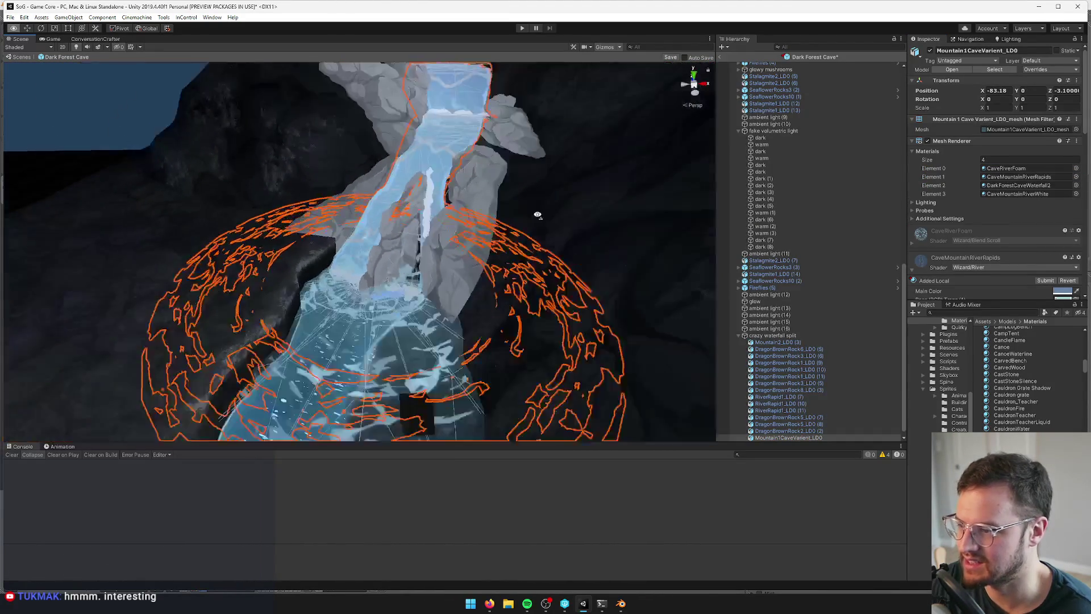
{"action": "scroll", "coordinate": [512, 246], "scroll_direction": "up", "scroll_amount": 3}
In Blender, select the waterfall floor disk and enter Edit Mode
{"action": "key", "text": "alt+Tab"}
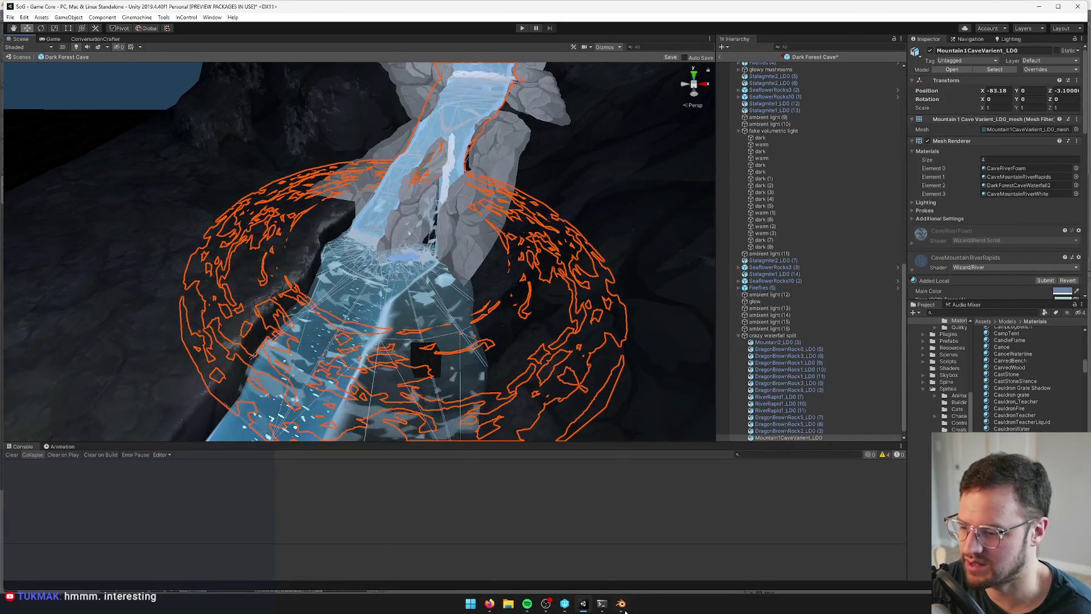
{"action": "key", "text": "alt+Tab"}
{"action": "scroll", "coordinate": [377, 414], "scroll_direction": "up", "scroll_amount": 4}
{"action": "right_click", "coordinate": [315, 324]}
{"action": "key", "text": "Tab"}
{"action": "mouse_move", "coordinate": [407, 302]}
{"action": "left_mouse_down"}
{"action": "mouse_move", "coordinate": [452, 280]}
{"action": "mouse_move", "coordinate": [379, 309]}
{"action": "mouse_move", "coordinate": [436, 314]}
{"action": "left_mouse_up"}
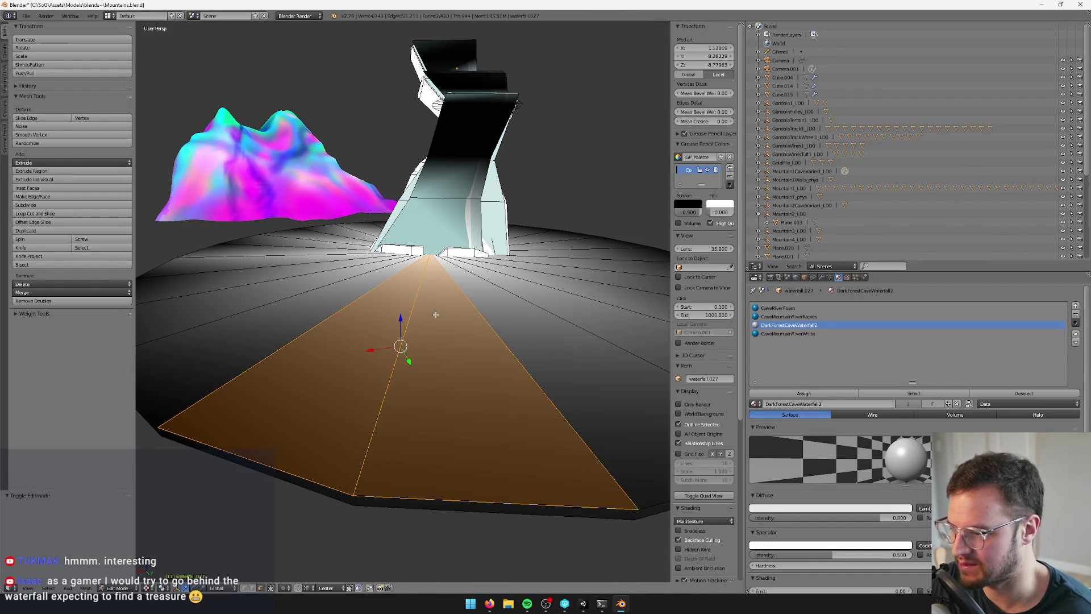
Select the whole linked floor disk and move it down along Z
{"action": "key", "text": "ctrl+l"}
{"action": "scroll", "coordinate": [426, 314], "scroll_direction": "up", "scroll_amount": 5}
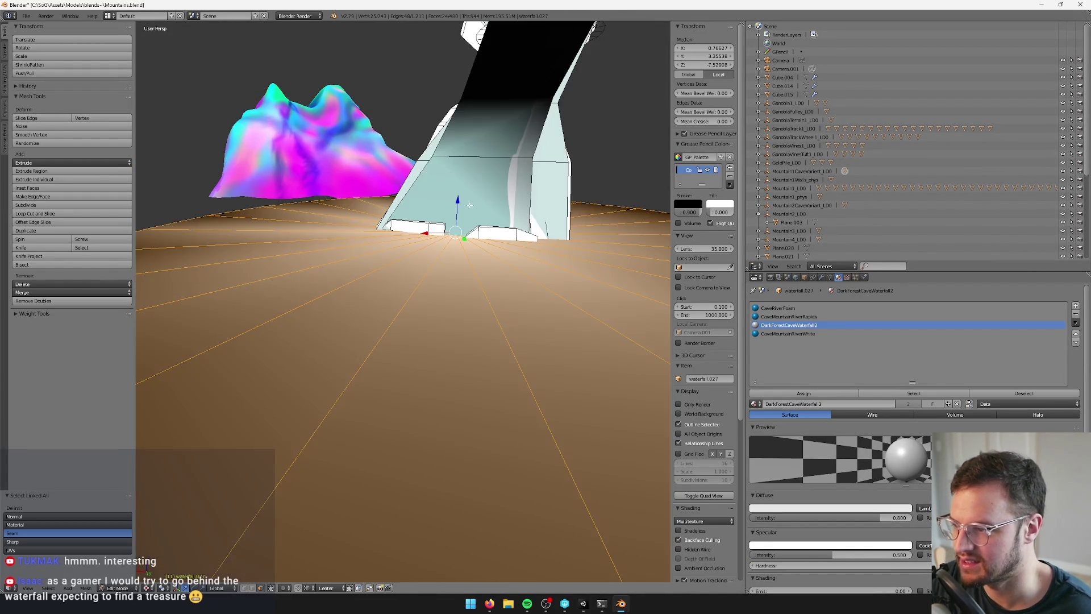
{"action": "key", "text": "g"}
{"action": "key", "text": "z"}
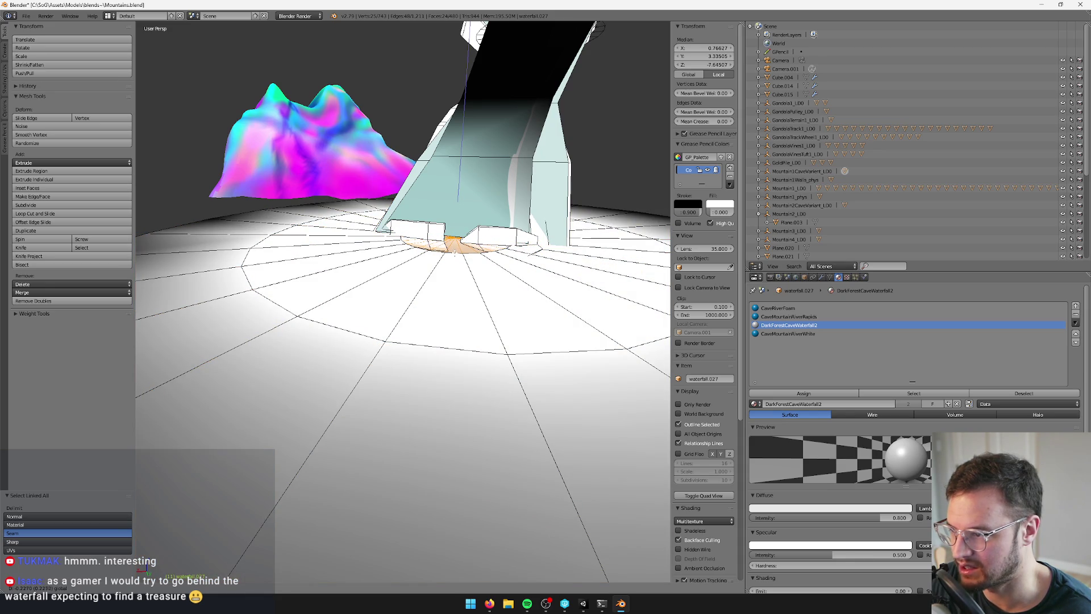
{"action": "left_click", "coordinate": [455, 252]}
{"action": "scroll", "coordinate": [432, 256], "scroll_direction": "down", "scroll_amount": 2}
Reselect the linked floor disc, lower it further on Z, and return to Object Mode
{"action": "right_click", "coordinate": [376, 266]}
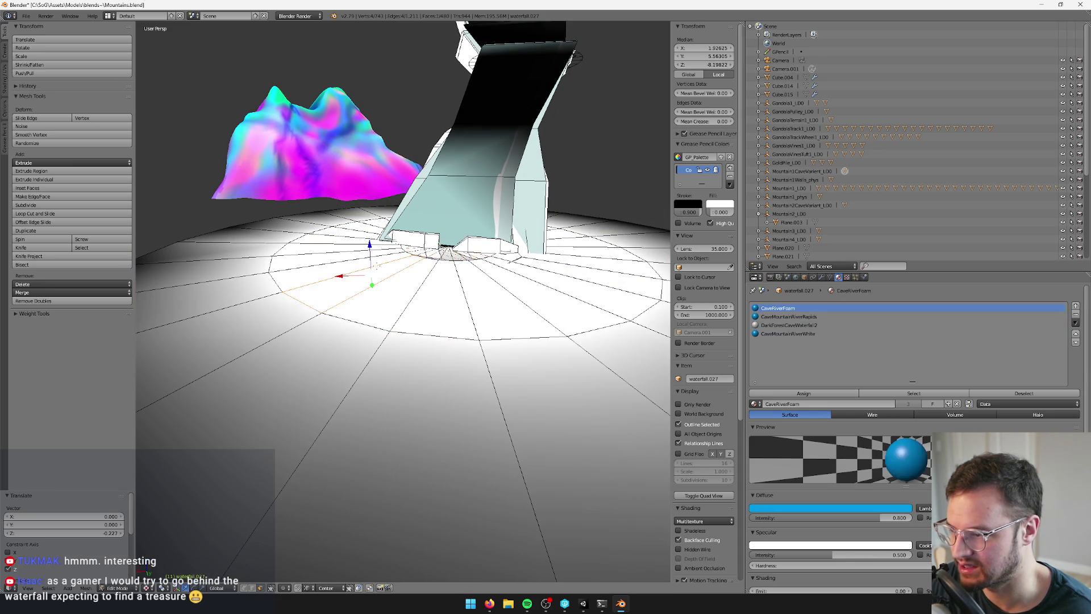
{"action": "key", "text": "ctrl+l"}
{"action": "scroll", "coordinate": [378, 265], "scroll_direction": "up", "scroll_amount": 1}
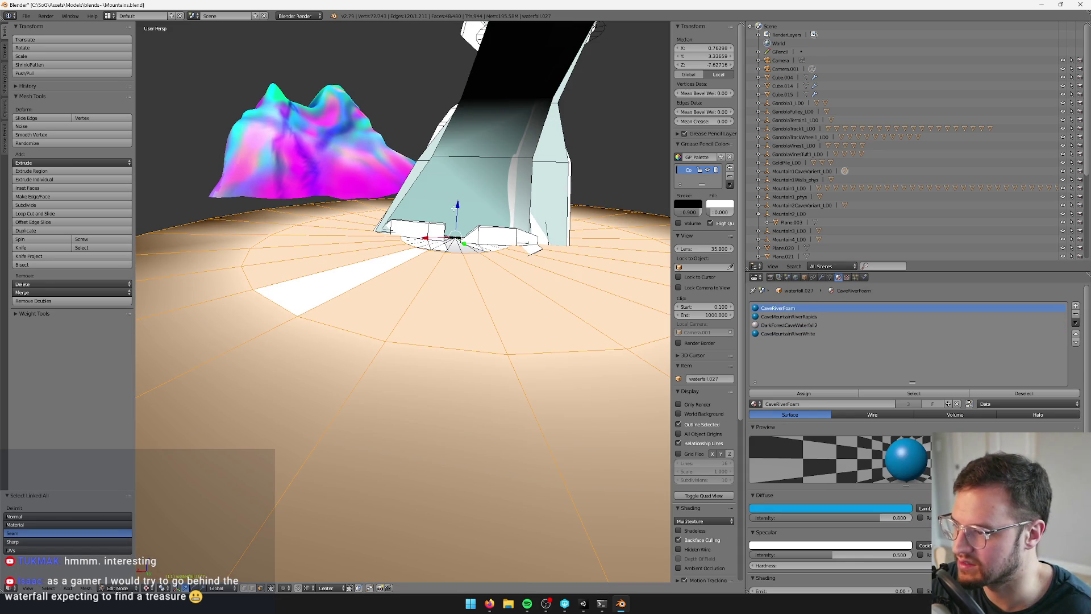
{"action": "key", "text": "g"}
{"action": "key", "text": "z"}
{"action": "left_click", "coordinate": [460, 213]}
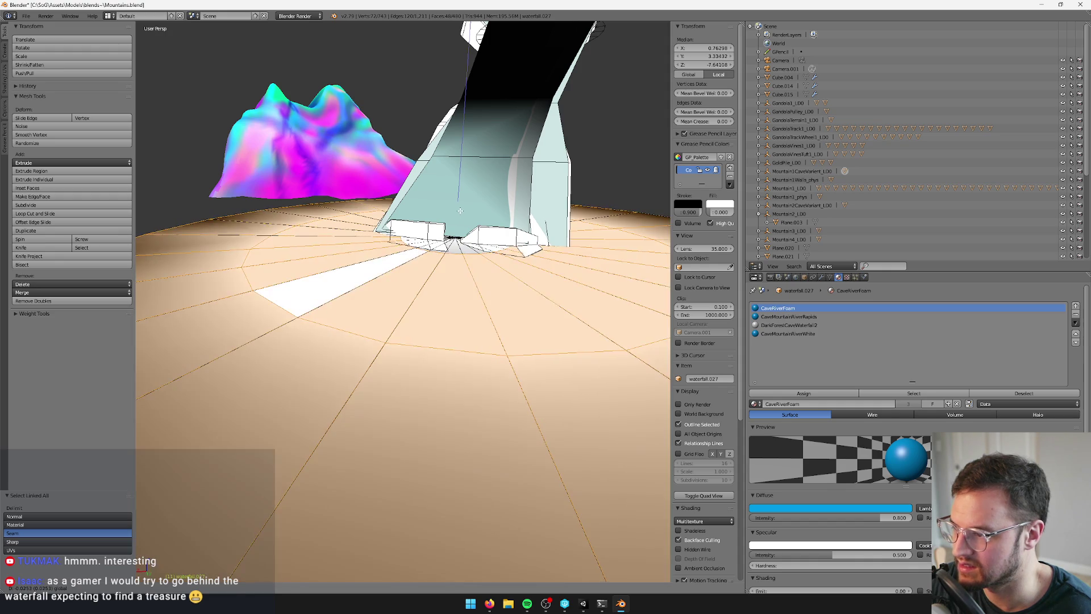
{"action": "key", "text": "Tab"}
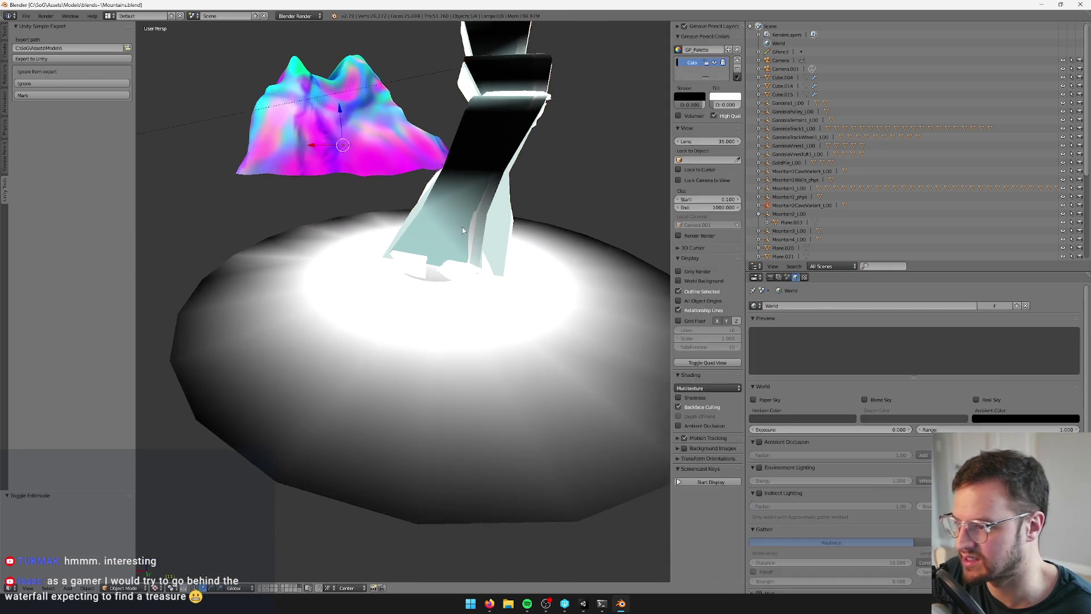
{"action": "key", "text": "alt+Tab"}
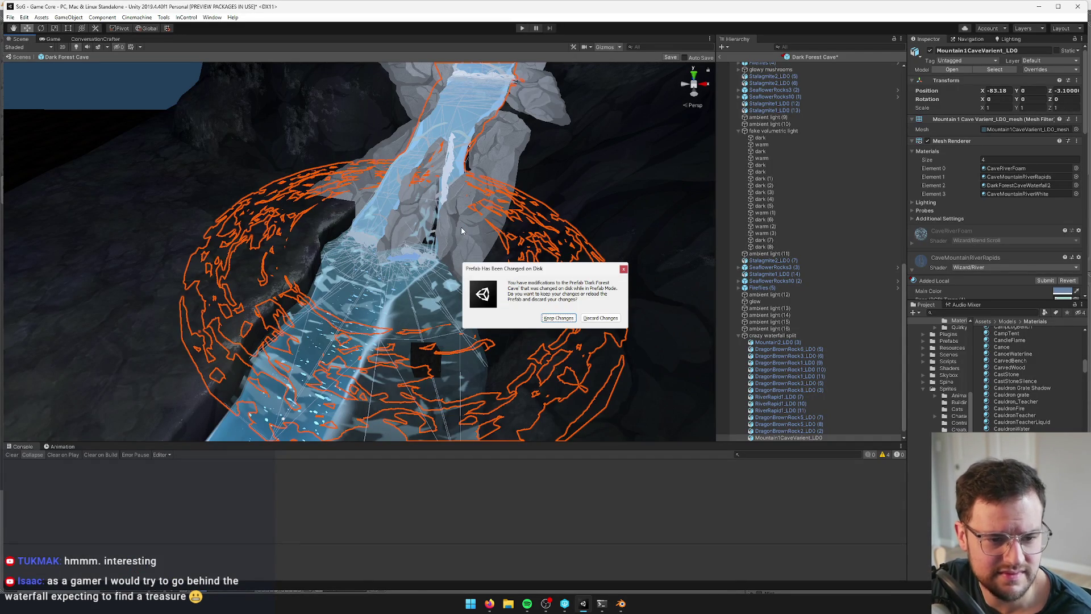
Keep the reimported prefab changes and frame the ambient light (15) object
{"action": "left_click", "coordinate": [556, 319]}
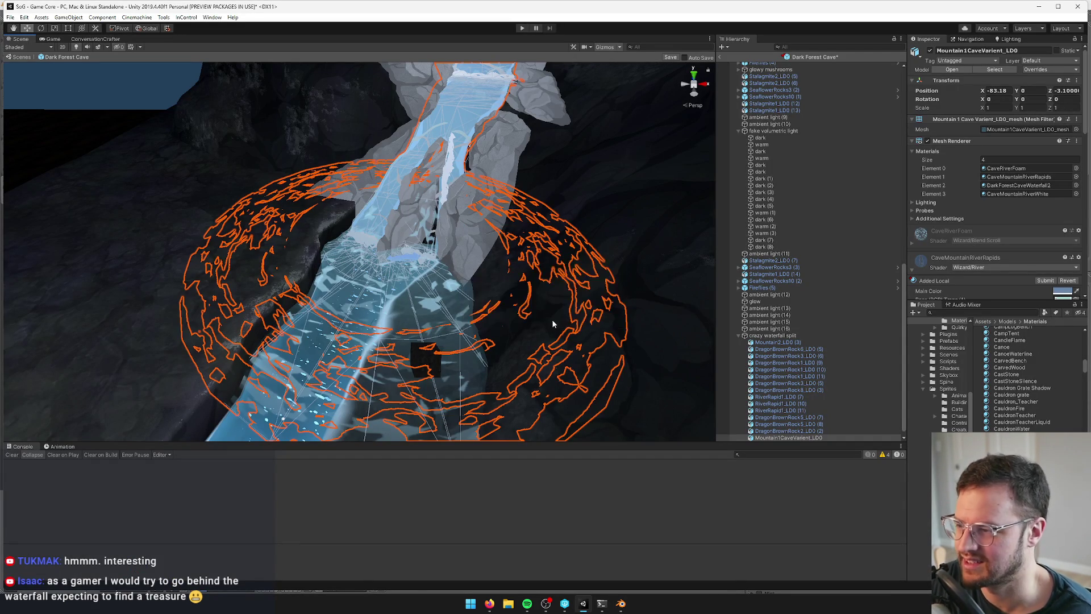
{"action": "left_click", "coordinate": [834, 322]}
{"action": "double_click", "coordinate": [833, 323]}
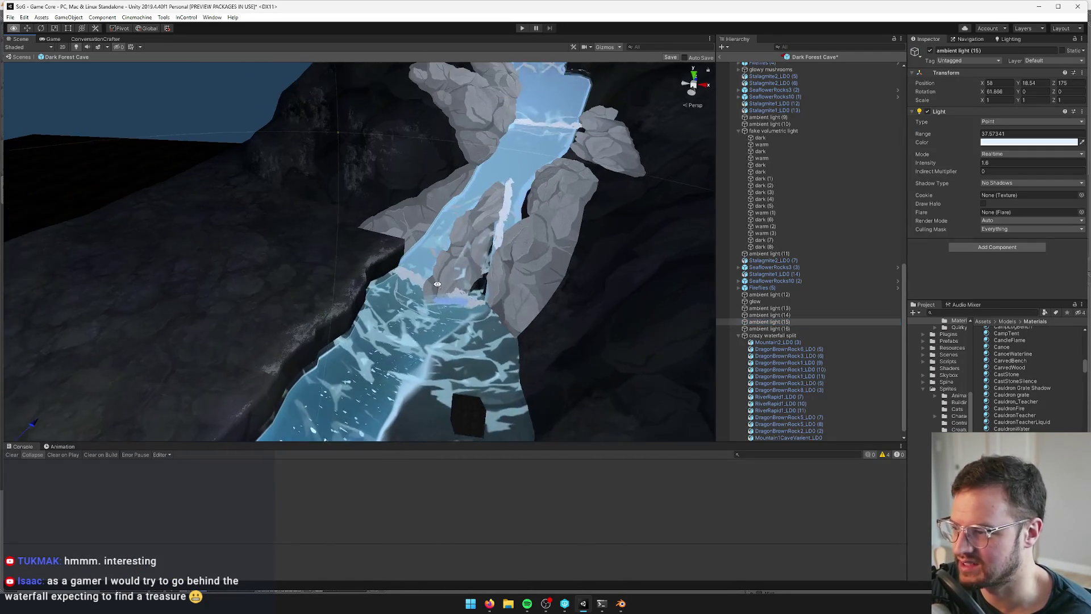
{"action": "left_click_drag", "start_coordinate": [420, 296], "coordinate": [449, 287]}
Give the river rapid piece below the waterfall the CaveMountainRiverRapids2 material
{"action": "left_click", "coordinate": [455, 278]}
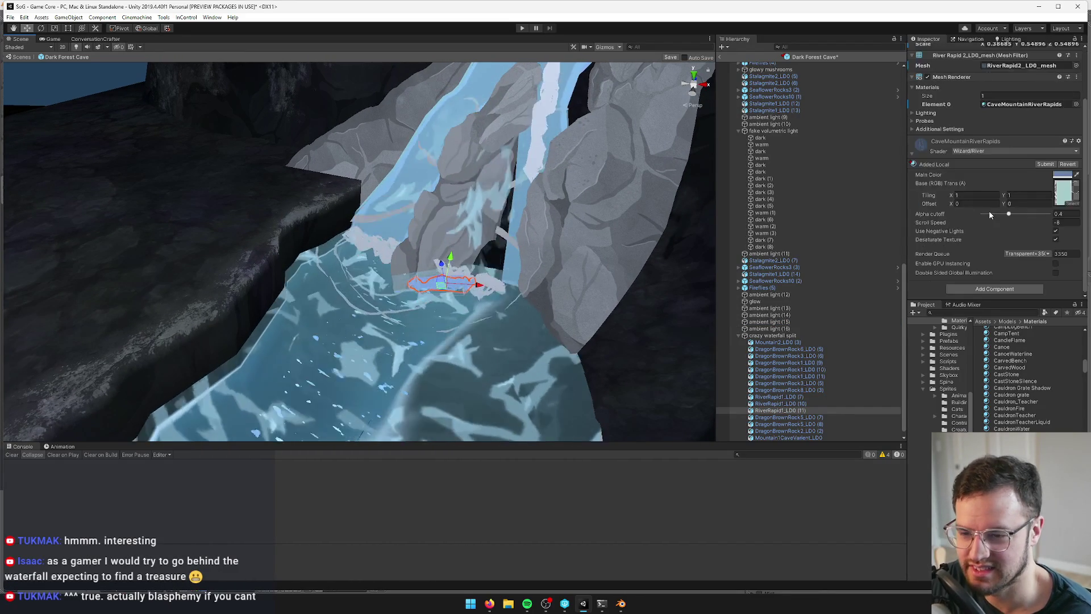
{"action": "left_click", "coordinate": [1076, 169]}
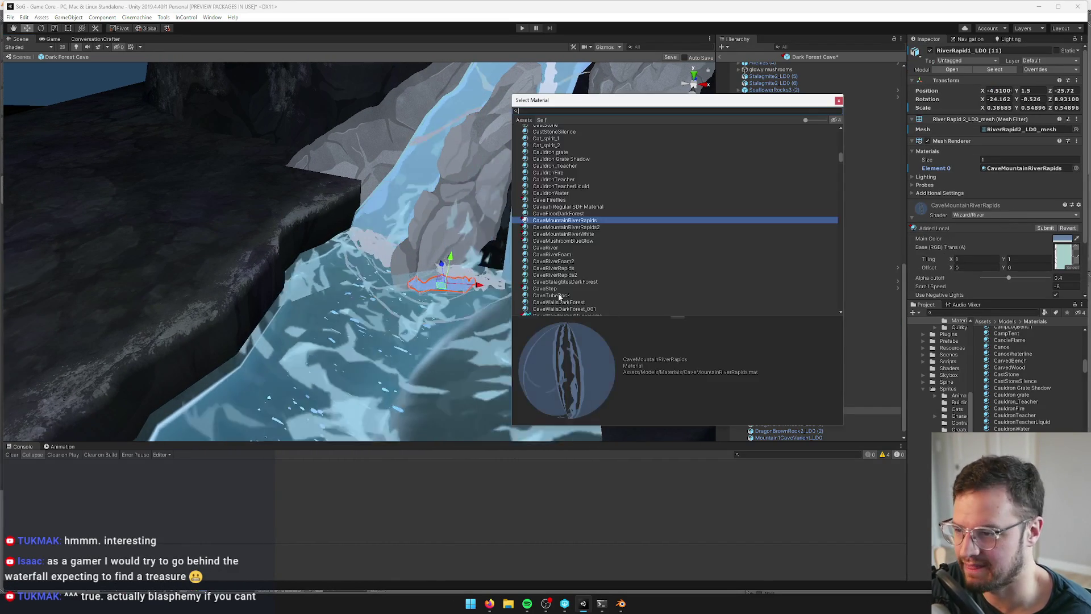
{"action": "left_click", "coordinate": [565, 228]}
{"action": "left_click", "coordinate": [839, 100]}
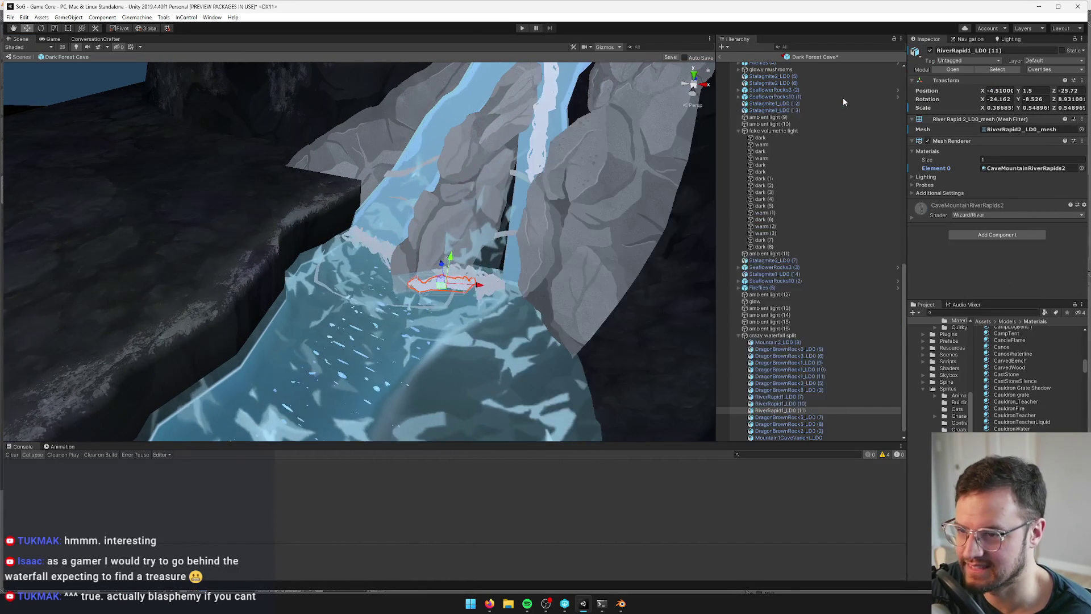
{"action": "left_click_drag", "start_coordinate": [538, 220], "coordinate": [536, 229]}
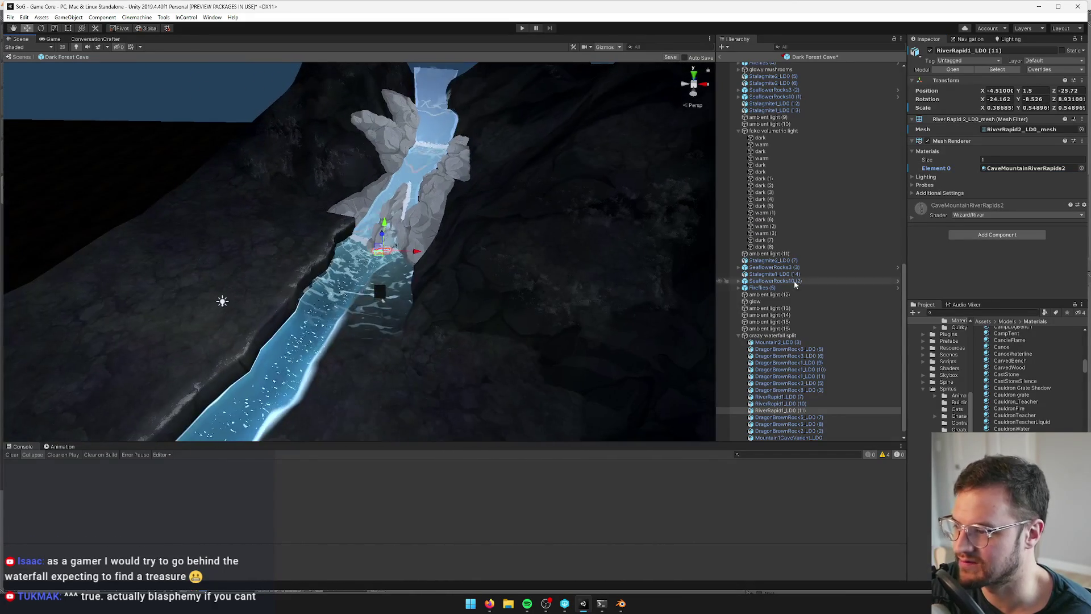
Scale the river rapid piece up with the Scale tool
{"action": "left_click", "coordinate": [790, 376]}
{"action": "mouse_move", "coordinate": [380, 286]}
{"action": "left_mouse_down"}
{"action": "mouse_move", "coordinate": [455, 281]}
{"action": "mouse_move", "coordinate": [382, 283]}
{"action": "left_mouse_up"}
{"action": "left_click", "coordinate": [386, 293]}
{"action": "key", "text": "r"}
{"action": "left_click", "coordinate": [826, 330]}
Open the CaveRiverFoam material from the Mountain1CaveVarient_LD0 mesh
{"action": "left_click", "coordinate": [392, 287]}
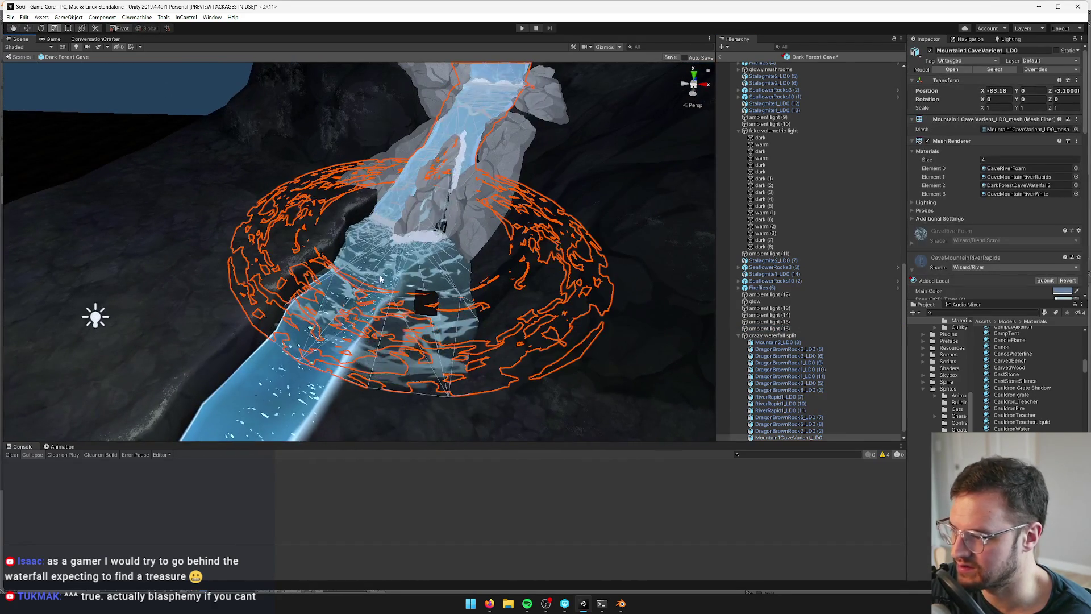
{"action": "left_click", "coordinate": [1003, 168]}
{"action": "double_click", "coordinate": [1003, 169]}
{"action": "left_click_drag", "start_coordinate": [443, 290], "coordinate": [431, 292]}
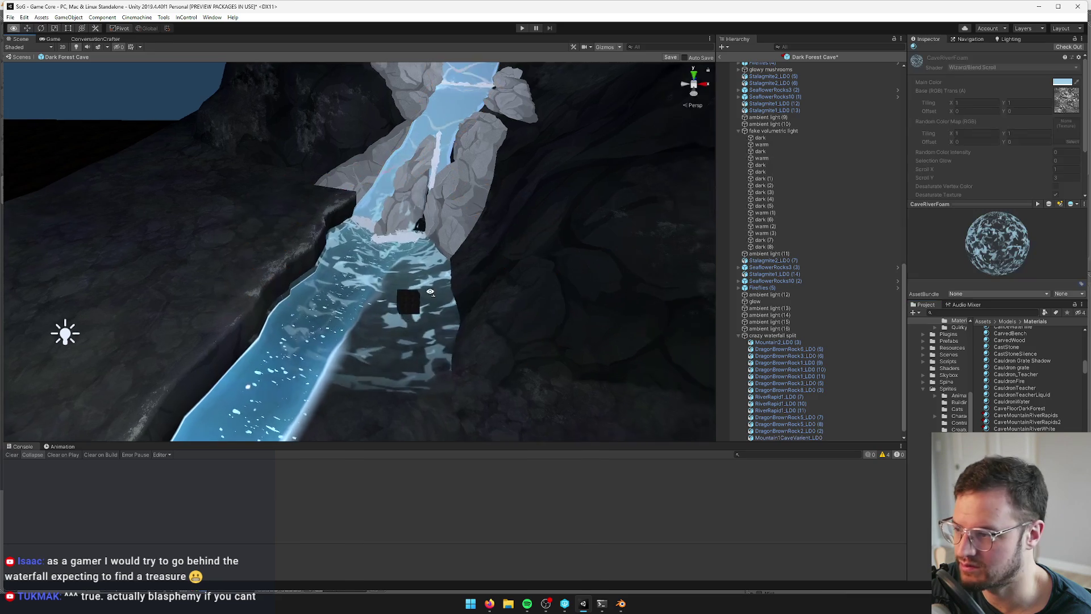
In Blender, select the waterfall's floor disc and enter Edit Mode
{"action": "key", "text": "alt+Tab"}
{"action": "right_click", "coordinate": [389, 329]}
{"action": "key", "text": "Tab"}
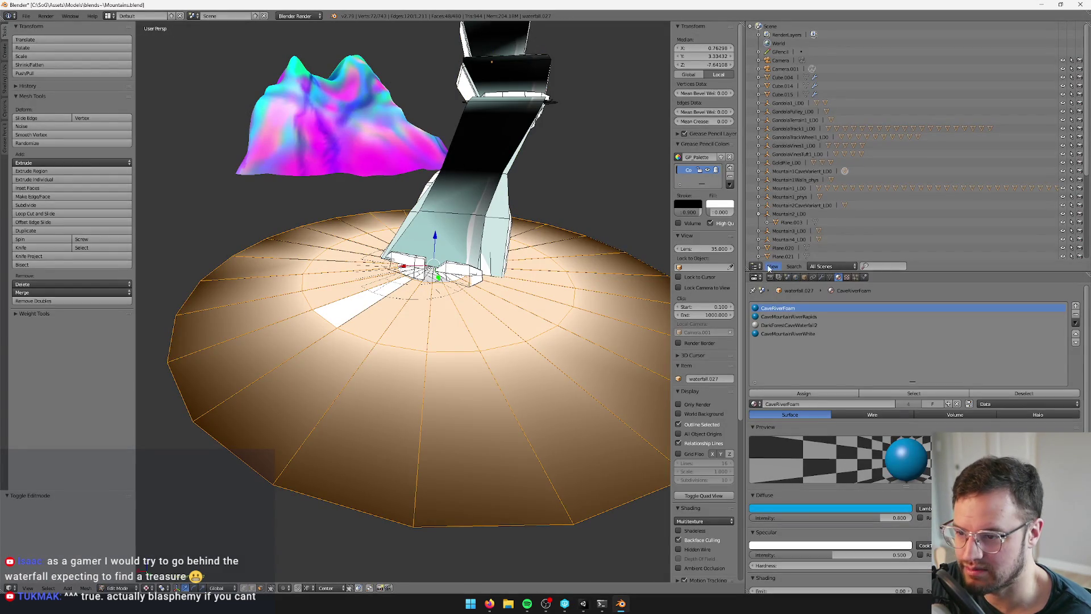
Switch the panel to the UV/Image Editor and scale the disc's UV island up
{"action": "left_click", "coordinate": [757, 267]}
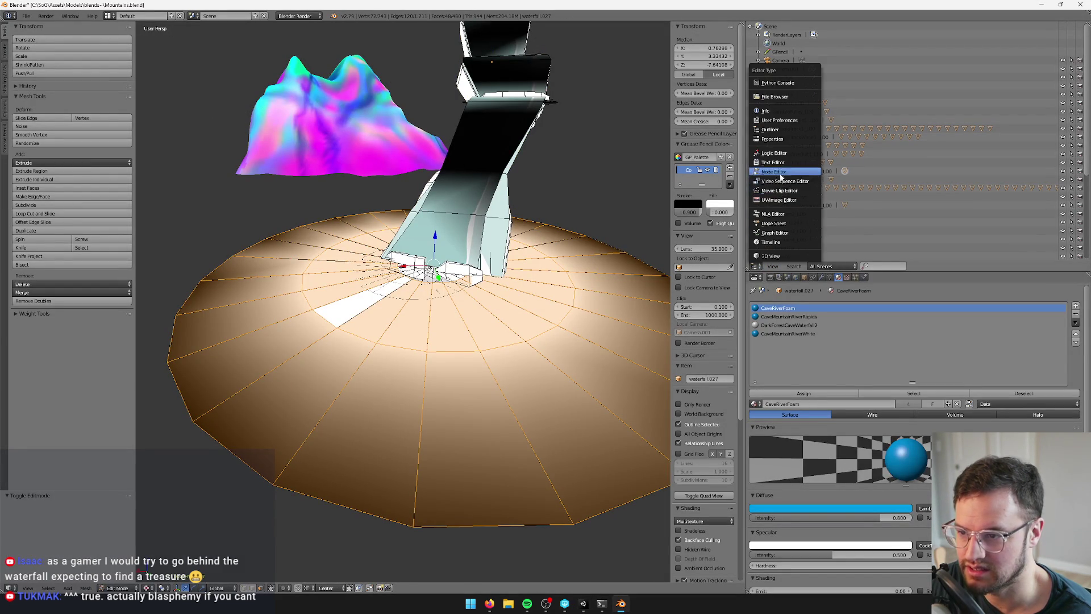
{"action": "left_click", "coordinate": [767, 200]}
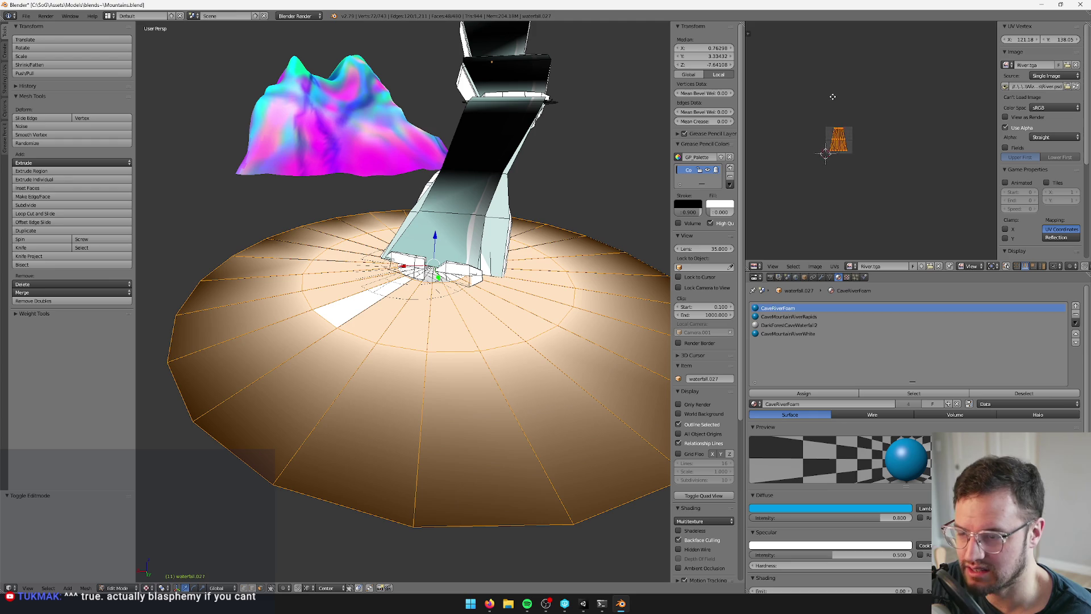
{"action": "scroll", "coordinate": [829, 94], "scroll_direction": "up", "scroll_amount": 2}
{"action": "key", "text": "s"}
{"action": "left_click", "coordinate": [937, 73]}
{"action": "mouse_move", "coordinate": [398, 273]}
{"action": "left_mouse_down"}
{"action": "mouse_move", "coordinate": [375, 244]}
{"action": "mouse_move", "coordinate": [363, 297]}
{"action": "mouse_move", "coordinate": [341, 270]}
{"action": "mouse_move", "coordinate": [390, 240]}
{"action": "left_mouse_up"}
Select the whole linked disc, enlarge its UVs again, and leave Edit Mode
{"action": "right_click", "coordinate": [319, 292]}
{"action": "right_click", "coordinate": [390, 241]}
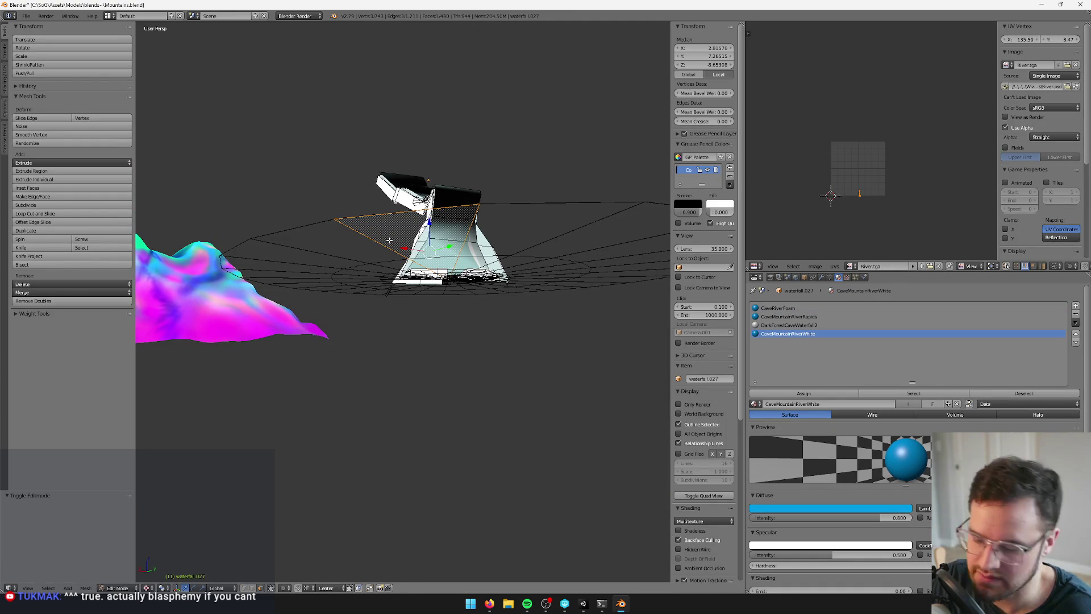
{"action": "key", "text": "ctrl+l"}
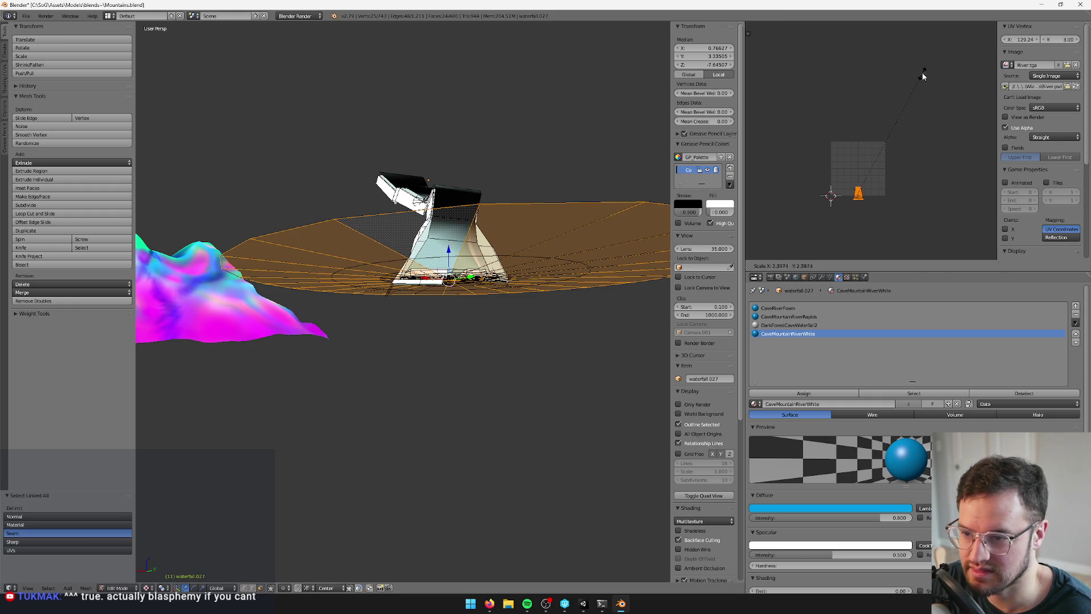
{"action": "left_click", "coordinate": [923, 75]}
{"action": "key", "text": "s"}
{"action": "left_click", "coordinate": [903, 126]}
{"action": "key", "text": "Tab"}
{"action": "left_click_drag", "start_coordinate": [465, 227], "coordinate": [429, 252]}
Keep the Dark Forest Cave prefab changes in Unity, then reopen the floor disc in Edit Mode
{"action": "key", "text": "alt+Tab"}
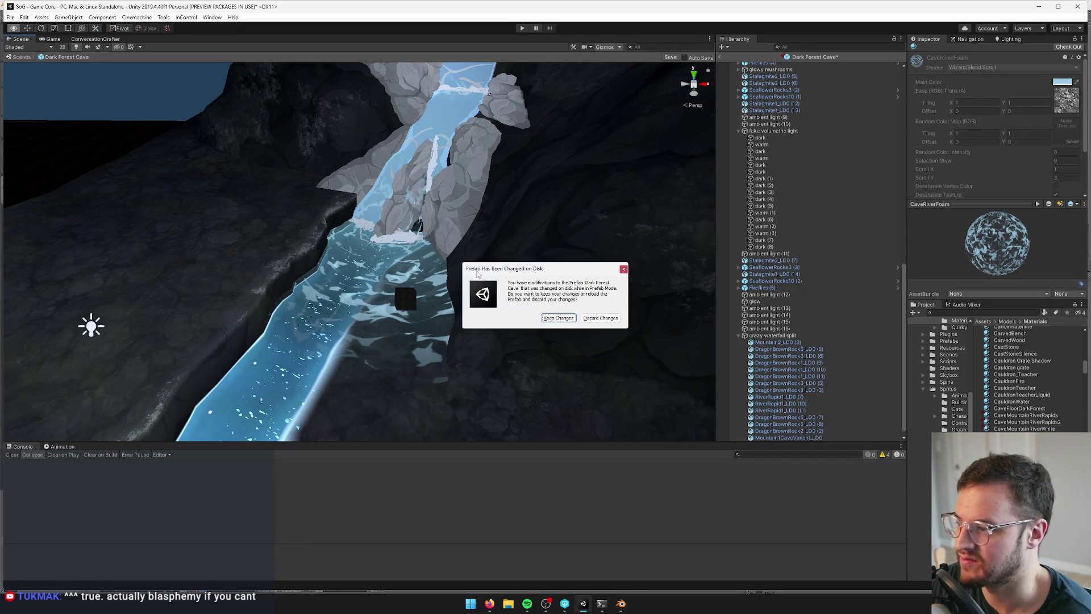
{"action": "left_click", "coordinate": [559, 318]}
{"action": "mouse_move", "coordinate": [565, 316]}
{"action": "left_mouse_down"}
{"action": "mouse_move", "coordinate": [456, 328]}
{"action": "mouse_move", "coordinate": [424, 309]}
{"action": "mouse_move", "coordinate": [469, 309]}
{"action": "left_mouse_up"}
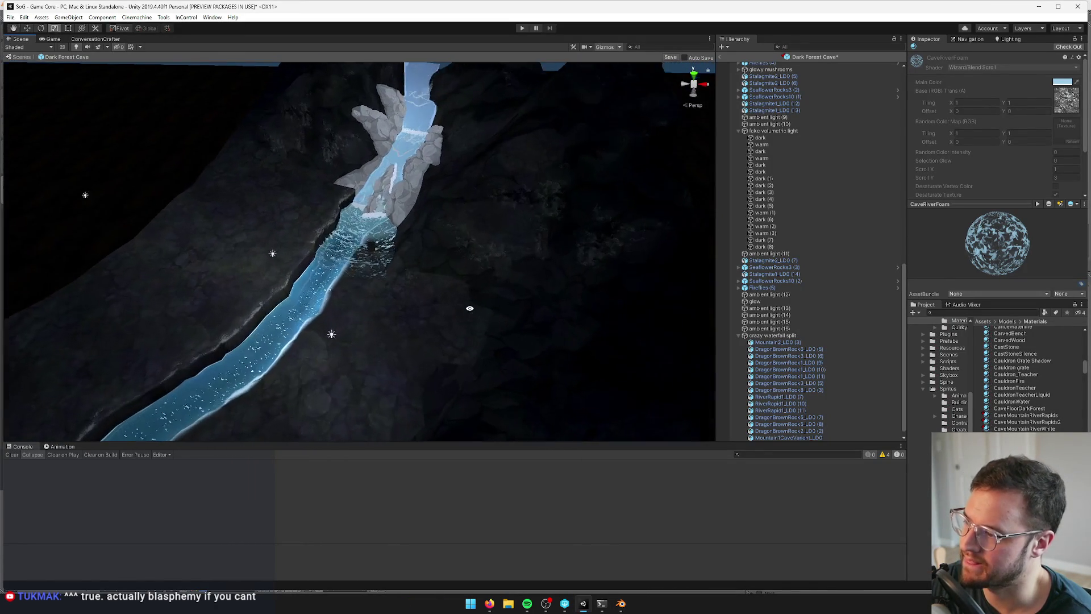
{"action": "key", "text": "alt+Tab"}
{"action": "right_click", "coordinate": [358, 303]}
{"action": "key", "text": "Tab"}
Shrink the disc UVs, including the linked CaveRiverFoam faces
{"action": "key", "text": "s"}
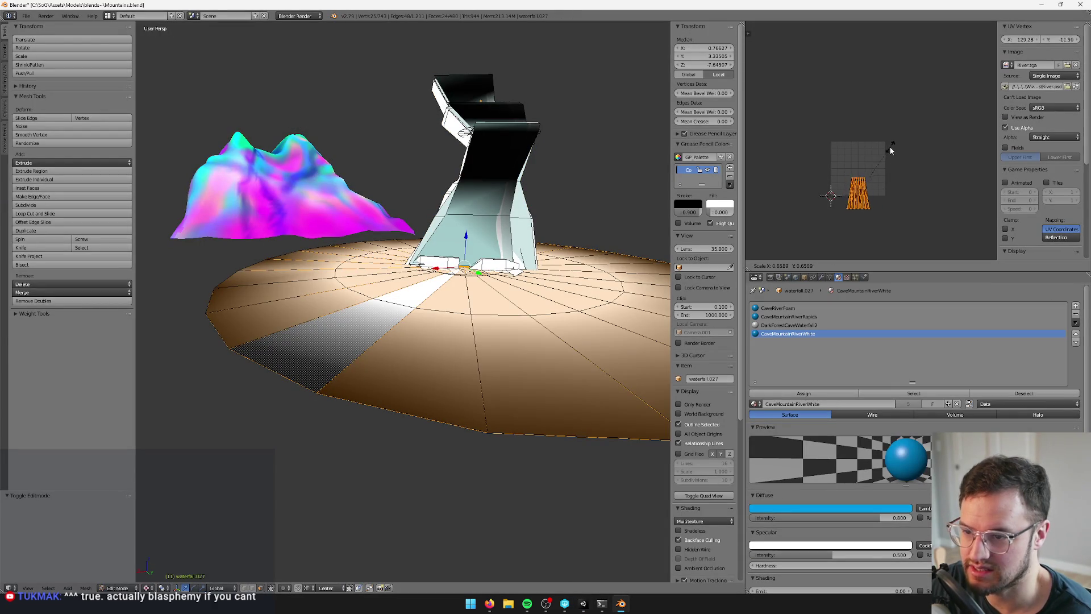
{"action": "left_click", "coordinate": [875, 163]}
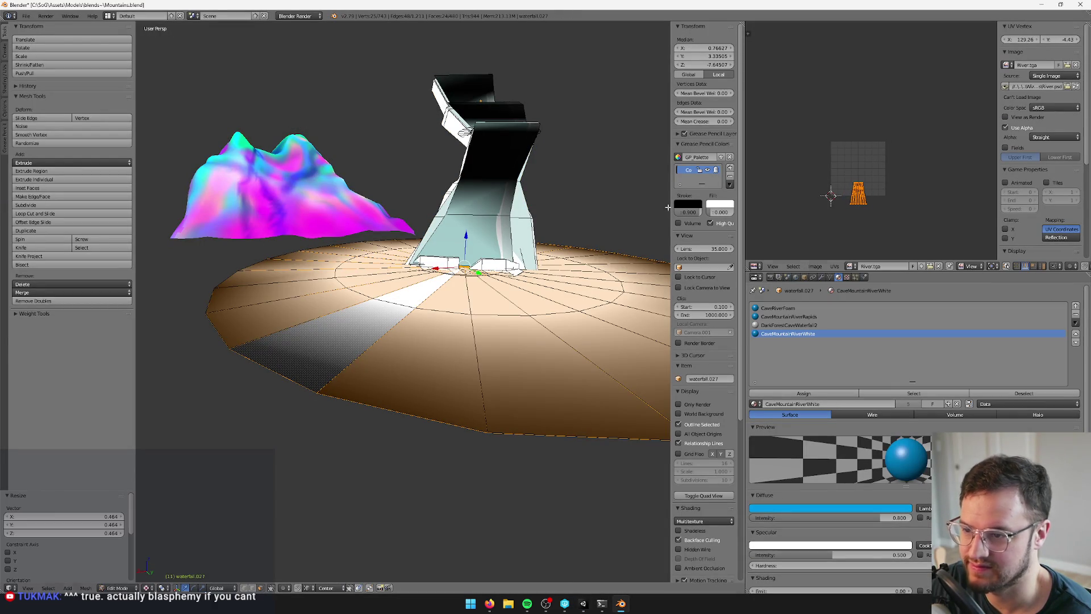
{"action": "right_click", "coordinate": [297, 262]}
{"action": "key", "text": "ctrl+l"}
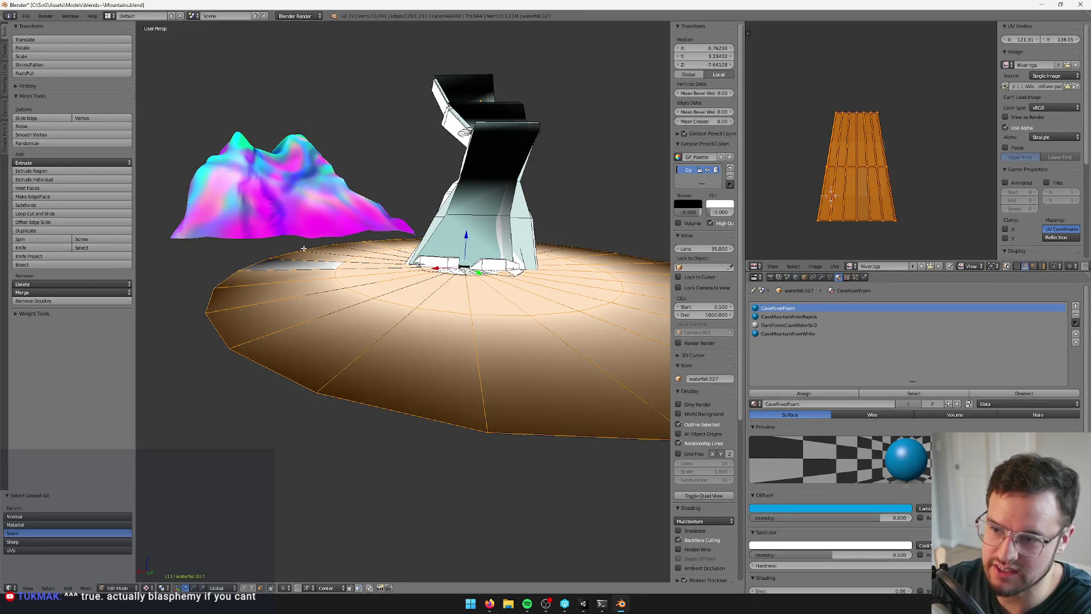
{"action": "key", "text": "s"}
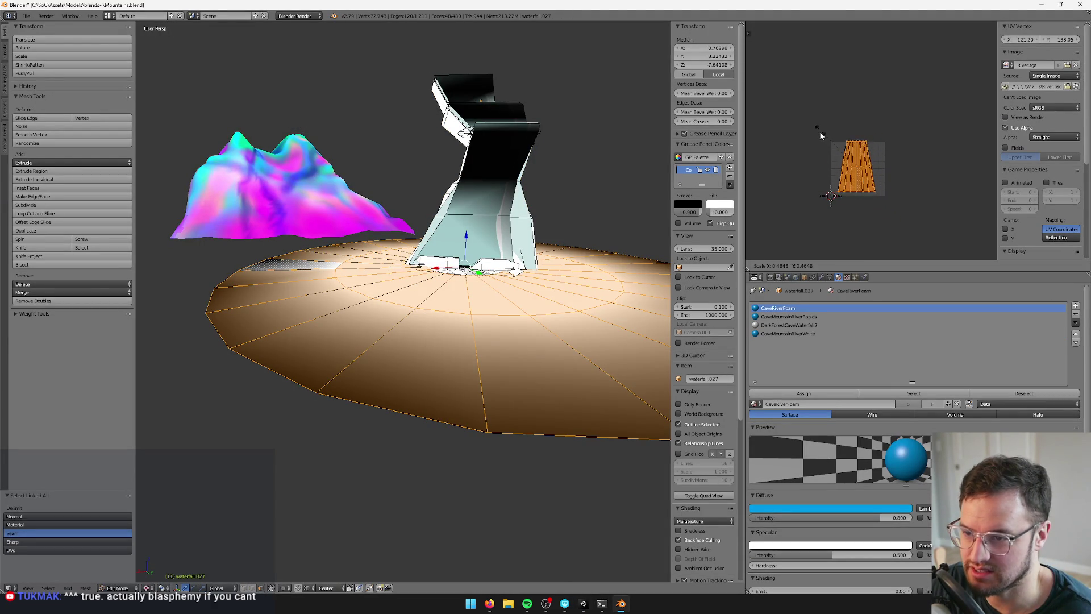
{"action": "left_click", "coordinate": [817, 146]}
Select the whole linked floor and scale its UVs down to about 0.7
{"action": "right_click", "coordinate": [315, 286]}
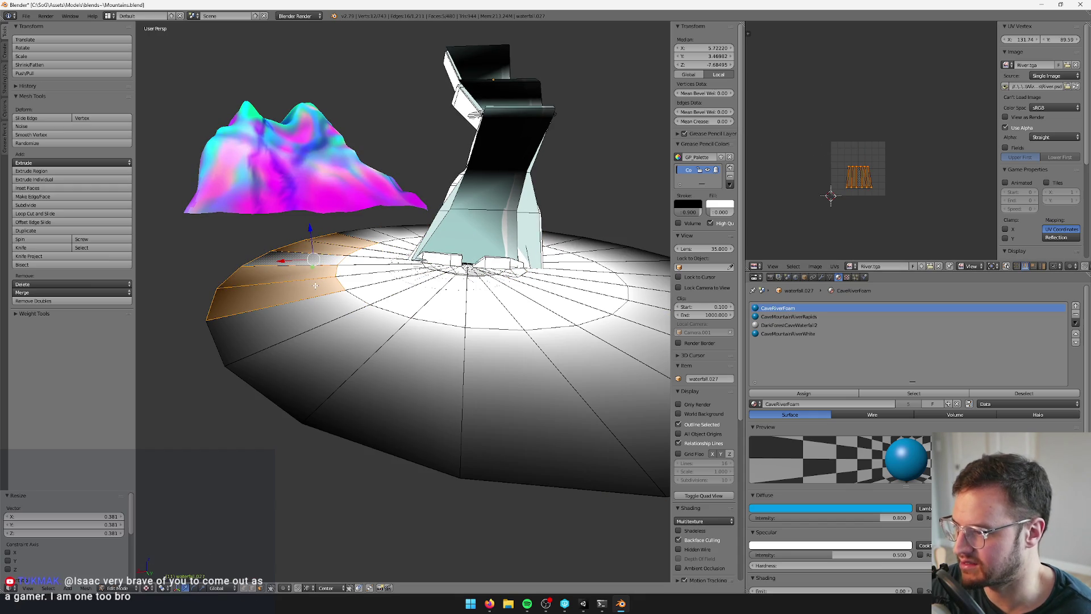
{"action": "key", "text": "ctrl+l"}
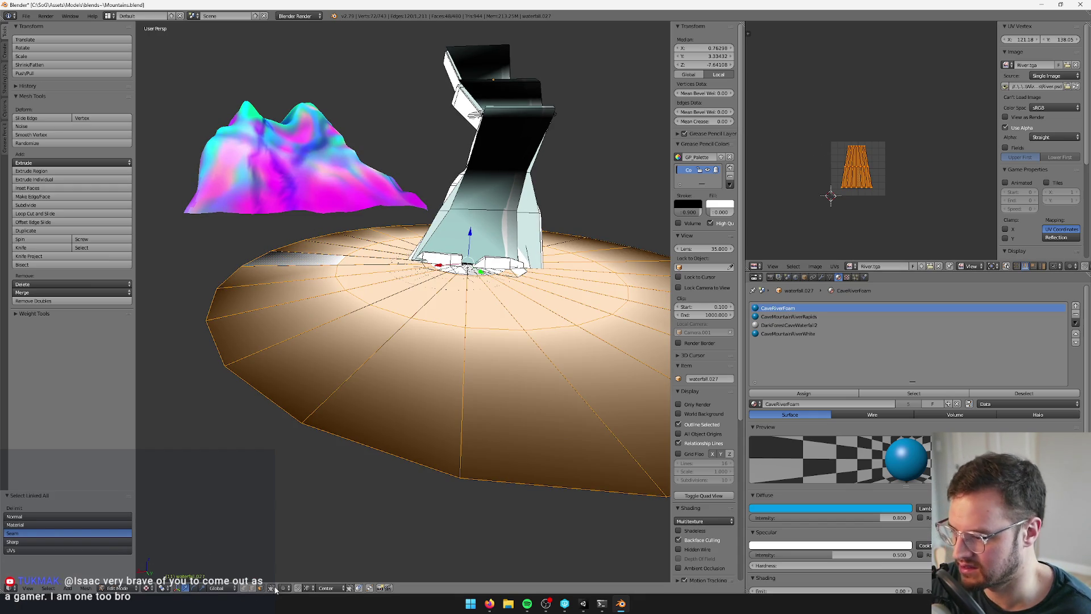
{"action": "key", "text": "a"}
{"action": "left_click_drag", "start_coordinate": [320, 314], "coordinate": [571, 193]}
{"action": "key", "text": "ctrl+l"}
{"action": "key", "text": "s"}
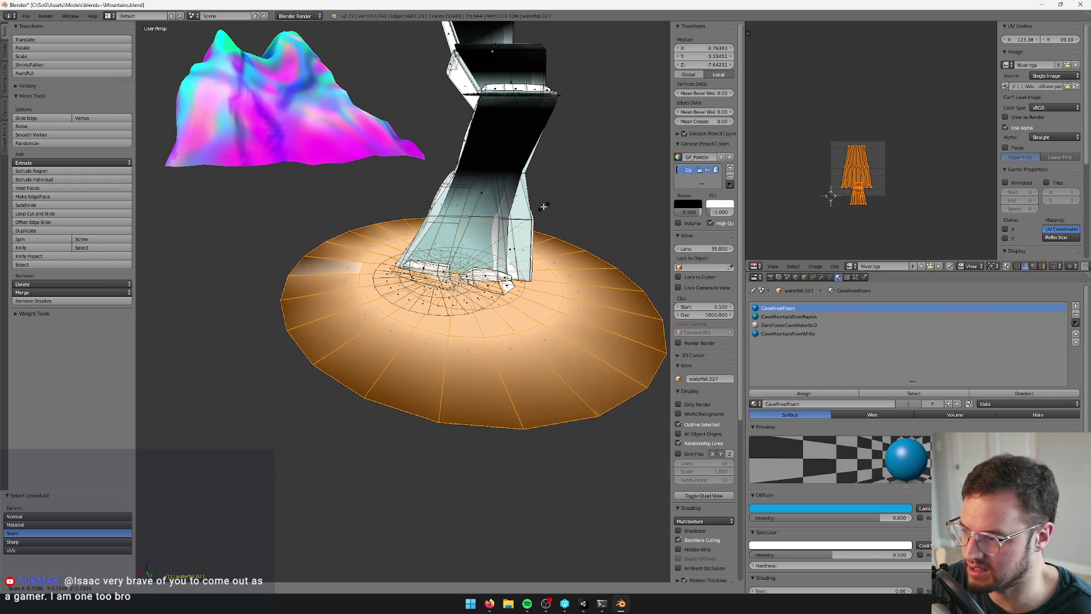
{"action": "left_click", "coordinate": [537, 207]}
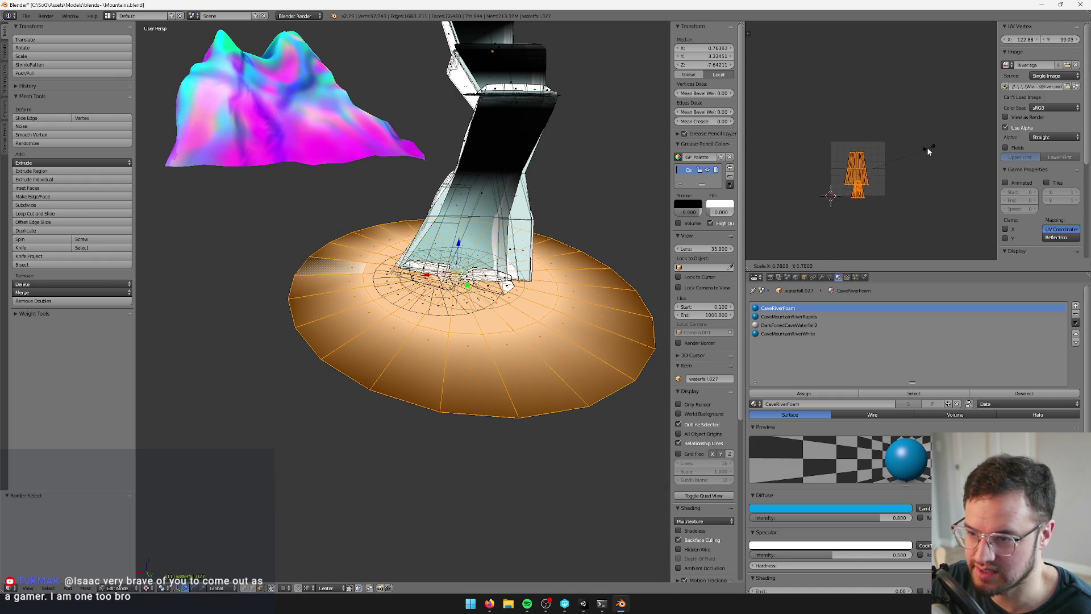
Leave Edit Mode, save the Blender file and switch to Unity
{"action": "key", "text": "Tab"}
{"action": "key", "text": "ctrl+s"}
{"action": "key", "text": "alt+Tab"}
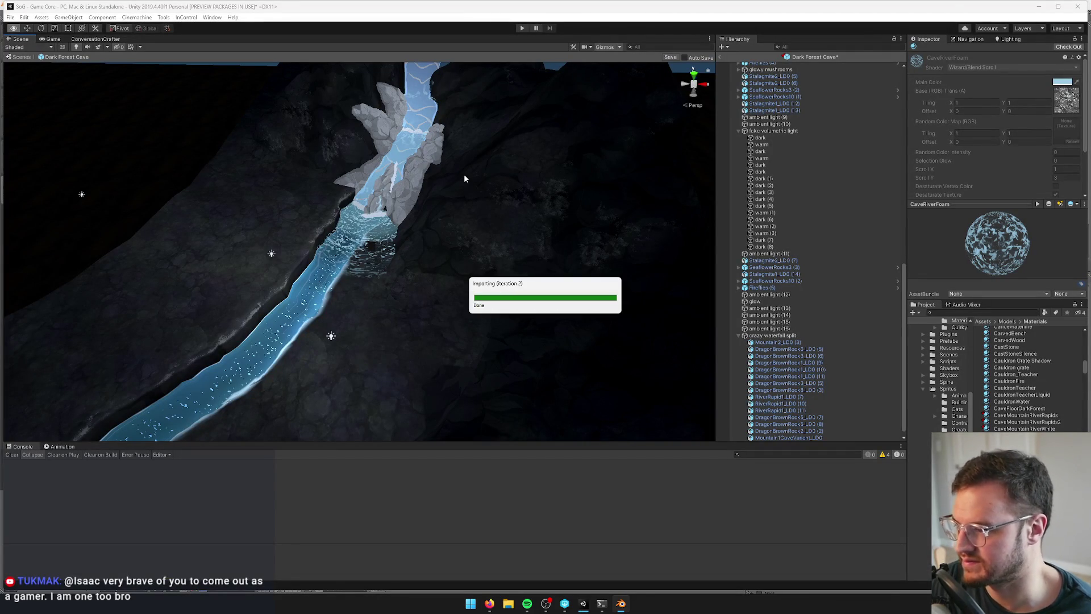
Dismiss the import notice and look over the reimported waterfall
{"action": "left_click", "coordinate": [558, 317]}
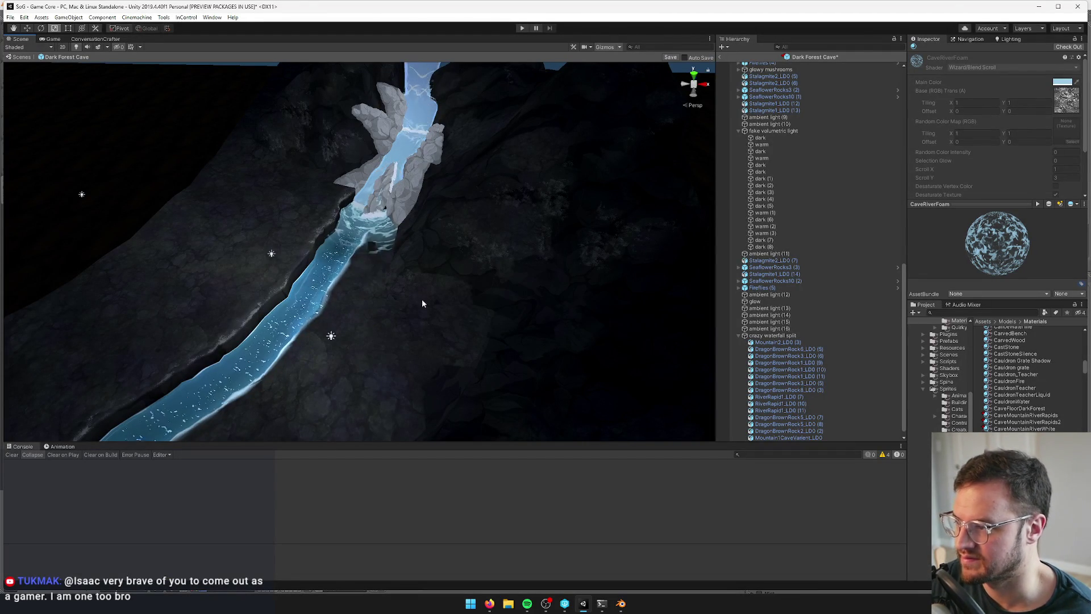
{"action": "scroll", "coordinate": [408, 295], "scroll_direction": "up", "scroll_amount": 5}
{"action": "mouse_move", "coordinate": [407, 290]}
{"action": "left_mouse_down"}
{"action": "mouse_move", "coordinate": [430, 251]}
{"action": "mouse_move", "coordinate": [319, 270]}
{"action": "mouse_move", "coordinate": [318, 229]}
{"action": "left_mouse_up"}
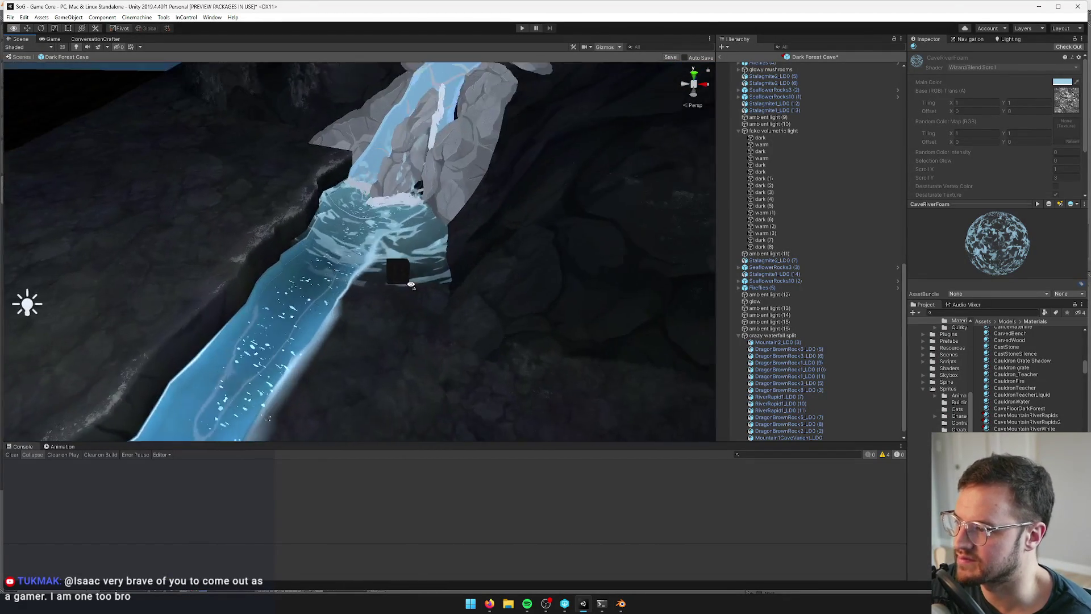
{"action": "scroll", "coordinate": [430, 251], "scroll_direction": "down", "scroll_amount": 5}
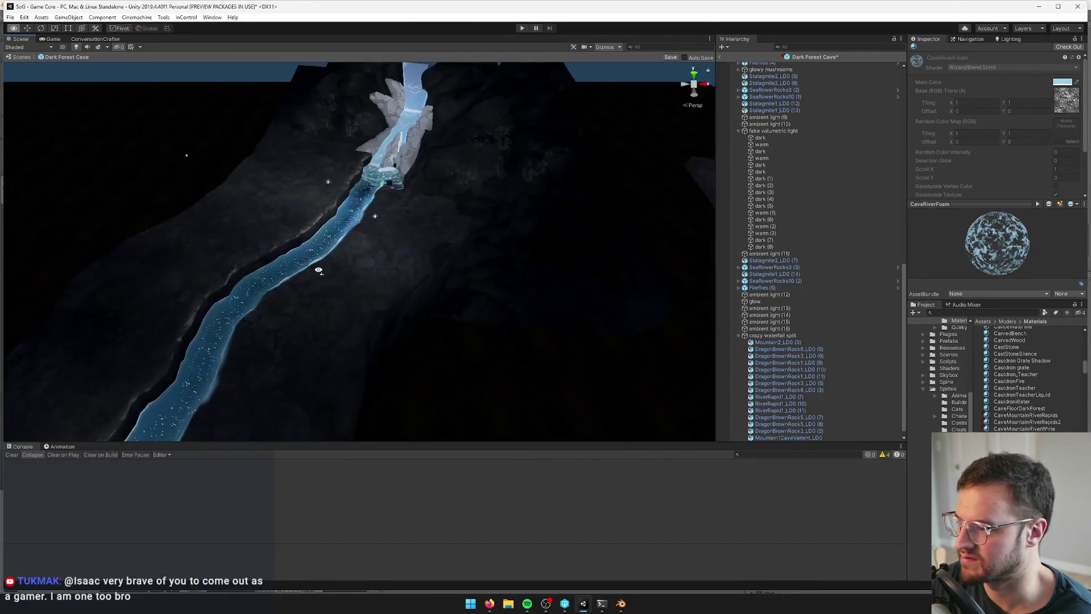
{"action": "scroll", "coordinate": [318, 230], "scroll_direction": "up", "scroll_amount": 2}
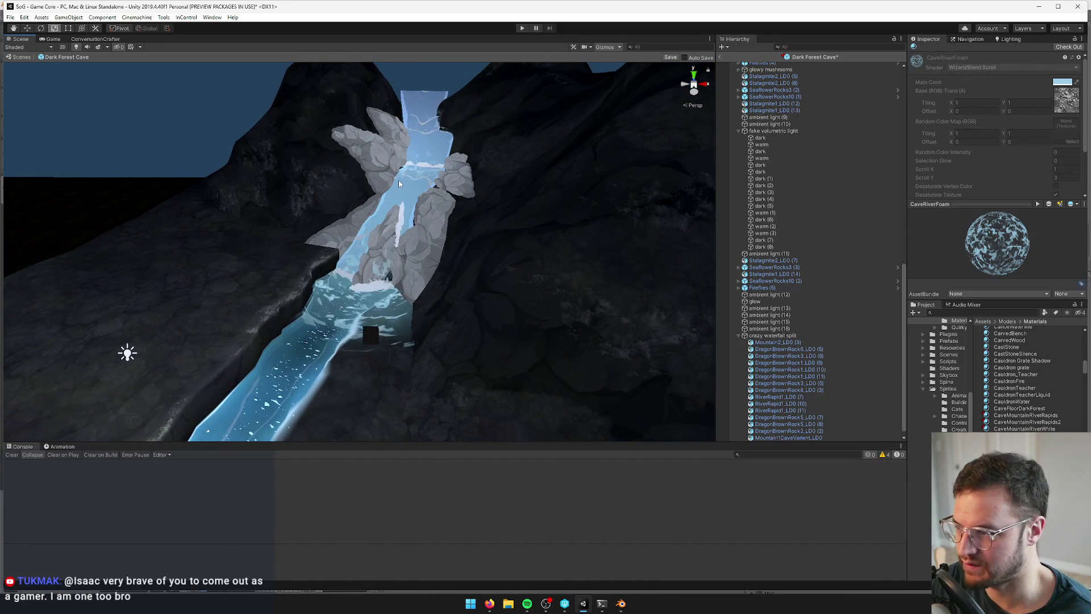
Open the CaveMountainRiverRapids material from Mountain1CaveVarient_LD0's Mesh Renderer
{"action": "left_click", "coordinate": [411, 214]}
{"action": "left_click_drag", "start_coordinate": [411, 214], "coordinate": [423, 210]}
{"action": "left_click", "coordinate": [1010, 169]}
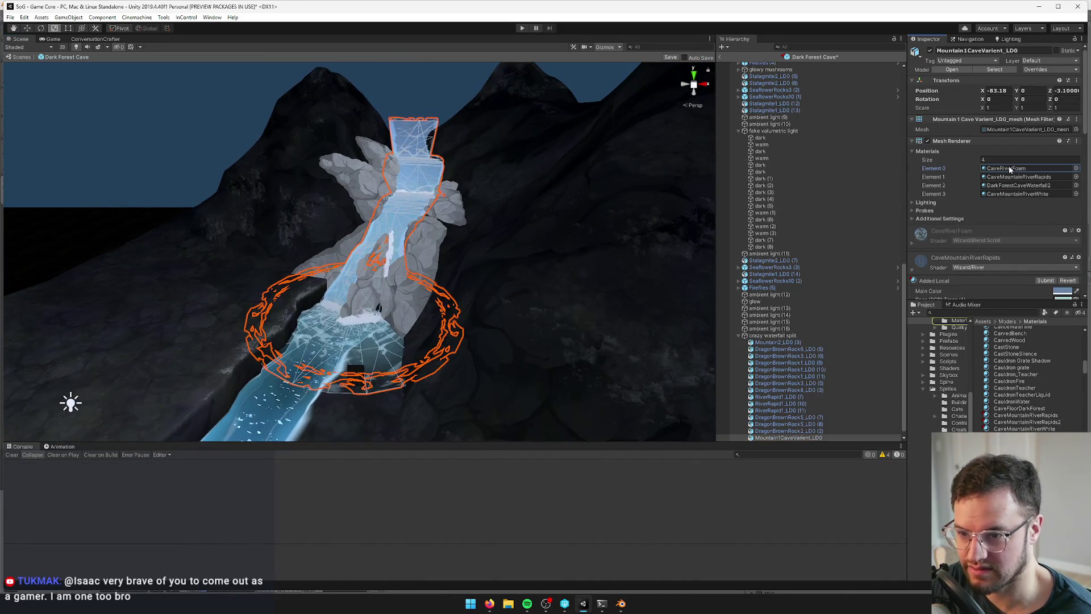
{"action": "double_click", "coordinate": [1010, 176]}
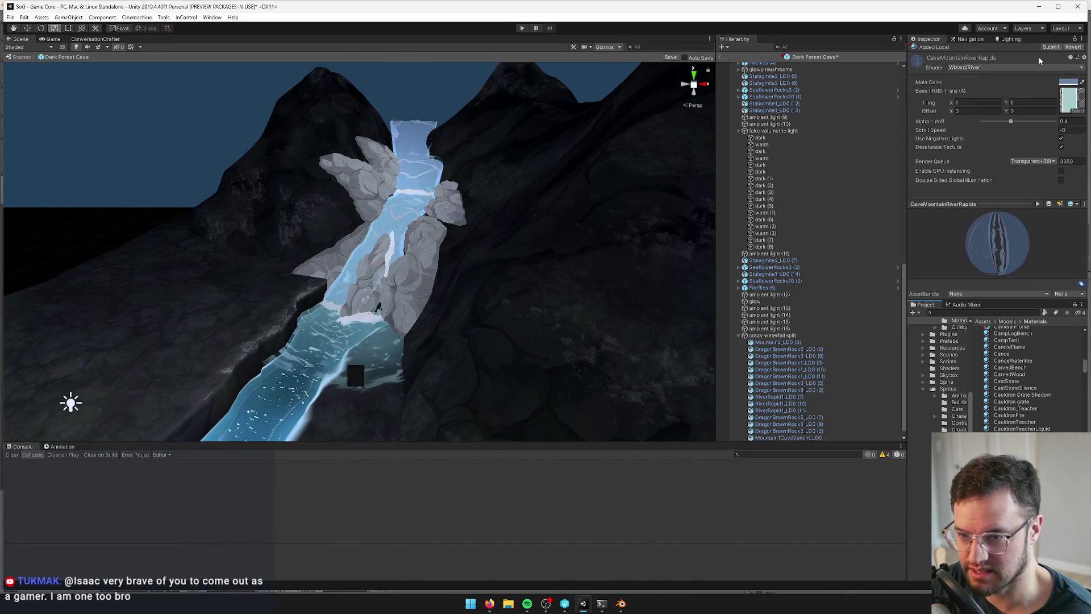
Darken CaveMountainRiverRapids' main colour to a deep blue
{"action": "left_click", "coordinate": [1061, 84]}
{"action": "left_click", "coordinate": [694, 177]}
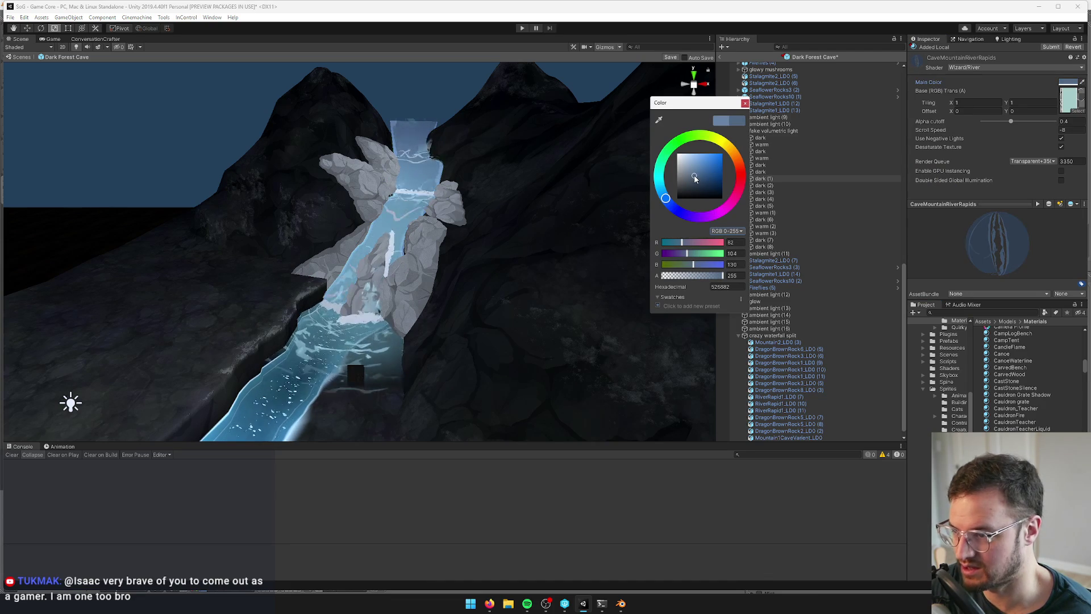
{"action": "left_click_drag", "start_coordinate": [695, 179], "coordinate": [707, 184]}
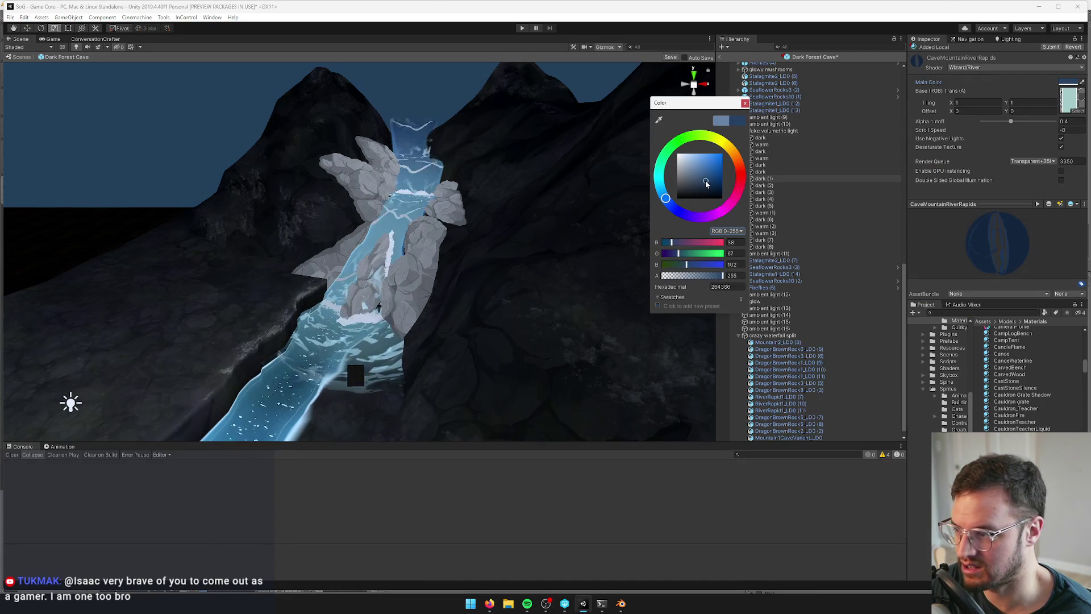
{"action": "mouse_move", "coordinate": [511, 170]}
{"action": "left_mouse_down"}
{"action": "mouse_move", "coordinate": [485, 224]}
{"action": "mouse_move", "coordinate": [537, 176]}
{"action": "left_mouse_up"}
{"action": "scroll", "coordinate": [537, 176], "scroll_direction": "up", "scroll_amount": 8}
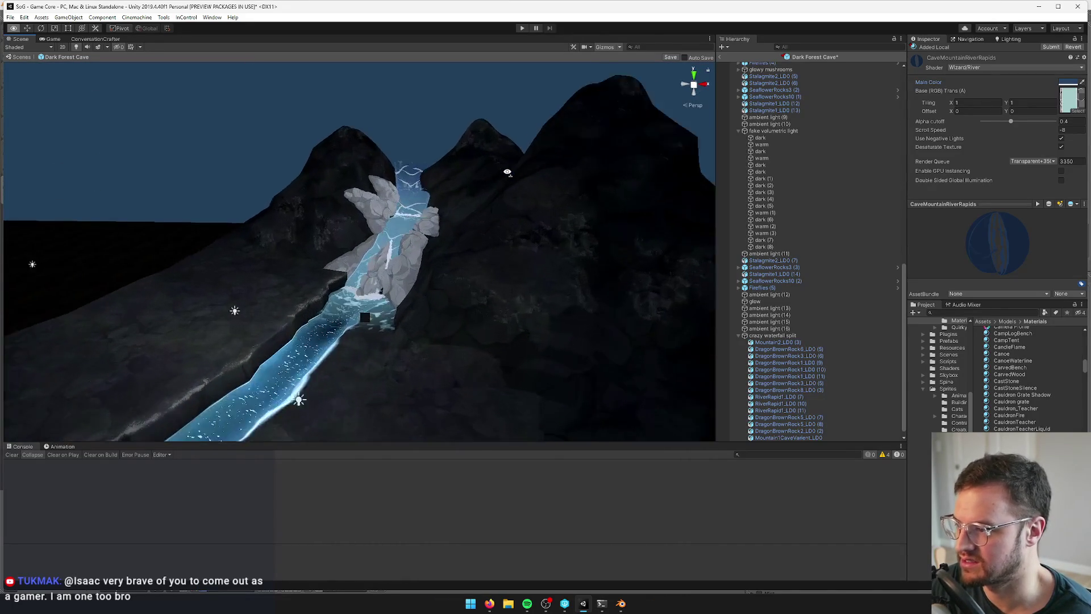
{"action": "scroll", "coordinate": [508, 172], "scroll_direction": "up", "scroll_amount": 2}
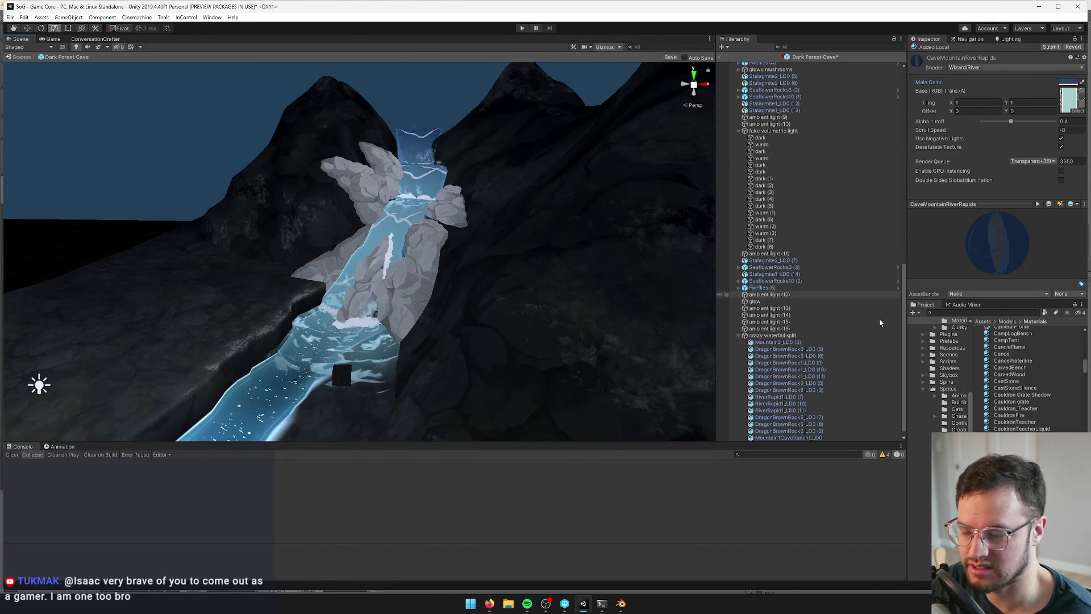
Set CaveMountainRiverRapids2's main colour to a pale grey-blue, about 7A8DA9
{"action": "left_click", "coordinate": [1069, 82]}
{"action": "left_click", "coordinate": [698, 170]}
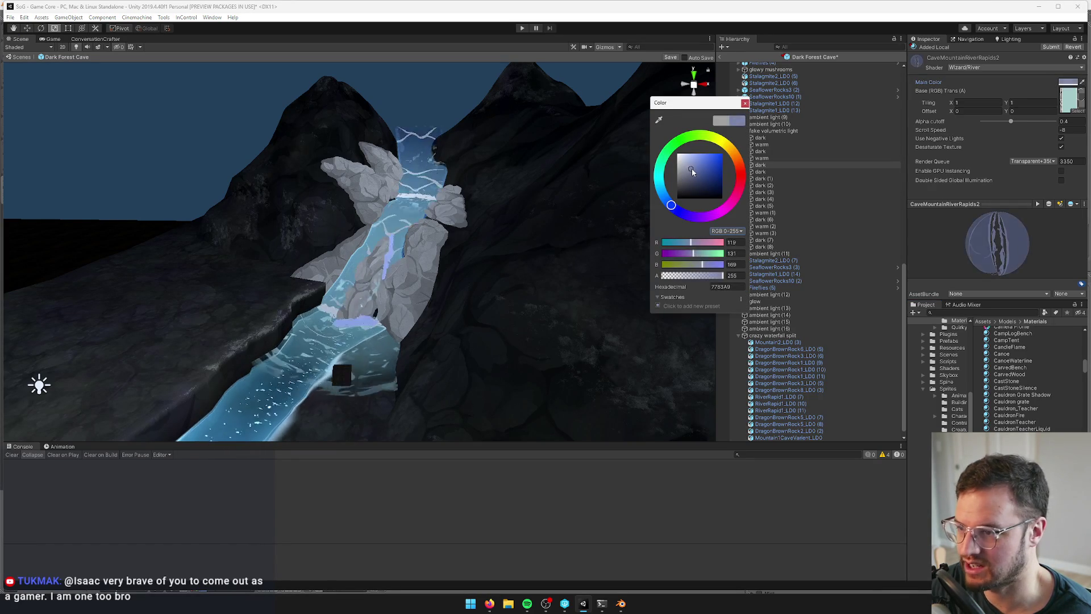
{"action": "left_click_drag", "start_coordinate": [699, 172], "coordinate": [667, 201]}
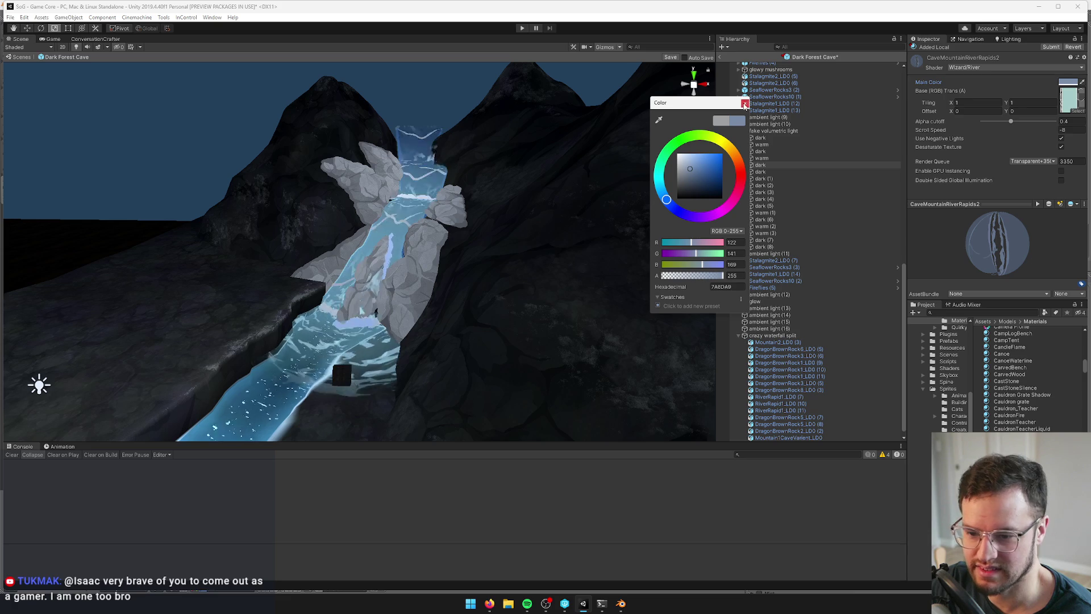
{"action": "left_click", "coordinate": [745, 104]}
{"action": "scroll", "coordinate": [399, 293], "scroll_direction": "up", "scroll_amount": 10}
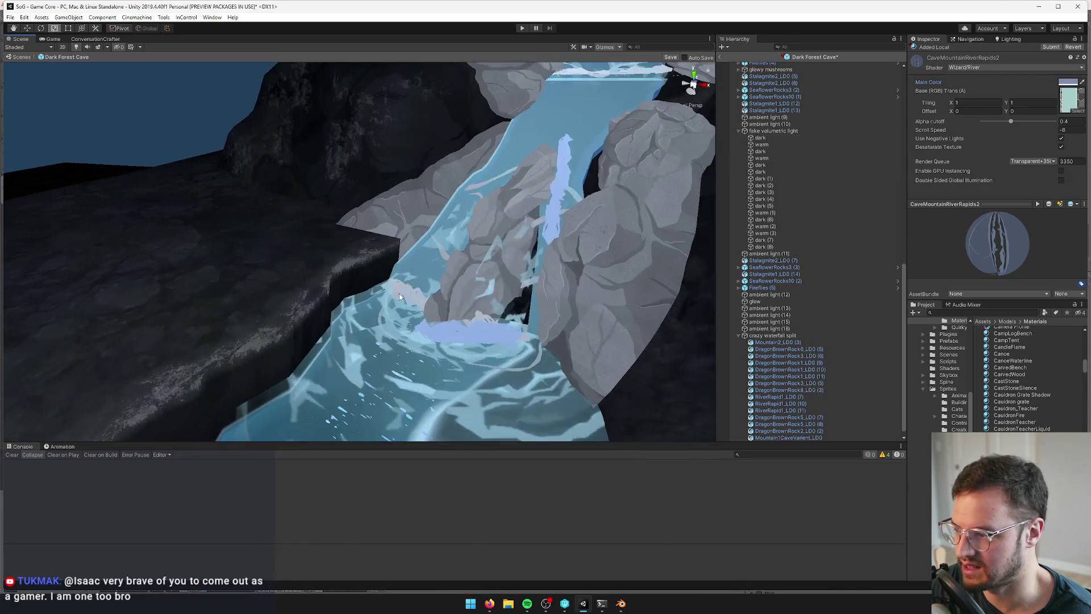
Inspect the mountain's CaveMountainRiverWhite and CaveMountainRiverRapids materials
{"action": "left_click", "coordinate": [399, 296]}
{"action": "left_click", "coordinate": [1017, 193]}
{"action": "double_click", "coordinate": [1017, 194]}
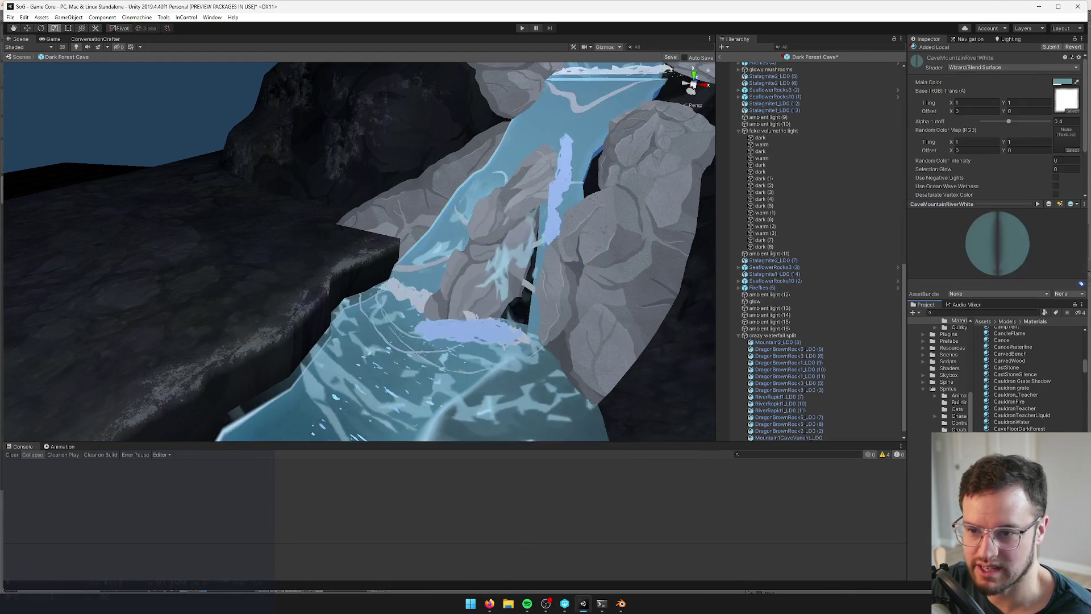
{"action": "left_click", "coordinate": [448, 267]}
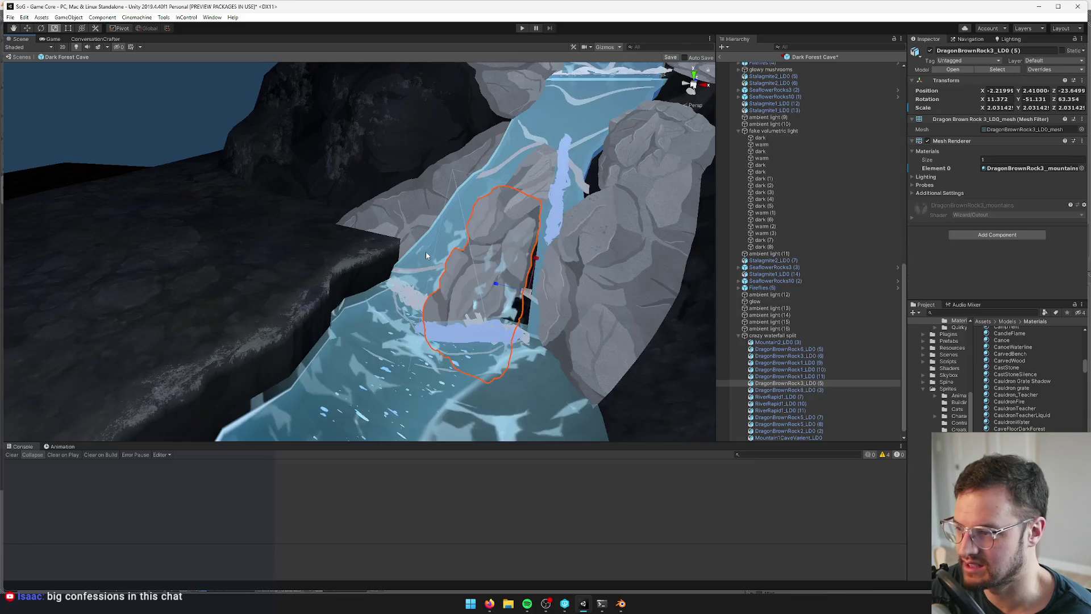
{"action": "left_click", "coordinate": [1017, 177]}
{"action": "double_click", "coordinate": [1018, 177]}
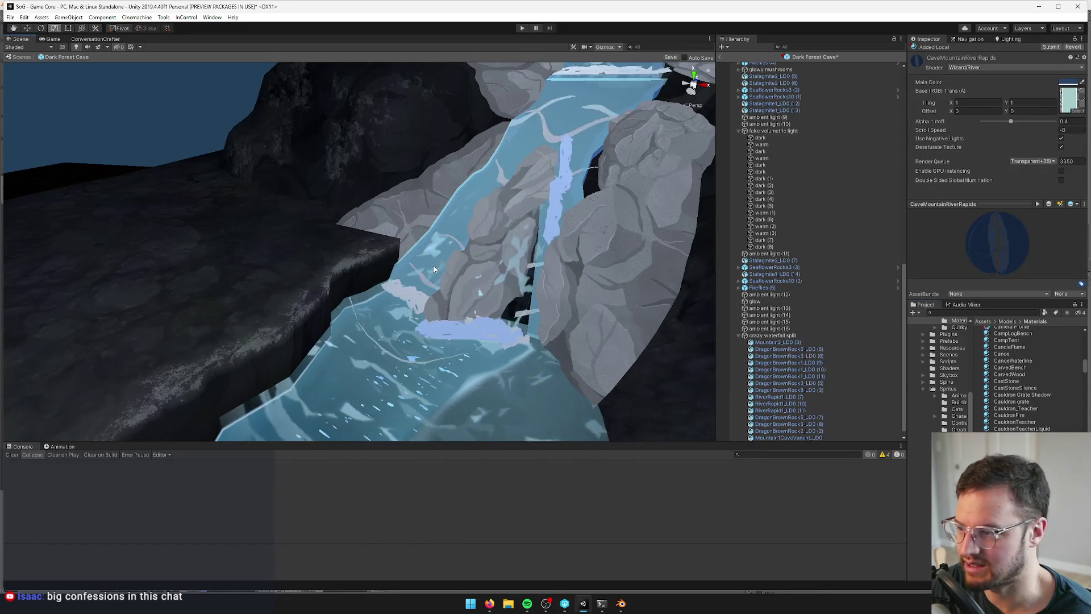
Tint DarkForestCaveWaterfall2's main colour light blue-grey (869FB0)
{"action": "left_click", "coordinate": [433, 268]}
{"action": "left_click", "coordinate": [1017, 186]}
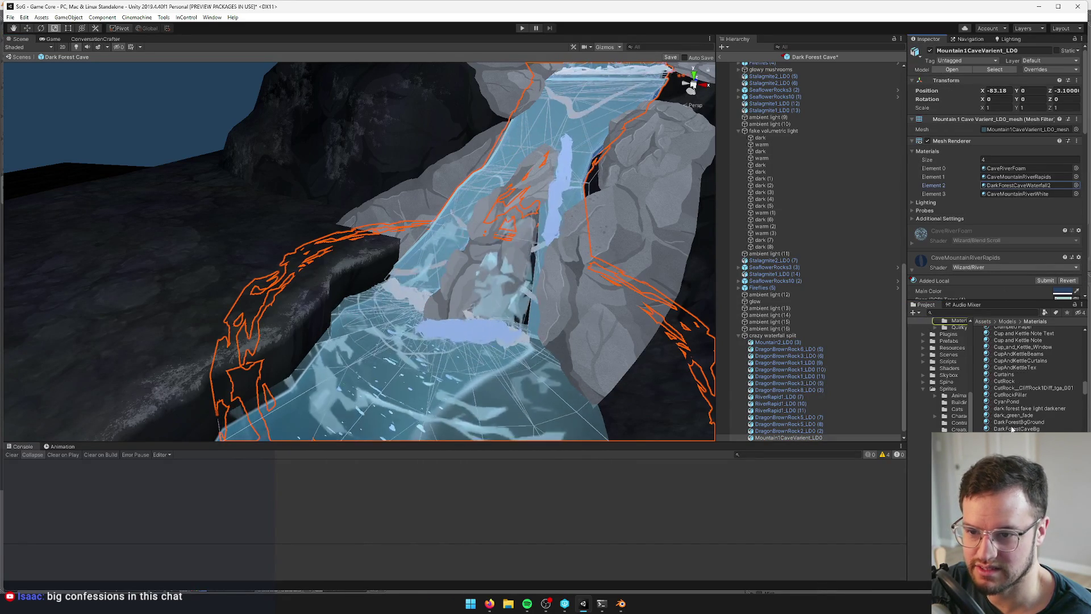
{"action": "double_click", "coordinate": [1017, 186]}
{"action": "left_click", "coordinate": [1069, 82]}
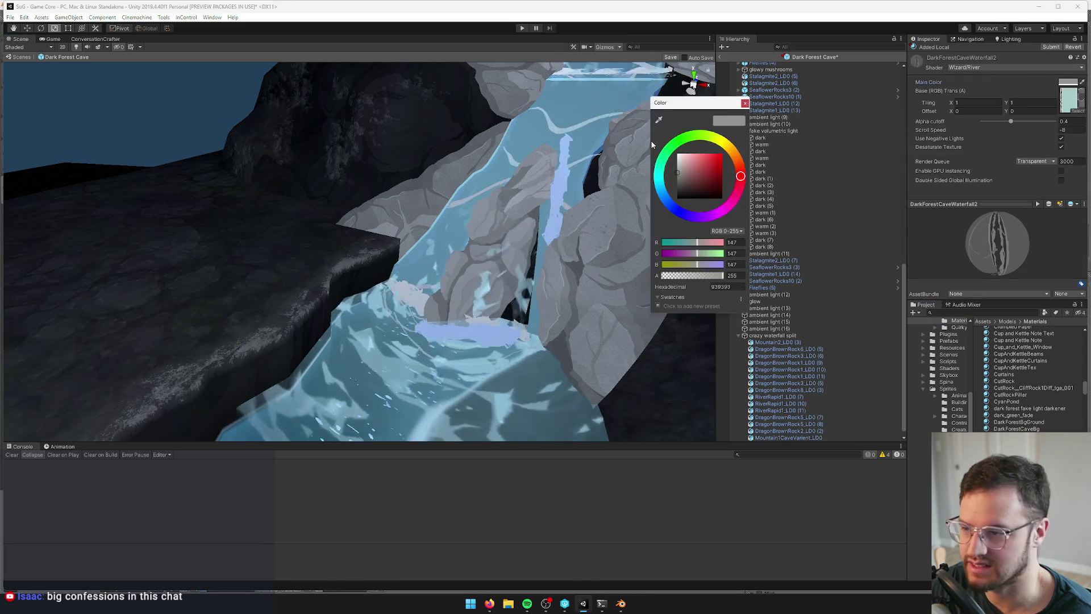
{"action": "left_click", "coordinate": [664, 195]}
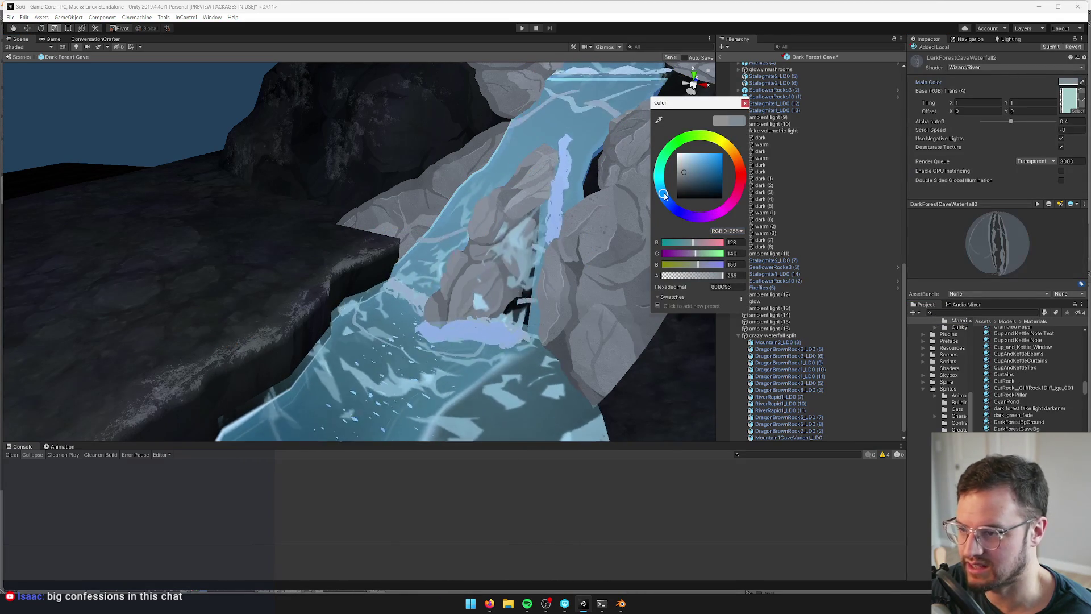
{"action": "left_click", "coordinate": [688, 167]}
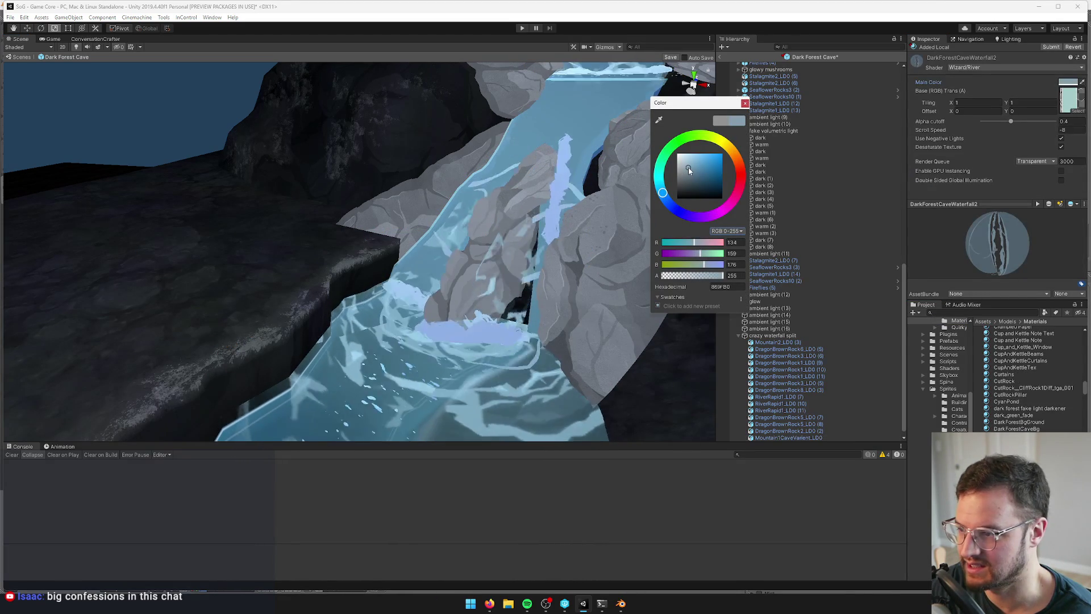
{"action": "left_click", "coordinate": [745, 103]}
{"action": "mouse_move", "coordinate": [699, 130]}
{"action": "left_mouse_down"}
{"action": "mouse_move", "coordinate": [429, 188]}
{"action": "mouse_move", "coordinate": [214, 214]}
{"action": "mouse_move", "coordinate": [424, 153]}
{"action": "mouse_move", "coordinate": [475, 127]}
{"action": "mouse_move", "coordinate": [470, 197]}
{"action": "mouse_move", "coordinate": [475, 165]}
{"action": "mouse_move", "coordinate": [450, 191]}
{"action": "left_mouse_up"}
Select the rocks beside the waterfall and open their DragonBrownRock1_mountains material
{"action": "left_click", "coordinate": [330, 262]}
{"action": "mouse_move", "coordinate": [329, 262]}
{"action": "left_mouse_down"}
{"action": "mouse_move", "coordinate": [302, 263]}
{"action": "mouse_move", "coordinate": [382, 292]}
{"action": "mouse_move", "coordinate": [382, 303]}
{"action": "mouse_move", "coordinate": [410, 303]}
{"action": "left_mouse_up"}
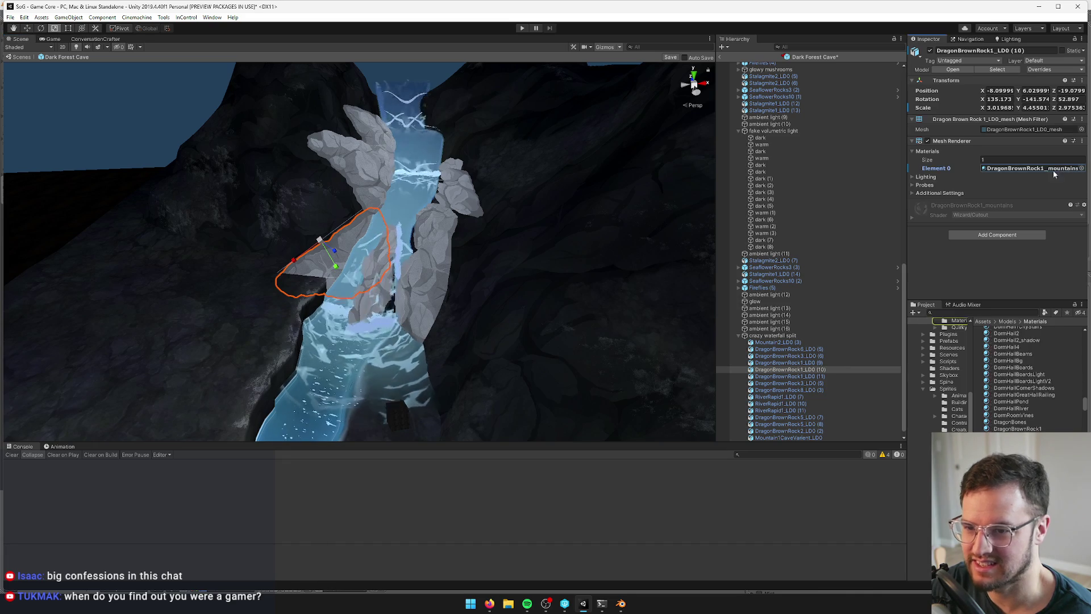
{"action": "left_click", "coordinate": [1018, 169]}
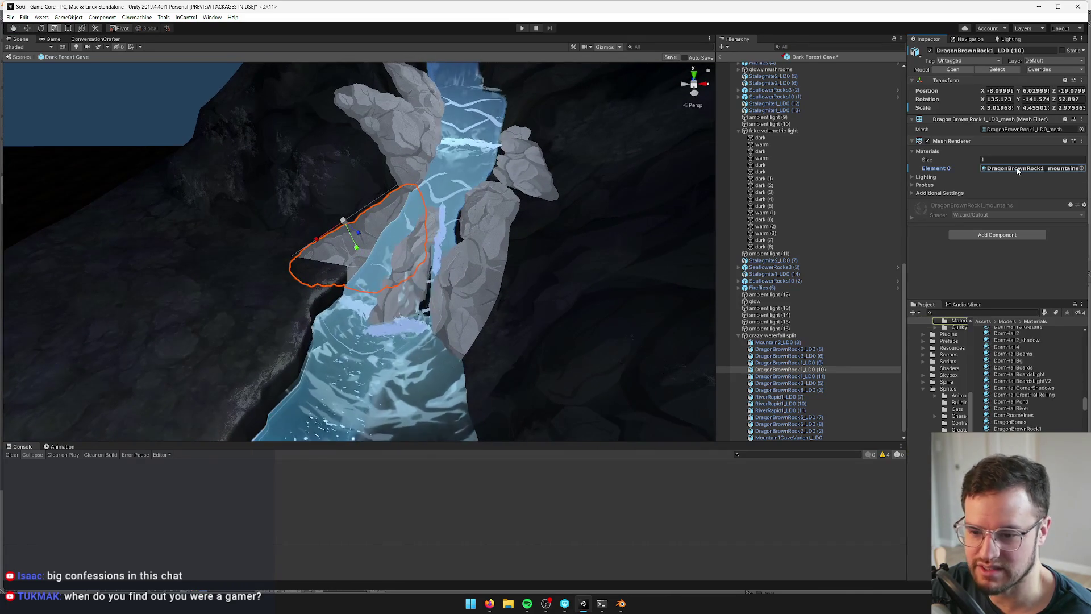
{"action": "left_click", "coordinate": [411, 149]}
{"action": "mouse_move", "coordinate": [411, 149]}
{"action": "left_mouse_down"}
{"action": "mouse_move", "coordinate": [392, 239]}
{"action": "mouse_move", "coordinate": [398, 227]}
{"action": "left_mouse_up"}
{"action": "left_click", "coordinate": [404, 219]}
{"action": "left_click", "coordinate": [359, 331]}
{"action": "mouse_move", "coordinate": [359, 330]}
{"action": "left_mouse_down"}
{"action": "mouse_move", "coordinate": [292, 295]}
{"action": "mouse_move", "coordinate": [378, 344]}
{"action": "mouse_move", "coordinate": [900, 203]}
{"action": "left_mouse_up"}
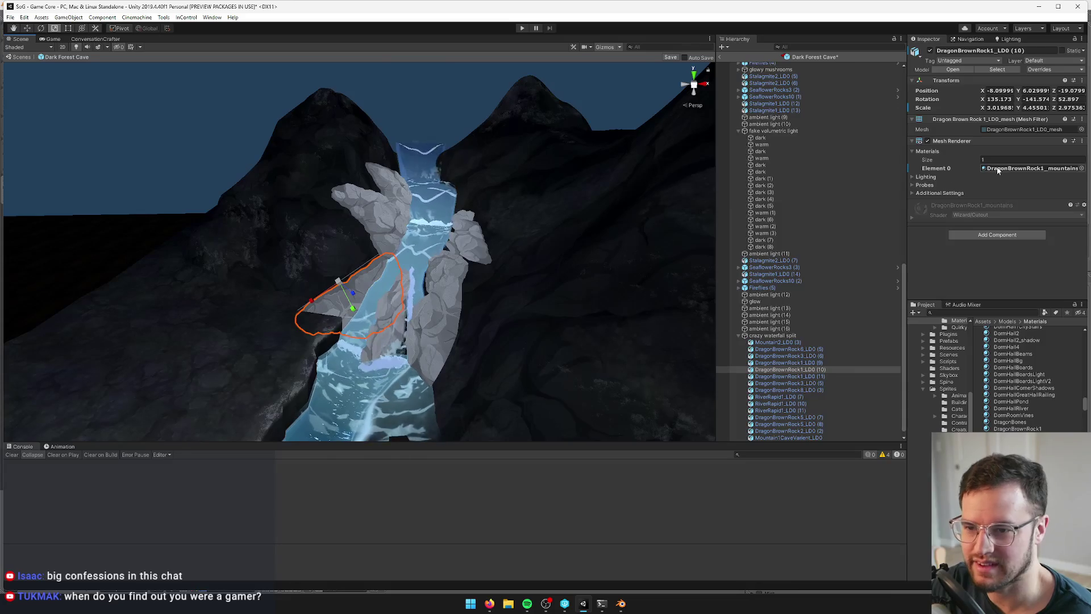
{"action": "double_click", "coordinate": [1029, 169]}
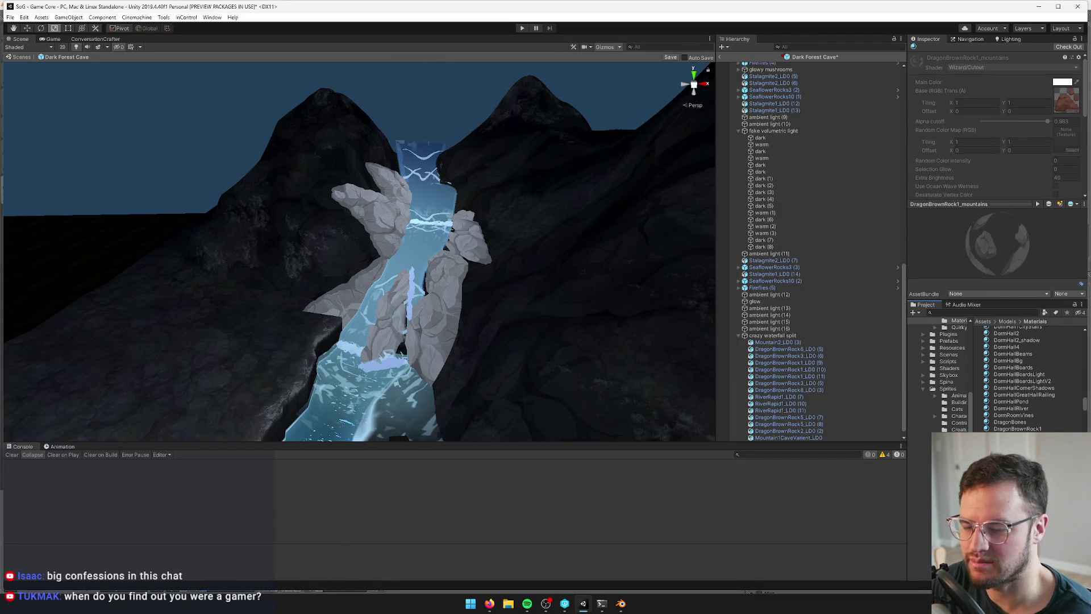
Duplicate the mountain rock materials as DragonBrownRock1_cave and DragonBrownRock2_cave
{"action": "key", "text": "ctrl+d"}
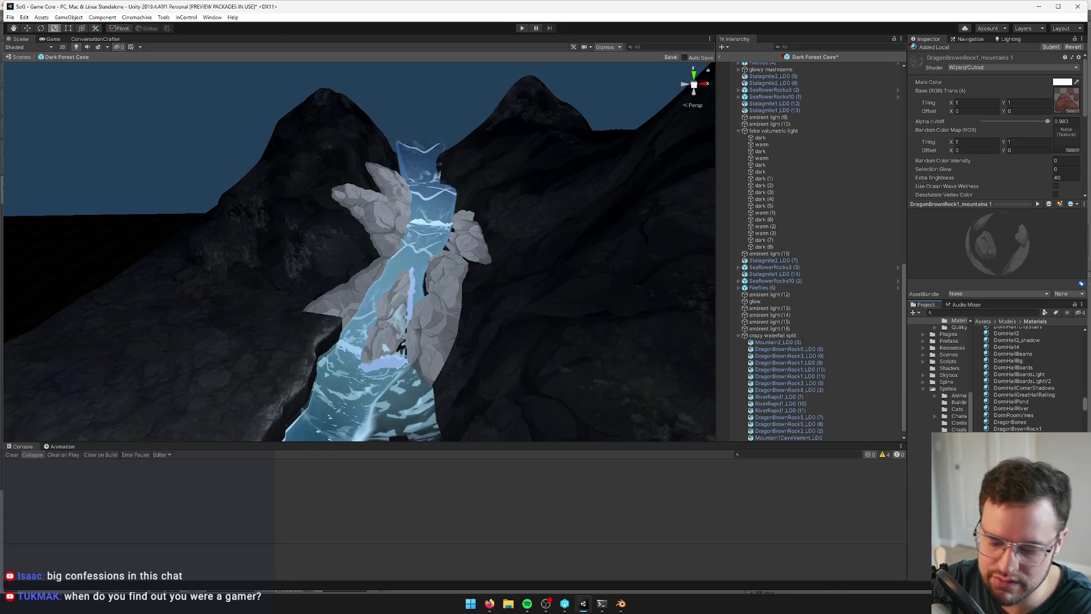
{"action": "key", "text": "Return"}
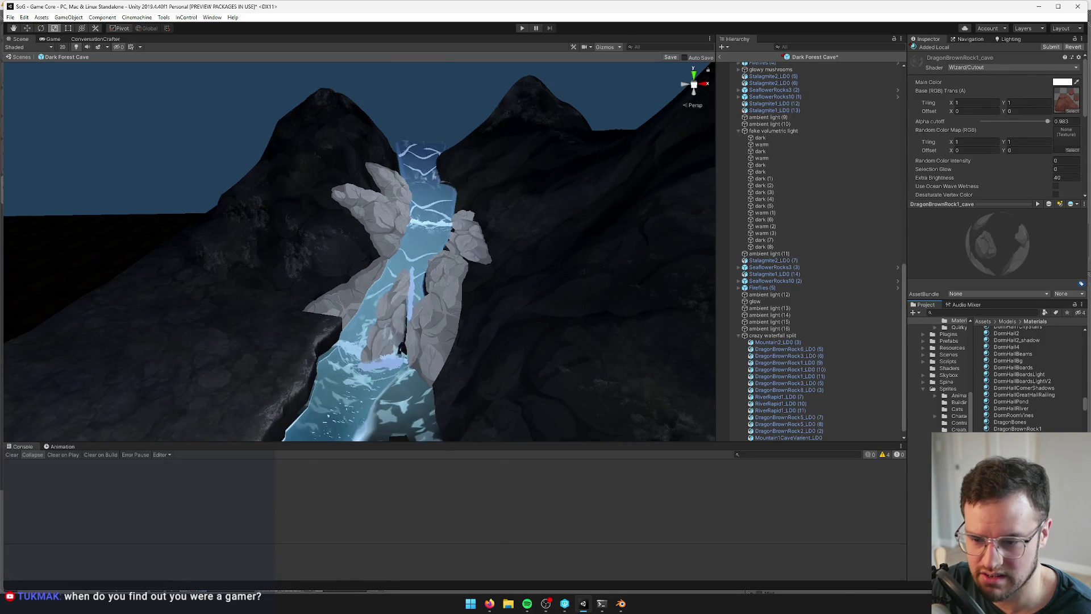
{"action": "key", "text": "Down"}
{"action": "key", "text": "Up"}
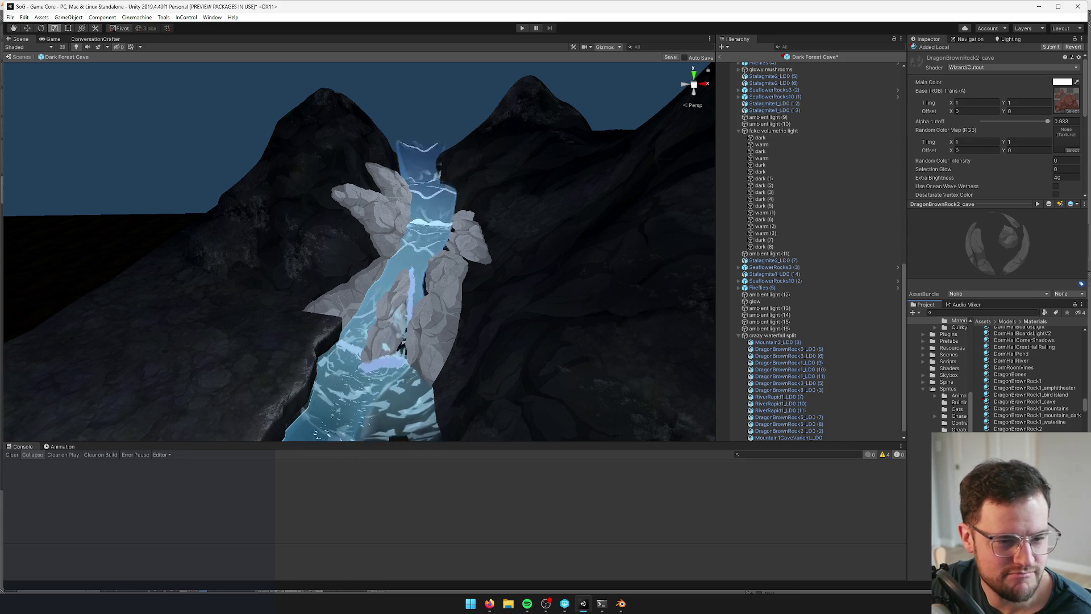
{"action": "scroll", "coordinate": [526, 249], "scroll_direction": "up", "scroll_amount": 10}
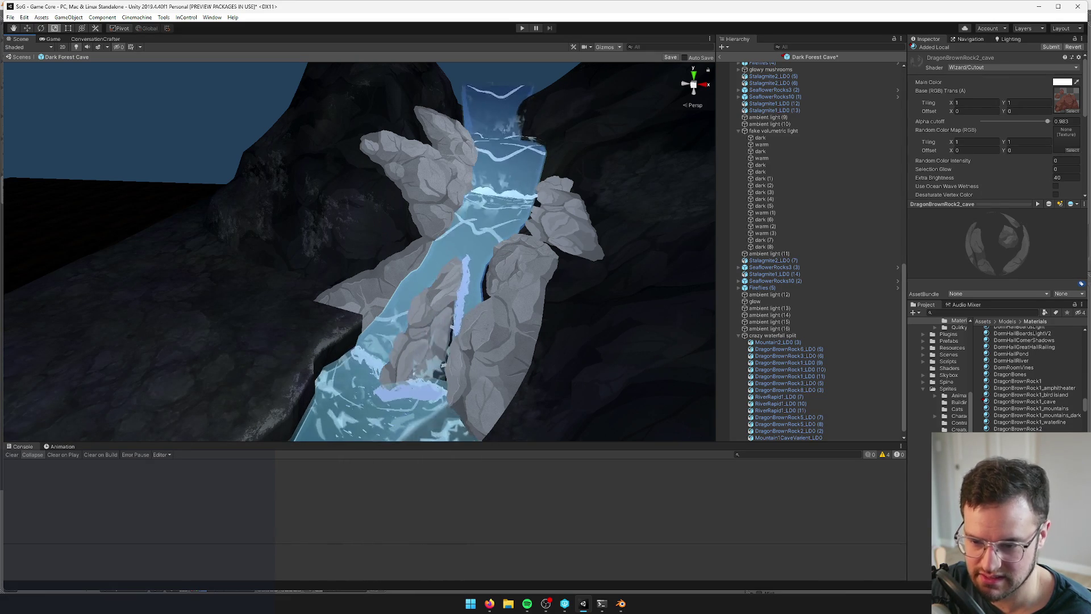
{"action": "left_click", "coordinate": [440, 372]}
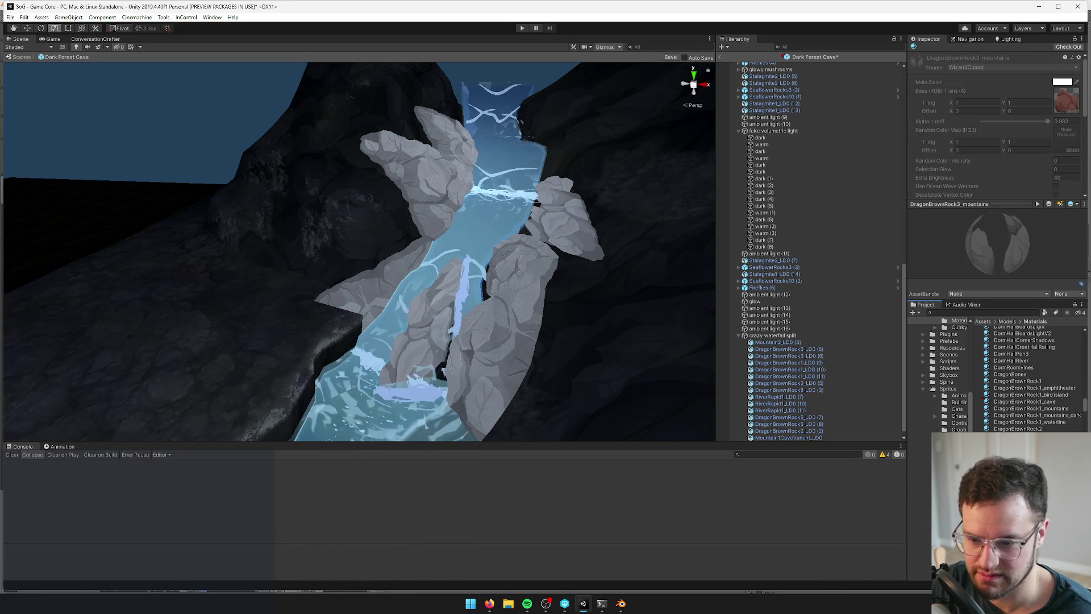
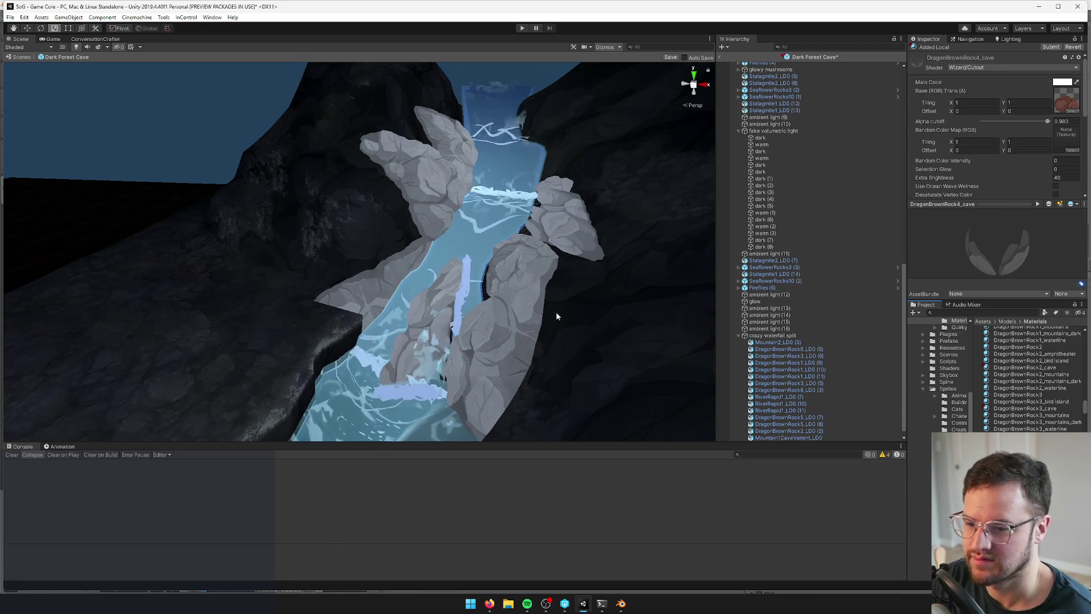
Give the rock beside the waterfall top DragonBrownRock2_cave and the lower-river and upper-left rocks DragonBrownRock1_cave
{"action": "left_click", "coordinate": [409, 165]}
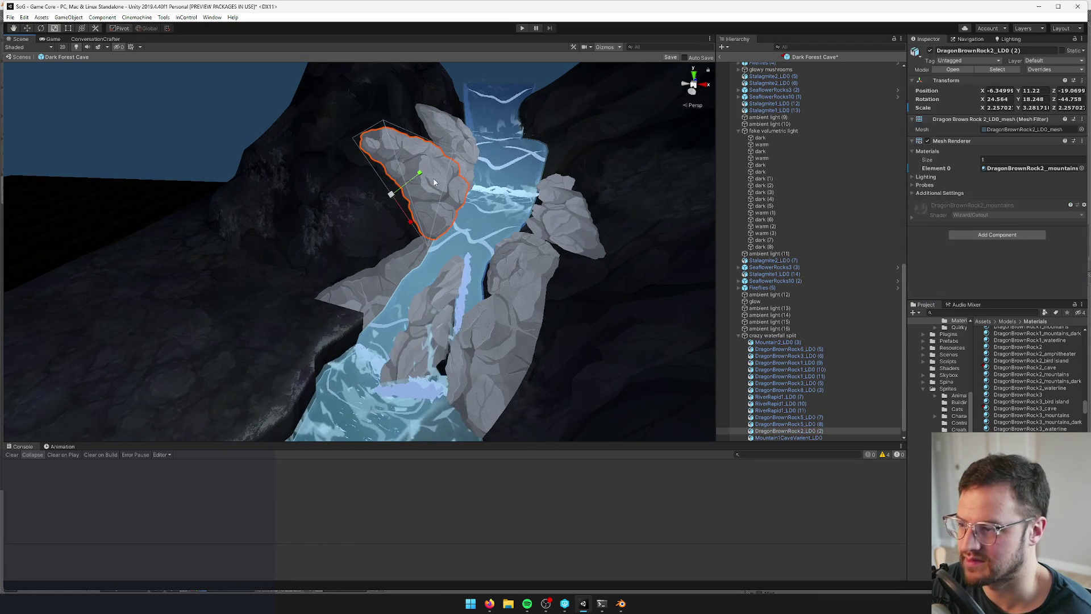
{"action": "left_click", "coordinate": [1082, 168]}
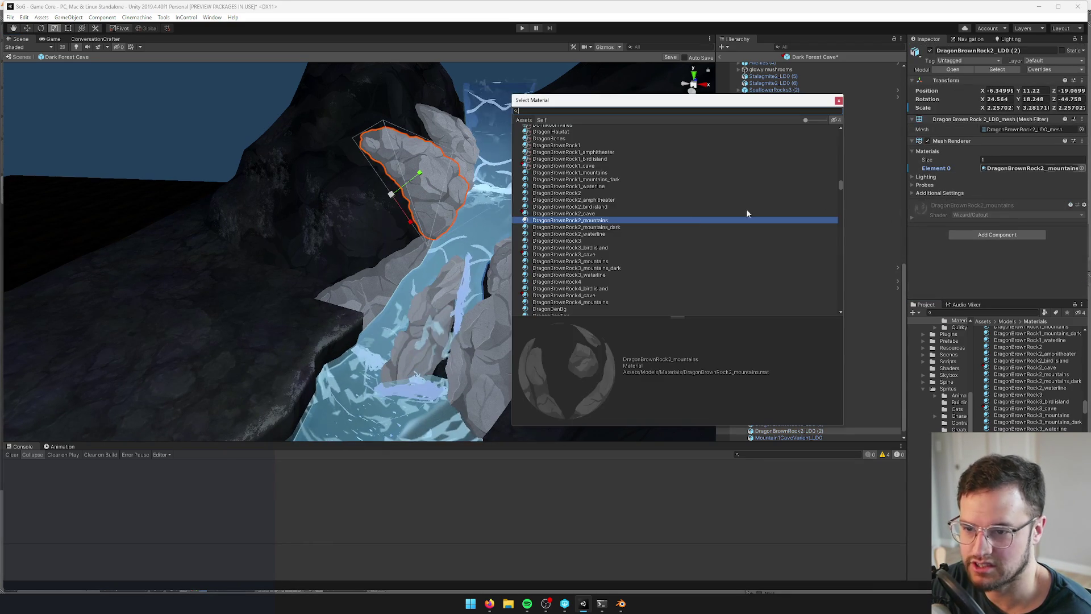
{"action": "left_click", "coordinate": [595, 214]}
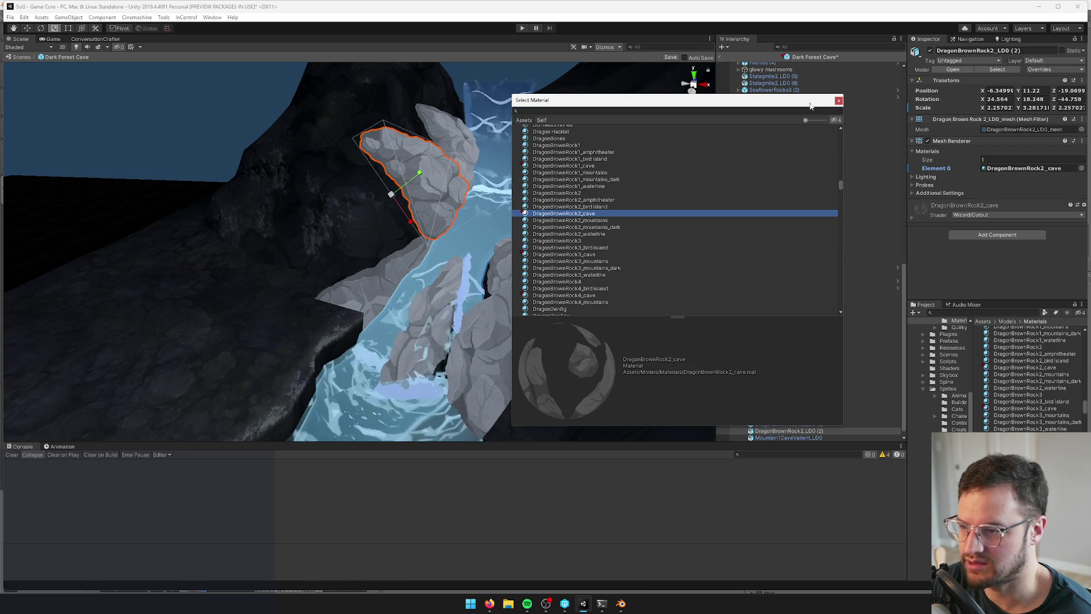
{"action": "left_click", "coordinate": [839, 102]}
{"action": "left_click", "coordinate": [341, 307]}
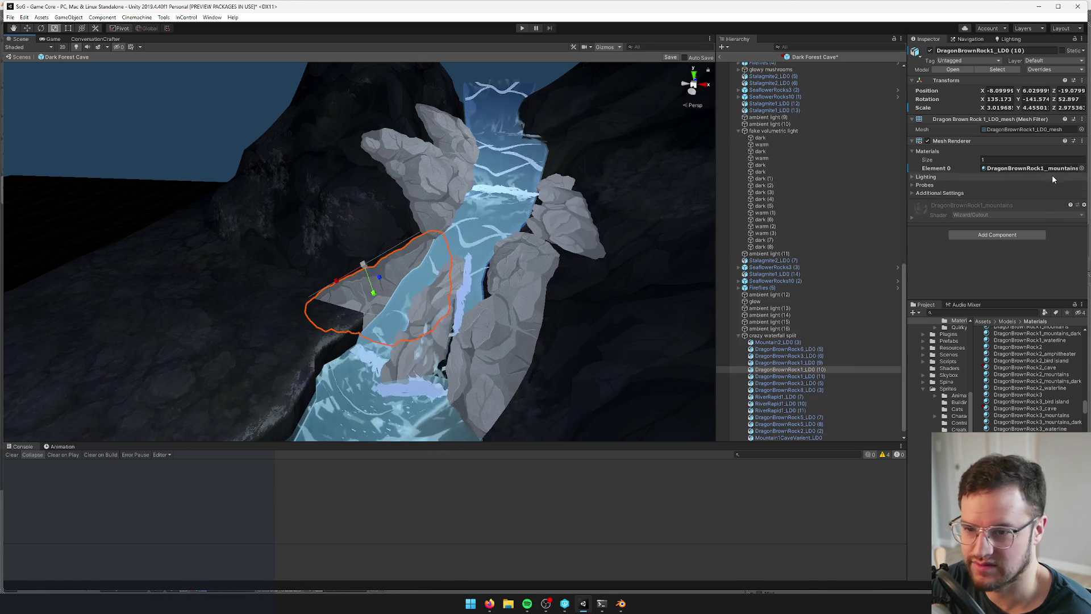
{"action": "left_click", "coordinate": [1082, 169]}
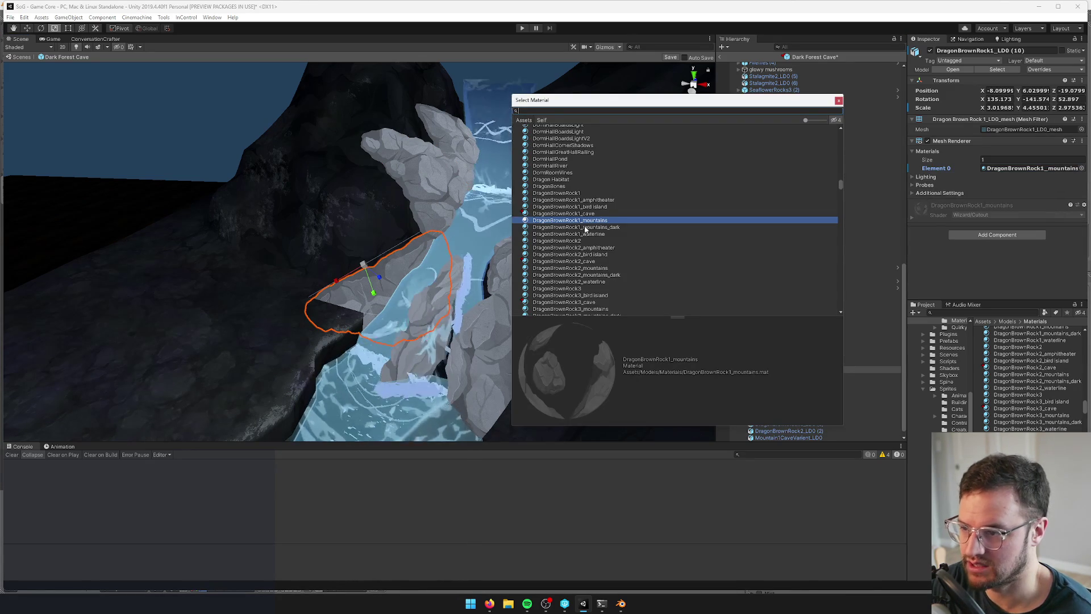
{"action": "left_click", "coordinate": [840, 102]}
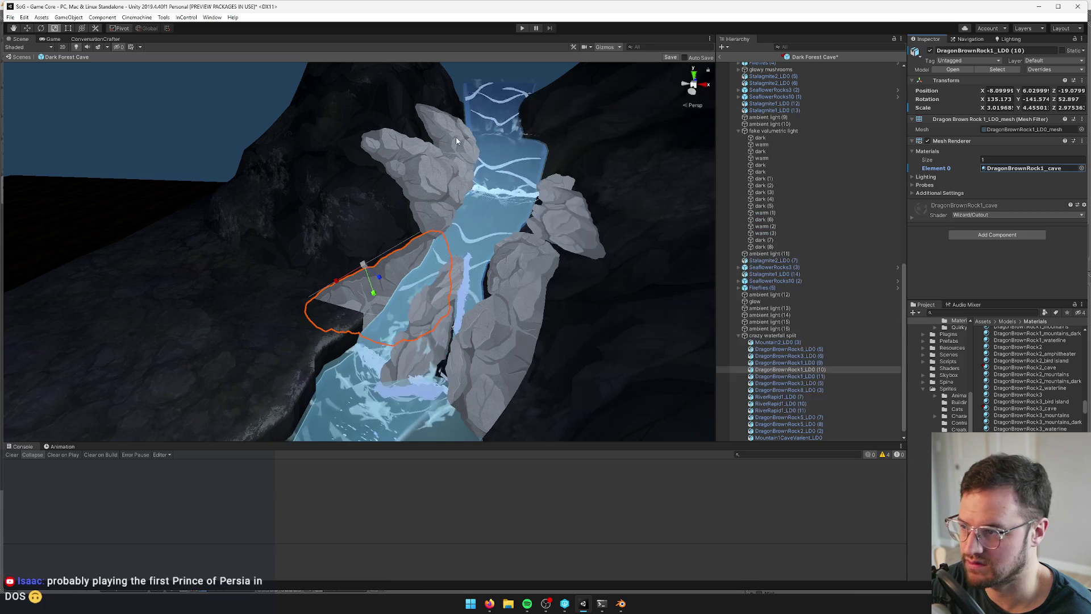
{"action": "left_click", "coordinate": [457, 142]}
{"action": "left_click", "coordinate": [1082, 168]}
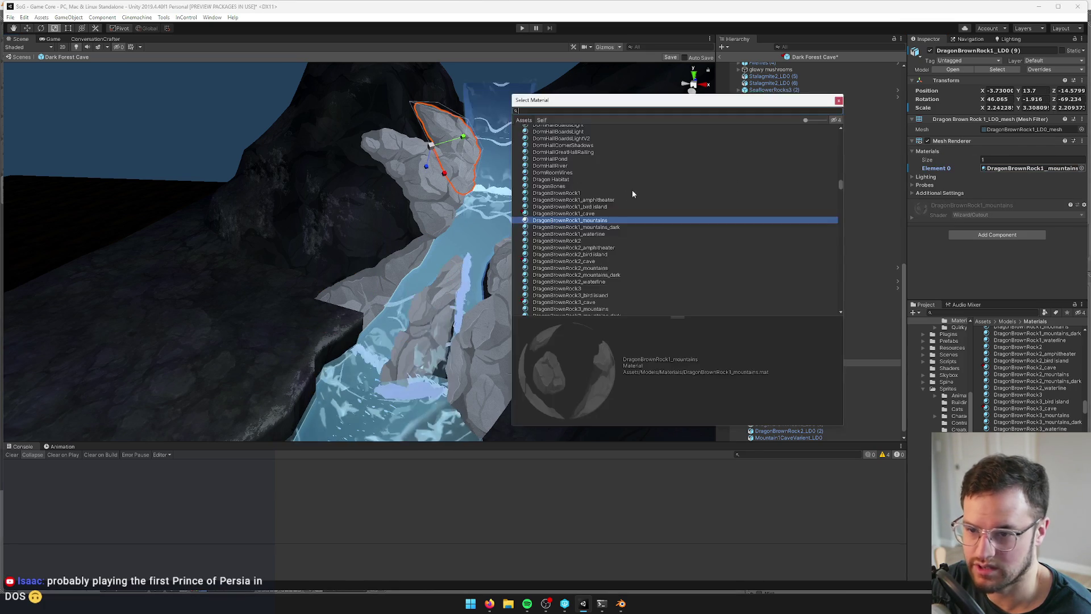
{"action": "left_click", "coordinate": [563, 214]}
{"action": "left_click", "coordinate": [840, 101]}
Assign DragonBrownRock3_cave, DragonBrownRock2_cave and DragonBrownRock1_cave to the mid-rapids, small river and right-of-rapids rocks
{"action": "left_click", "coordinate": [432, 331]}
{"action": "left_click", "coordinate": [1082, 168]}
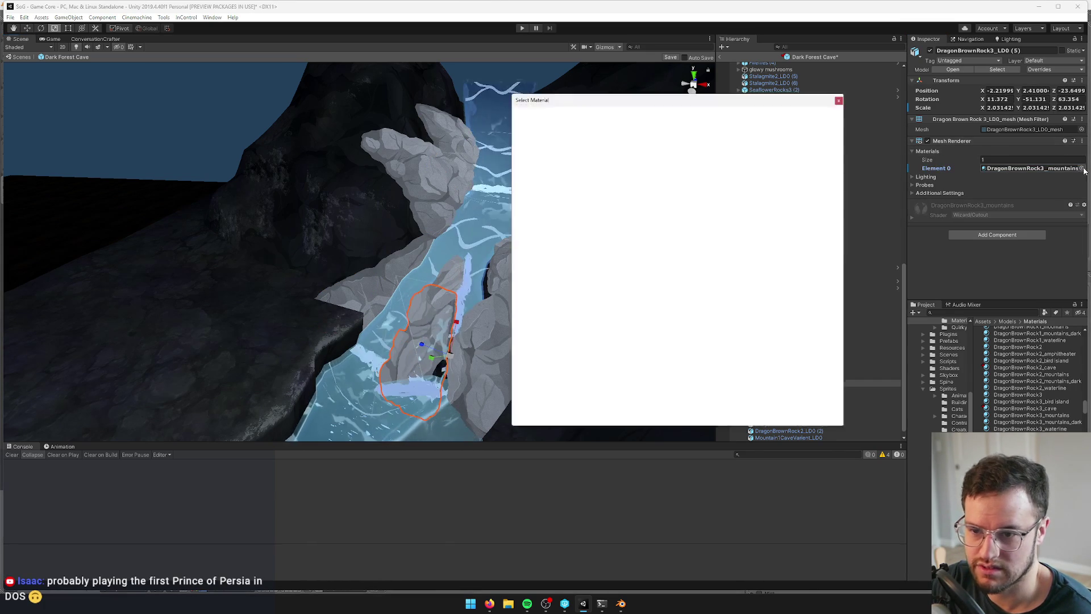
{"action": "left_click", "coordinate": [584, 214]}
{"action": "left_click", "coordinate": [839, 102]}
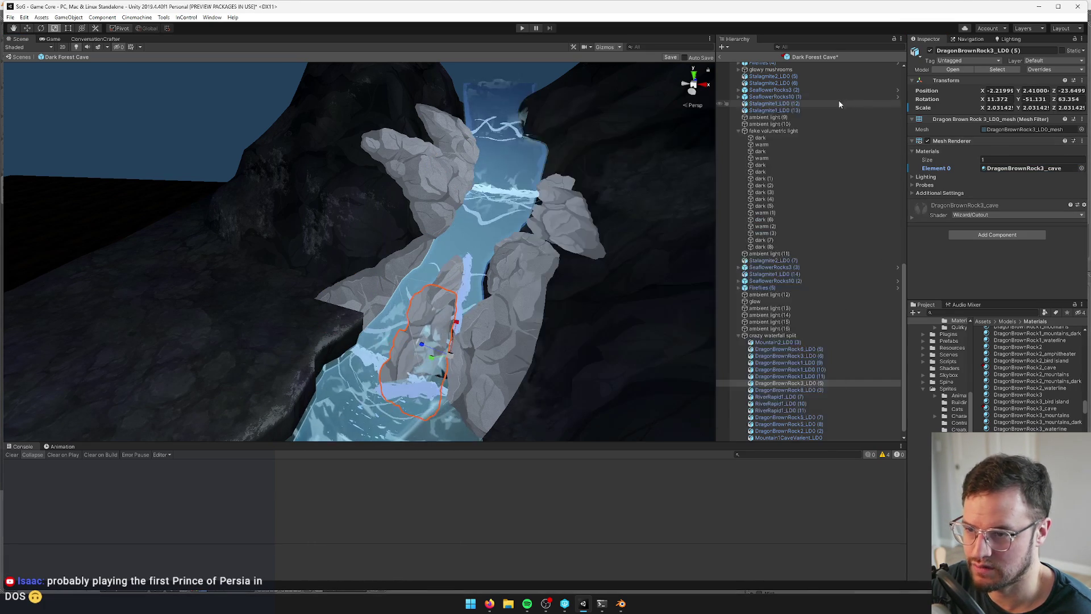
{"action": "left_click", "coordinate": [446, 282]}
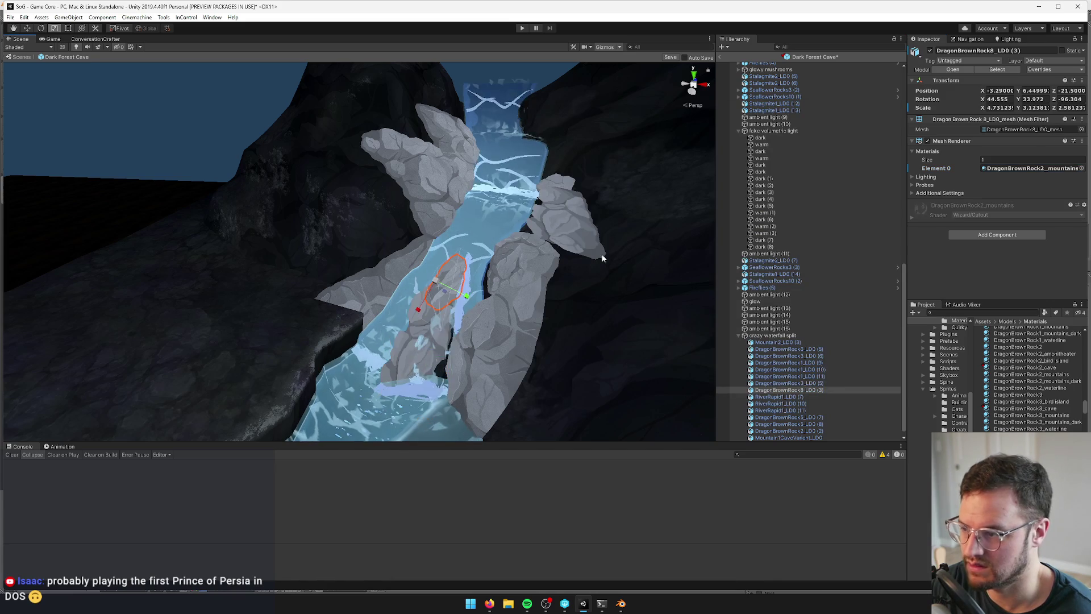
{"action": "left_click", "coordinate": [1083, 168]}
{"action": "left_click", "coordinate": [570, 213]}
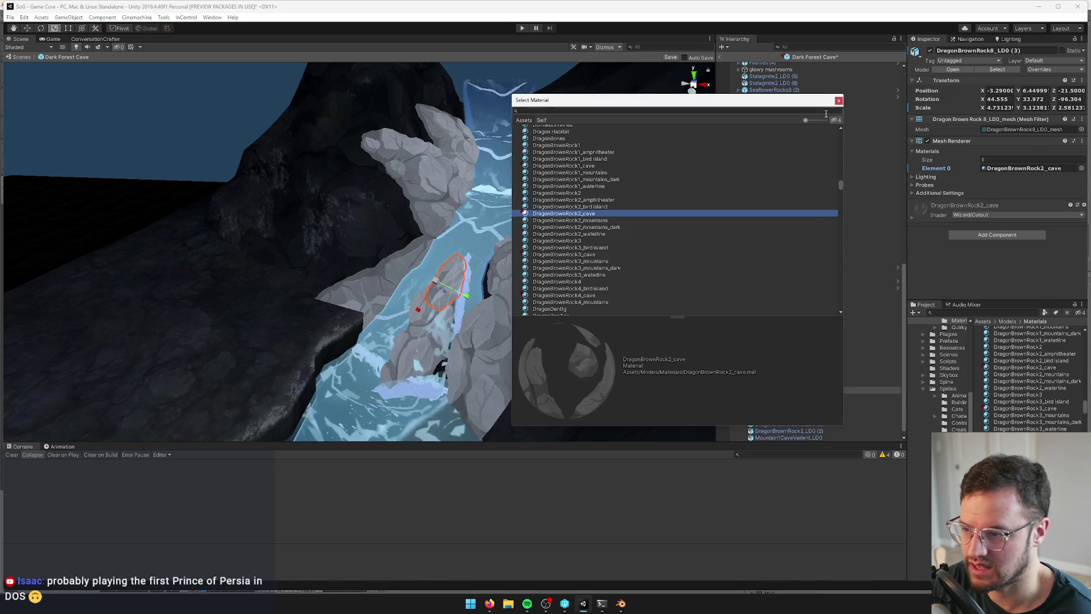
{"action": "left_click", "coordinate": [840, 102]}
{"action": "left_click", "coordinate": [500, 318]}
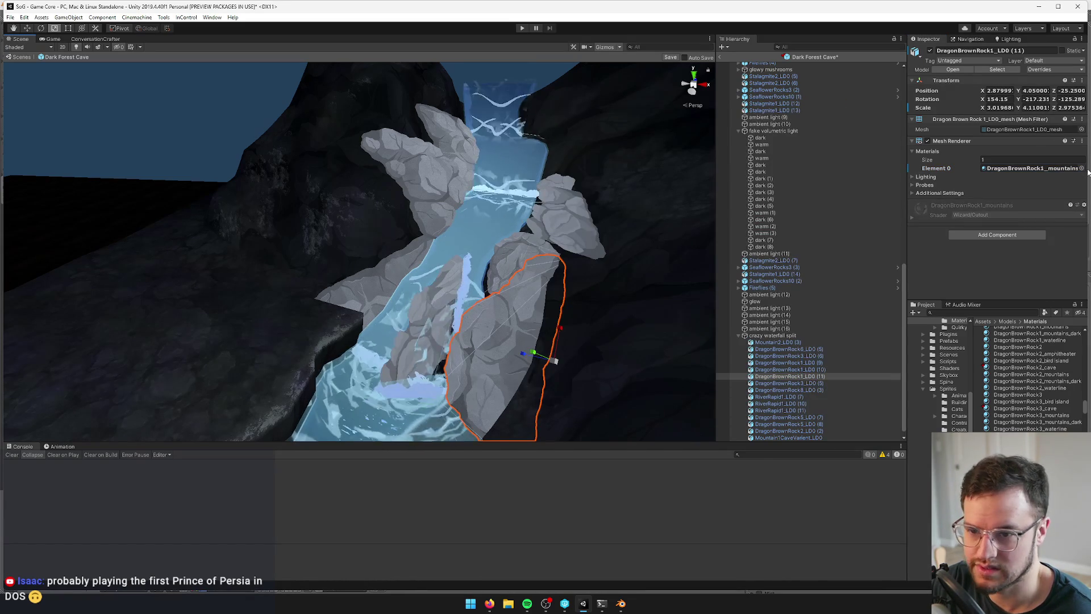
{"action": "left_click", "coordinate": [1082, 169]}
{"action": "left_click", "coordinate": [558, 214]}
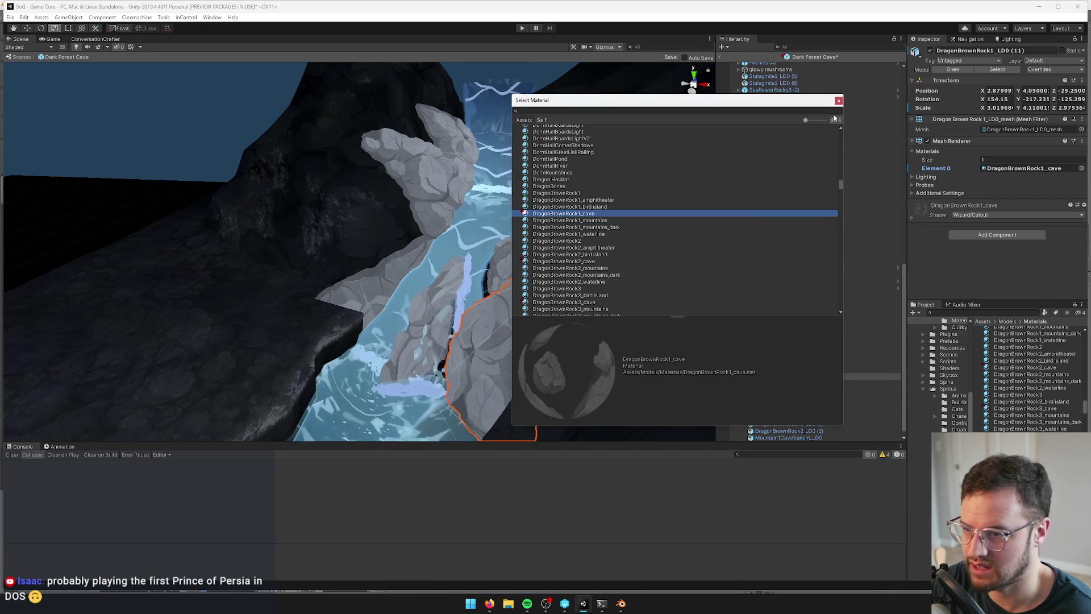
{"action": "left_click", "coordinate": [839, 103]}
Set the two small rocks beside the waterfall to DragonBrownRock1_cave
{"action": "left_click", "coordinate": [515, 248]}
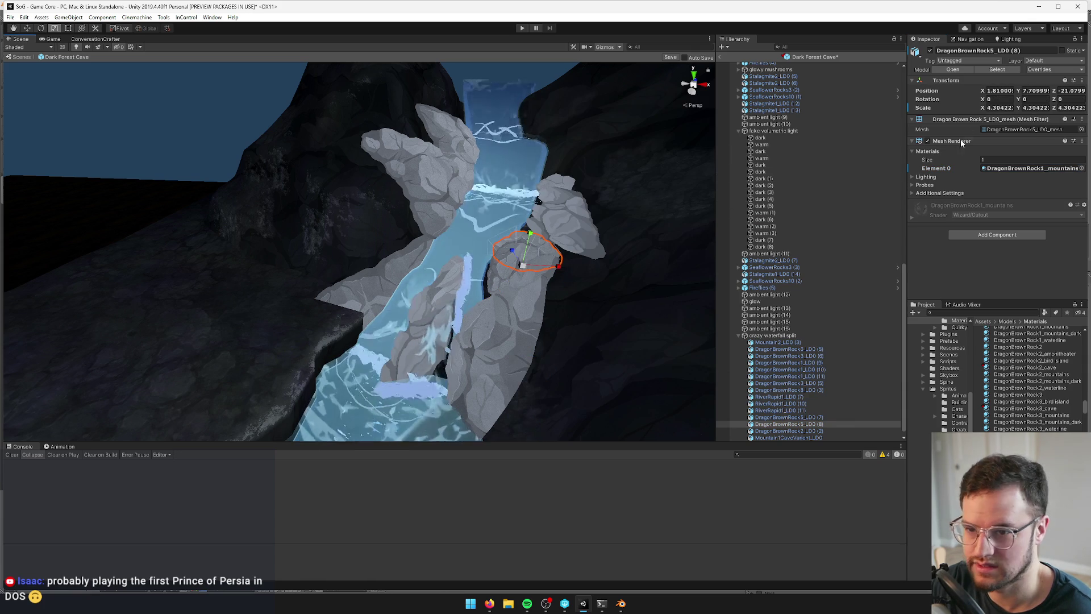
{"action": "left_click", "coordinate": [1081, 169]}
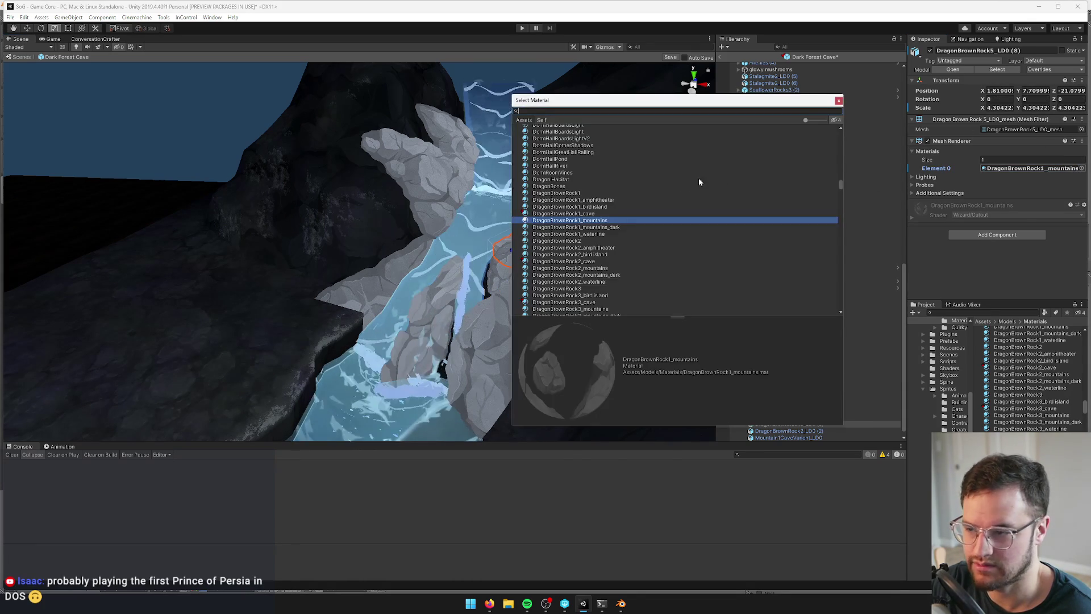
{"action": "left_click", "coordinate": [583, 214]}
{"action": "left_click", "coordinate": [838, 102]}
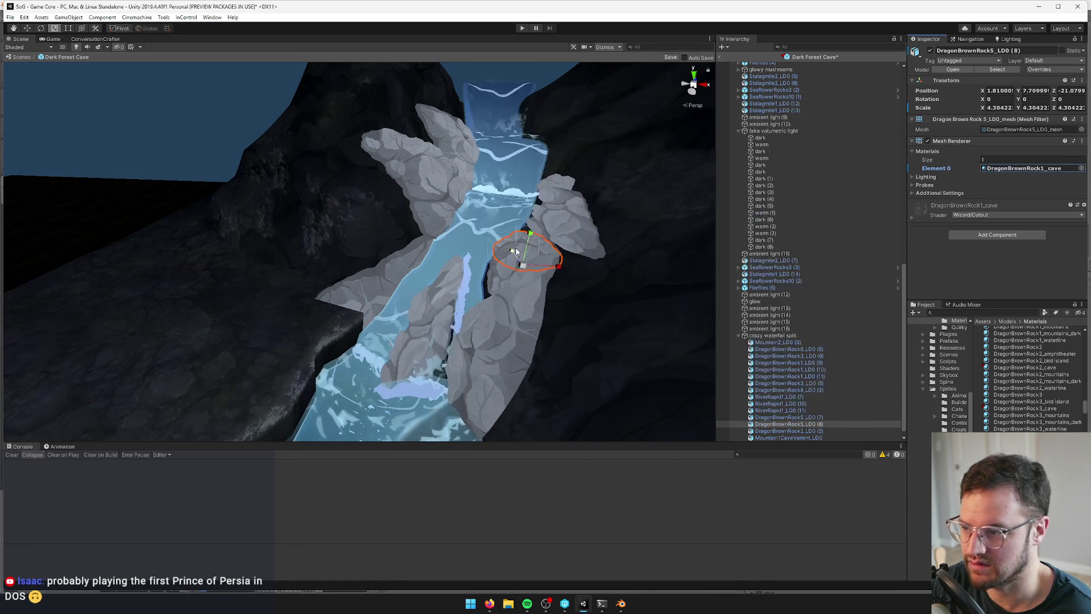
{"action": "left_click", "coordinate": [497, 274]}
{"action": "left_click", "coordinate": [1081, 169]}
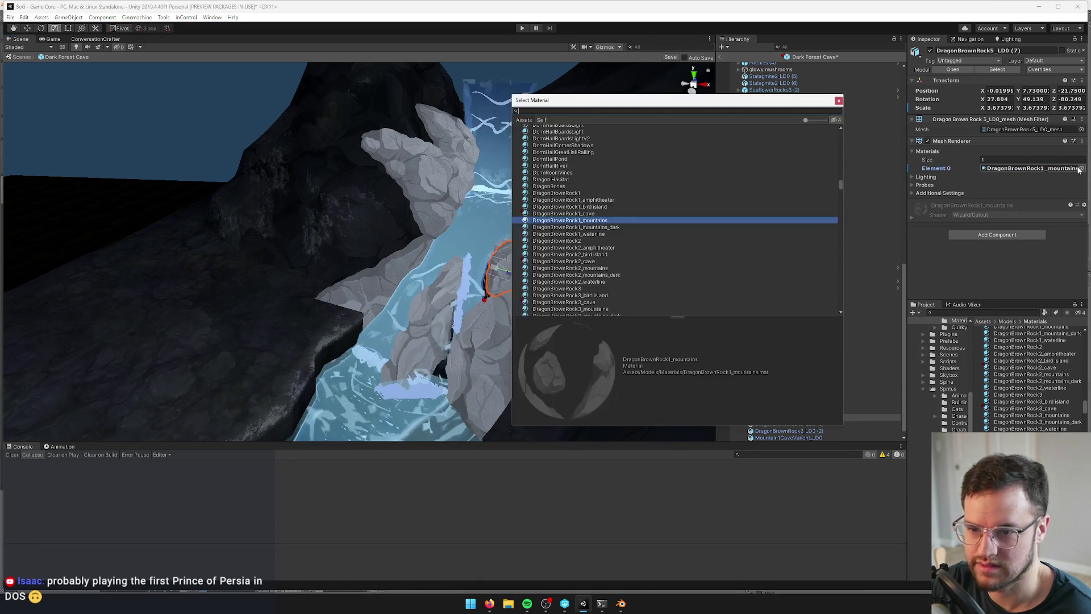
{"action": "left_click", "coordinate": [578, 213]}
{"action": "left_click", "coordinate": [838, 101]}
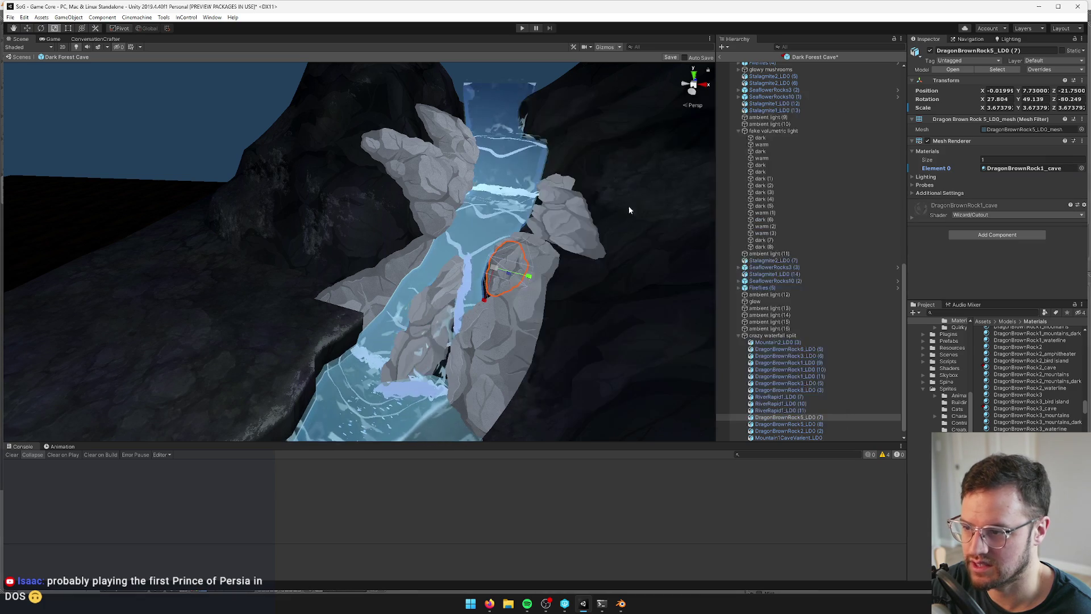
Give the rock beside the rapids DragonBrownRock3_cave and the waterfall-top rock DragonBrownRock1_cave
{"action": "left_click", "coordinate": [559, 229]}
{"action": "left_click", "coordinate": [1081, 168]}
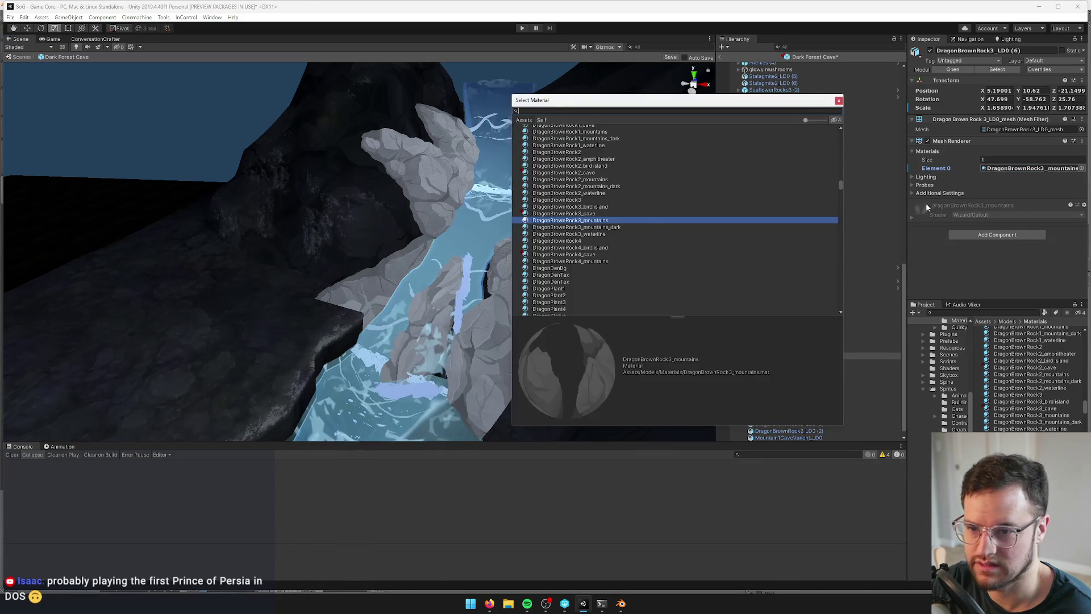
{"action": "left_click", "coordinate": [590, 214]}
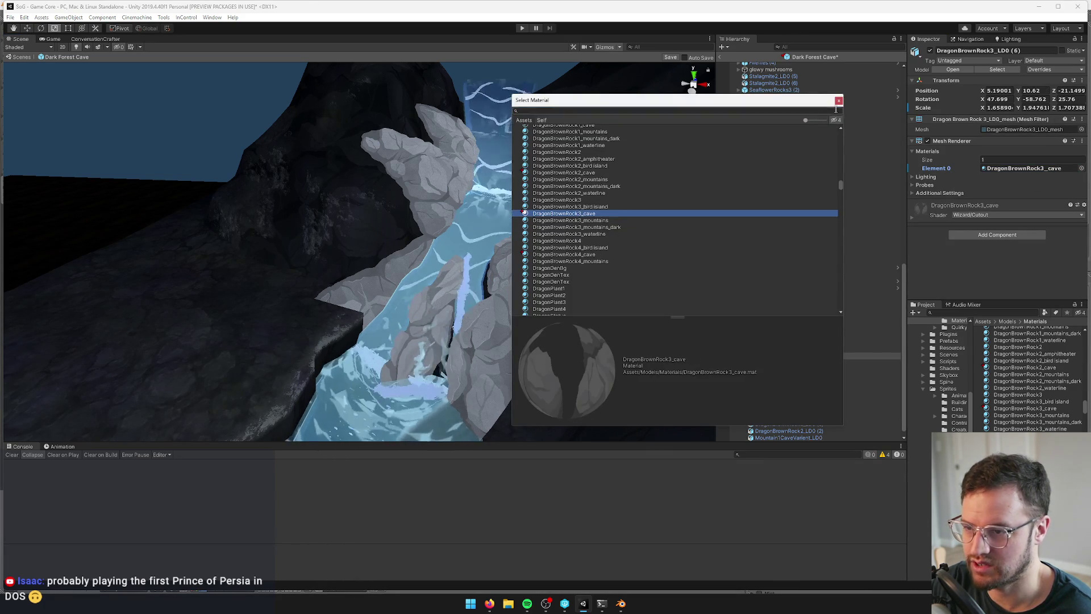
{"action": "double_click", "coordinate": [590, 214]}
{"action": "left_click", "coordinate": [580, 255]}
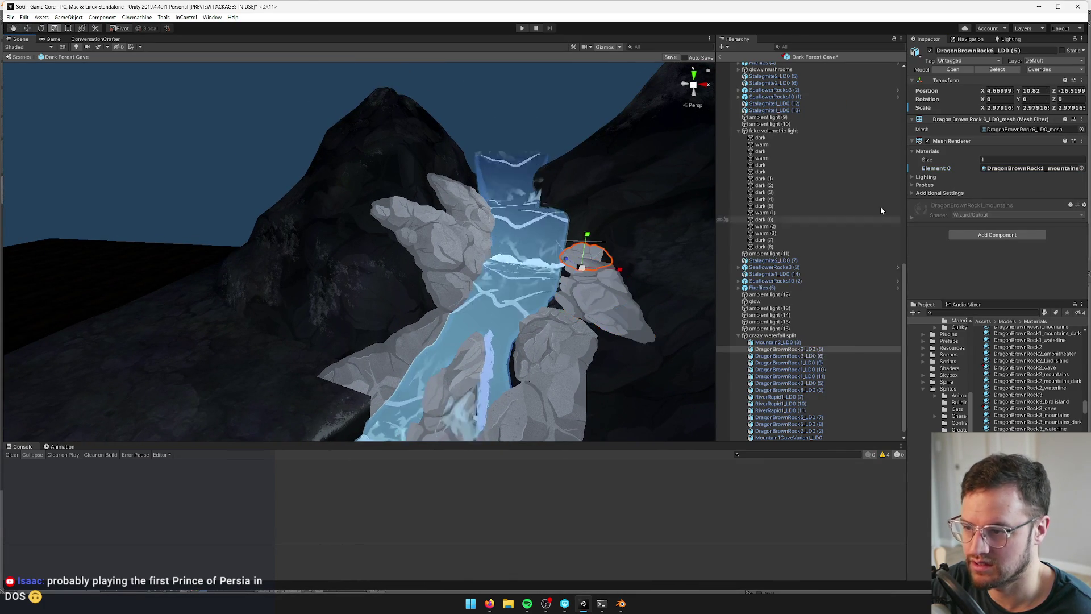
{"action": "left_click", "coordinate": [1082, 168]}
{"action": "left_click", "coordinate": [564, 214]}
{"action": "left_click", "coordinate": [839, 102]}
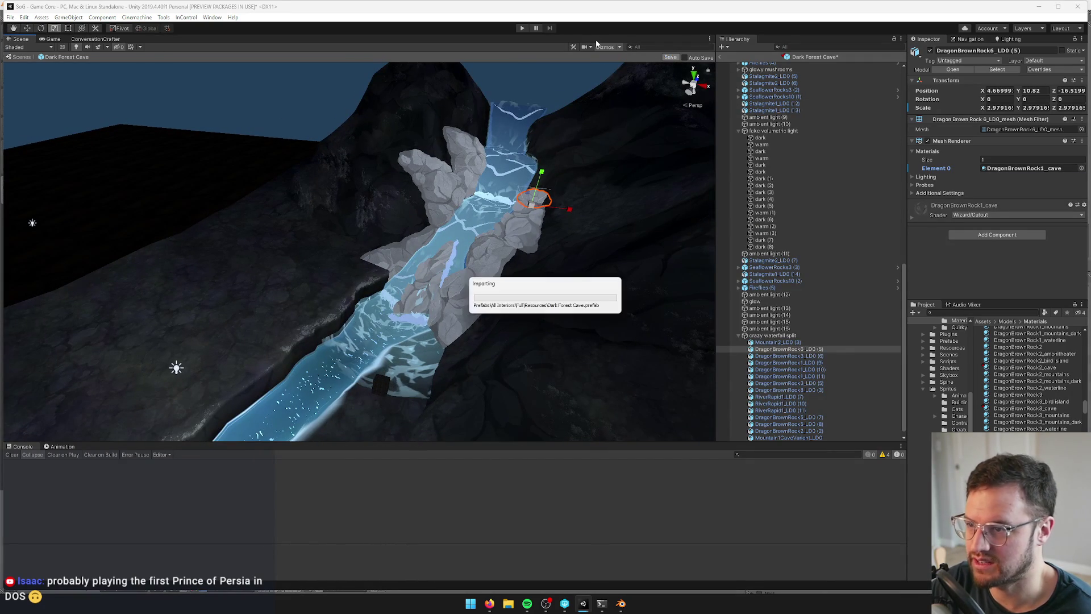
Preview the rocks through the game camera, then reframe the scene view around the waterfall
{"action": "left_click", "coordinate": [53, 39]}
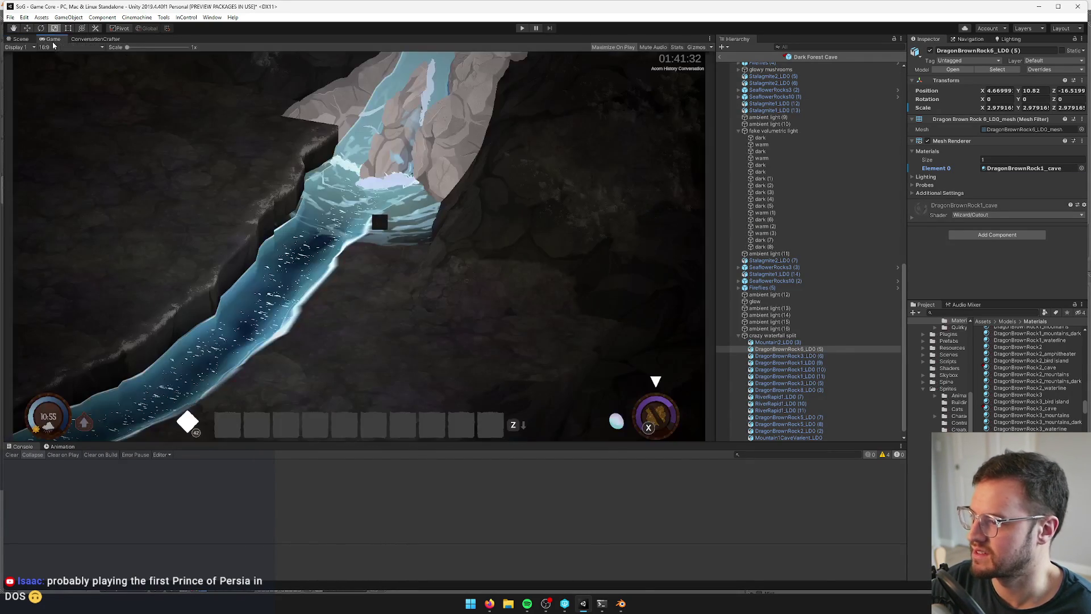
{"action": "left_click", "coordinate": [21, 36]}
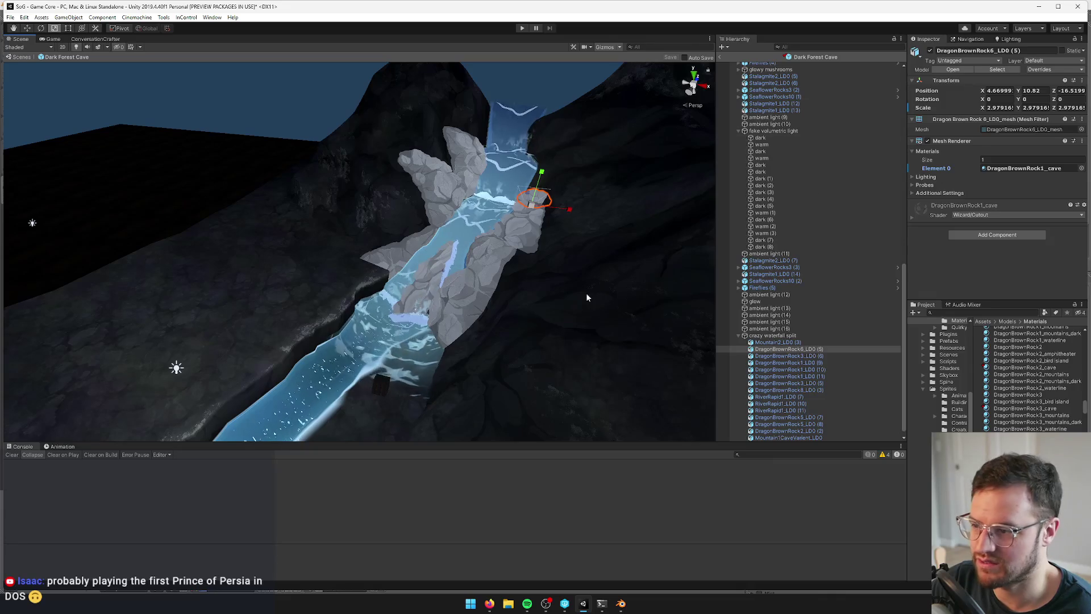
{"action": "left_click_drag", "start_coordinate": [590, 297], "coordinate": [458, 316]}
{"action": "scroll", "coordinate": [811, 159], "scroll_direction": "up", "scroll_amount": 15}
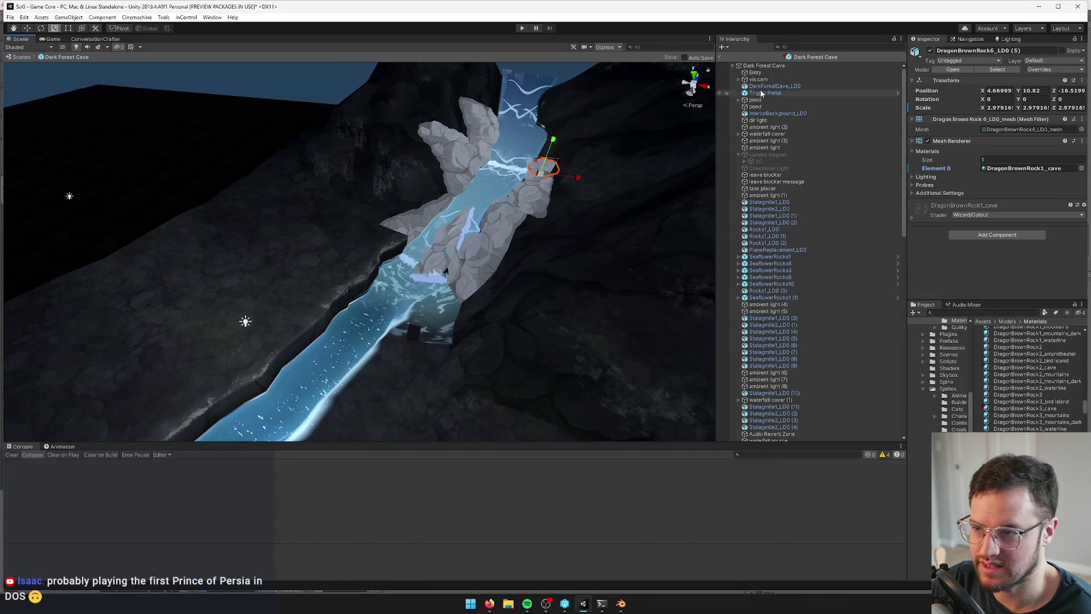
Select the vis cam, frame it, and raise it higher along Y
{"action": "left_click", "coordinate": [756, 80]}
{"action": "key", "text": "f"}
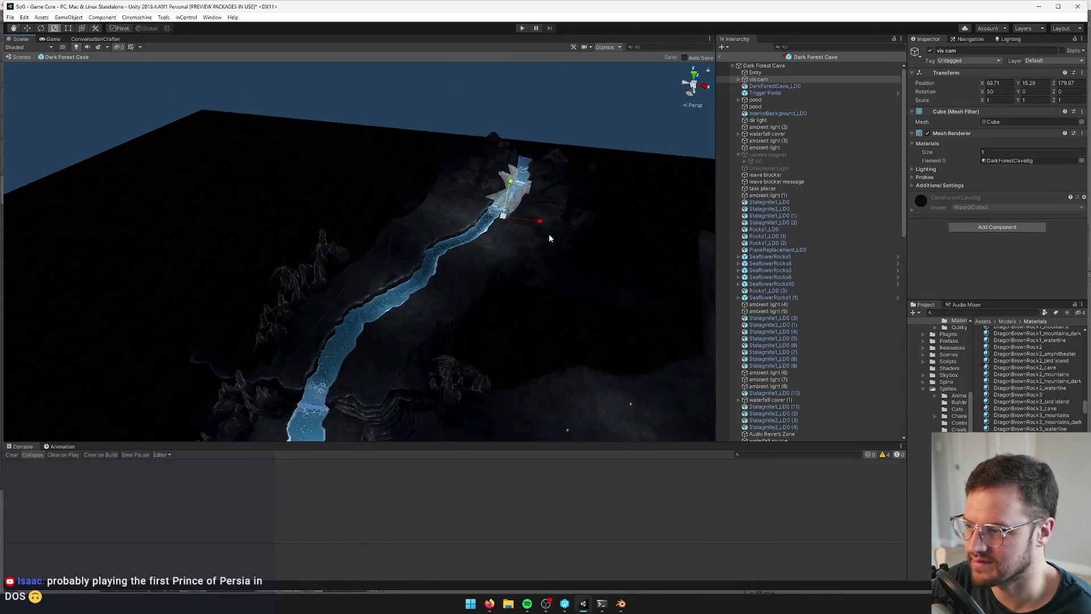
{"action": "scroll", "coordinate": [549, 235], "scroll_direction": "up", "scroll_amount": 3}
{"action": "left_click_drag", "start_coordinate": [579, 170], "coordinate": [587, 151]}
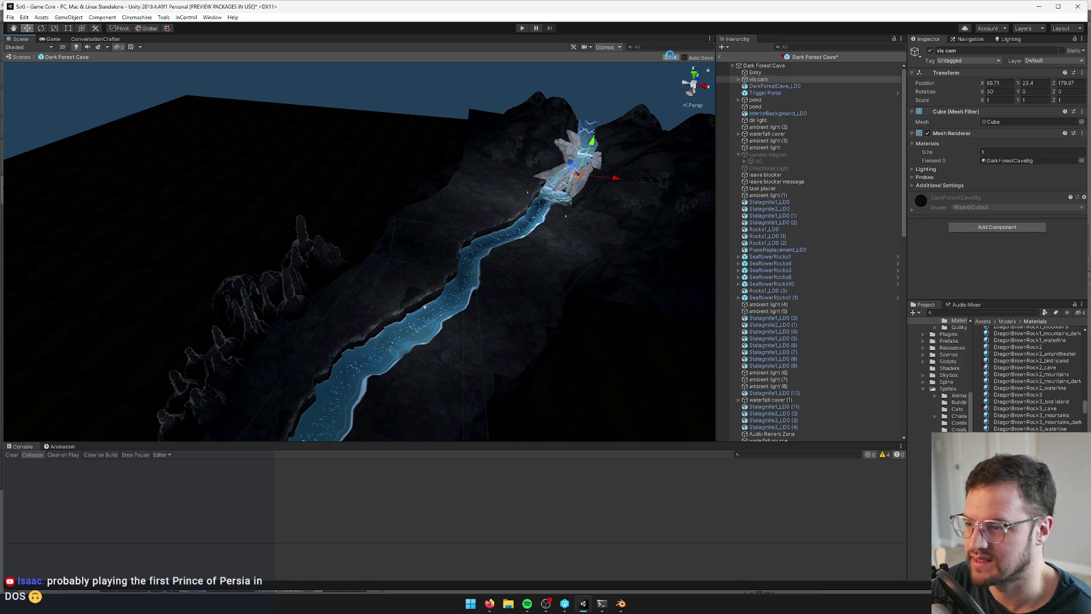
Save the Dark Forest Cave prefab, show Game view, and select the DragonBrownRock3 and Rock2 _cave materials
{"action": "left_click", "coordinate": [671, 57]}
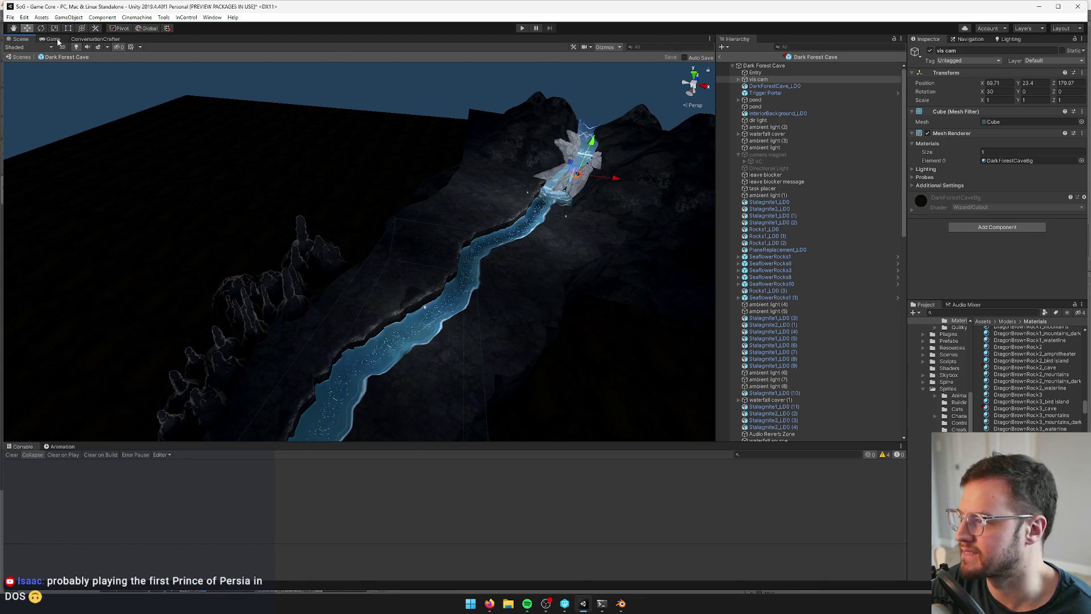
{"action": "left_click", "coordinate": [53, 39]}
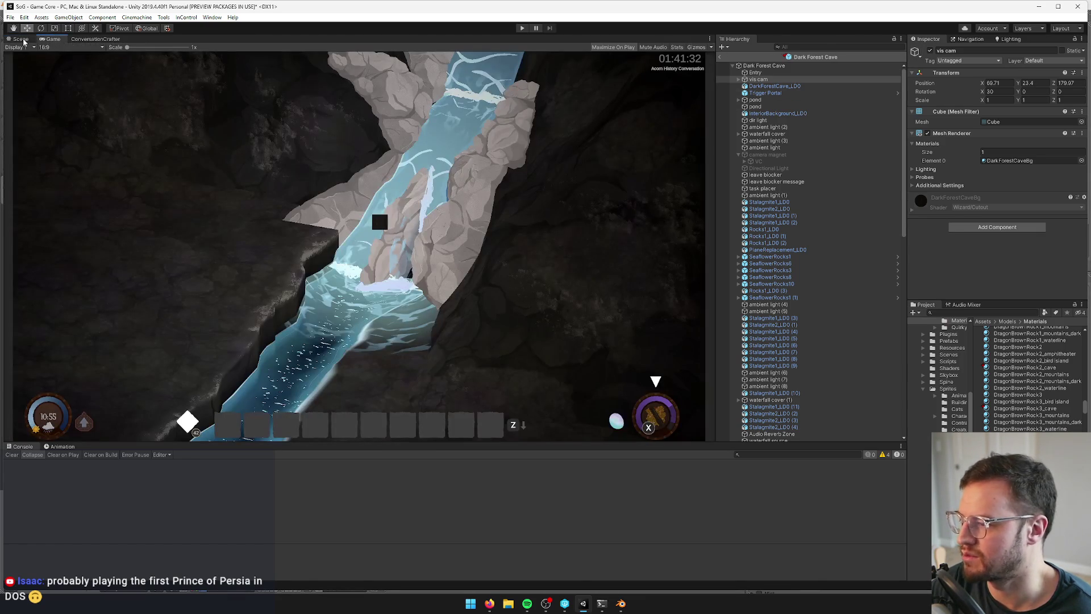
{"action": "left_click", "coordinate": [1017, 409]}
{"action": "left_click", "coordinate": [1009, 368], "text": "ctrl"}
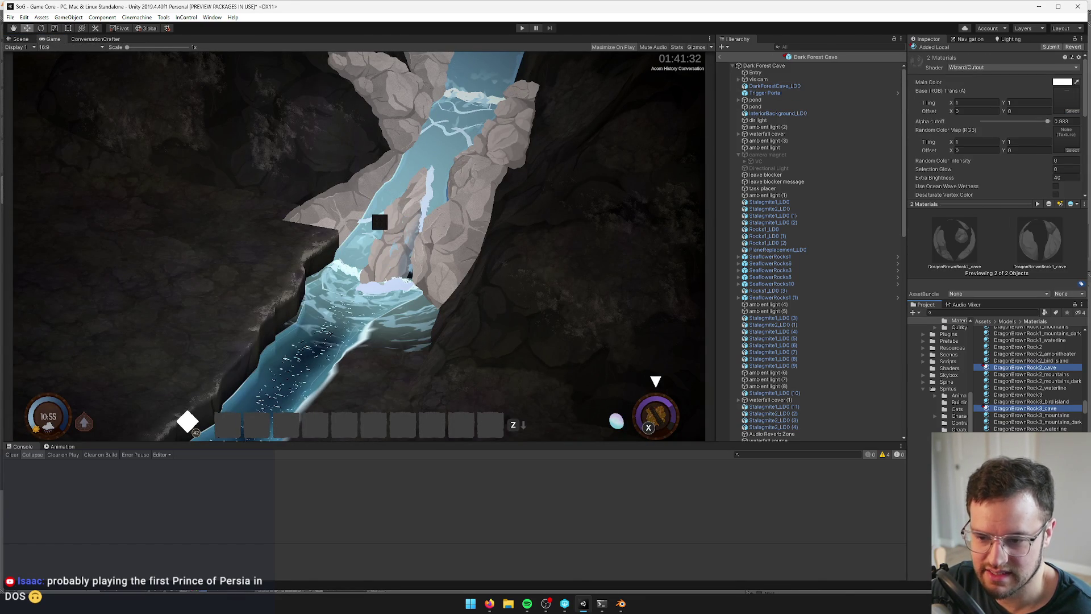
Add DragonBrownRock1_cave to the selected materials and darken their main colour to 464646
{"action": "scroll", "coordinate": [1006, 375], "scroll_direction": "up", "scroll_amount": 3}
{"action": "left_click", "coordinate": [1006, 371], "text": "ctrl"}
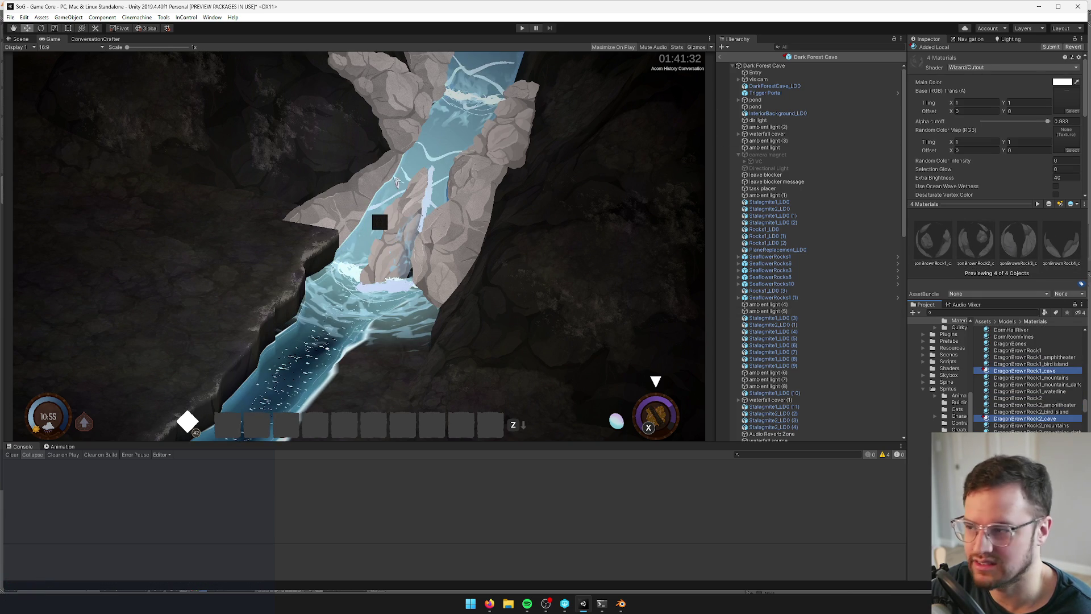
{"action": "left_click", "coordinate": [1061, 83]}
{"action": "mouse_move", "coordinate": [684, 161]}
{"action": "left_mouse_down"}
{"action": "mouse_move", "coordinate": [648, 173]}
{"action": "mouse_move", "coordinate": [638, 192]}
{"action": "left_mouse_up"}
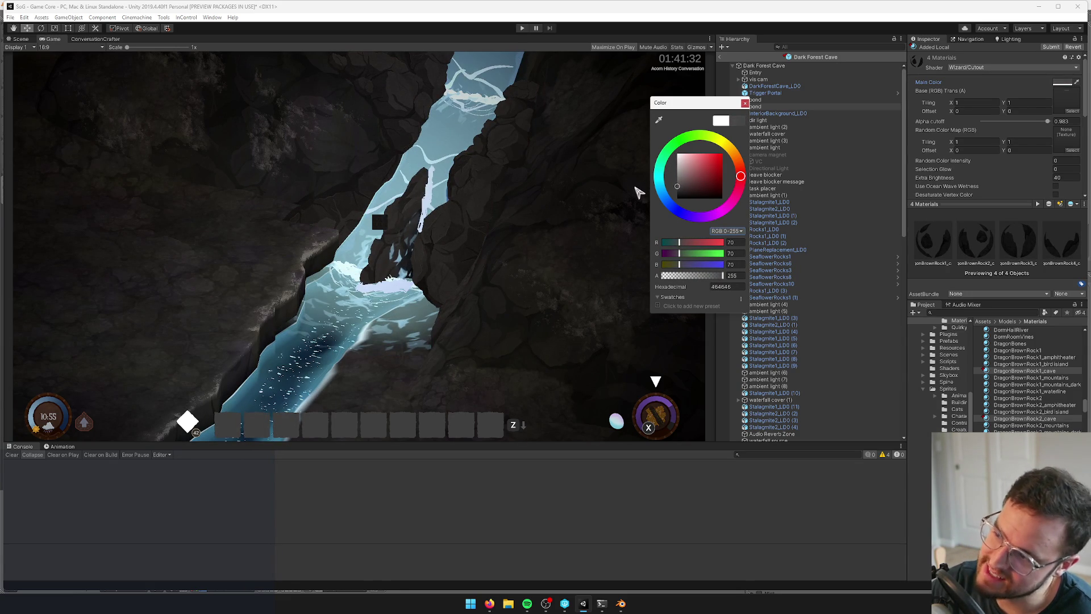
{"action": "left_click", "coordinate": [745, 104]}
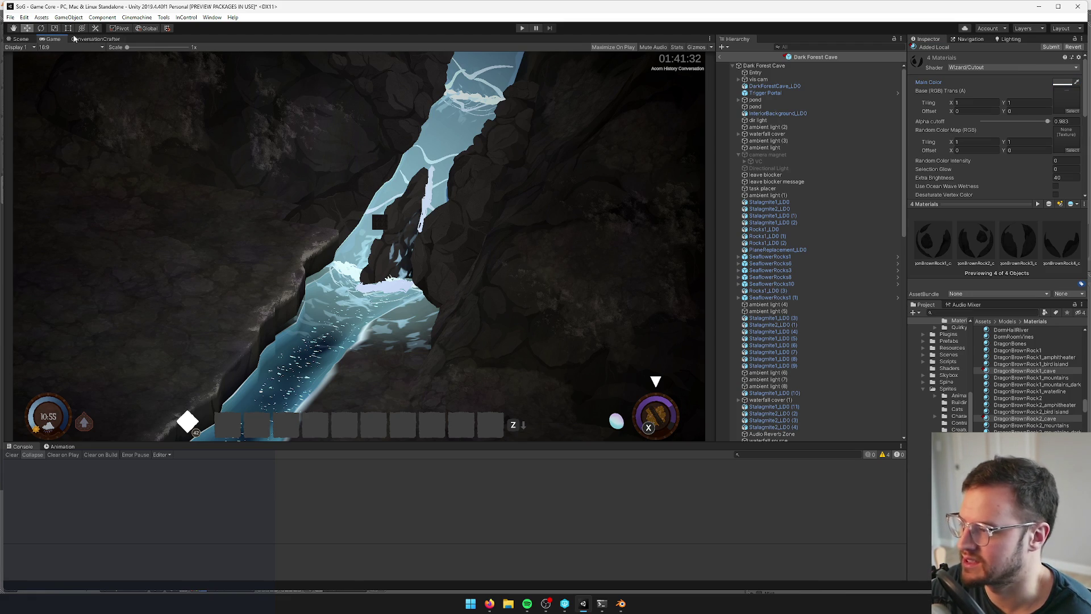
{"action": "left_click", "coordinate": [20, 39]}
{"action": "key", "text": "w"}
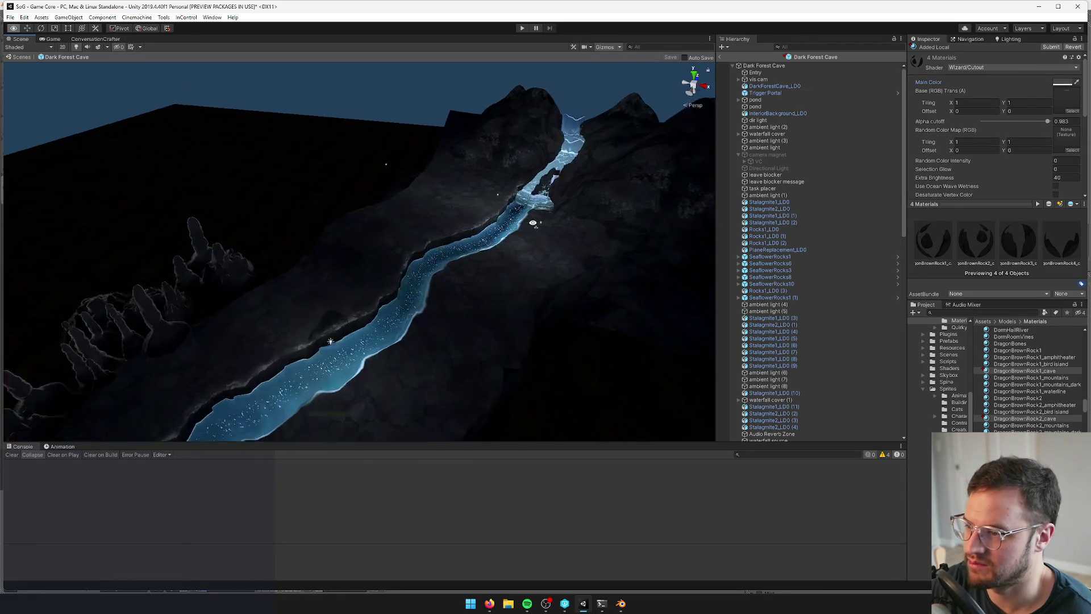
{"action": "key", "text": "w"}
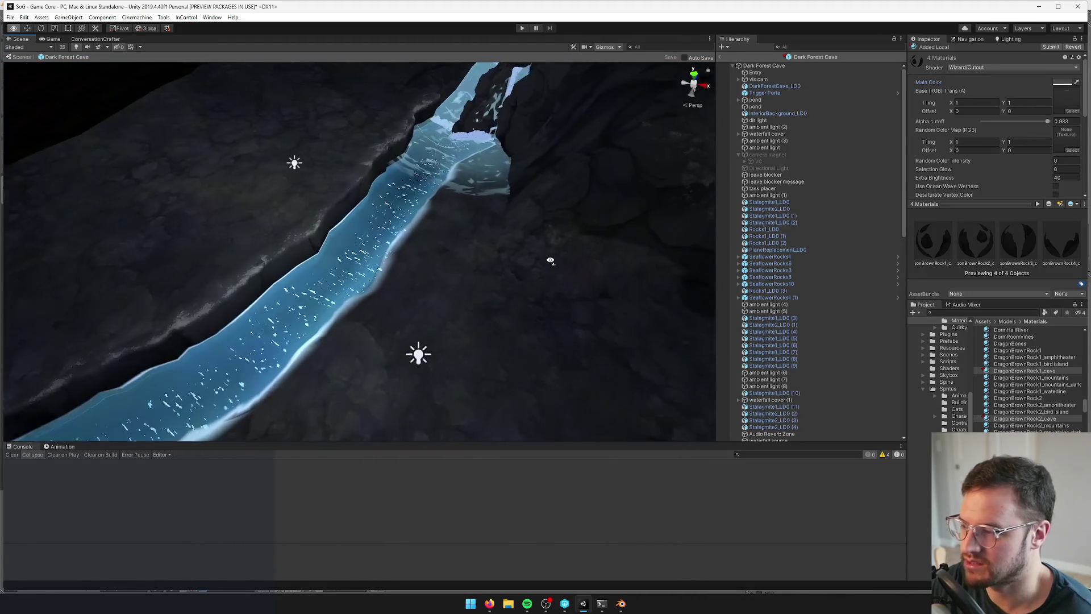
{"action": "key", "text": "s"}
{"action": "key", "text": "w"}
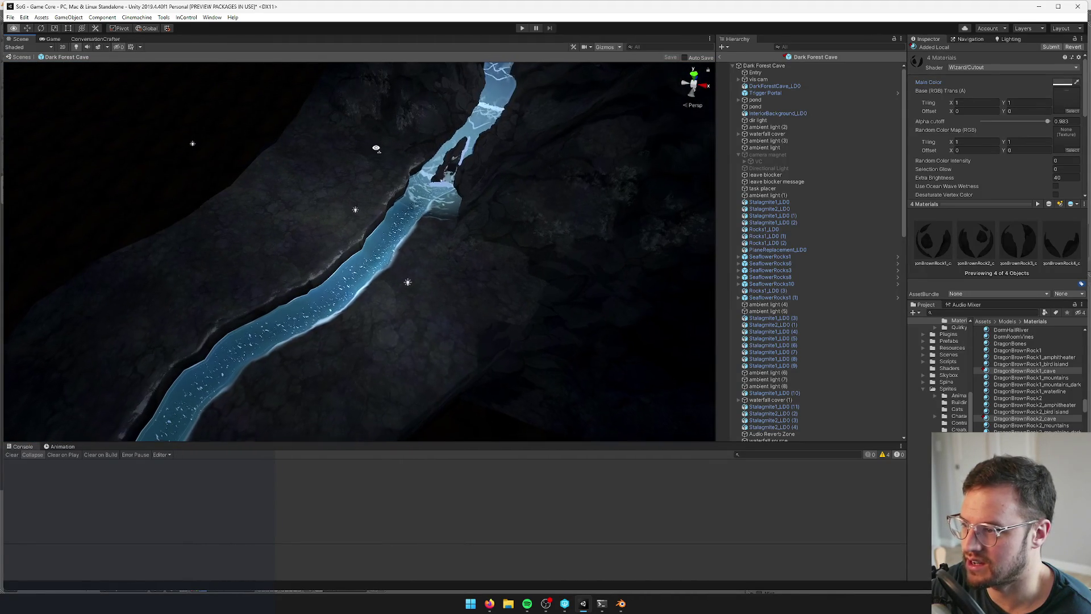
{"action": "key", "text": "w"}
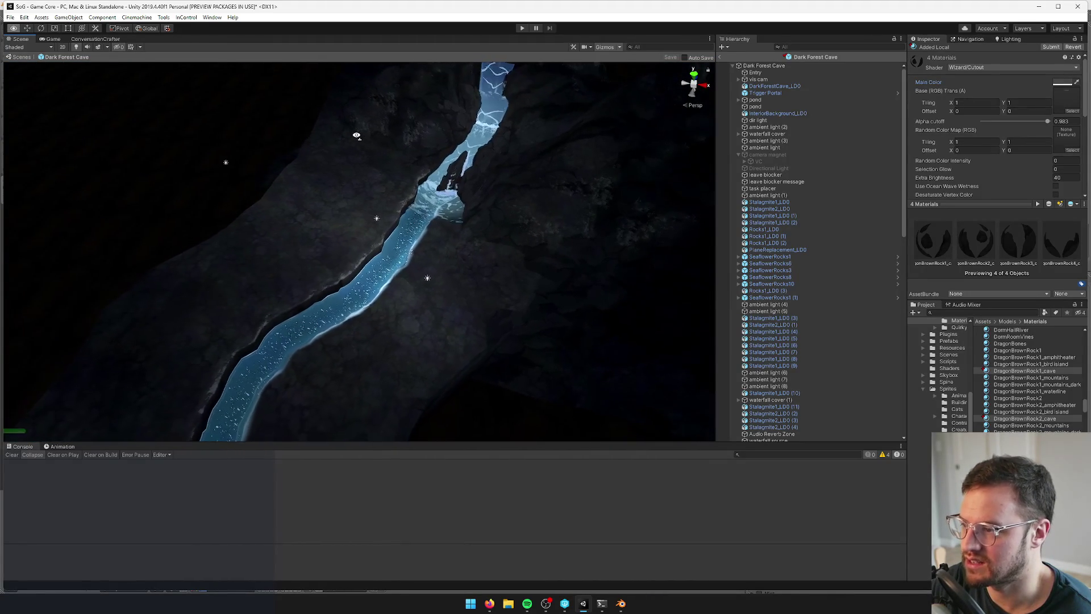
{"action": "key", "text": "s"}
{"action": "key", "text": "ctrl+p"}
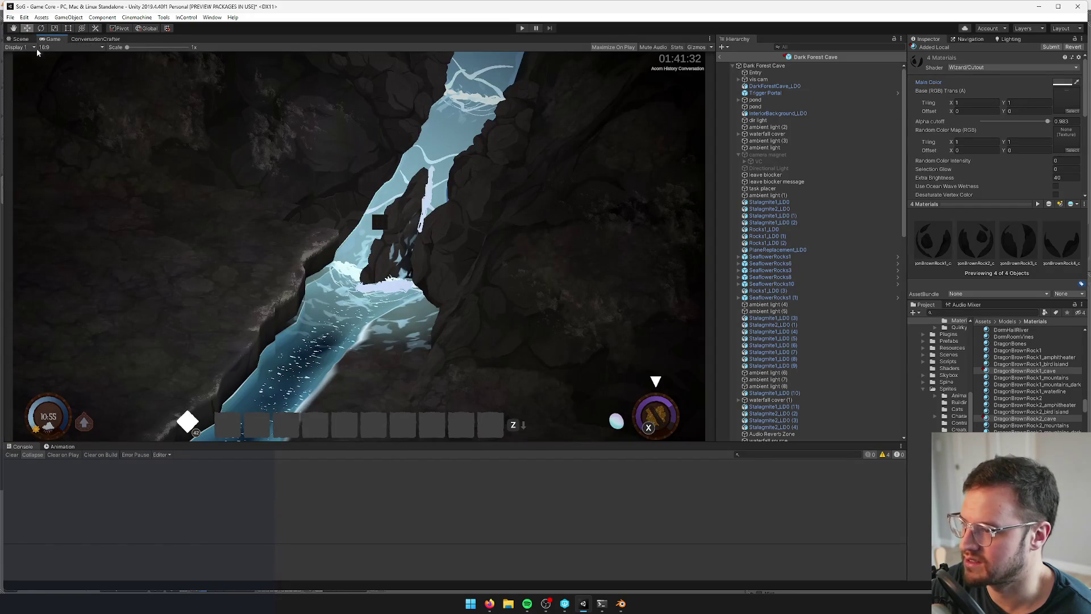
{"action": "left_click", "coordinate": [18, 38]}
Switch to Blender and open GiantCave.blend from File > Open, filtering by 'giant'
{"action": "key", "text": "alt+Tab"}
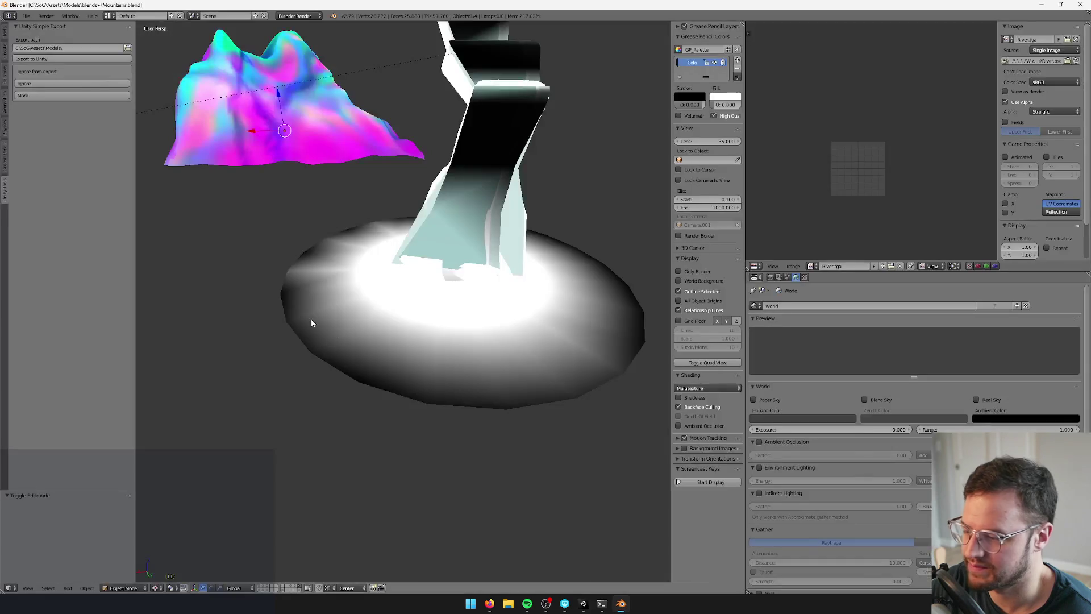
{"action": "scroll", "coordinate": [318, 325], "scroll_direction": "down", "scroll_amount": 4}
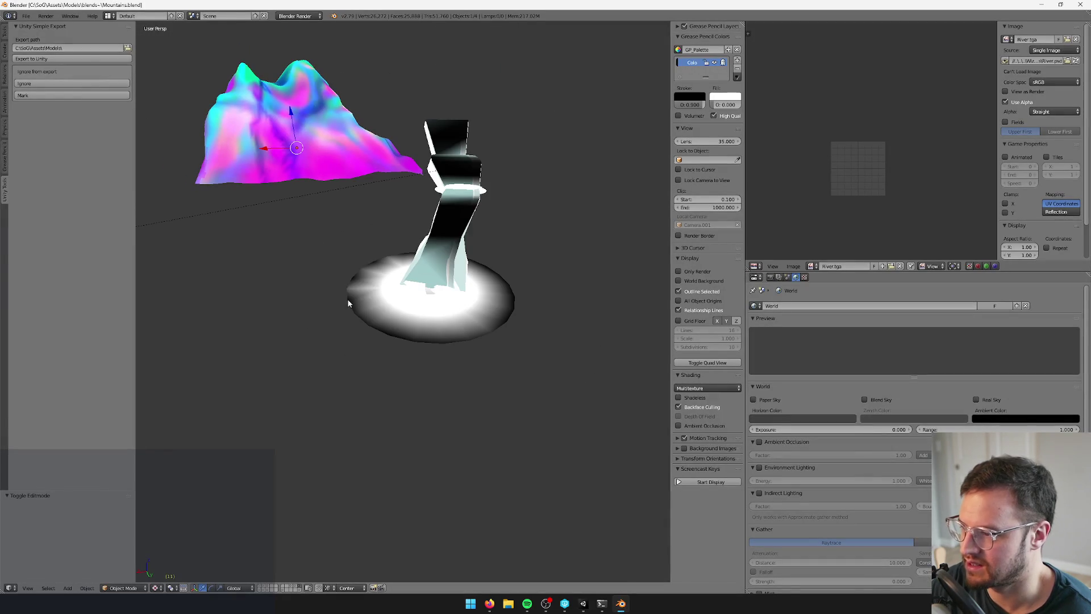
{"action": "left_click", "coordinate": [28, 17]}
{"action": "mouse_move", "coordinate": [50, 44]}
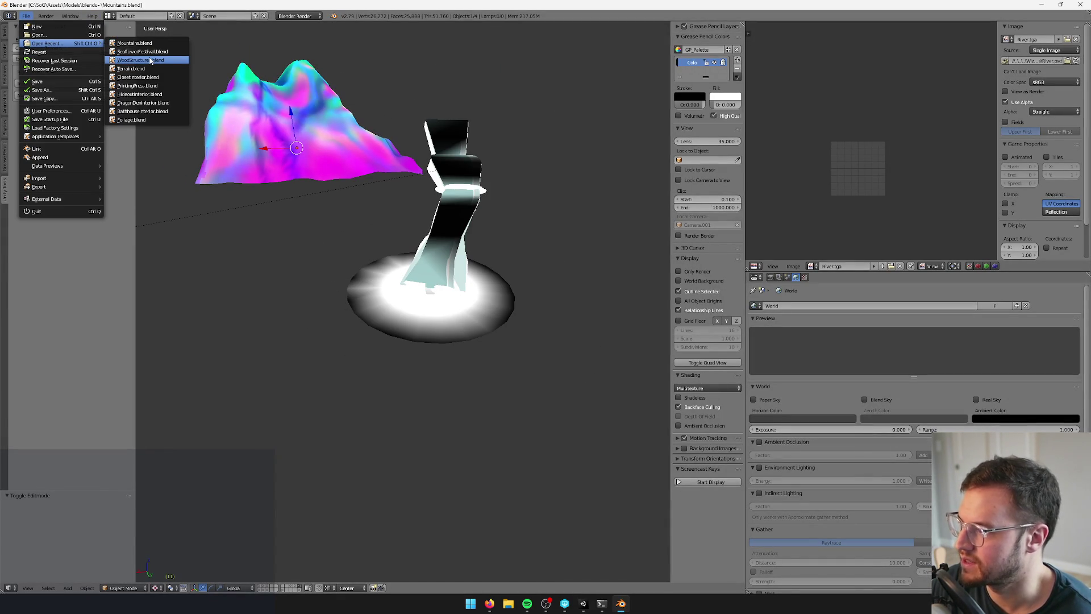
{"action": "left_click", "coordinate": [58, 35]}
{"action": "left_click", "coordinate": [364, 28]}
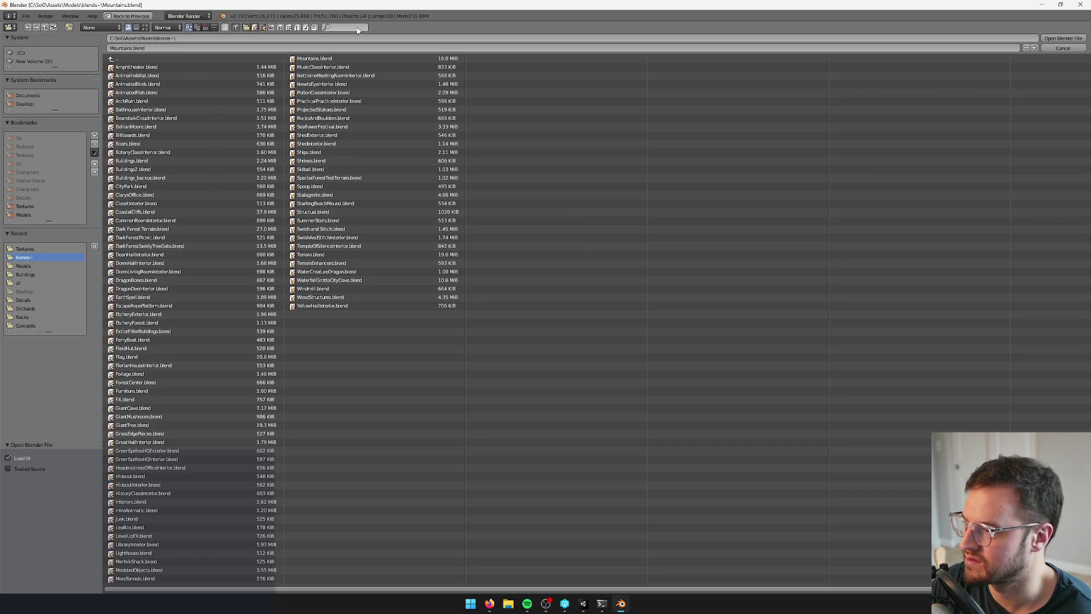
{"action": "type", "text": "giant"}
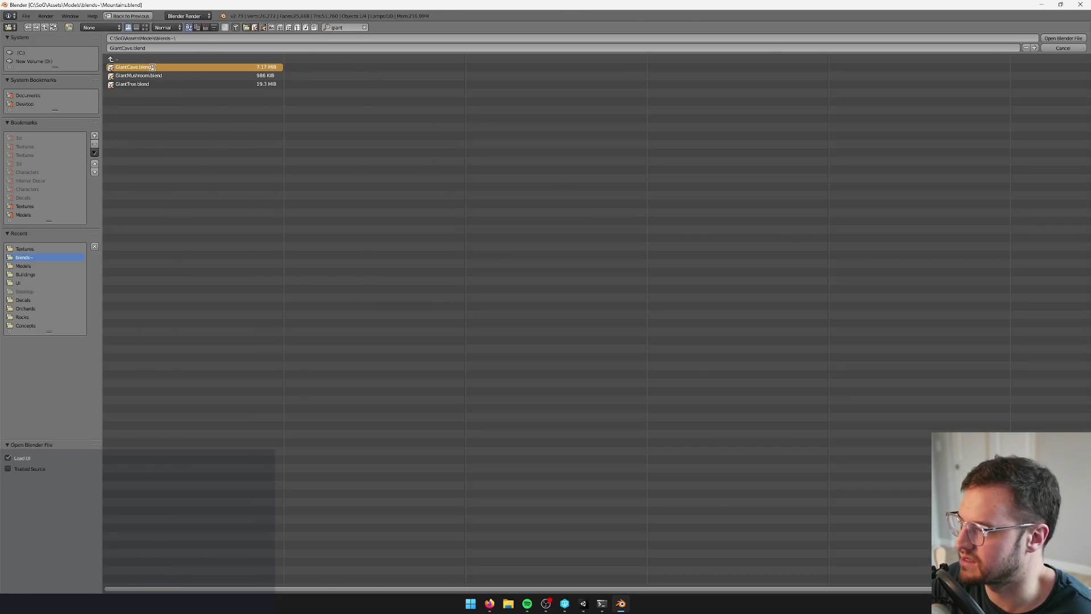
{"action": "double_click", "coordinate": [152, 67]}
Show all layers and briefly toggle Cylinder.003 in and out of Edit Mode
{"action": "key", "text": "grave"}
{"action": "key", "text": "Home"}
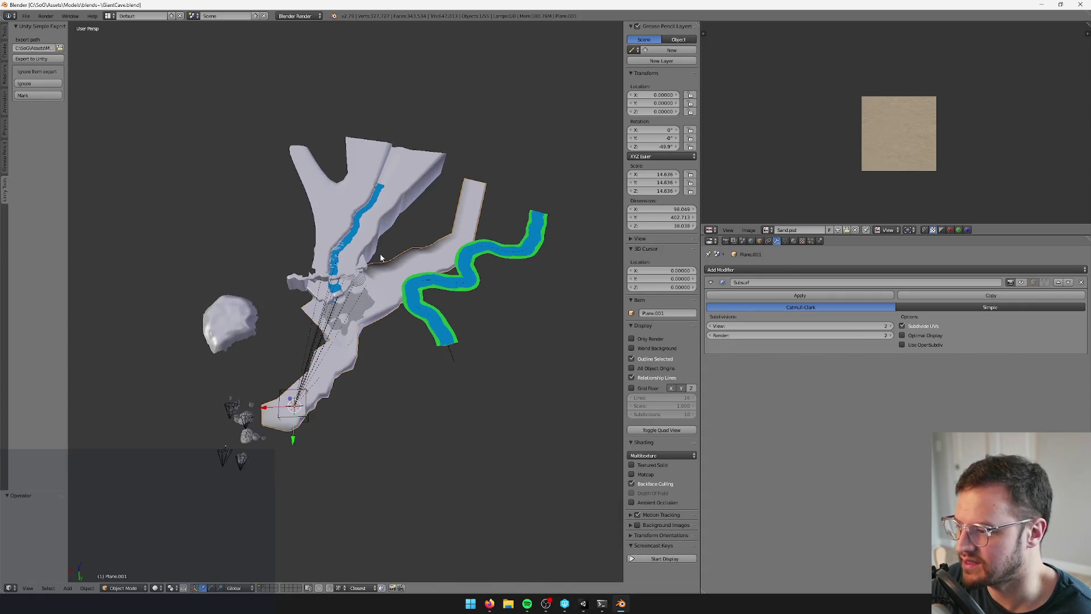
{"action": "scroll", "coordinate": [370, 256], "scroll_direction": "up", "scroll_amount": 3}
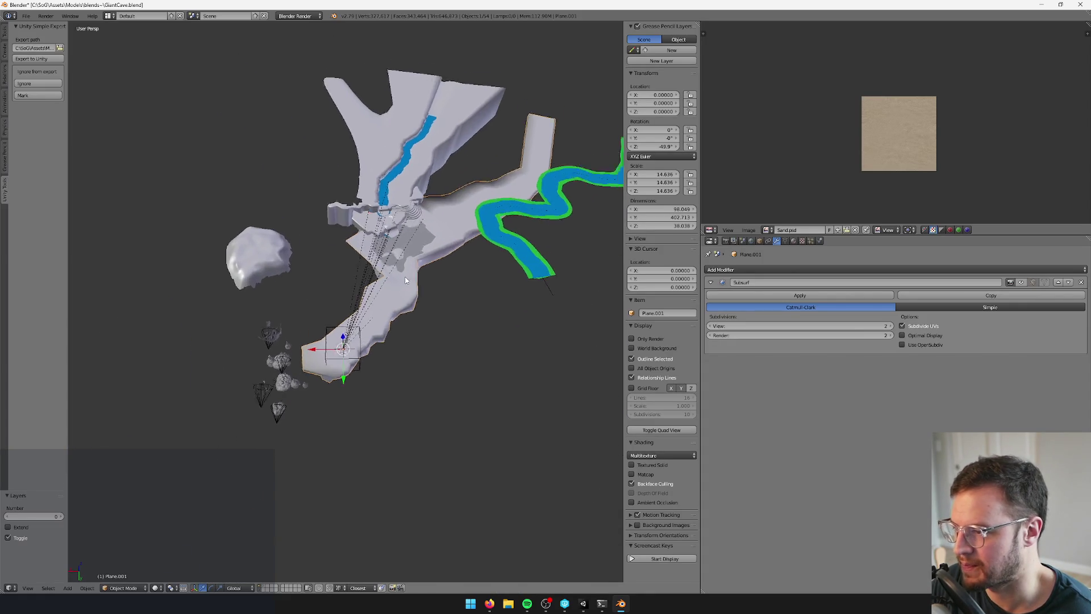
{"action": "right_click", "coordinate": [416, 165]}
{"action": "scroll", "coordinate": [416, 166], "scroll_direction": "up", "scroll_amount": 5}
{"action": "key", "text": "Tab"}
{"action": "key", "text": "Tab"}
{"action": "scroll", "coordinate": [411, 232], "scroll_direction": "down", "scroll_amount": 2}
{"action": "scroll", "coordinate": [411, 238], "scroll_direction": "up", "scroll_amount": 5}
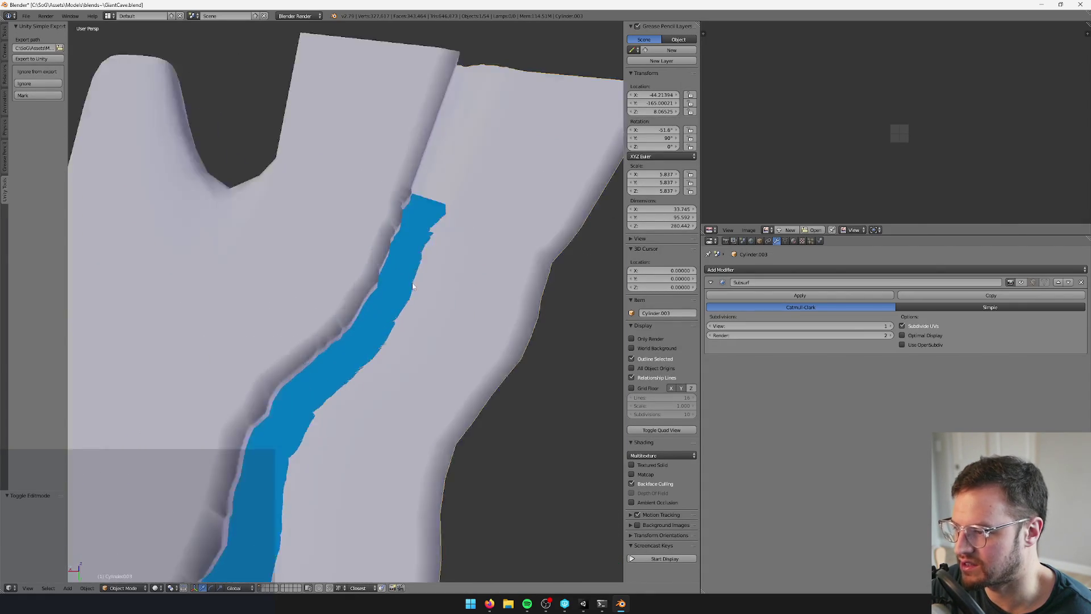
{"action": "key", "text": "Tab"}
{"action": "scroll", "coordinate": [410, 260], "scroll_direction": "up", "scroll_amount": 2}
{"action": "key", "text": "Tab"}
{"action": "scroll", "coordinate": [411, 260], "scroll_direction": "down", "scroll_amount": 3}
Edit Cylinder.004, enable Proportional Editing, and push the ridge along X
{"action": "right_click", "coordinate": [398, 244]}
{"action": "key", "text": "Tab"}
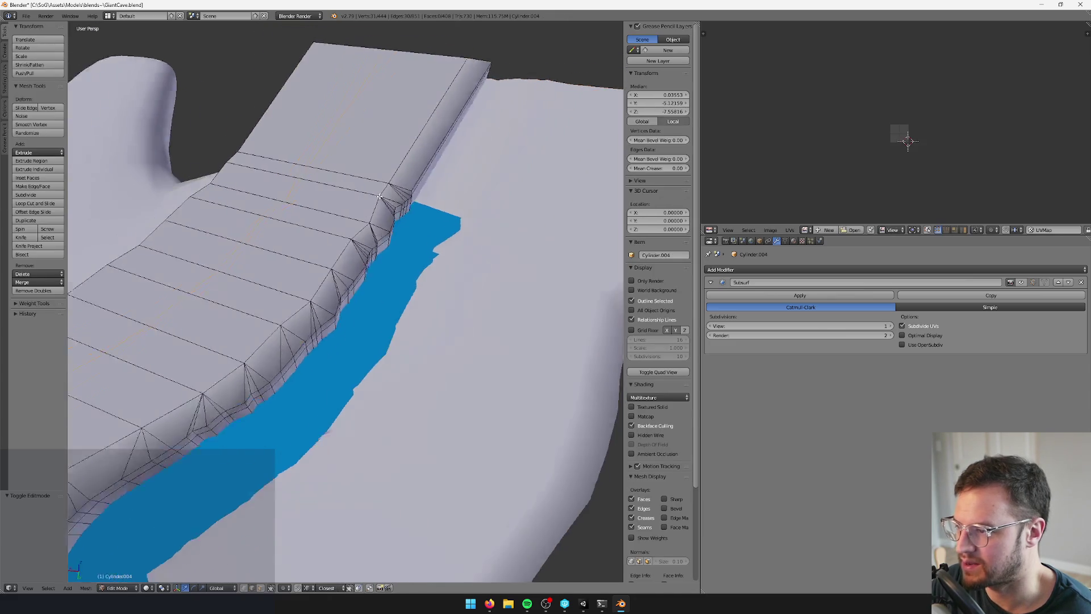
{"action": "scroll", "coordinate": [395, 240], "scroll_direction": "up", "scroll_amount": 2}
{"action": "mouse_move", "coordinate": [395, 239]}
{"action": "left_mouse_down"}
{"action": "mouse_move", "coordinate": [359, 215]}
{"action": "mouse_move", "coordinate": [392, 231]}
{"action": "mouse_move", "coordinate": [412, 260]}
{"action": "mouse_move", "coordinate": [425, 245]}
{"action": "mouse_move", "coordinate": [411, 277]}
{"action": "left_mouse_up"}
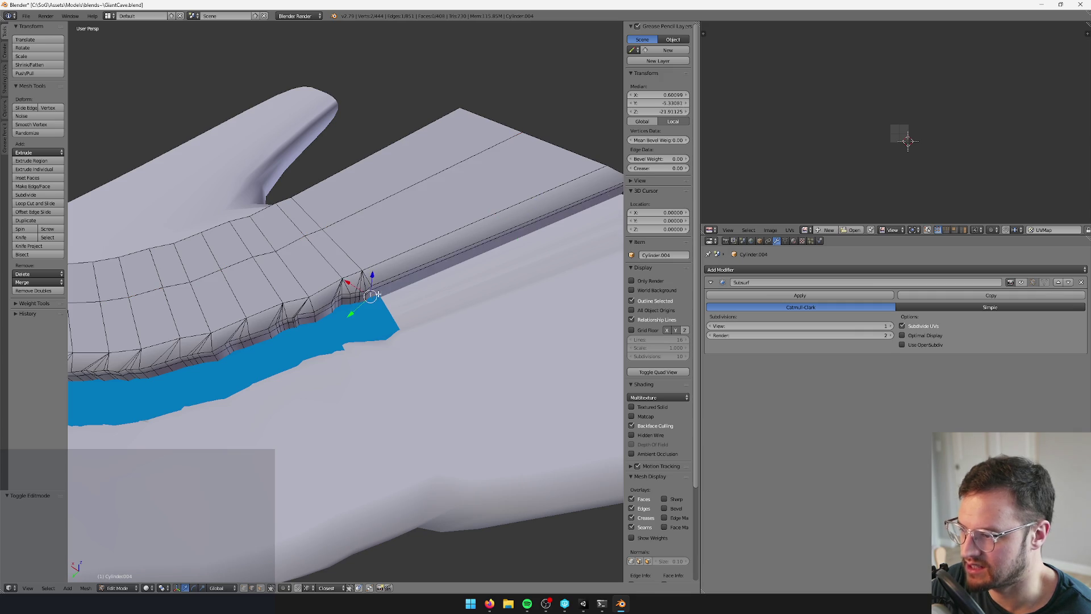
{"action": "left_click_drag", "start_coordinate": [377, 295], "coordinate": [300, 598]}
{"action": "left_click", "coordinate": [286, 588]}
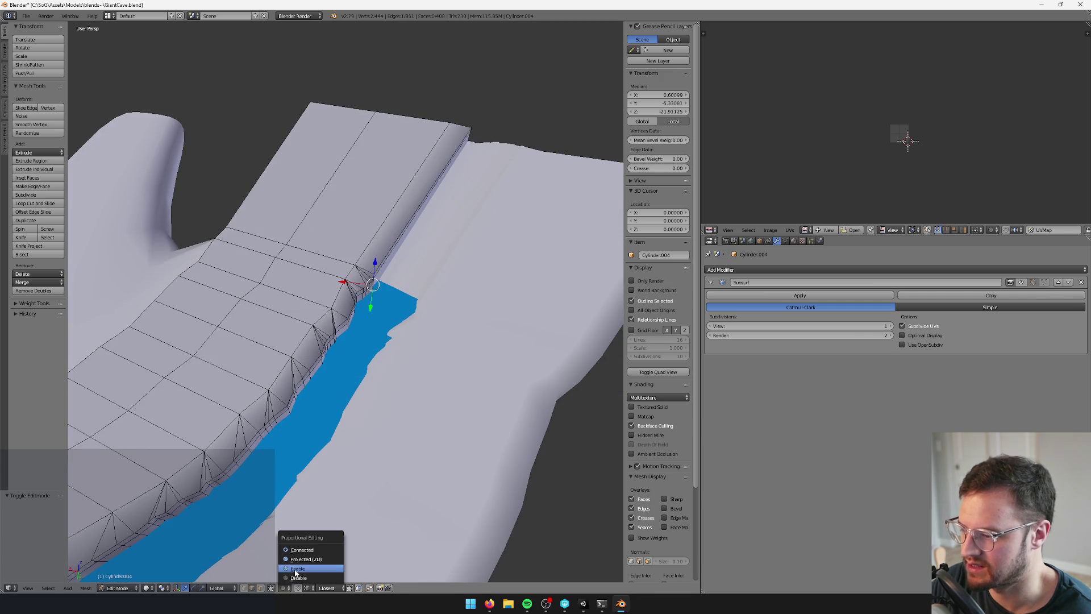
{"action": "left_click", "coordinate": [295, 569]}
{"action": "key", "text": "g"}
{"action": "key", "text": "x"}
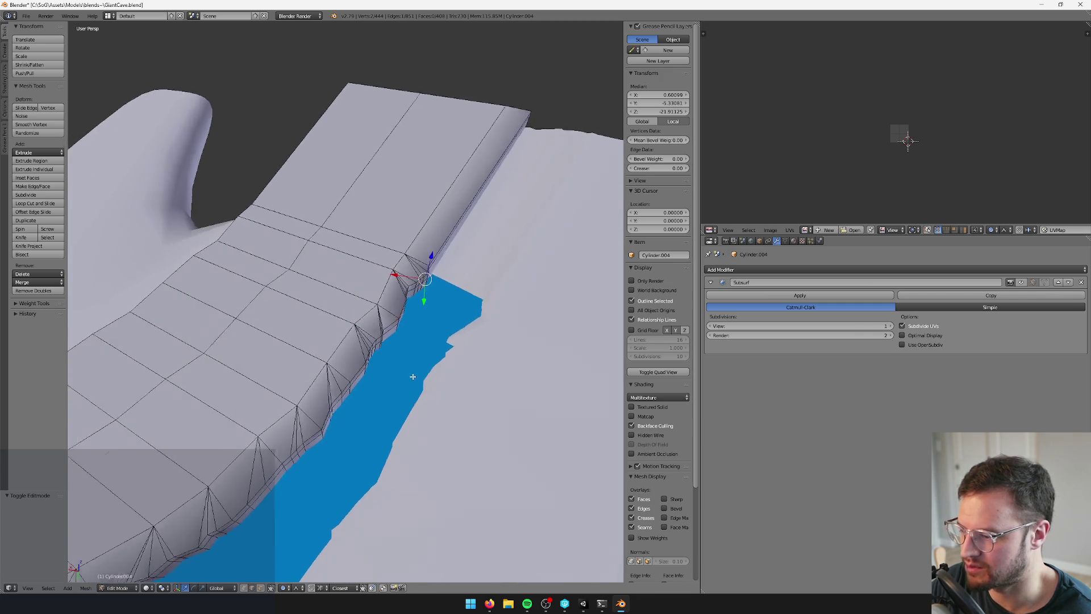
{"action": "scroll", "coordinate": [389, 276], "scroll_direction": "down", "scroll_amount": 11}
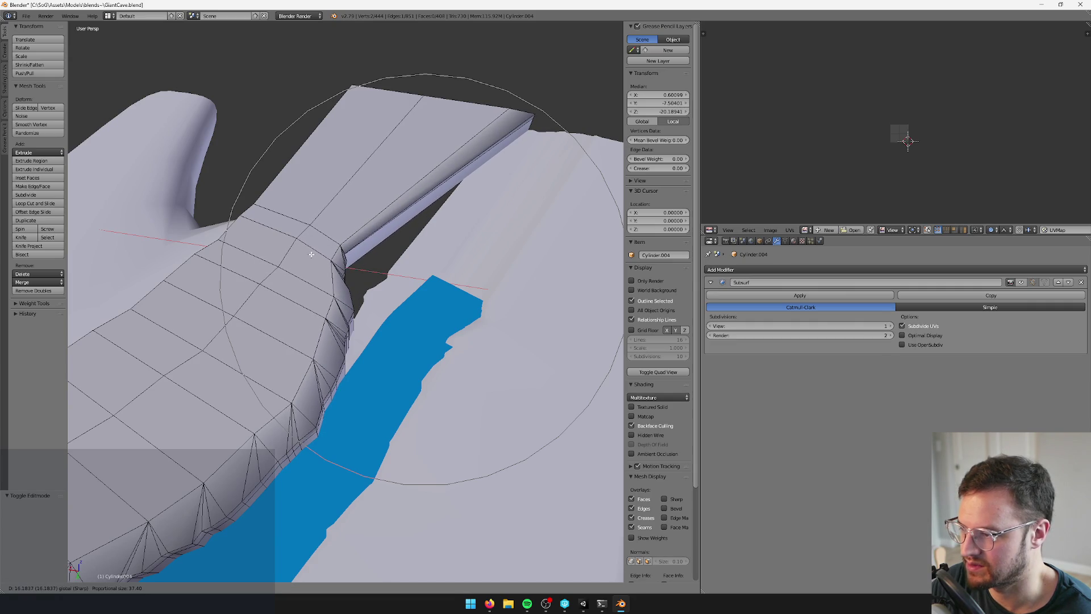
{"action": "left_click", "coordinate": [312, 254]}
Switch the proportional falloff to Smooth and move the ridge again
{"action": "mouse_move", "coordinate": [312, 254]}
{"action": "left_mouse_down"}
{"action": "mouse_move", "coordinate": [388, 256]}
{"action": "mouse_move", "coordinate": [378, 344]}
{"action": "left_mouse_up"}
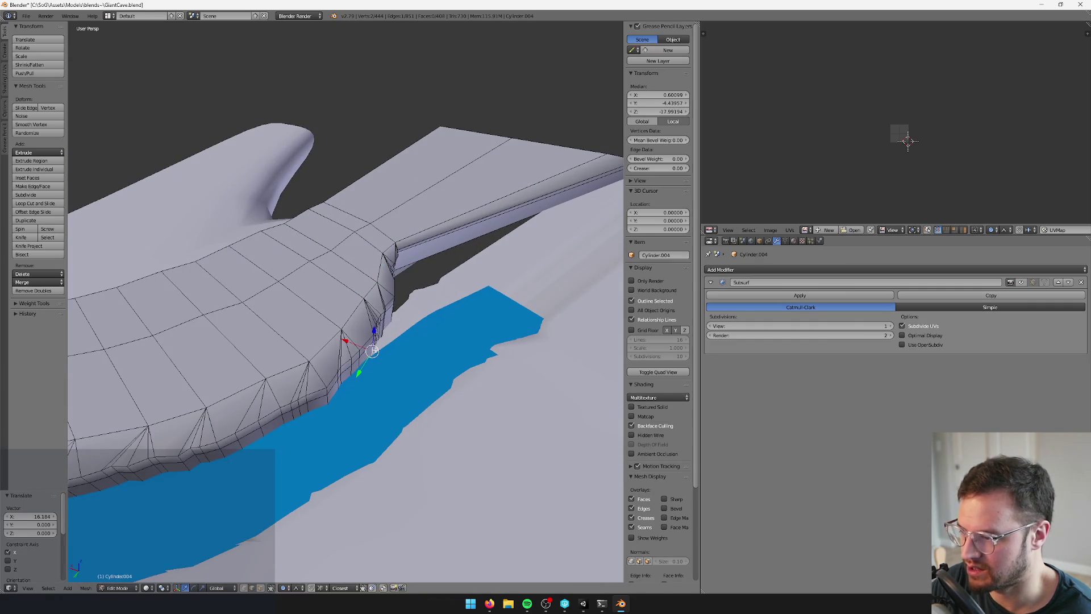
{"action": "left_click", "coordinate": [300, 588]}
{"action": "left_click", "coordinate": [311, 578]}
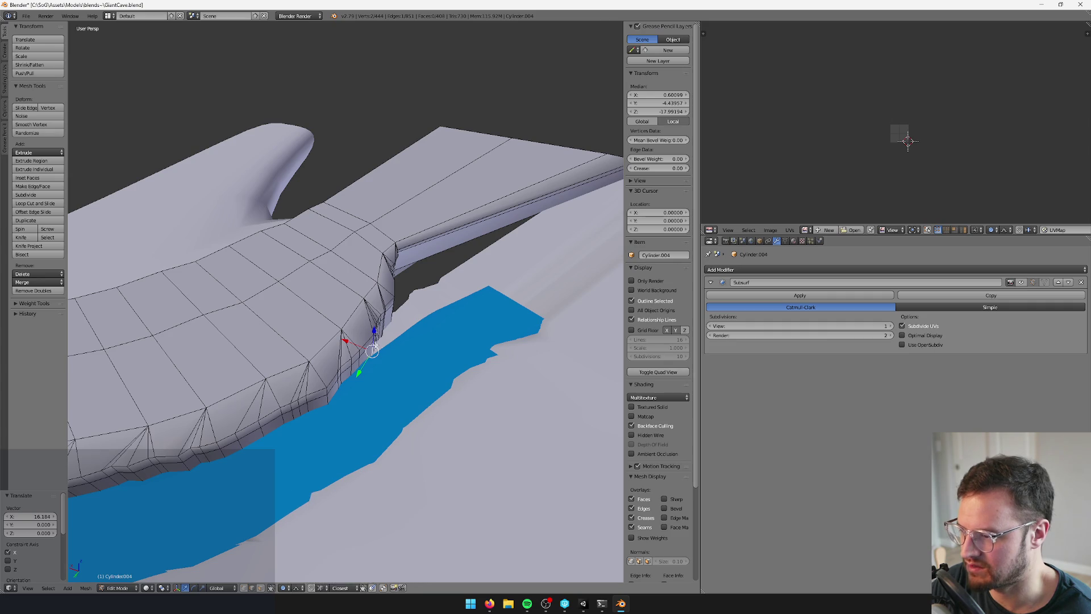
{"action": "key", "text": "g"}
{"action": "scroll", "coordinate": [326, 330], "scroll_direction": "up", "scroll_amount": 3}
{"action": "left_click", "coordinate": [327, 331]}
From a side view, add the ridge tip and another ridge vertex and shift them along X
{"action": "mouse_move", "coordinate": [327, 331]}
{"action": "left_mouse_down"}
{"action": "mouse_move", "coordinate": [398, 338]}
{"action": "mouse_move", "coordinate": [370, 358]}
{"action": "mouse_move", "coordinate": [487, 159]}
{"action": "mouse_move", "coordinate": [470, 173]}
{"action": "left_mouse_up"}
{"action": "right_click", "coordinate": [486, 152], "text": "shift"}
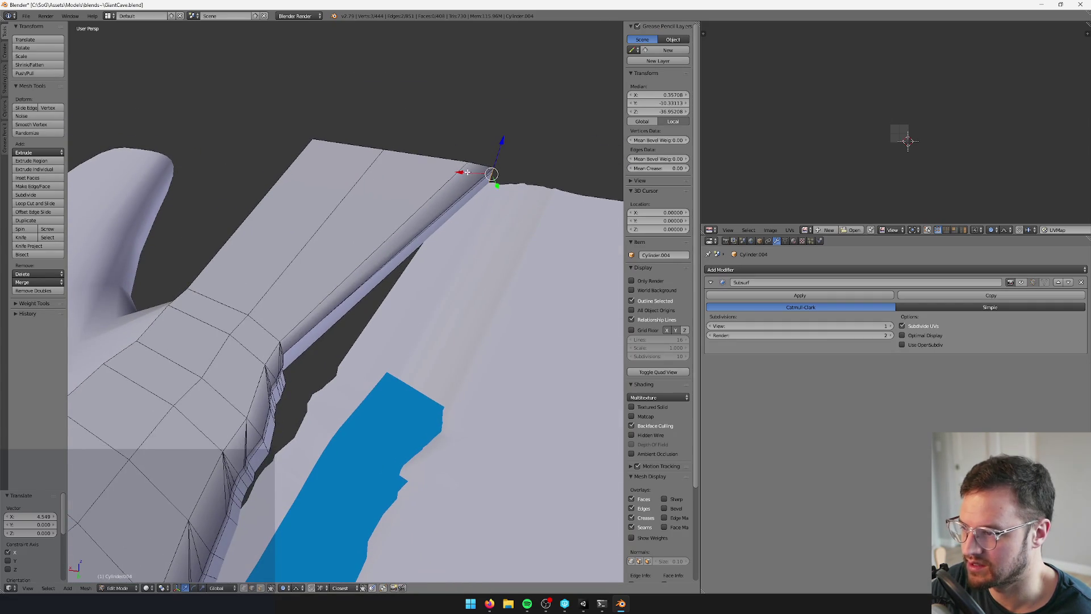
{"action": "key", "text": "g"}
{"action": "key", "text": "x"}
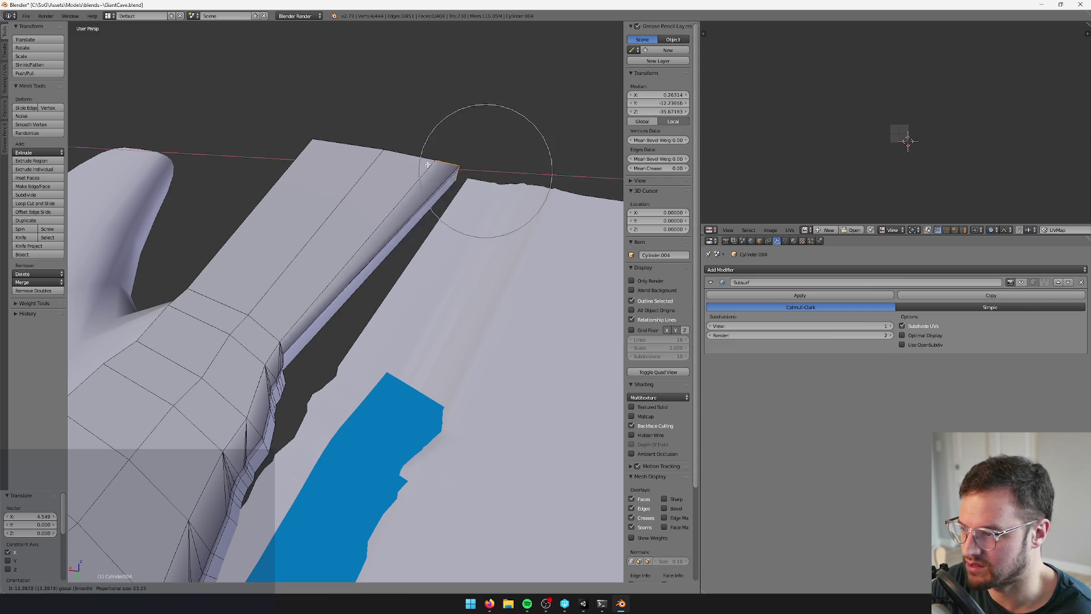
{"action": "left_click", "coordinate": [399, 160]}
{"action": "key", "text": "b"}
{"action": "left_click_drag", "start_coordinate": [329, 117], "coordinate": [439, 183]}
{"action": "key", "text": "g"}
{"action": "key", "text": "x"}
{"action": "left_click", "coordinate": [343, 150]}
Box-select more ridge vertices and shift them along X to fit the river channel
{"action": "scroll", "coordinate": [343, 150], "scroll_direction": "up", "scroll_amount": 2}
{"action": "key", "text": "b"}
{"action": "left_click_drag", "start_coordinate": [256, 73], "coordinate": [396, 181]}
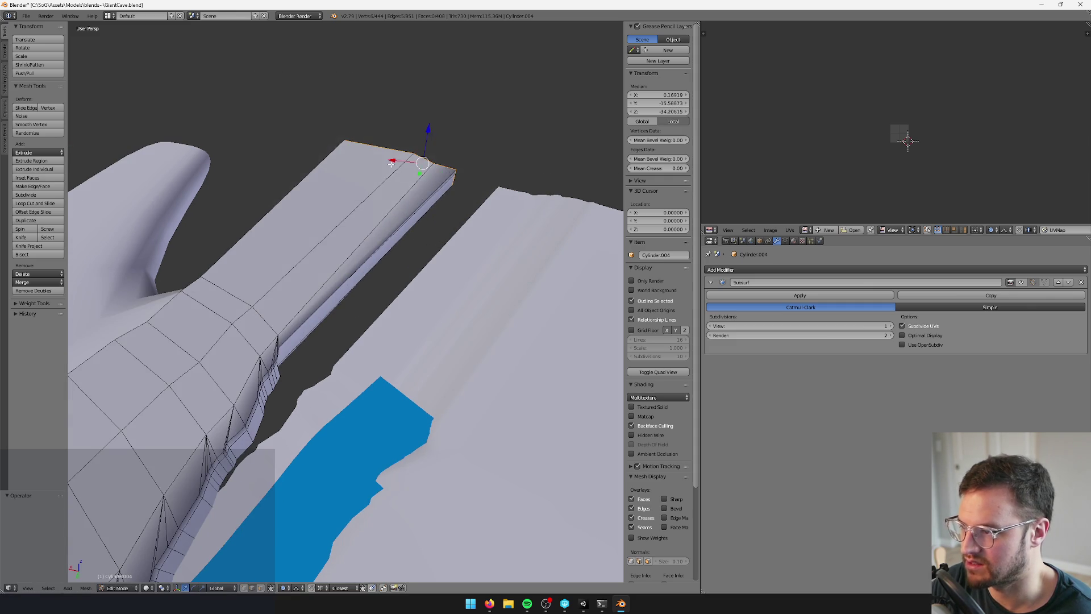
{"action": "key", "text": "g"}
{"action": "key", "text": "x"}
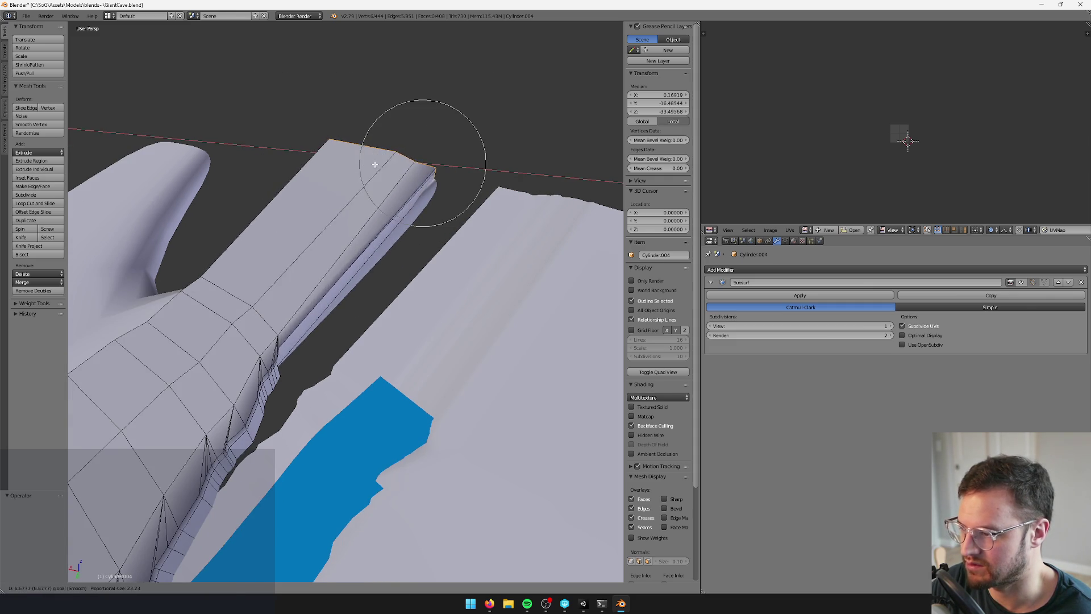
{"action": "left_click", "coordinate": [383, 206]}
{"action": "scroll", "coordinate": [383, 206], "scroll_direction": "down", "scroll_amount": 2}
{"action": "mouse_move", "coordinate": [383, 205]}
{"action": "left_mouse_down"}
{"action": "mouse_move", "coordinate": [495, 316]}
{"action": "mouse_move", "coordinate": [480, 288]}
{"action": "mouse_move", "coordinate": [470, 292]}
{"action": "mouse_move", "coordinate": [497, 322]}
{"action": "mouse_move", "coordinate": [443, 273]}
{"action": "left_mouse_up"}
Select the column-top faces, rotate them about 9° around Z, and exit Edit Mode
{"action": "left_click_drag", "start_coordinate": [250, 85], "coordinate": [433, 270]}
{"action": "mouse_move", "coordinate": [434, 269]}
{"action": "left_mouse_down"}
{"action": "mouse_move", "coordinate": [393, 264]}
{"action": "mouse_move", "coordinate": [409, 267]}
{"action": "left_mouse_up"}
{"action": "mouse_move", "coordinate": [378, 159]}
{"action": "left_mouse_down"}
{"action": "mouse_move", "coordinate": [452, 268]}
{"action": "mouse_move", "coordinate": [437, 272]}
{"action": "left_mouse_up"}
{"action": "mouse_move", "coordinate": [266, 118]}
{"action": "left_mouse_down"}
{"action": "mouse_move", "coordinate": [402, 190]}
{"action": "mouse_move", "coordinate": [561, 316]}
{"action": "mouse_move", "coordinate": [562, 301]}
{"action": "left_mouse_up"}
{"action": "mouse_move", "coordinate": [443, 301]}
{"action": "left_mouse_down"}
{"action": "mouse_move", "coordinate": [430, 309]}
{"action": "mouse_move", "coordinate": [391, 272]}
{"action": "mouse_move", "coordinate": [394, 245]}
{"action": "left_mouse_up"}
{"action": "key", "text": "g"}
{"action": "key", "text": "shift+z"}
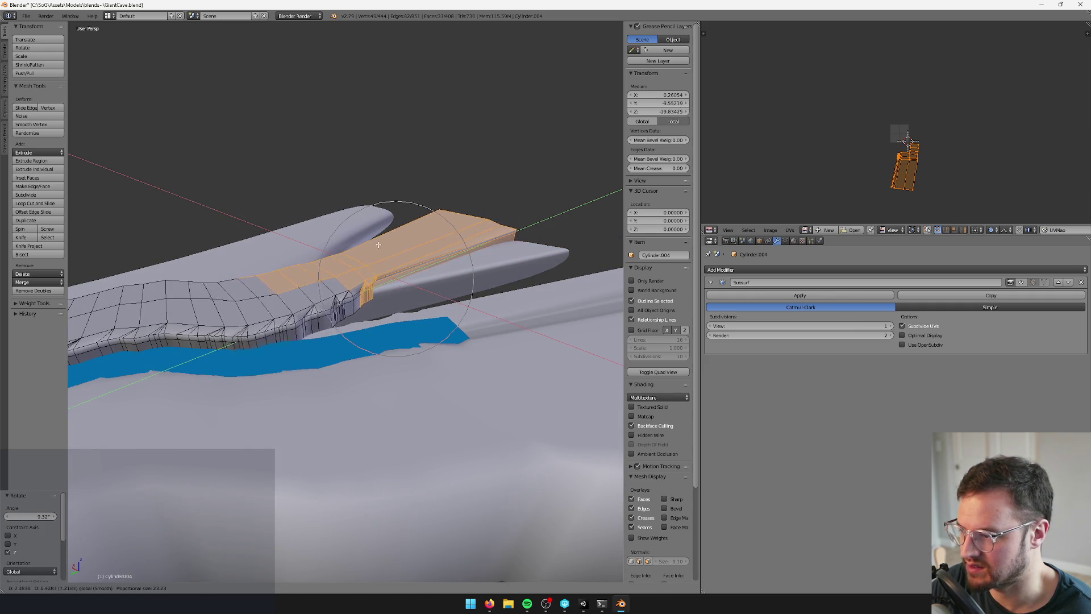
{"action": "left_click", "coordinate": [386, 248]}
{"action": "key", "text": "Tab"}
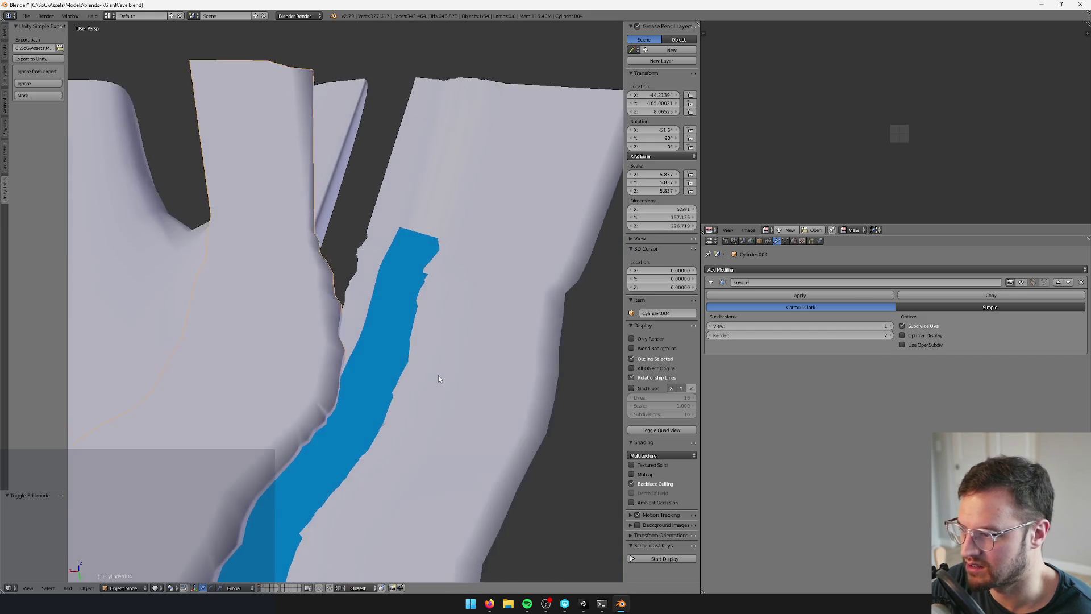
Add a loop cut across the Cylinder.004 cliff mesh in Edit Mode
{"action": "key", "text": "Tab"}
{"action": "left_click_drag", "start_coordinate": [422, 319], "coordinate": [378, 297]}
{"action": "key", "text": "ctrl+r"}
{"action": "left_click", "coordinate": [378, 297]}
{"action": "left_click", "coordinate": [328, 349]}
Select a single cliff vertex, undo a trial move, and turn off proportional editing
{"action": "mouse_move", "coordinate": [328, 350]}
{"action": "left_mouse_down"}
{"action": "mouse_move", "coordinate": [429, 365]}
{"action": "mouse_move", "coordinate": [374, 307]}
{"action": "left_mouse_up"}
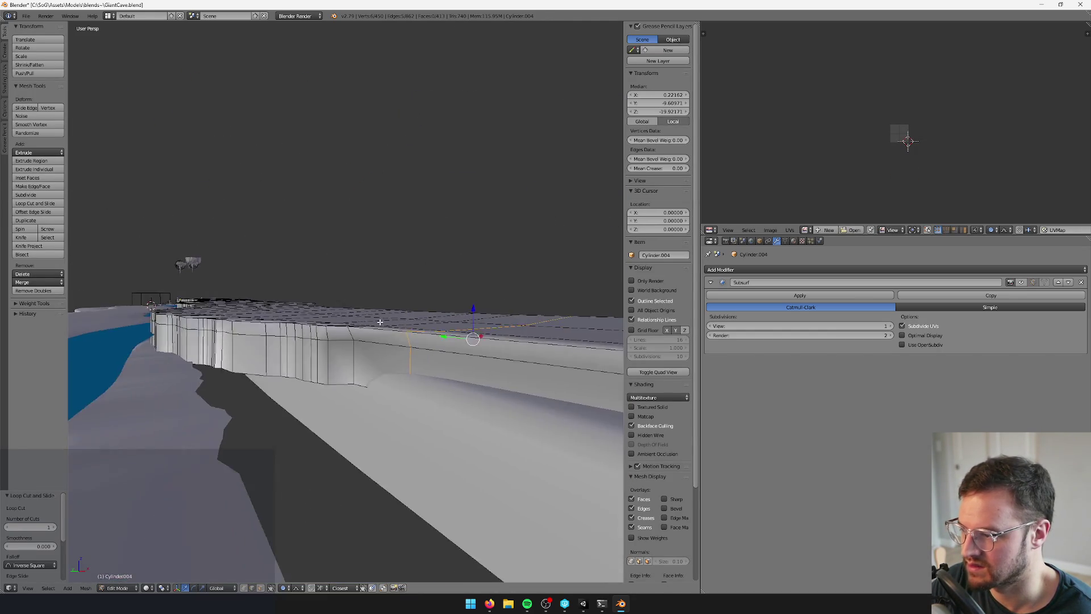
{"action": "scroll", "coordinate": [374, 308], "scroll_direction": "up", "scroll_amount": 2}
{"action": "right_click", "coordinate": [375, 360]}
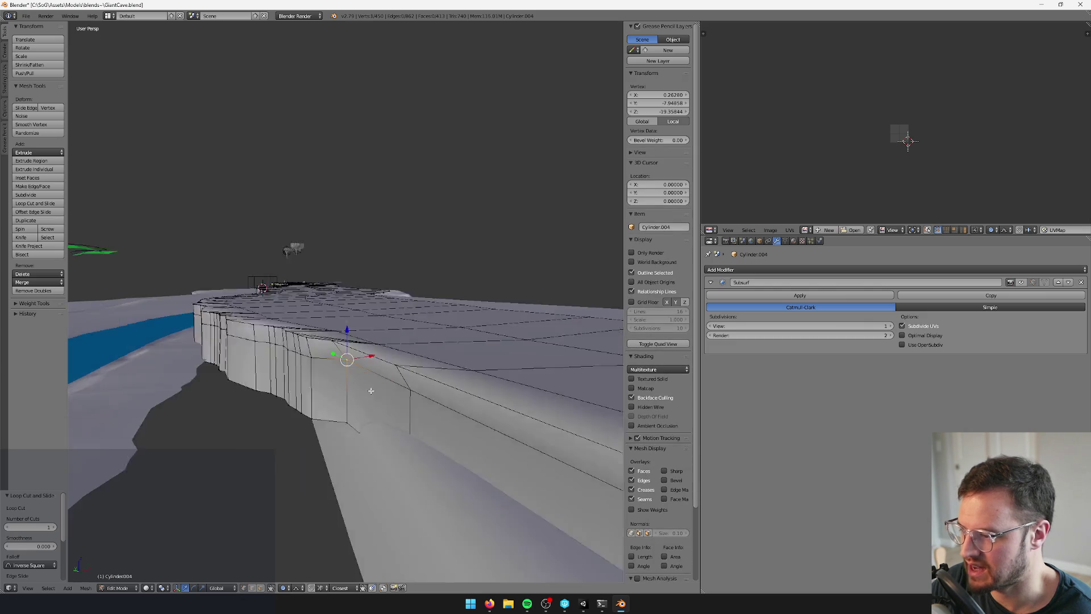
{"action": "left_click_drag", "start_coordinate": [402, 335], "coordinate": [410, 344]}
{"action": "key", "text": "ctrl+z"}
{"action": "left_click", "coordinate": [284, 588]}
{"action": "left_click", "coordinate": [295, 575]}
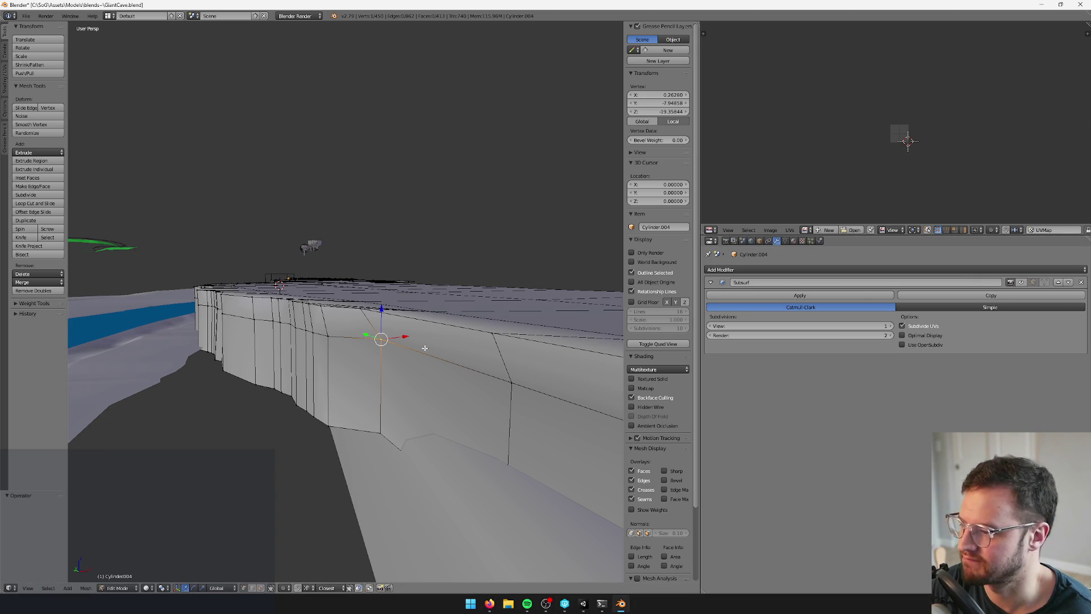
Slide an upper and then a lower cliff-wall vertex along X
{"action": "key", "text": "g"}
{"action": "key", "text": "x"}
{"action": "left_click", "coordinate": [372, 350]}
{"action": "right_click", "coordinate": [369, 431]}
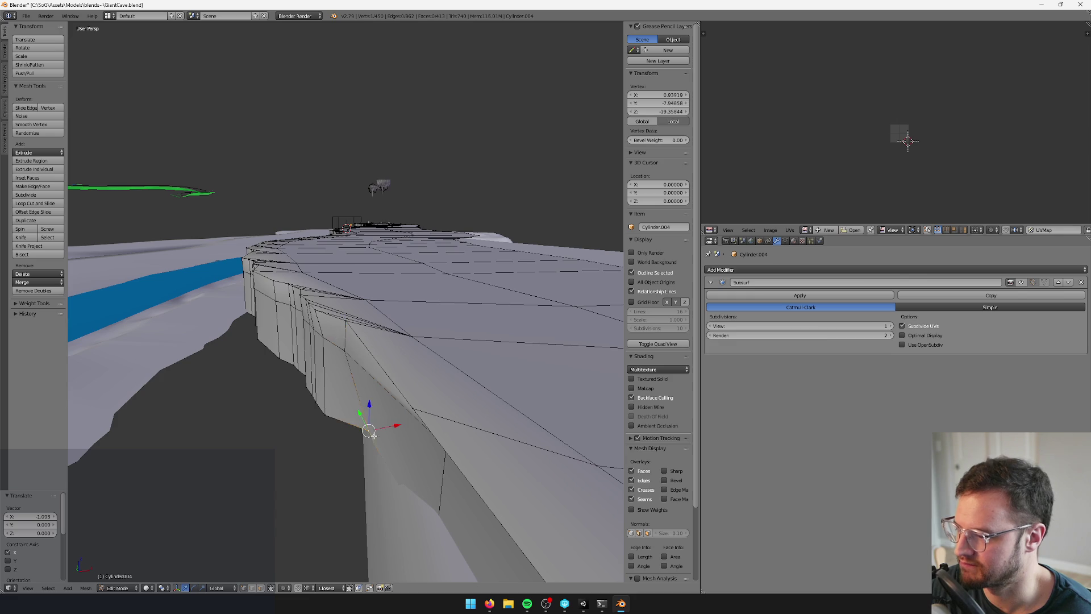
{"action": "key", "text": "g"}
{"action": "key", "text": "x"}
{"action": "left_click", "coordinate": [386, 425]}
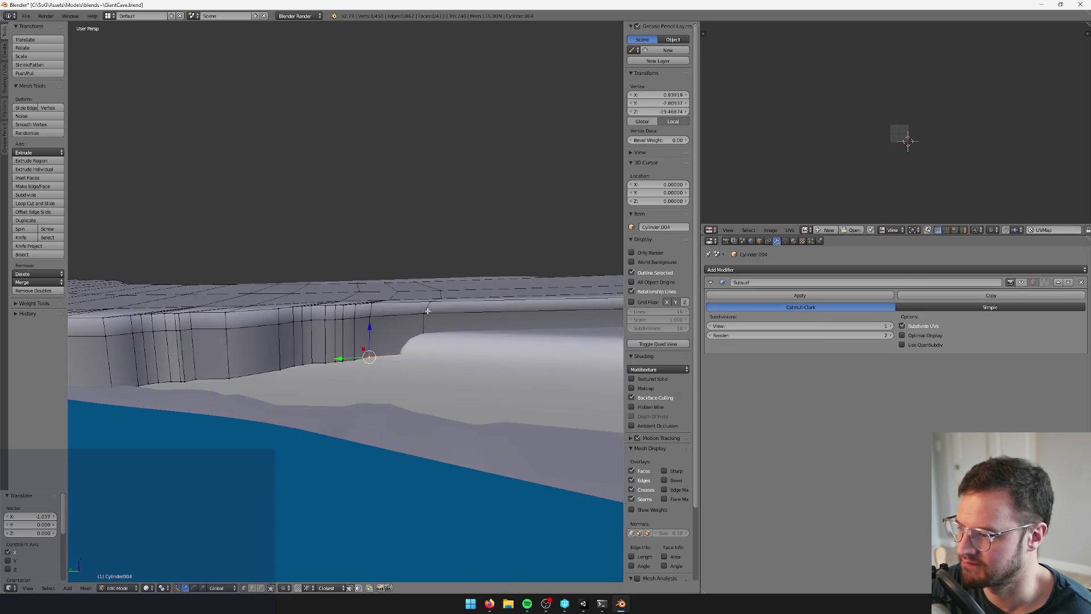
Move a two-vertex edge 1.037 back along X and return to Object Mode
{"action": "right_click", "coordinate": [411, 329], "text": "shift"}
{"action": "key", "text": "g"}
{"action": "key", "text": "x"}
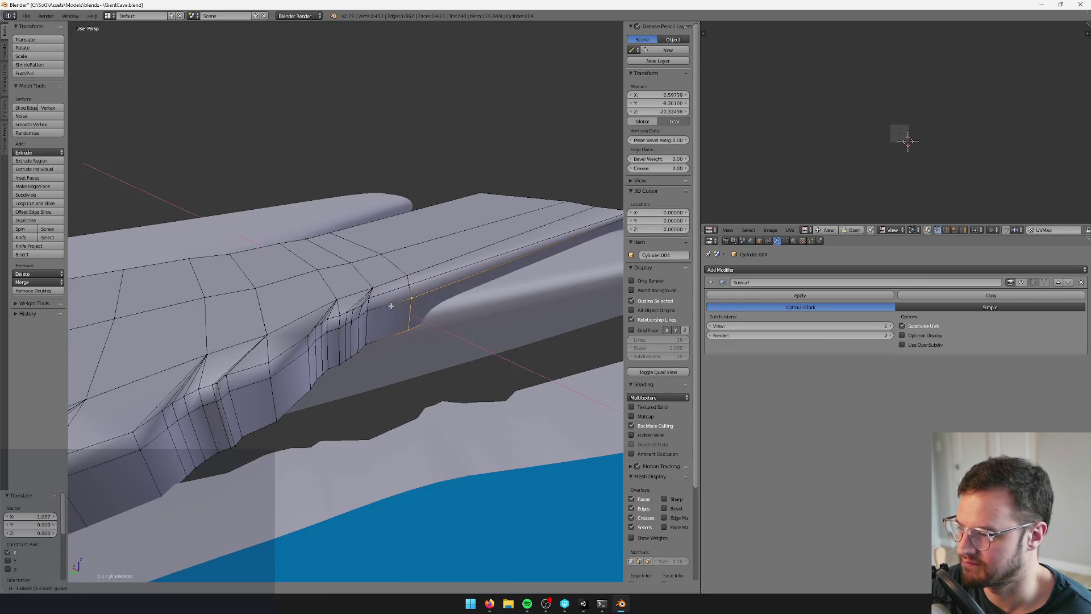
{"action": "left_click", "coordinate": [392, 307]}
{"action": "key", "text": "Tab"}
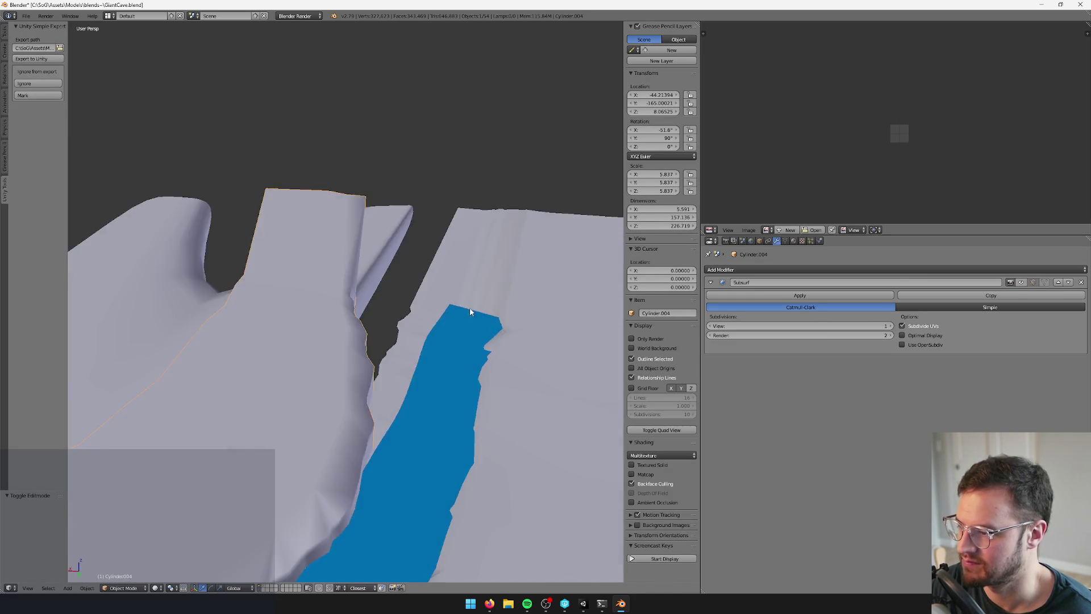
Delete a linked strip of faces from the Plane.012 rock fin
{"action": "right_click", "coordinate": [431, 252]}
{"action": "key", "text": "Tab"}
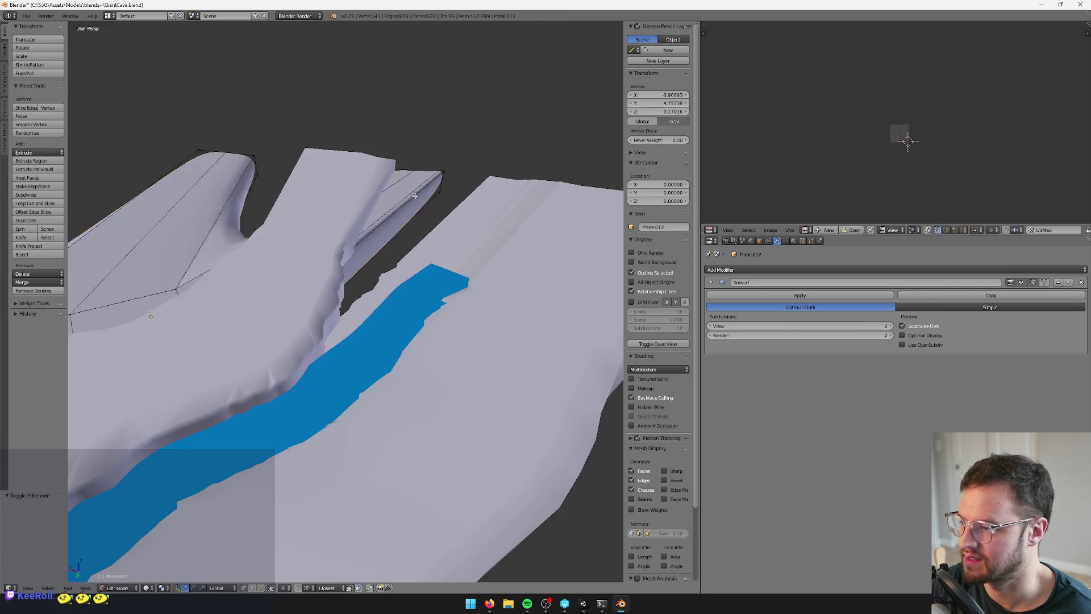
{"action": "key", "text": "3"}
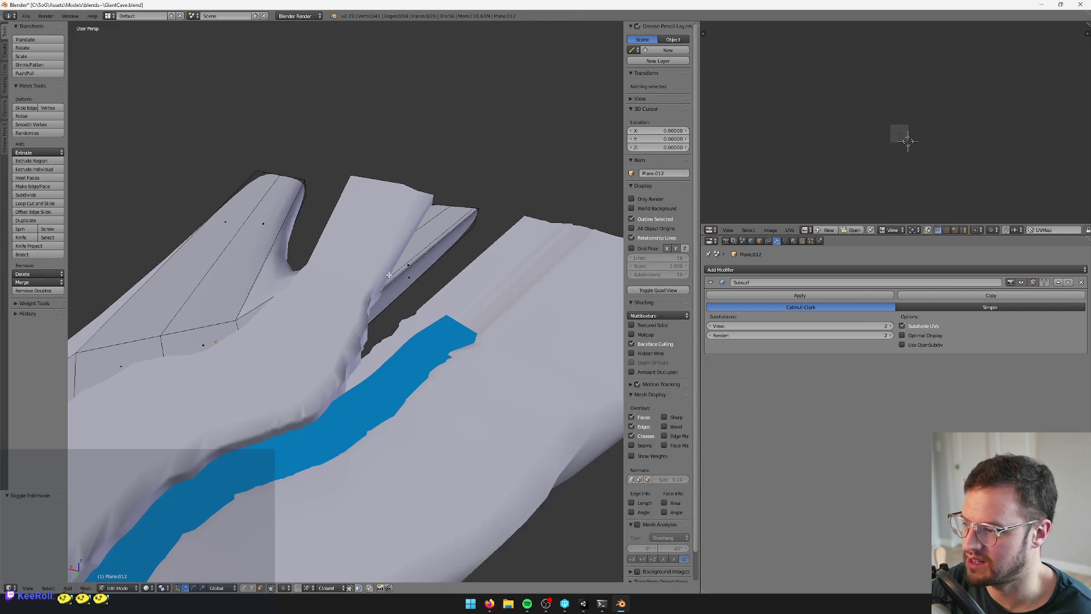
{"action": "key", "text": "l"}
{"action": "key", "text": "x"}
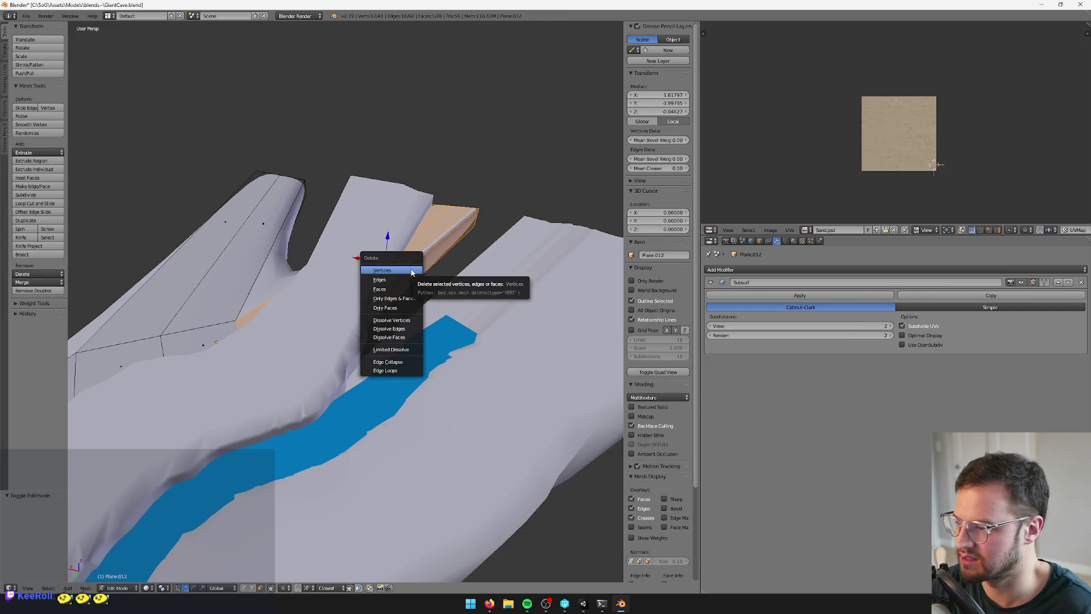
{"action": "left_click", "coordinate": [400, 288]}
Inspect a face on the trimmed fin, then return to Object Mode
{"action": "key", "text": "Tab"}
{"action": "key", "text": "Tab"}
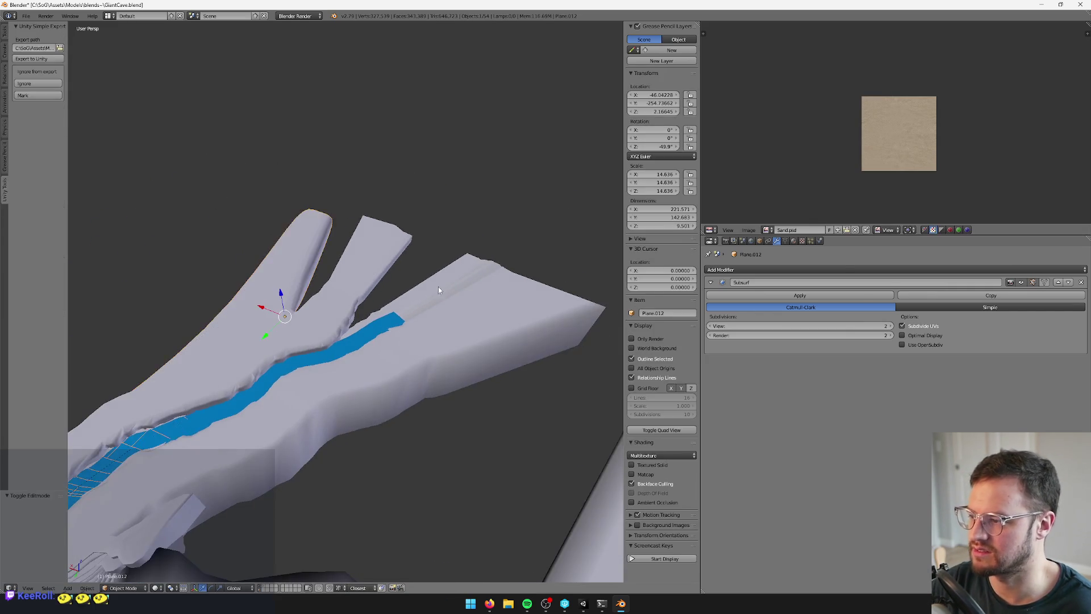
{"action": "right_click", "coordinate": [381, 281]}
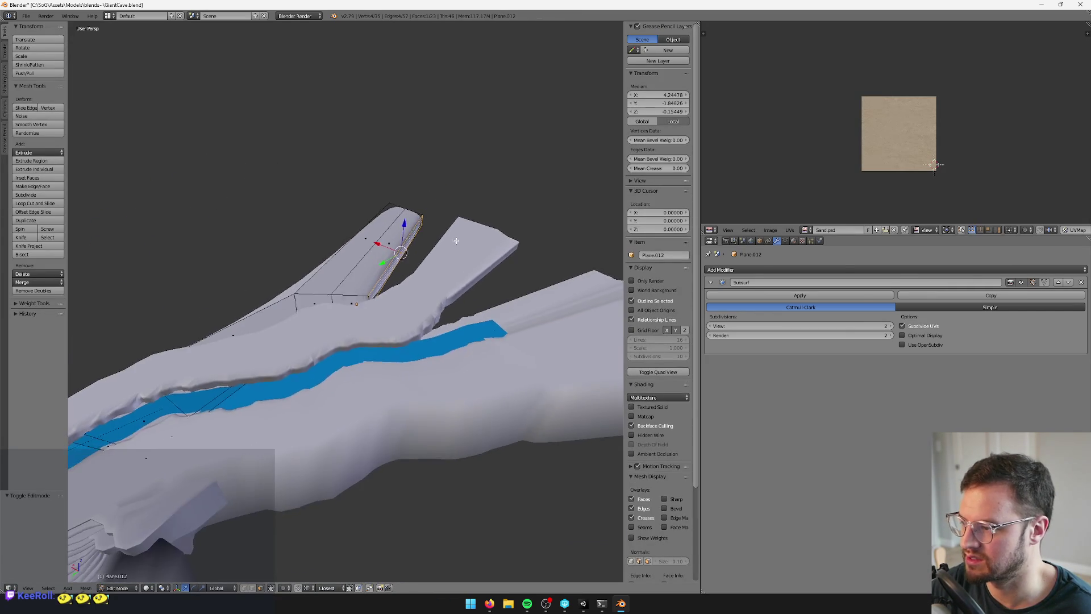
{"action": "mouse_move", "coordinate": [468, 241]}
{"action": "left_mouse_down"}
{"action": "mouse_move", "coordinate": [410, 256]}
{"action": "mouse_move", "coordinate": [452, 230]}
{"action": "left_mouse_up"}
{"action": "key", "text": "Tab"}
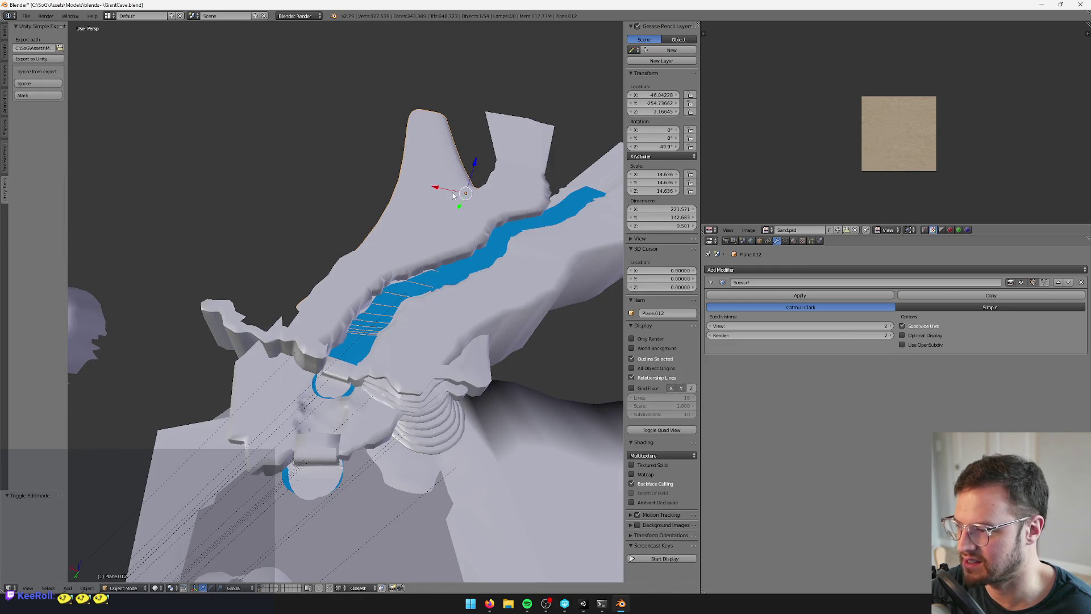
Try moving the fin along X, then undo so it keeps its original position
{"action": "scroll", "coordinate": [453, 194], "scroll_direction": "down", "scroll_amount": 3}
{"action": "key", "text": "g"}
{"action": "key", "text": "x"}
{"action": "left_click", "coordinate": [397, 232]}
{"action": "scroll", "coordinate": [396, 232], "scroll_direction": "up", "scroll_amount": 2}
{"action": "key", "text": "ctrl+z"}
Select the Cylinder.003 cliff object and enter its Edit Mode
{"action": "left_click_drag", "start_coordinate": [398, 233], "coordinate": [448, 255]}
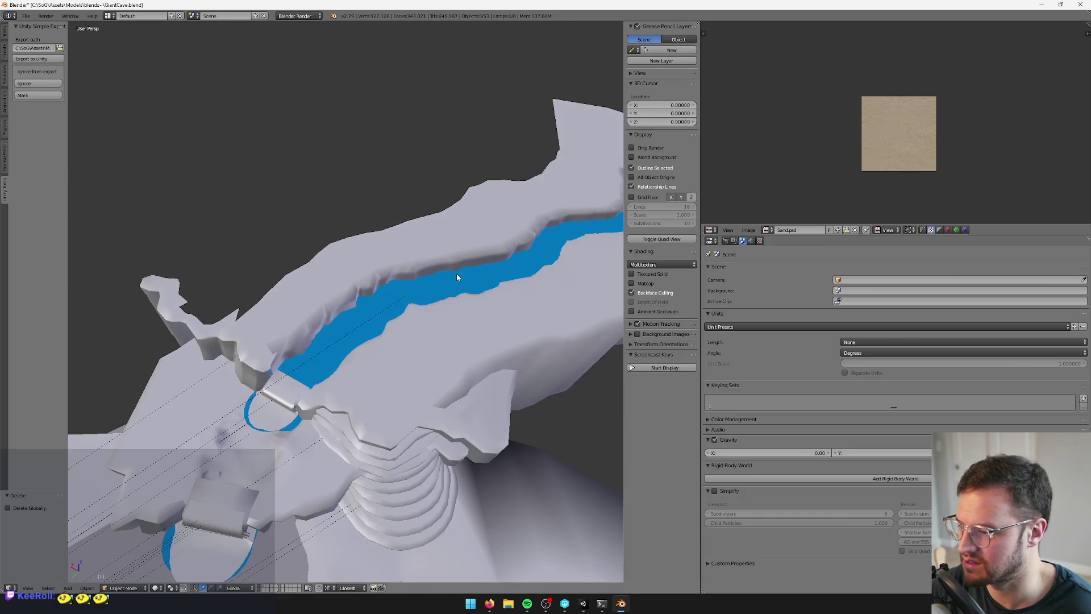
{"action": "right_click", "coordinate": [448, 254]}
{"action": "key", "text": "Tab"}
Frame the Cylinder.003 geometry with the river vertical, then select and scale a top-left face
{"action": "key", "text": "KP_Decimal"}
{"action": "scroll", "coordinate": [473, 285], "scroll_direction": "up", "scroll_amount": 10}
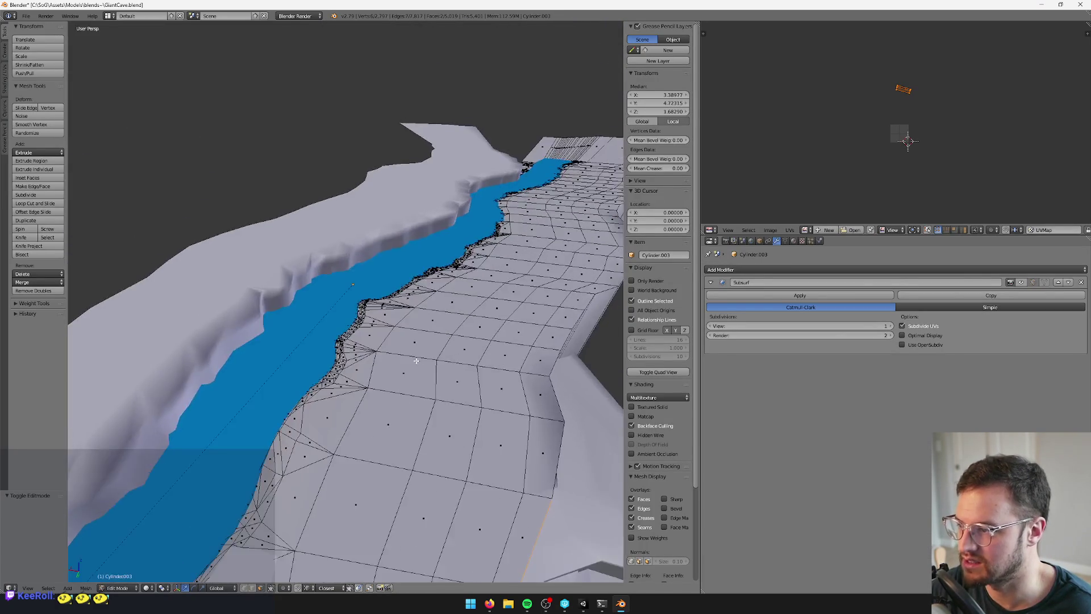
{"action": "left_click_drag", "start_coordinate": [416, 361], "coordinate": [452, 373]}
{"action": "scroll", "coordinate": [453, 374], "scroll_direction": "up", "scroll_amount": 3}
{"action": "right_click", "coordinate": [409, 68]}
{"action": "mouse_move", "coordinate": [409, 68]}
{"action": "left_mouse_down"}
{"action": "mouse_move", "coordinate": [428, 117]}
{"action": "mouse_move", "coordinate": [457, 142]}
{"action": "mouse_move", "coordinate": [438, 171]}
{"action": "mouse_move", "coordinate": [420, 164]}
{"action": "mouse_move", "coordinate": [448, 271]}
{"action": "mouse_move", "coordinate": [426, 295]}
{"action": "left_mouse_up"}
{"action": "key", "text": "s"}
Turn on proportional editing and shift the selected cliff vertices along X
{"action": "left_click", "coordinate": [284, 588]}
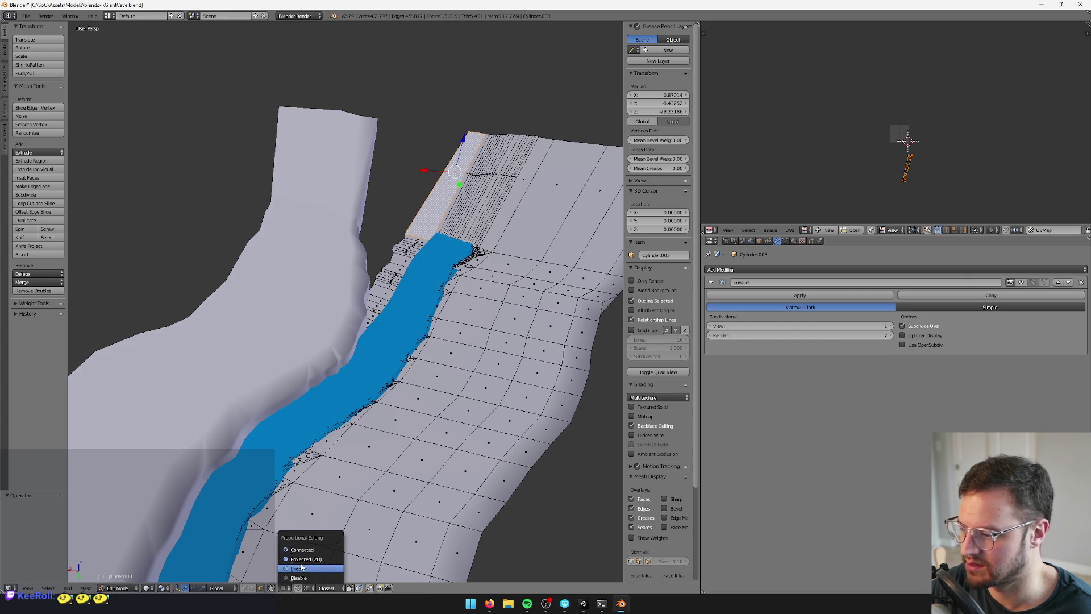
{"action": "left_click", "coordinate": [298, 569]}
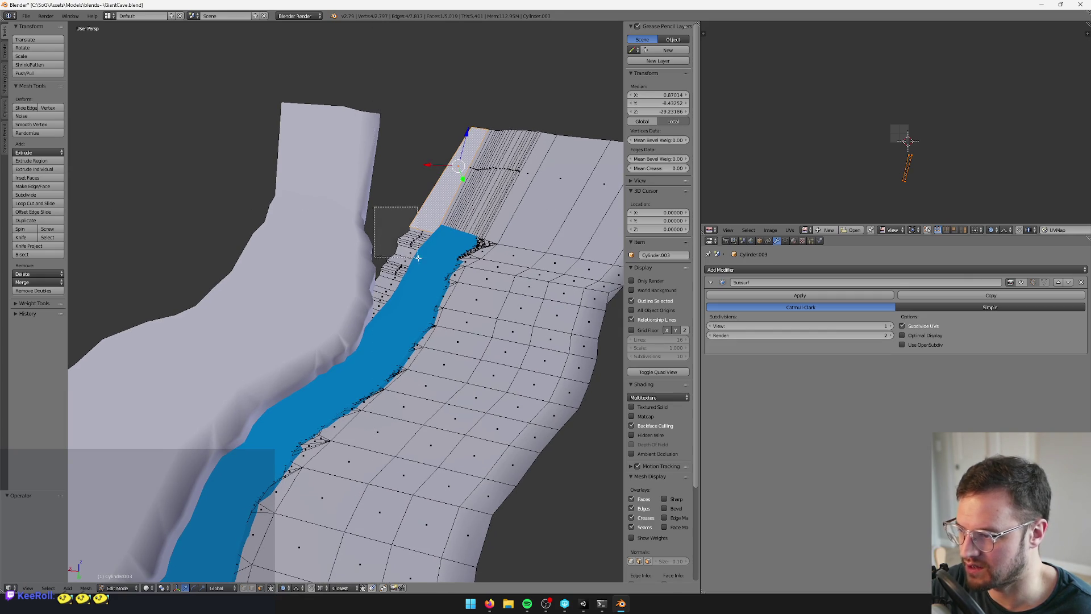
{"action": "left_click_drag", "start_coordinate": [391, 240], "coordinate": [384, 241]}
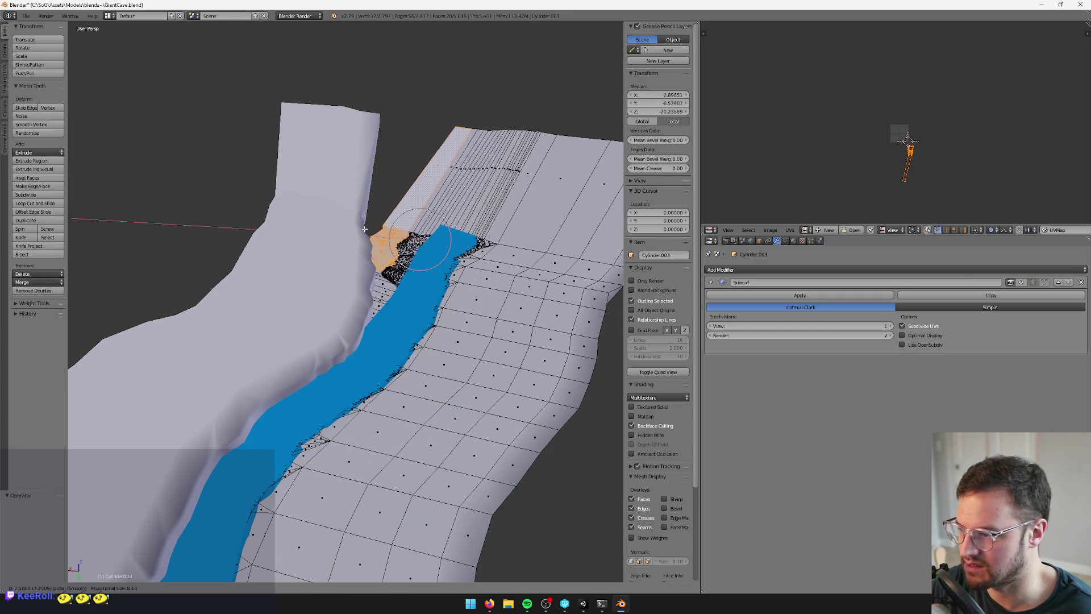
{"action": "left_click", "coordinate": [383, 229]}
{"action": "scroll", "coordinate": [413, 260], "scroll_direction": "up", "scroll_amount": 1}
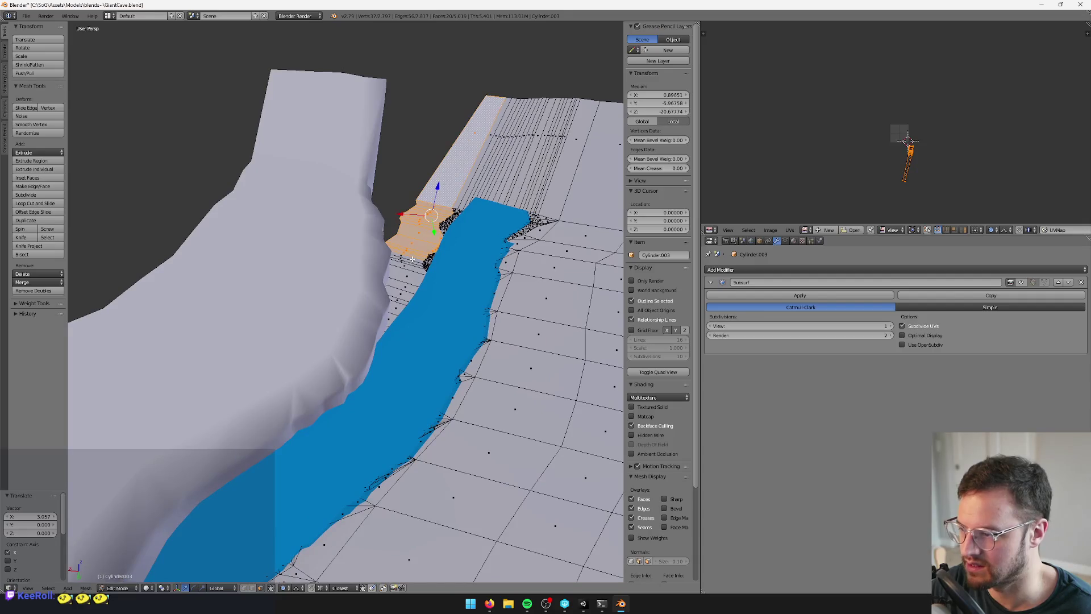
{"action": "key", "text": "g"}
{"action": "key", "text": "x"}
{"action": "left_click", "coordinate": [402, 242]}
Keep nudging the cliff vertices along X with repeated X-constrained moves
{"action": "key", "text": "g"}
{"action": "key", "text": "x"}
{"action": "left_click", "coordinate": [394, 266]}
{"action": "key", "text": "g"}
{"action": "key", "text": "x"}
{"action": "left_click", "coordinate": [393, 277]}
{"action": "key", "text": "g"}
{"action": "key", "text": "x"}
{"action": "left_click", "coordinate": [390, 269]}
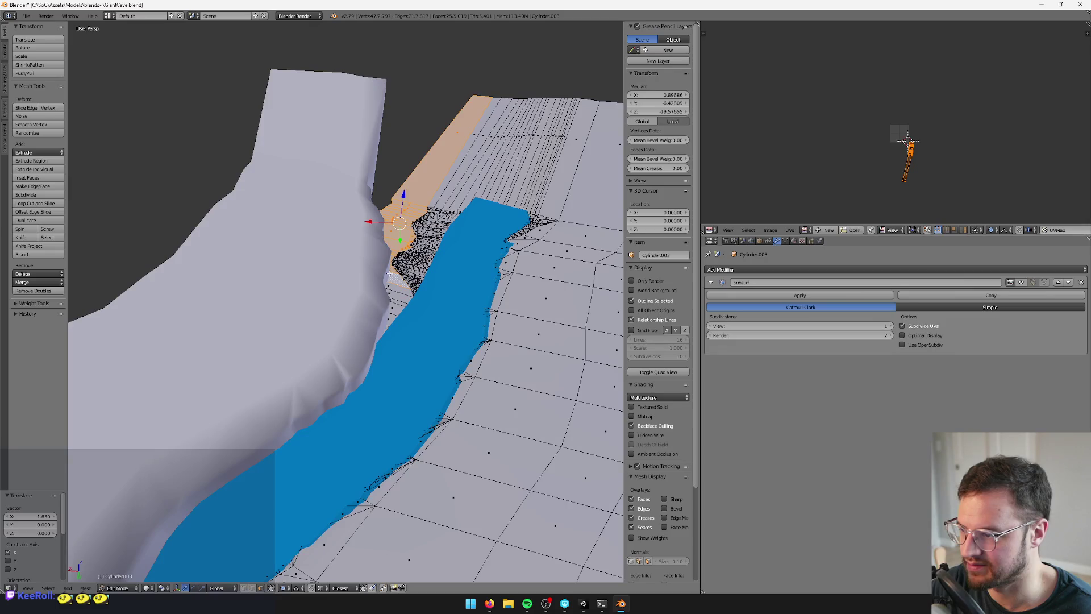
{"action": "key", "text": "g"}
{"action": "key", "text": "x"}
{"action": "left_click", "coordinate": [366, 228]}
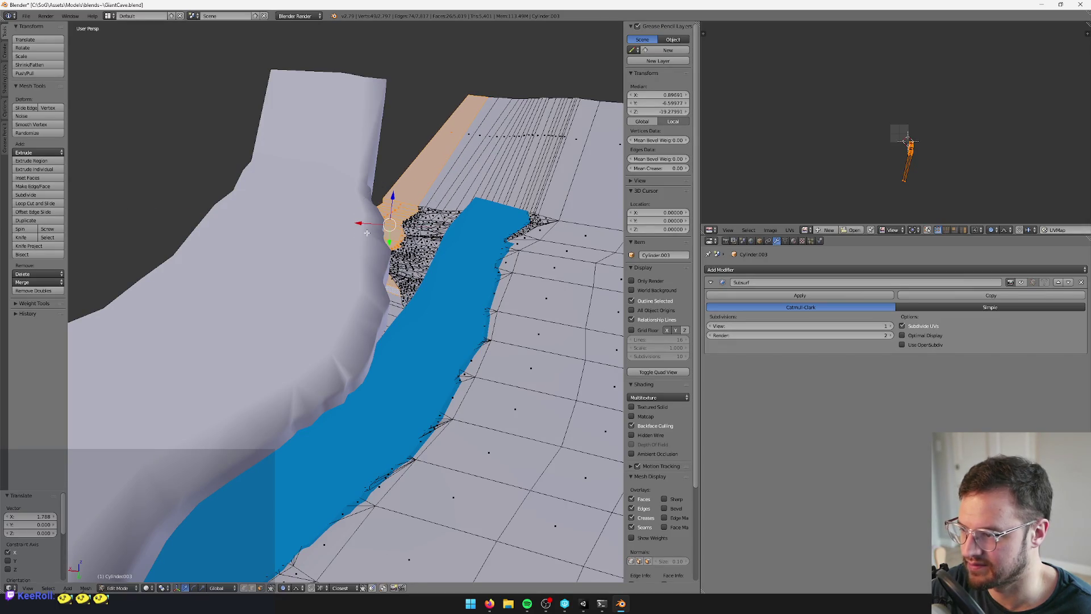
Push the cliff wall further along X, finishing with a larger shift
{"action": "key", "text": "g"}
{"action": "key", "text": "x"}
{"action": "left_click", "coordinate": [382, 285]}
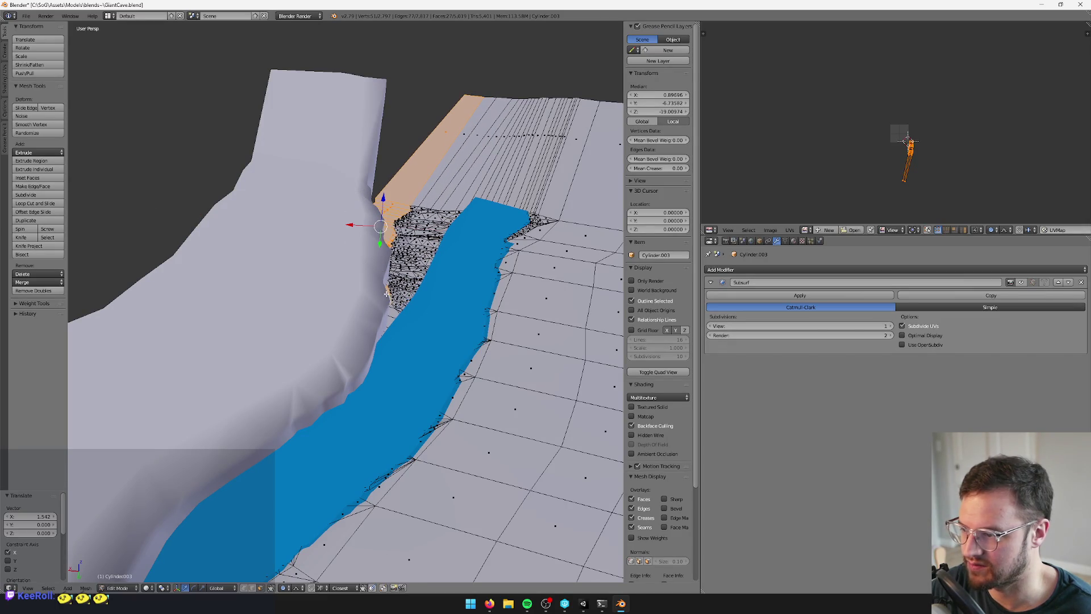
{"action": "key", "text": "g"}
{"action": "key", "text": "x"}
{"action": "left_click", "coordinate": [352, 235]}
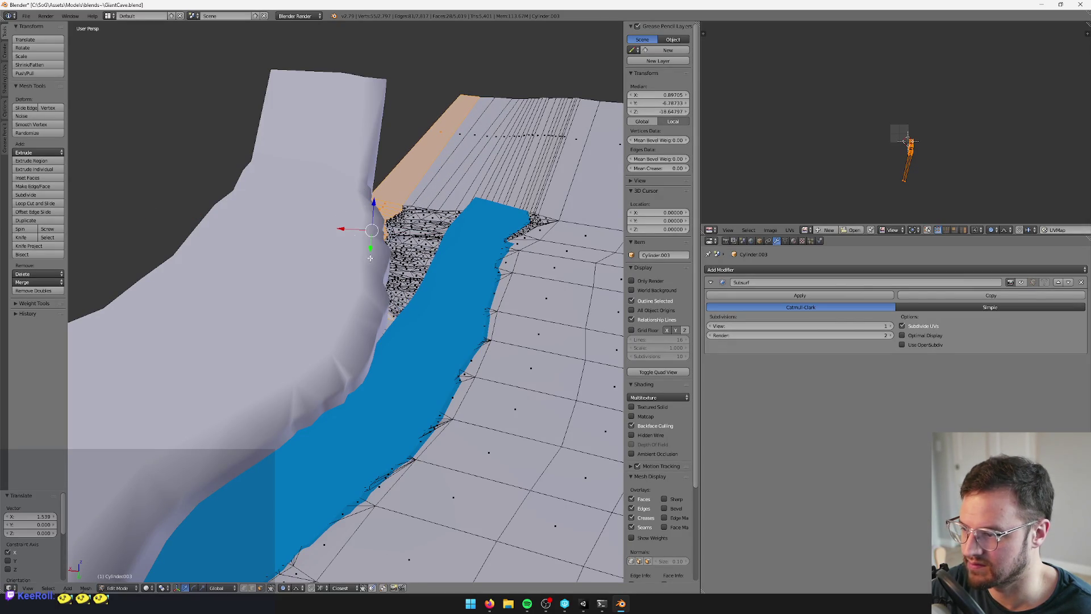
{"action": "key", "text": "g"}
{"action": "key", "text": "x"}
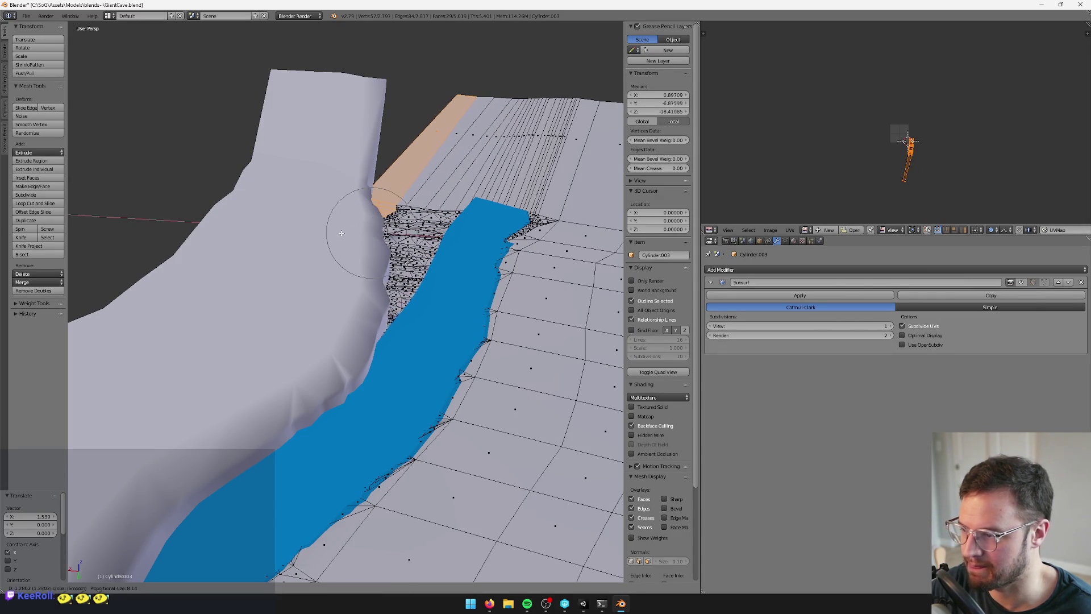
{"action": "left_click", "coordinate": [378, 320]}
{"action": "mouse_move", "coordinate": [401, 332]}
{"action": "left_mouse_down"}
{"action": "mouse_move", "coordinate": [387, 318]}
{"action": "mouse_move", "coordinate": [393, 325]}
{"action": "left_mouse_up"}
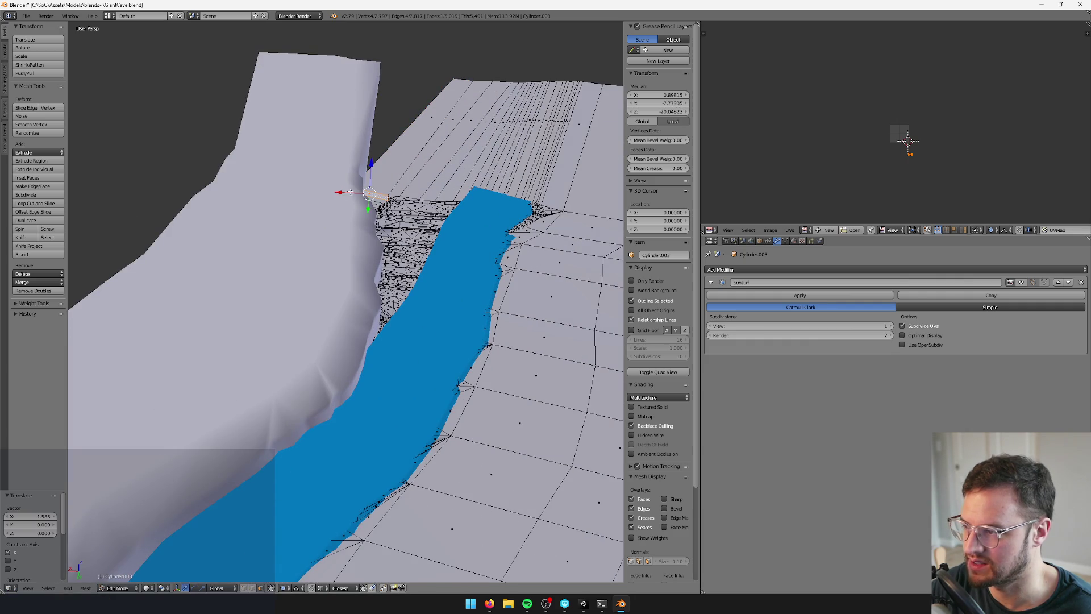
{"action": "key", "text": "g"}
{"action": "key", "text": "x"}
{"action": "left_click", "coordinate": [480, 209]}
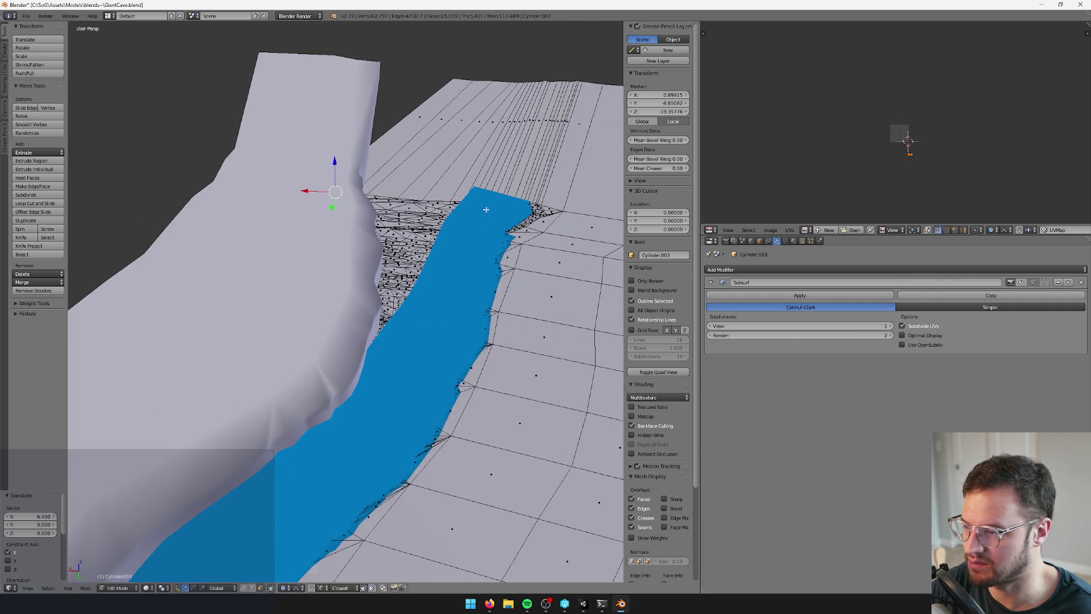
Leave Cylinder.003 editing and select the Plane.017 river mesh
{"action": "key", "text": "Tab"}
{"action": "right_click", "coordinate": [479, 209]}
{"action": "key", "text": "Tab"}
{"action": "mouse_move", "coordinate": [489, 211]}
{"action": "left_mouse_down"}
{"action": "mouse_move", "coordinate": [517, 214]}
{"action": "mouse_move", "coordinate": [399, 197]}
{"action": "left_mouse_up"}
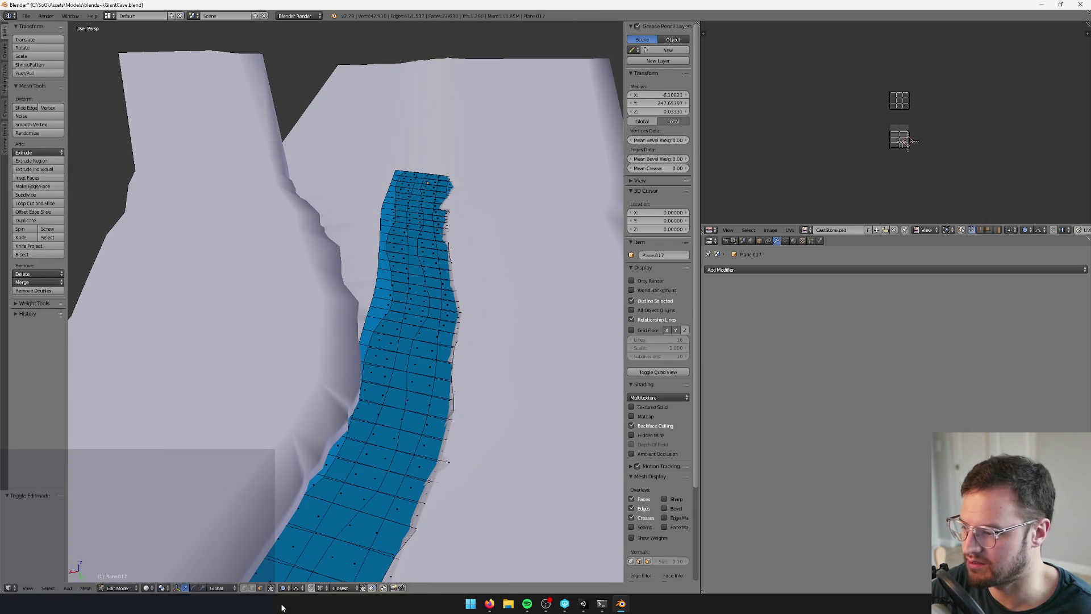
Widen the river's top corner by moving an upper-edge vertex along X
{"action": "right_click", "coordinate": [394, 169]}
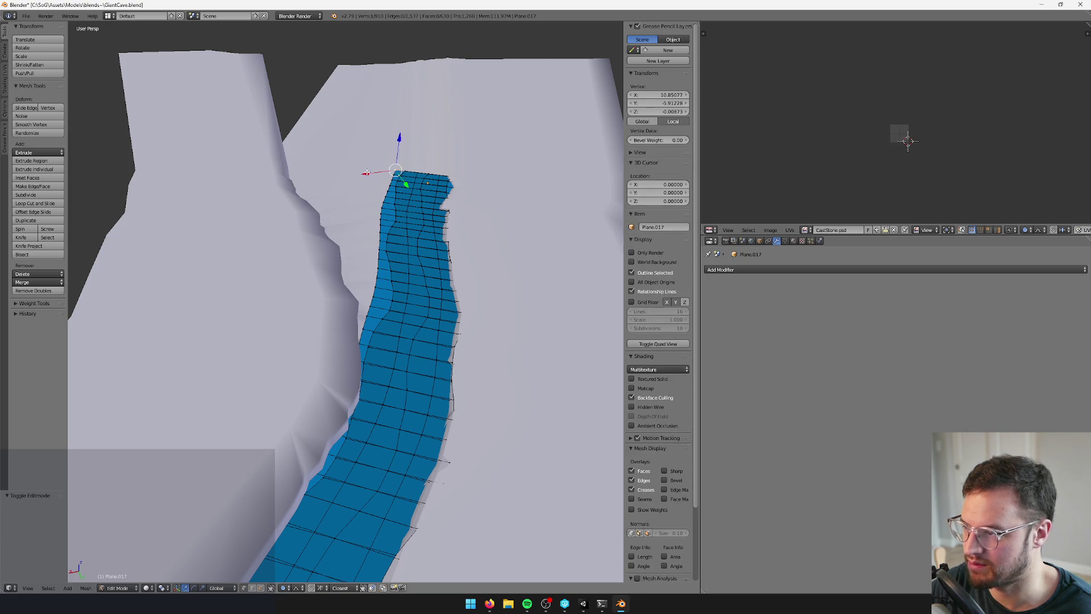
{"action": "key", "text": "g"}
{"action": "key", "text": "x"}
{"action": "scroll", "coordinate": [352, 178], "scroll_direction": "up", "scroll_amount": 2}
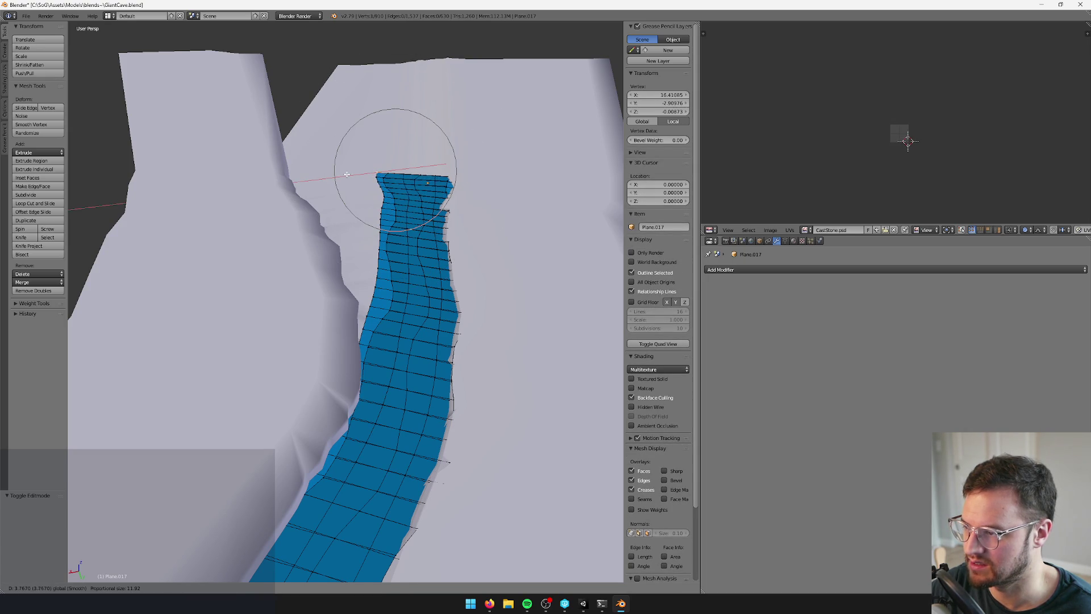
{"action": "left_click", "coordinate": [347, 175]}
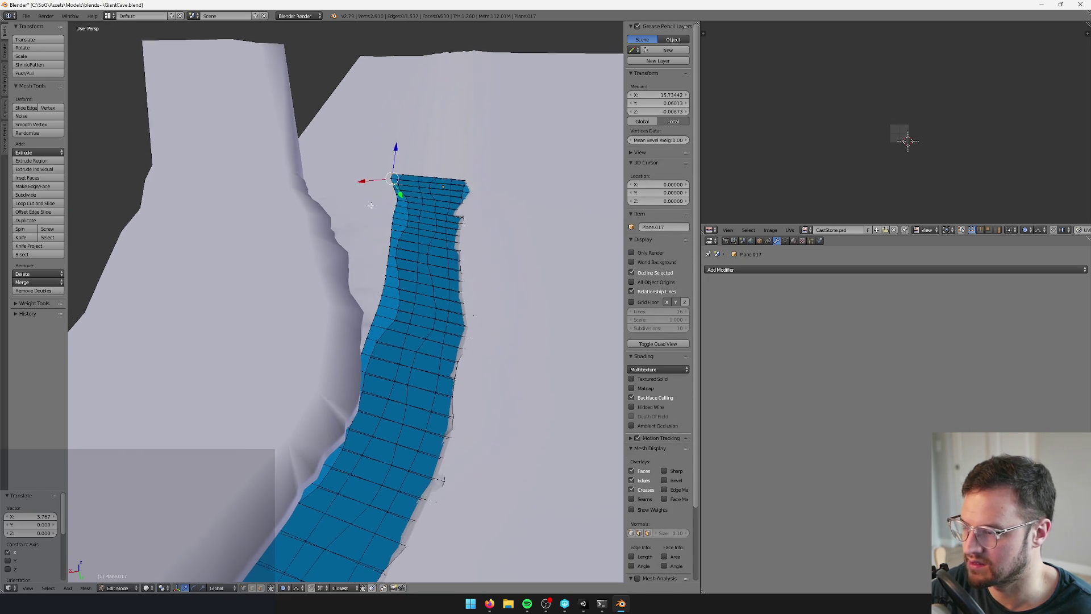
{"action": "key", "text": "g"}
{"action": "key", "text": "x"}
{"action": "left_click", "coordinate": [392, 213]}
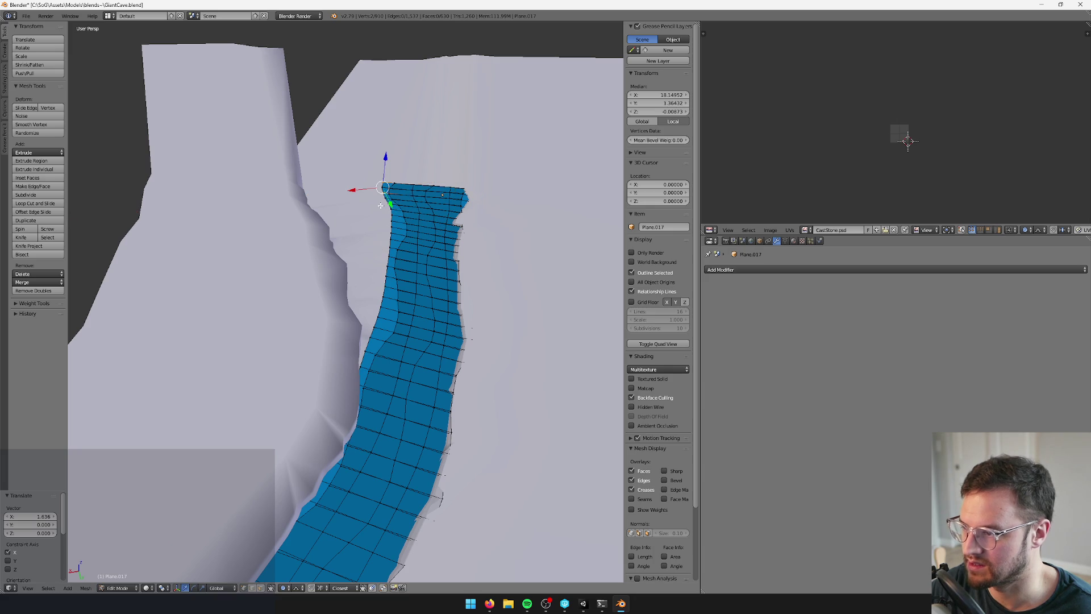
Add another edge vertex and push the river edge outward along X
{"action": "right_click", "coordinate": [381, 205], "text": "shift"}
{"action": "key", "text": "g"}
{"action": "key", "text": "x"}
{"action": "left_click", "coordinate": [374, 220]}
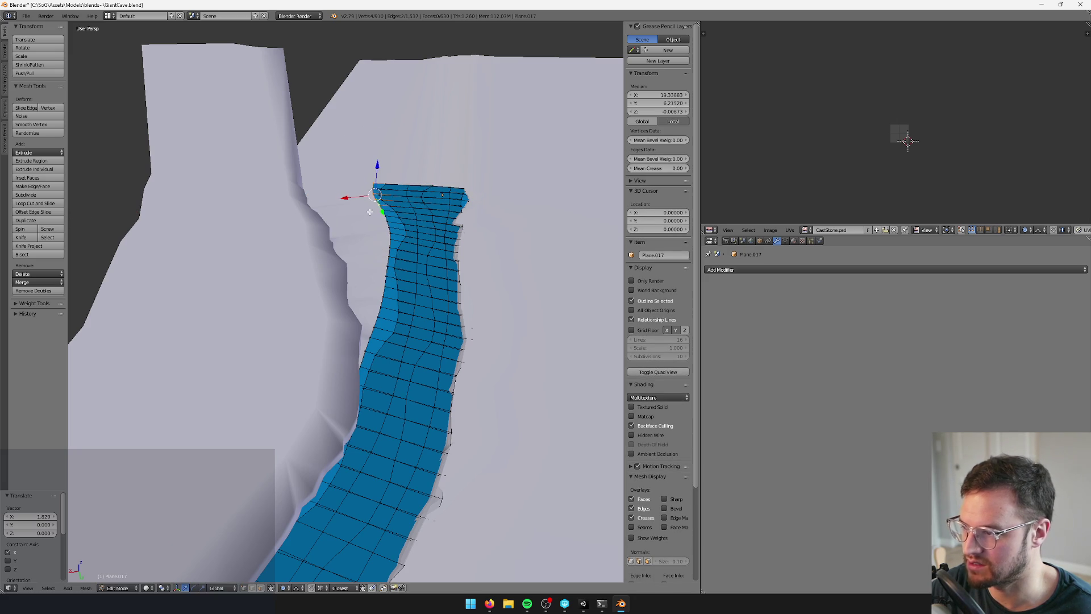
{"action": "key", "text": "g"}
{"action": "key", "text": "x"}
{"action": "left_click", "coordinate": [334, 198]}
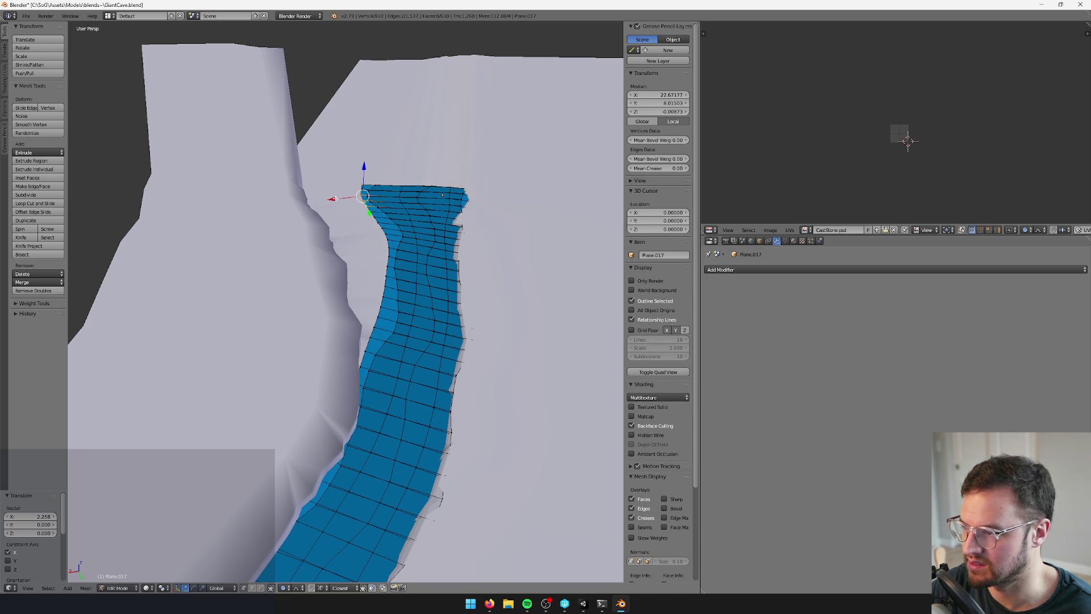
{"action": "key", "text": "g"}
{"action": "key", "text": "x"}
{"action": "left_click", "coordinate": [351, 226]}
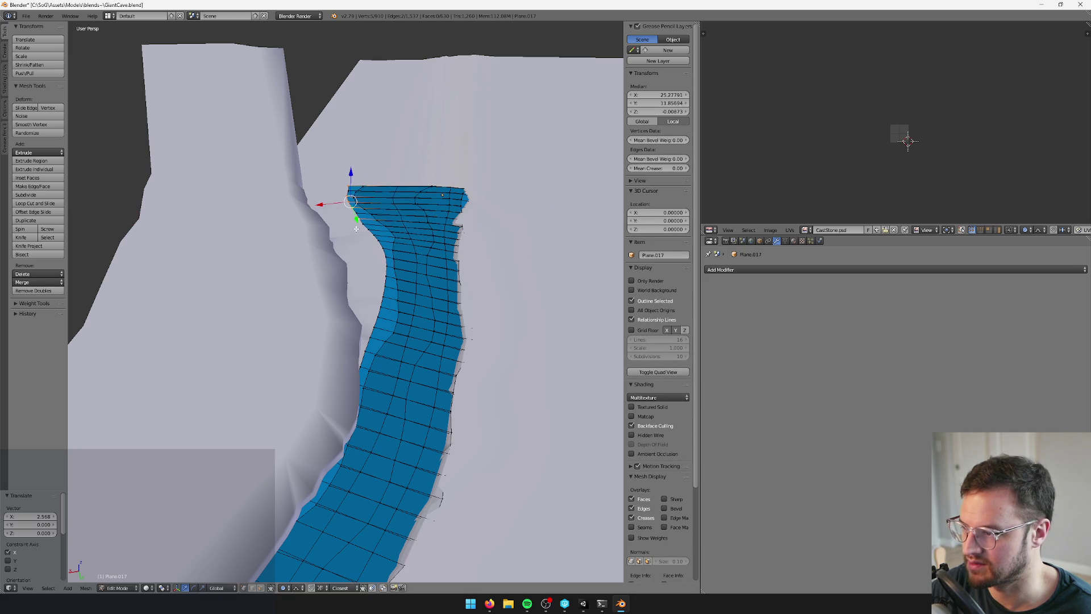
Continue shifting the river's left-edge vertices along X toward the cliff wall
{"action": "key", "text": "g"}
{"action": "key", "text": "x"}
{"action": "left_click", "coordinate": [343, 243]}
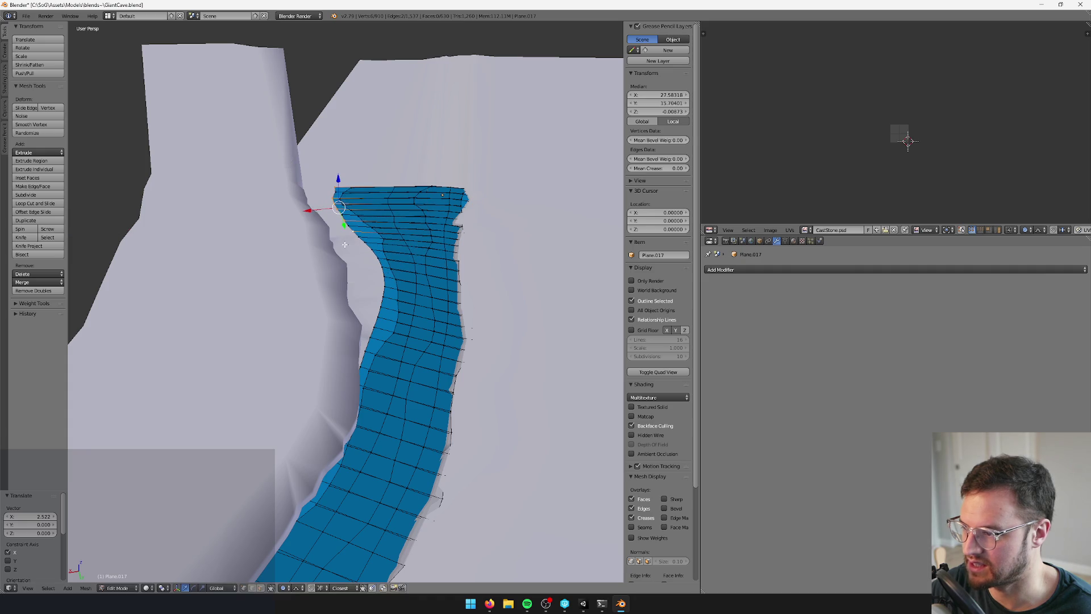
{"action": "key", "text": "g"}
{"action": "key", "text": "x"}
{"action": "left_click", "coordinate": [345, 254]}
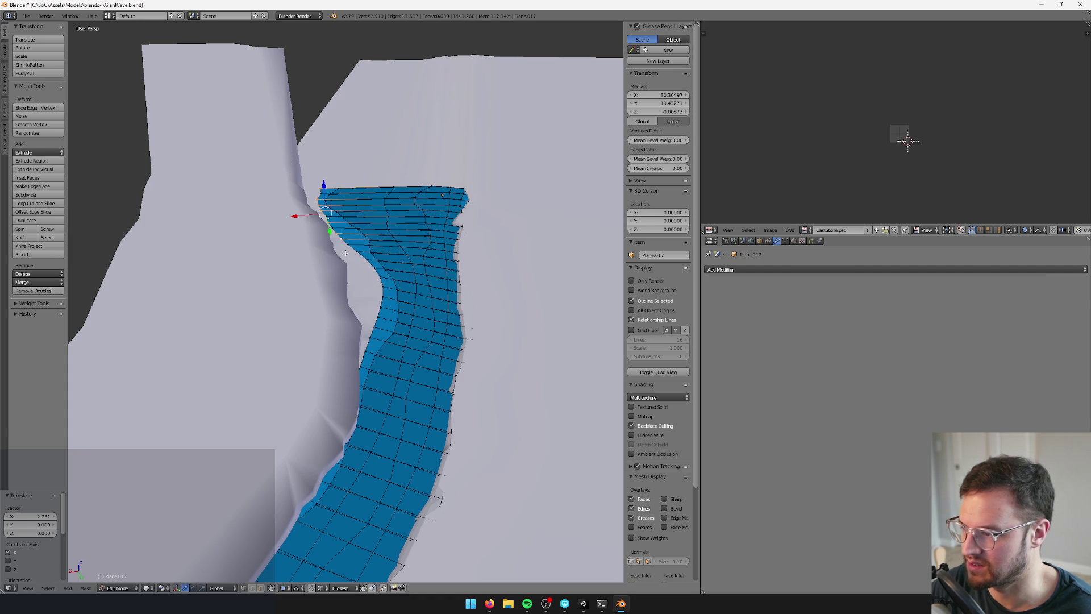
{"action": "key", "text": "g"}
{"action": "key", "text": "x"}
{"action": "left_click", "coordinate": [329, 241]}
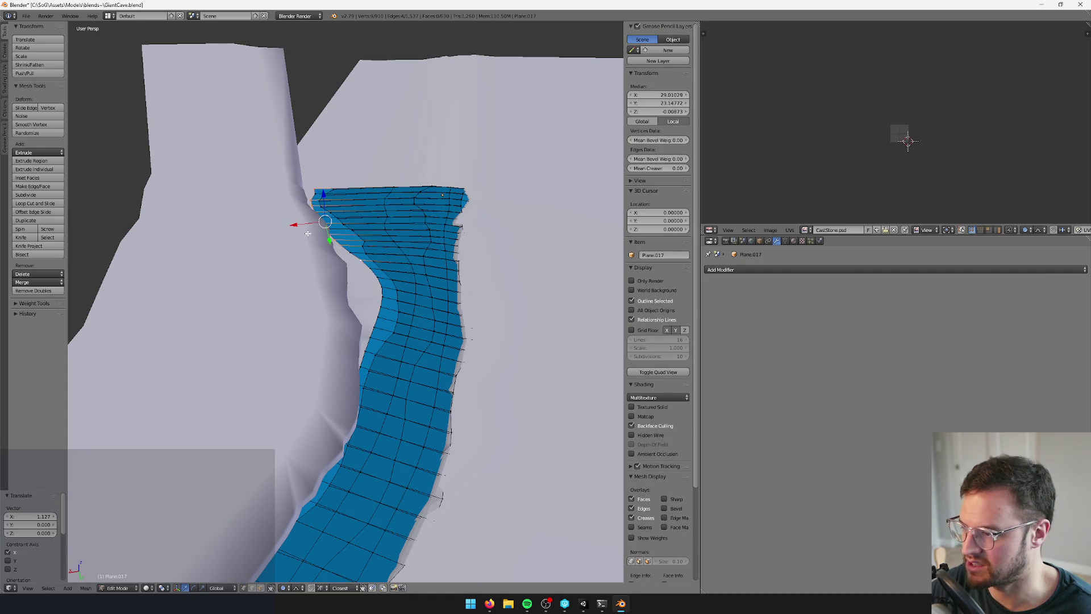
{"action": "key", "text": "g"}
{"action": "key", "text": "x"}
{"action": "left_click", "coordinate": [333, 272]}
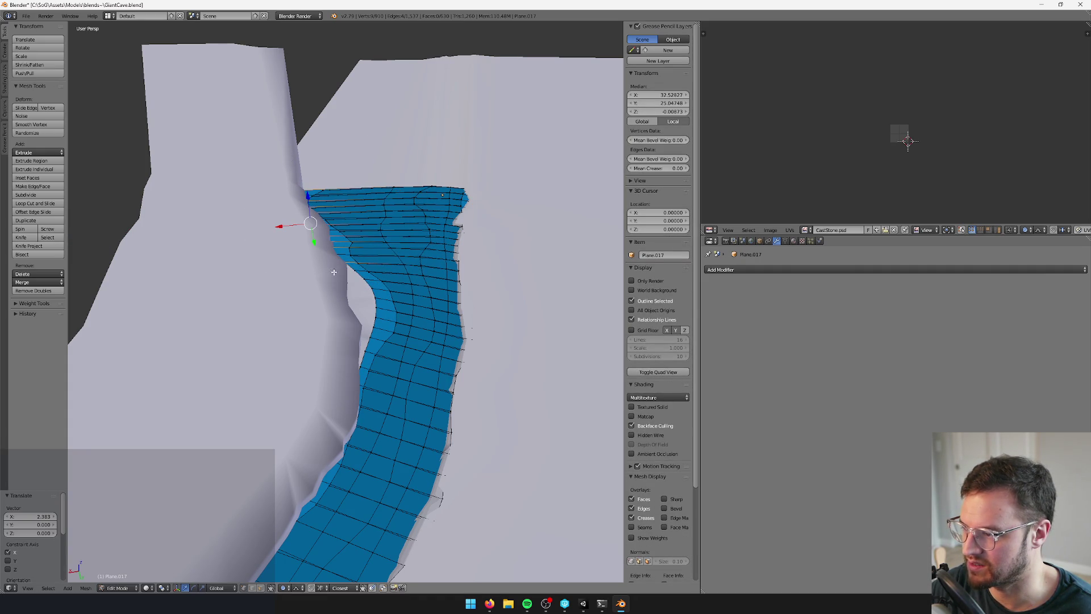
Push one left-edge vertex toward the wall, cancel a second move, and view falloff shapes
{"action": "right_click", "coordinate": [366, 279]}
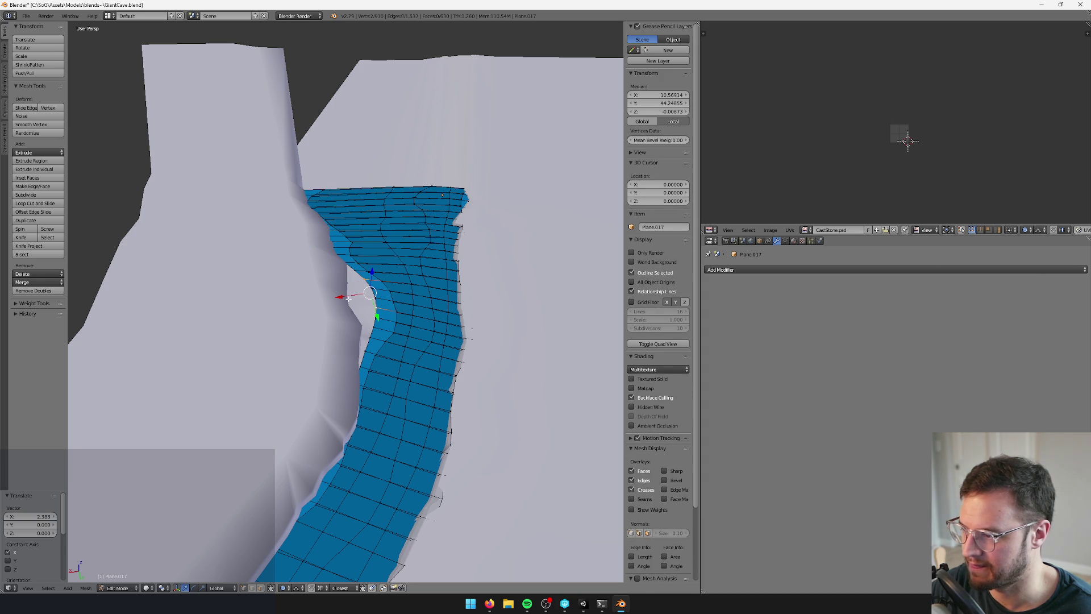
{"action": "key", "text": "g"}
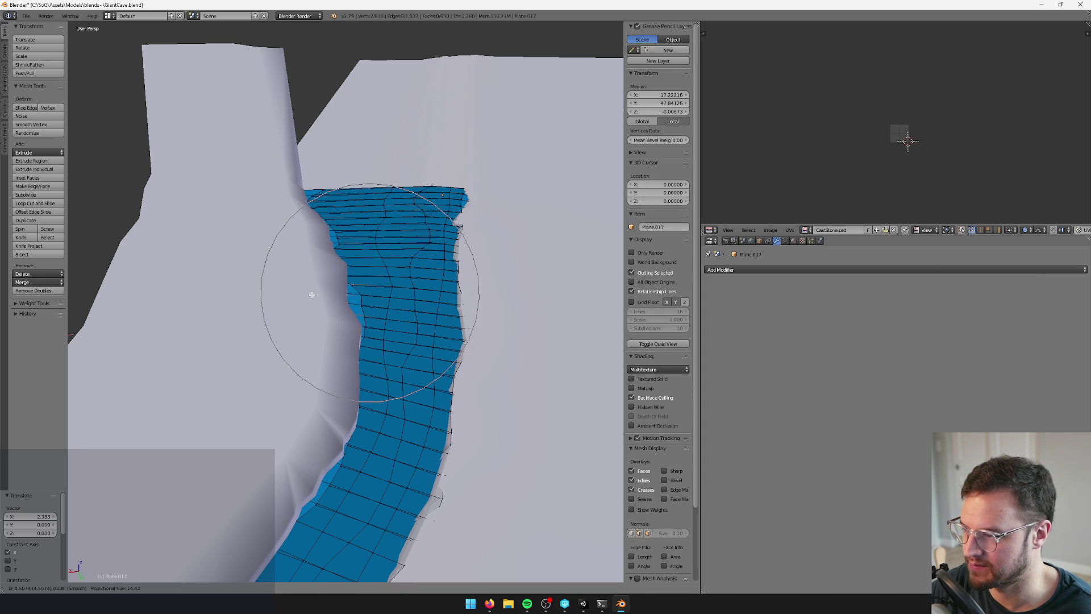
{"action": "left_click", "coordinate": [314, 294]}
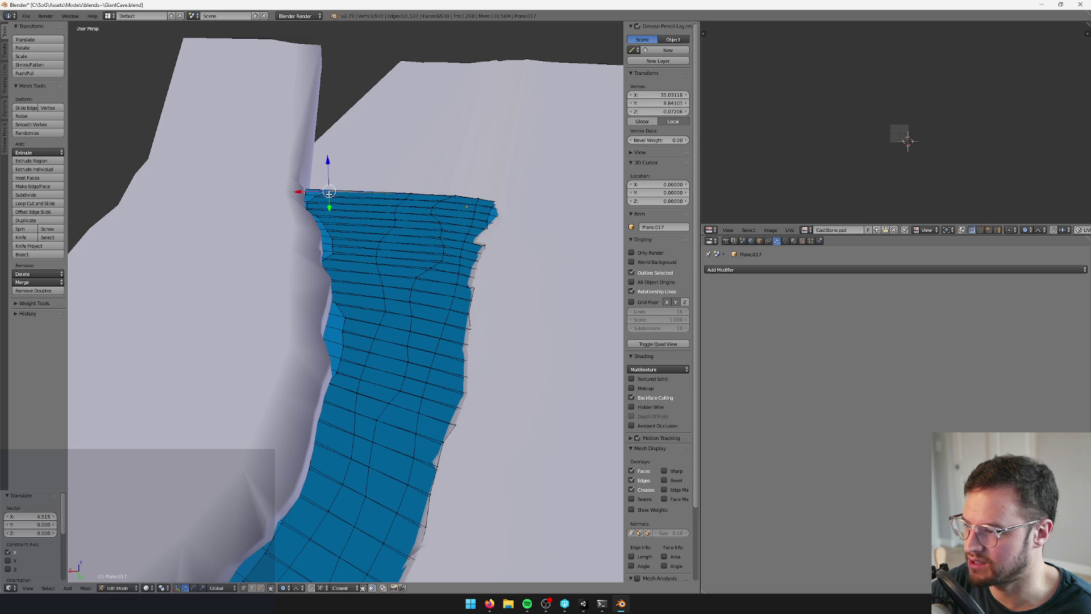
{"action": "key", "text": "g"}
{"action": "right_click", "coordinate": [305, 196]}
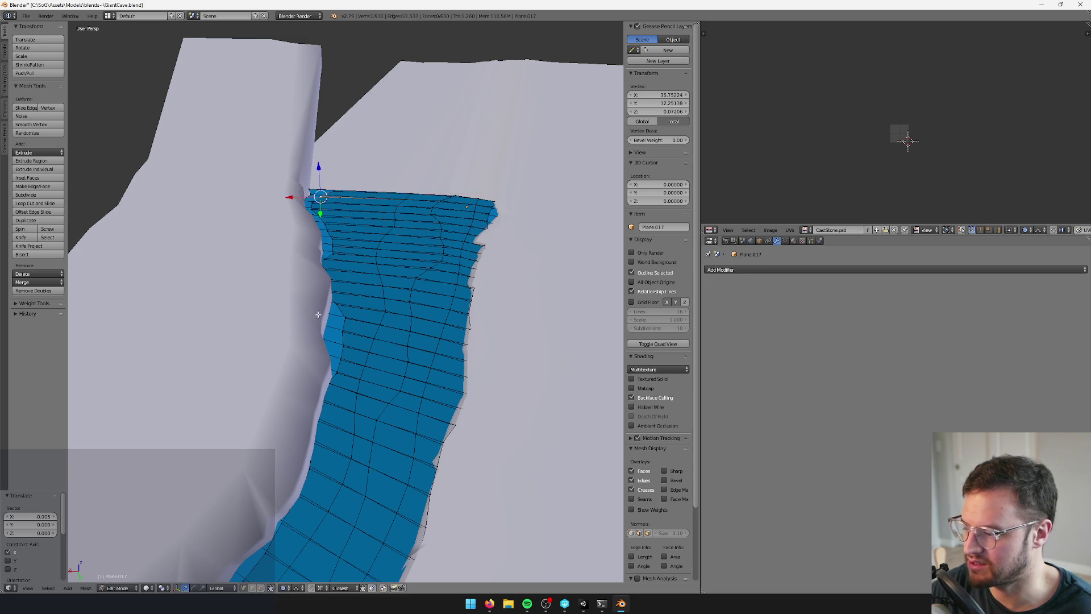
{"action": "left_click", "coordinate": [297, 588]}
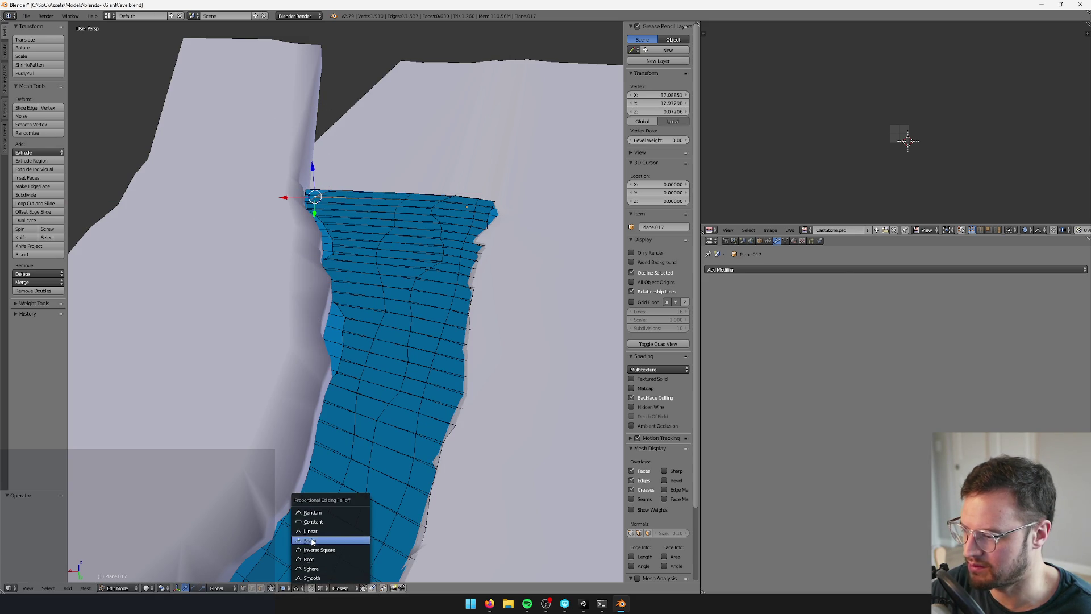
Set Proportional Editing to Connected and slide the river edge vertex along X toward the wall
{"action": "left_click", "coordinate": [283, 587]}
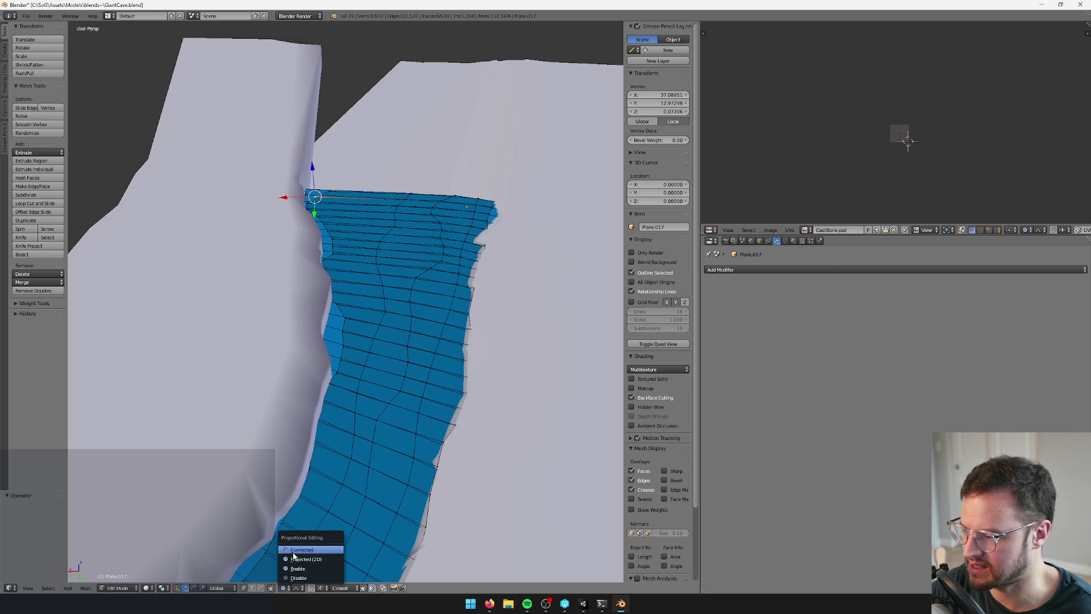
{"action": "left_click", "coordinate": [301, 550]}
{"action": "left_click_drag", "start_coordinate": [287, 198], "coordinate": [312, 196]}
{"action": "left_click", "coordinate": [312, 204], "text": "shift"}
{"action": "key", "text": "KP_Decimal"}
{"action": "scroll", "coordinate": [398, 341], "scroll_direction": "down", "scroll_amount": 4}
{"action": "scroll", "coordinate": [341, 307], "scroll_direction": "up", "scroll_amount": 5}
Push a single river-edge vertex near the wall along X toward the cliff
{"action": "right_click", "coordinate": [245, 210]}
{"action": "scroll", "coordinate": [390, 288], "scroll_direction": "down", "scroll_amount": 4}
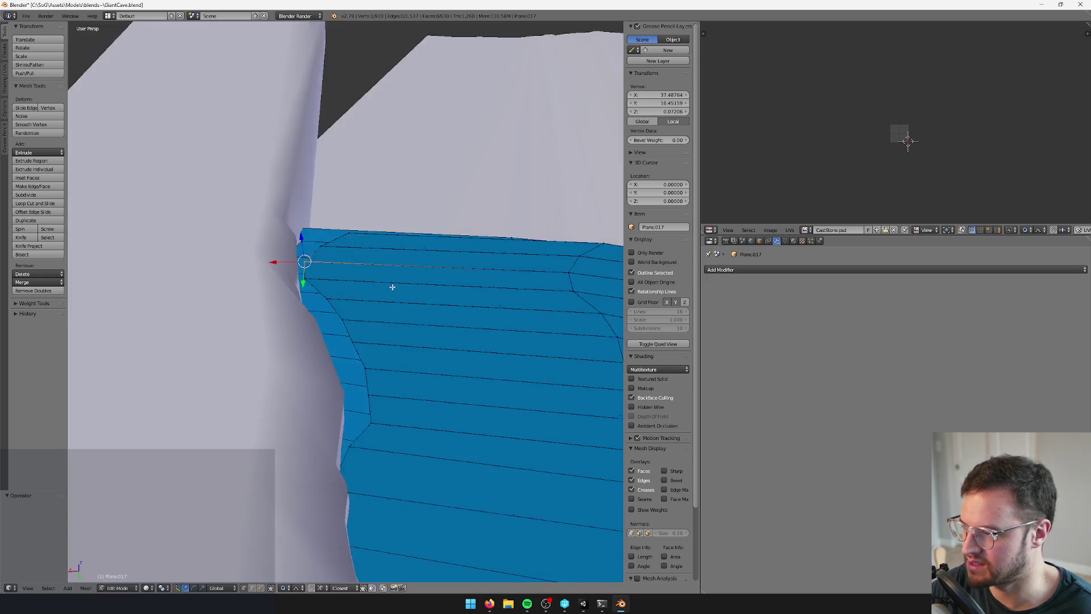
{"action": "left_click_drag", "start_coordinate": [291, 270], "coordinate": [316, 273]}
{"action": "scroll", "coordinate": [316, 273], "scroll_direction": "up", "scroll_amount": 5}
Box-select river edge vertices and move them with falloff toward the cliff
{"action": "key", "text": "b"}
{"action": "key", "text": "g"}
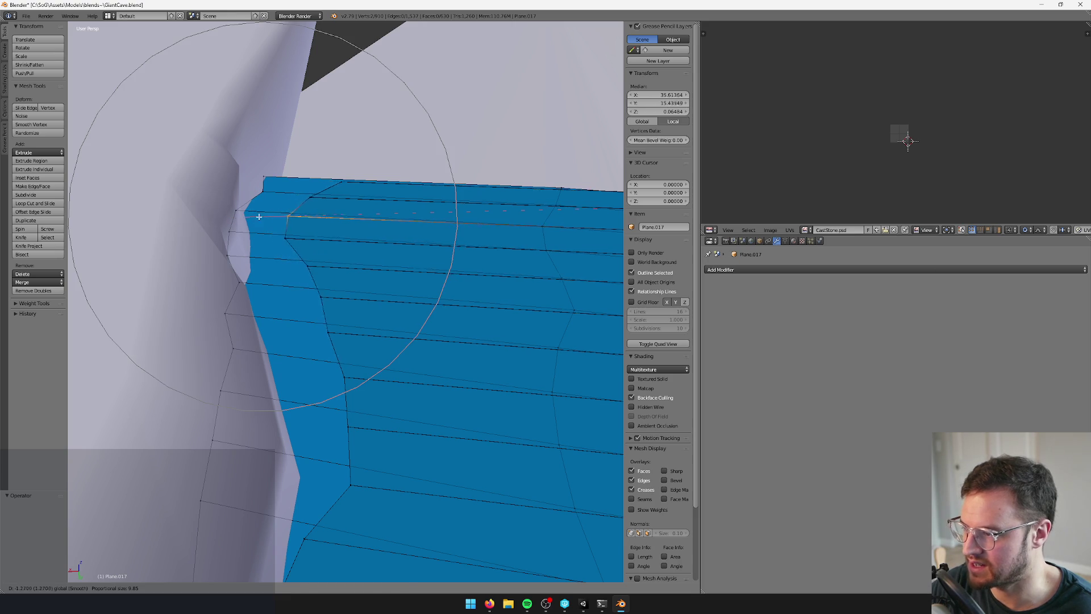
{"action": "left_click", "coordinate": [329, 223]}
{"action": "scroll", "coordinate": [363, 304], "scroll_direction": "down", "scroll_amount": 3}
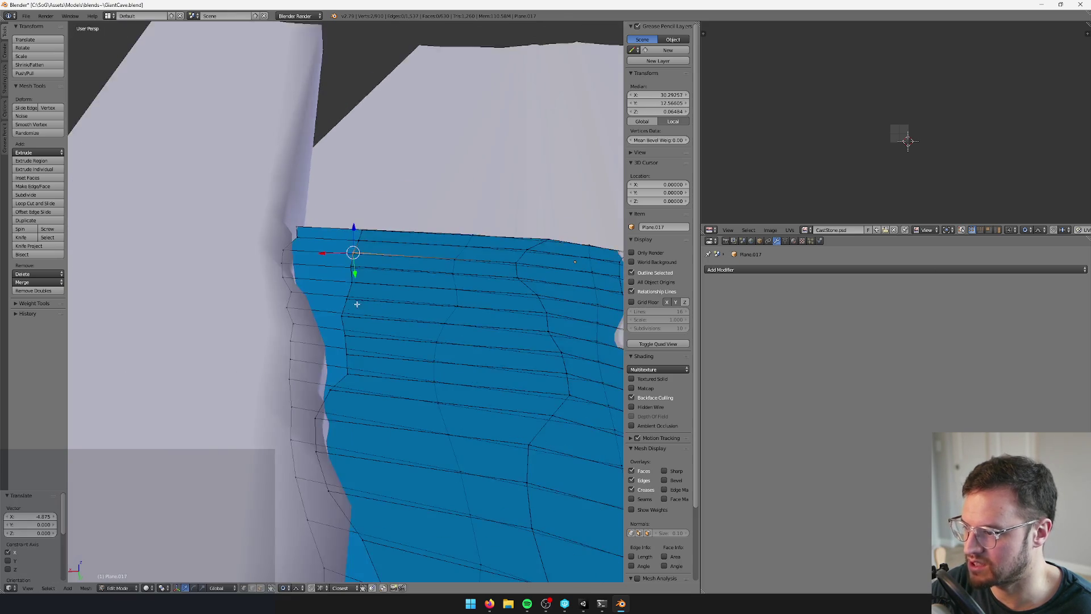
{"action": "key", "text": "g"}
{"action": "left_click", "coordinate": [349, 321]}
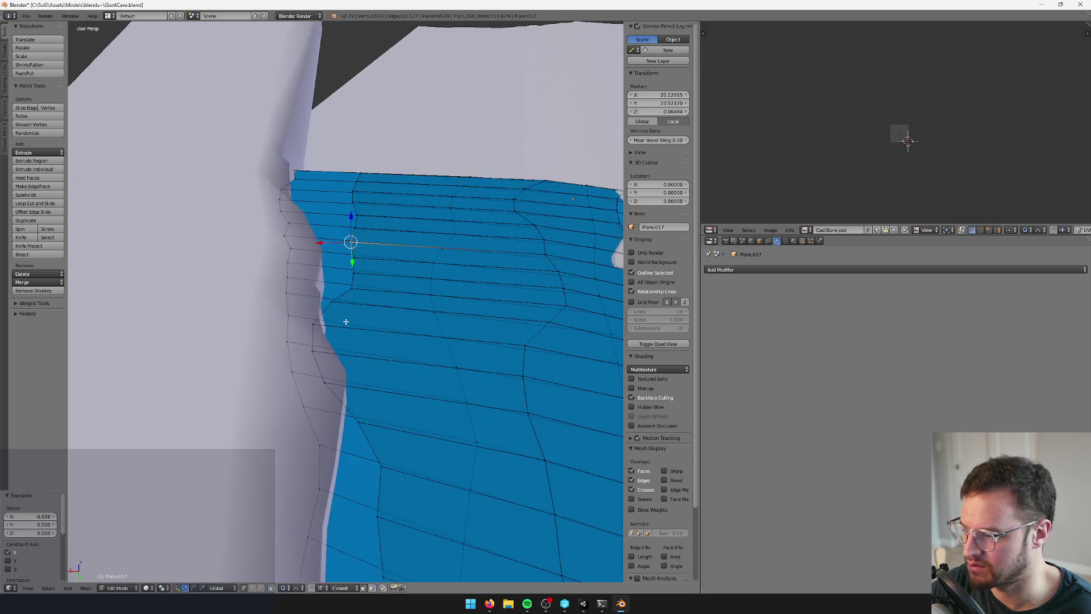
Add more edge vertices and move them against the wall, adjusting the falloff radius
{"action": "right_click", "coordinate": [311, 325], "text": "shift"}
{"action": "key", "text": "g"}
{"action": "scroll", "coordinate": [318, 336], "scroll_direction": "up", "scroll_amount": 2}
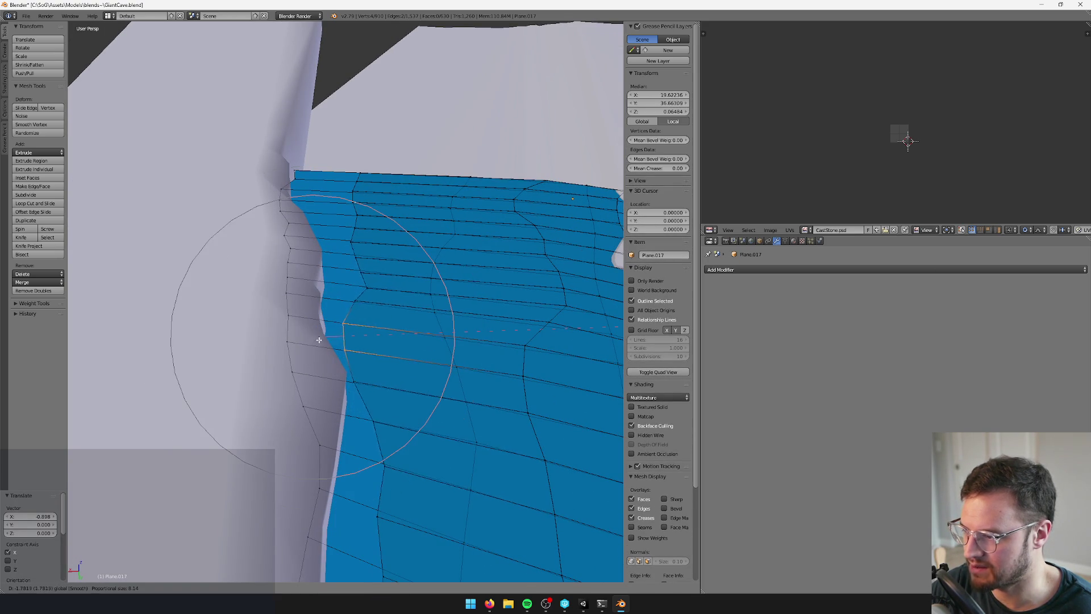
{"action": "scroll", "coordinate": [333, 343], "scroll_direction": "up", "scroll_amount": 2}
{"action": "left_click", "coordinate": [336, 344]}
{"action": "scroll", "coordinate": [335, 344], "scroll_direction": "down", "scroll_amount": 5}
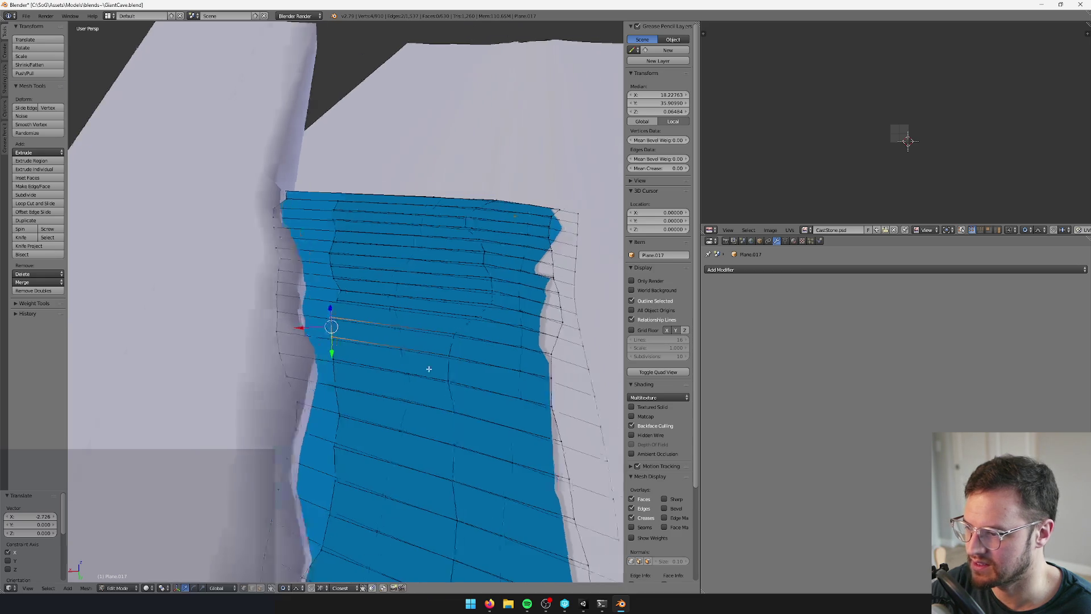
Leave the river mesh and enter Edit Mode on the cliff wall Cylinder.003
{"action": "key", "text": "Tab"}
{"action": "key", "text": "Tab"}
{"action": "key", "text": "Tab"}
{"action": "right_click", "coordinate": [487, 227]}
{"action": "key", "text": "Tab"}
Move the wall vertex at the river corner, redoing it with a widened falloff
{"action": "scroll", "coordinate": [443, 260], "scroll_direction": "up", "scroll_amount": 2}
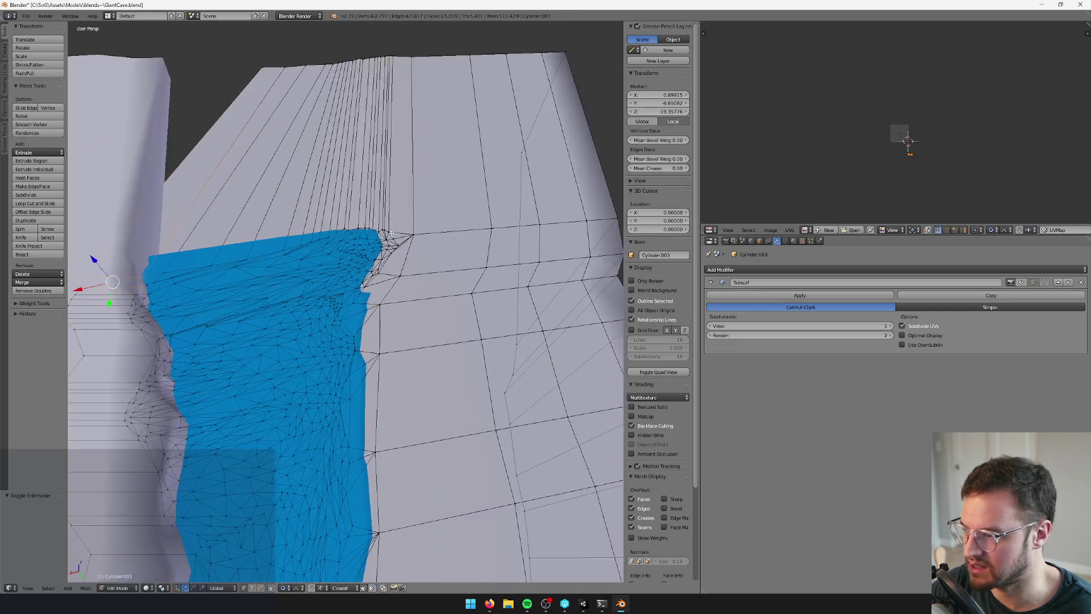
{"action": "scroll", "coordinate": [439, 272], "scroll_direction": "down", "scroll_amount": 3}
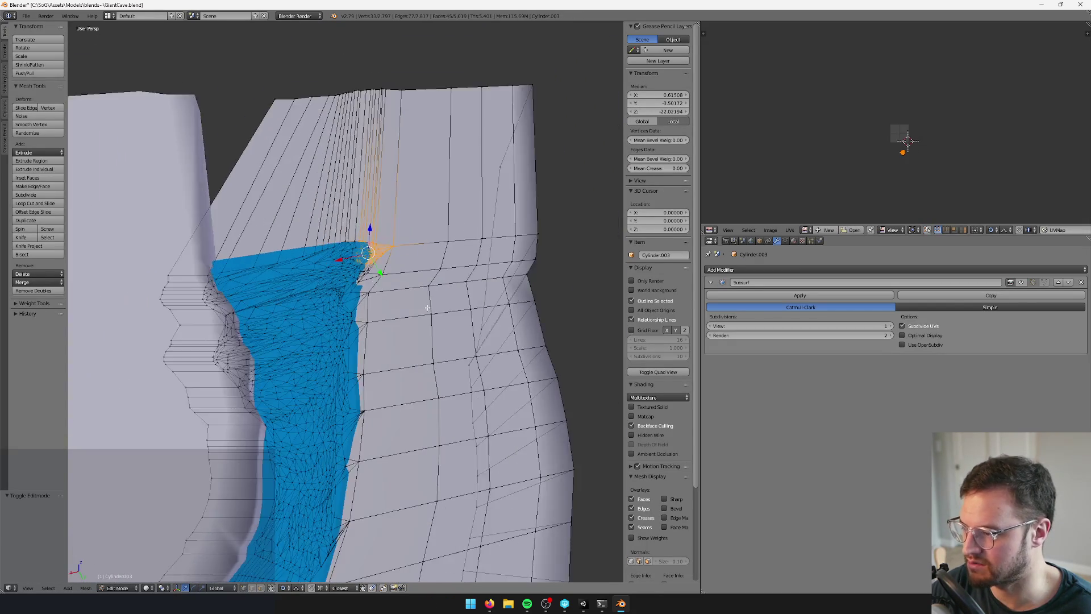
{"action": "key", "text": "g"}
{"action": "left_click", "coordinate": [355, 258]}
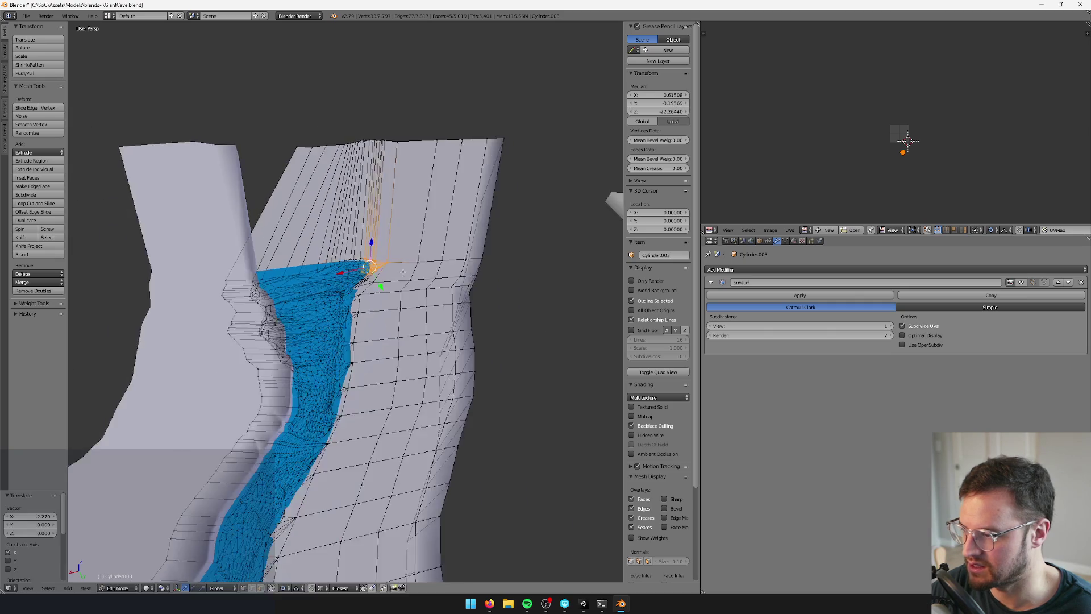
{"action": "key", "text": "ctrl+z"}
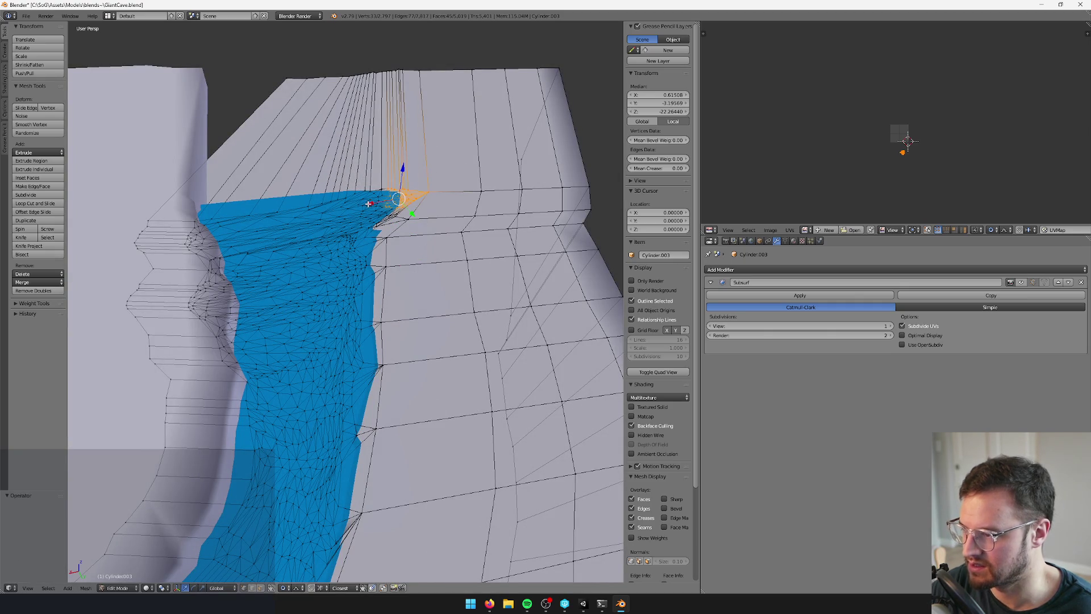
{"action": "key", "text": "g"}
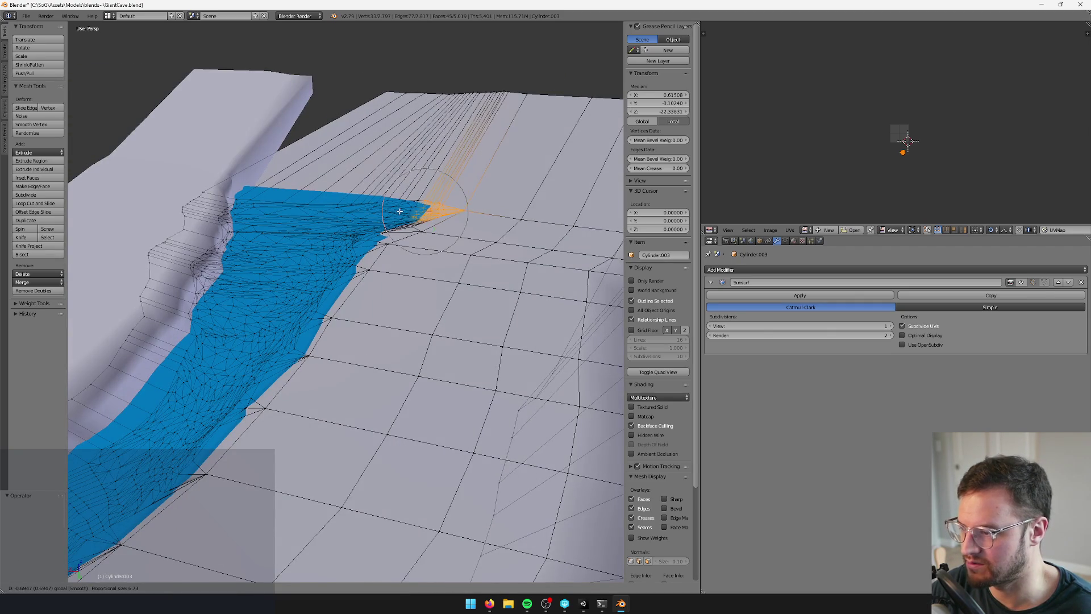
{"action": "scroll", "coordinate": [392, 210], "scroll_direction": "down", "scroll_amount": 3}
{"action": "scroll", "coordinate": [381, 211], "scroll_direction": "down", "scroll_amount": 11}
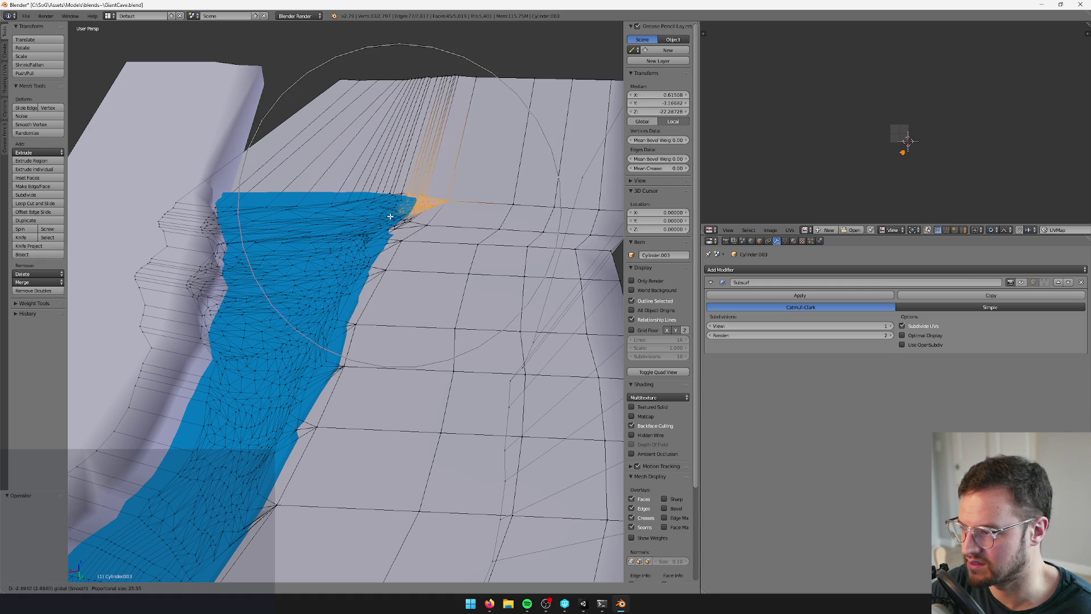
{"action": "left_click", "coordinate": [354, 243]}
Box-select the wall vertices at the river corner and move them back
{"action": "left_click_drag", "start_coordinate": [354, 243], "coordinate": [399, 275]}
{"action": "key", "text": "g"}
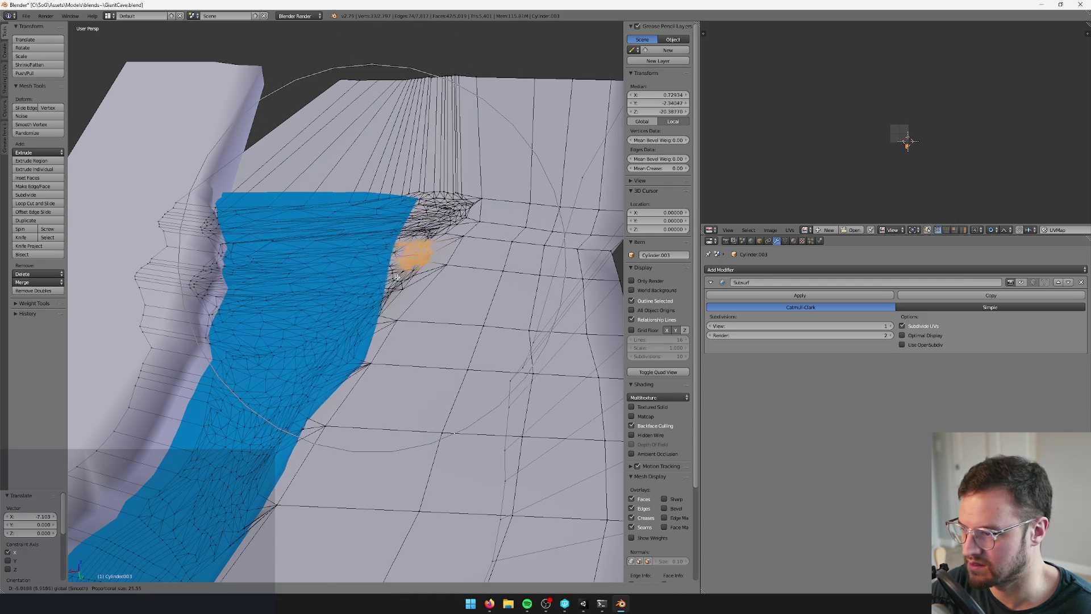
{"action": "left_click", "coordinate": [396, 277]}
Leave the wall mesh and reopen Plane.017 in Edit Mode
{"action": "key", "text": "Tab"}
{"action": "right_click", "coordinate": [376, 232]}
{"action": "key", "text": "Tab"}
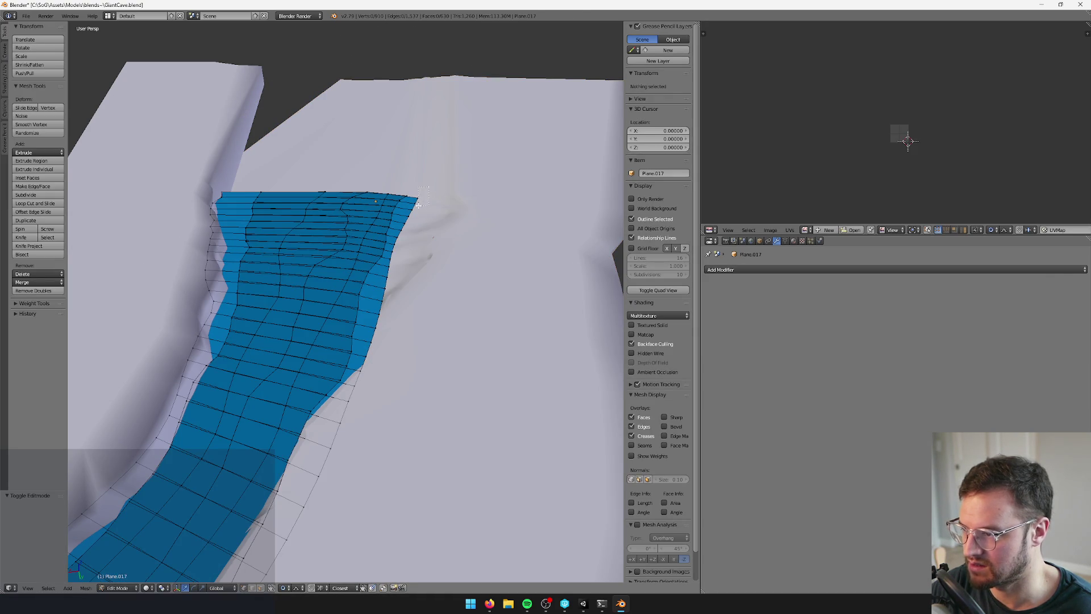
Move the river's upper right corner vertex along X and then up and right
{"action": "right_click", "coordinate": [417, 200]}
{"action": "key", "text": "g"}
{"action": "key", "text": "x"}
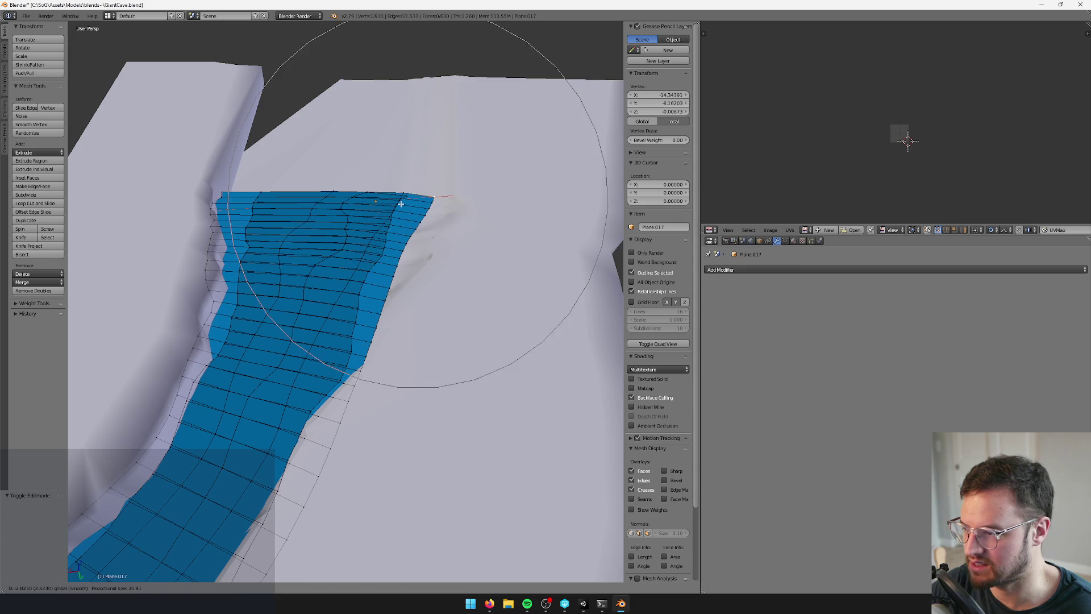
{"action": "left_click", "coordinate": [434, 197]}
{"action": "key", "text": "g"}
{"action": "left_click", "coordinate": [464, 194]}
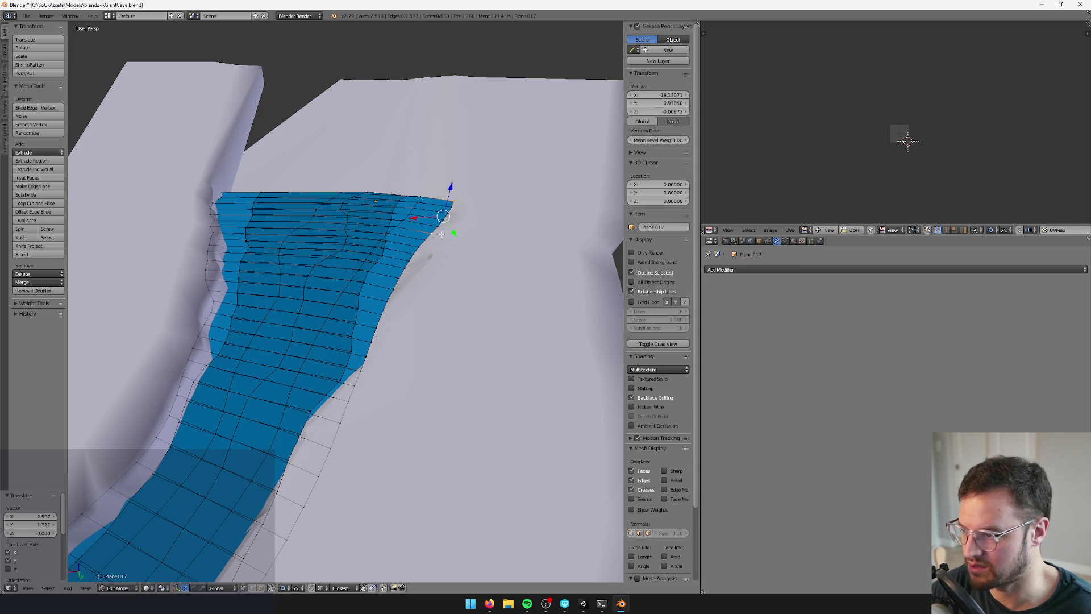
Shift vertices on the river's right edge along X with falloff
{"action": "right_click", "coordinate": [405, 260]}
{"action": "key", "text": "g"}
{"action": "key", "text": "x"}
{"action": "left_click", "coordinate": [425, 260]}
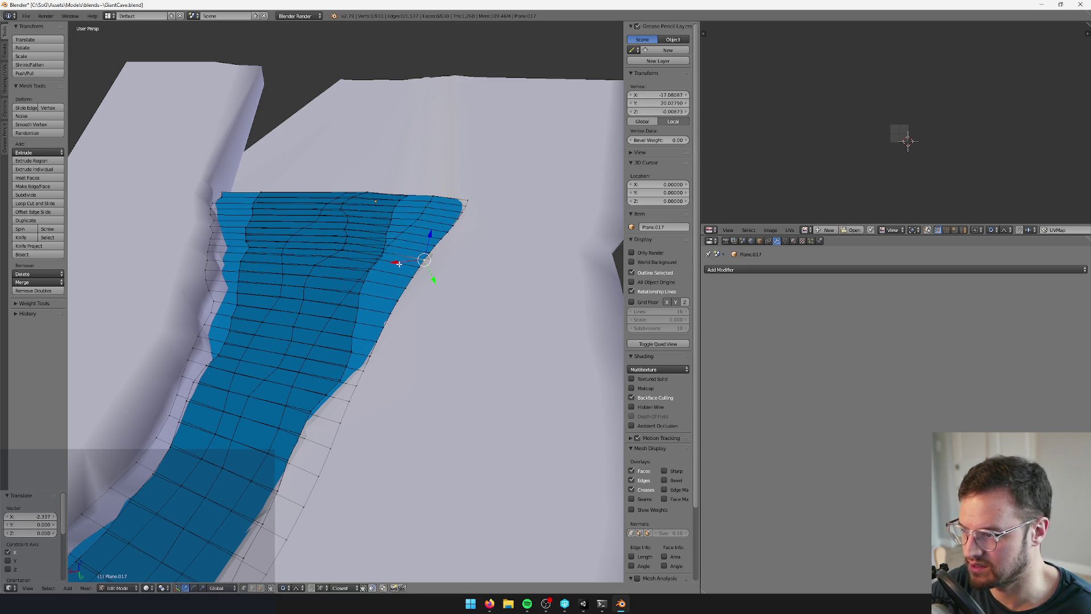
{"action": "key", "text": "g"}
{"action": "key", "text": "x"}
{"action": "left_click", "coordinate": [419, 268]}
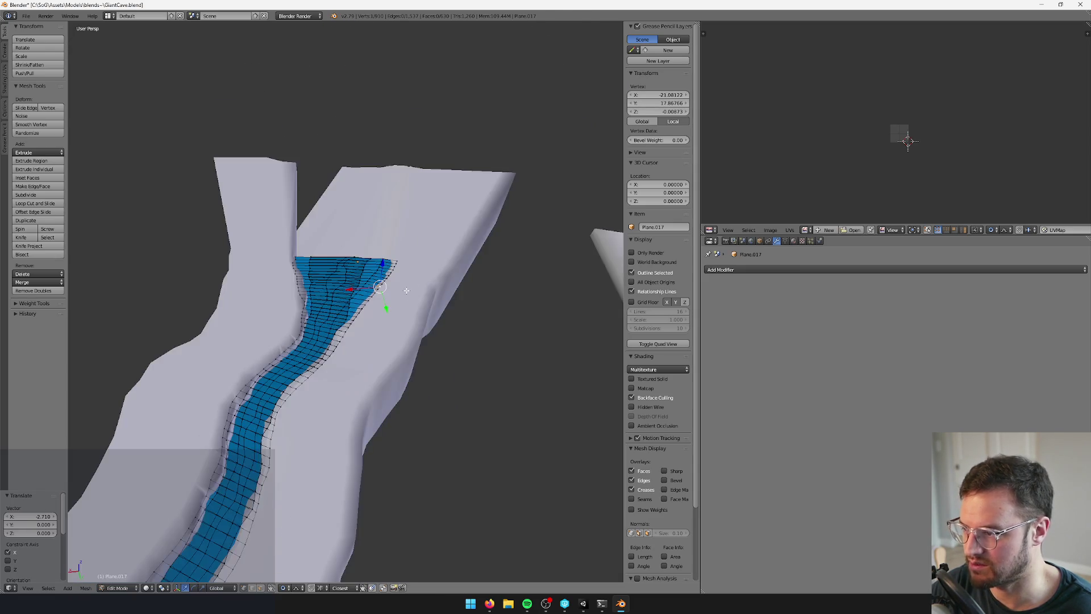
Select the river's top edge vertices, move them along X, and box-select more vertices
{"action": "key", "text": "Tab"}
{"action": "key", "text": "Tab"}
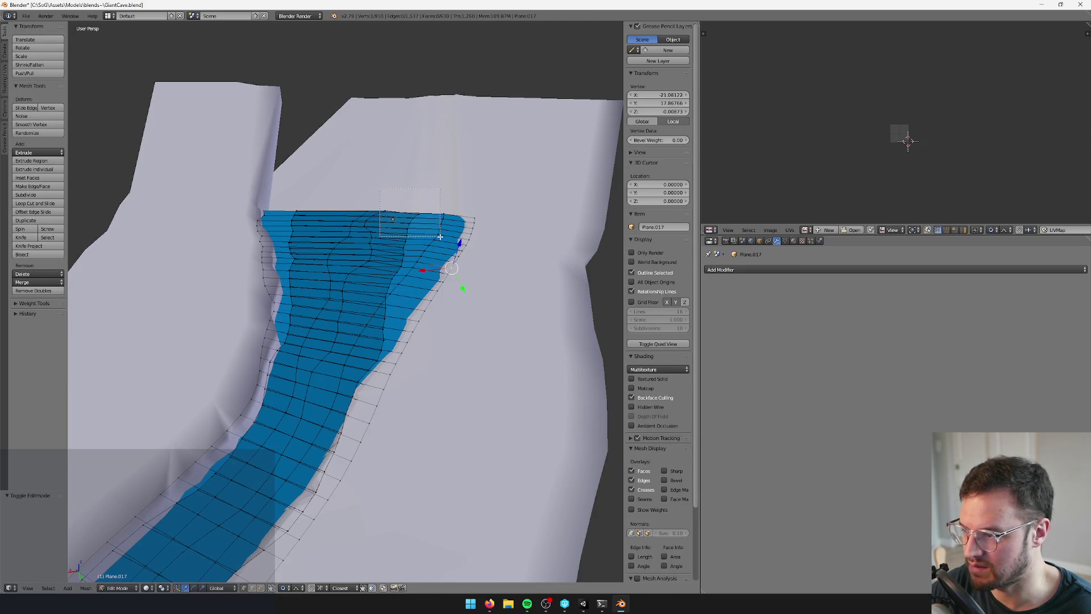
{"action": "left_click_drag", "start_coordinate": [440, 237], "coordinate": [441, 236]}
{"action": "scroll", "coordinate": [418, 232], "scroll_direction": "up", "scroll_amount": 3}
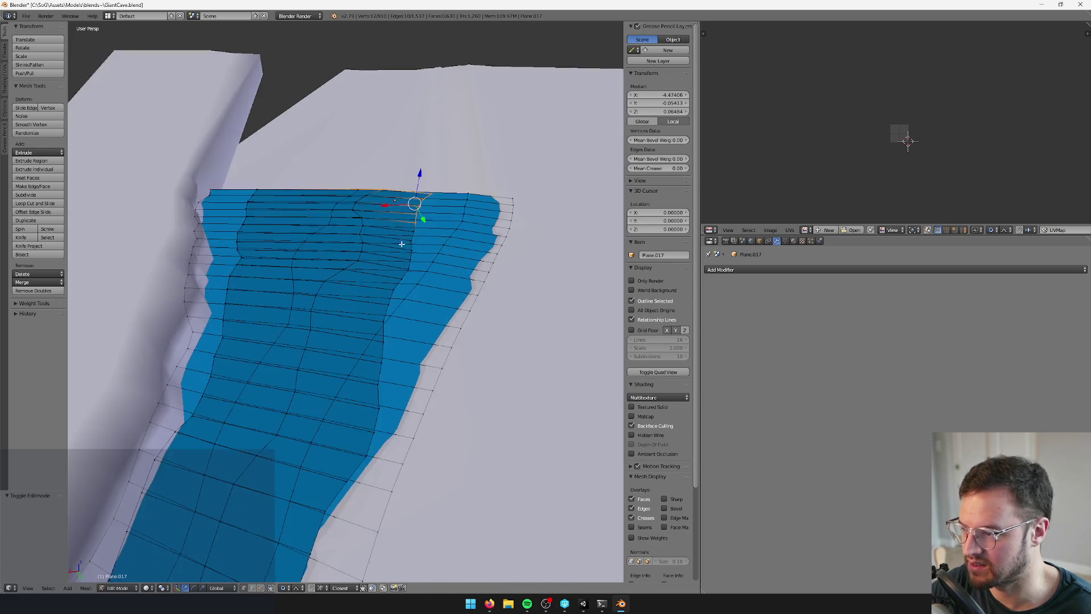
{"action": "key", "text": "g"}
{"action": "key", "text": "x"}
{"action": "scroll", "coordinate": [422, 212], "scroll_direction": "up", "scroll_amount": 5}
{"action": "left_click", "coordinate": [423, 213]}
{"action": "left_click_drag", "start_coordinate": [380, 246], "coordinate": [429, 295]}
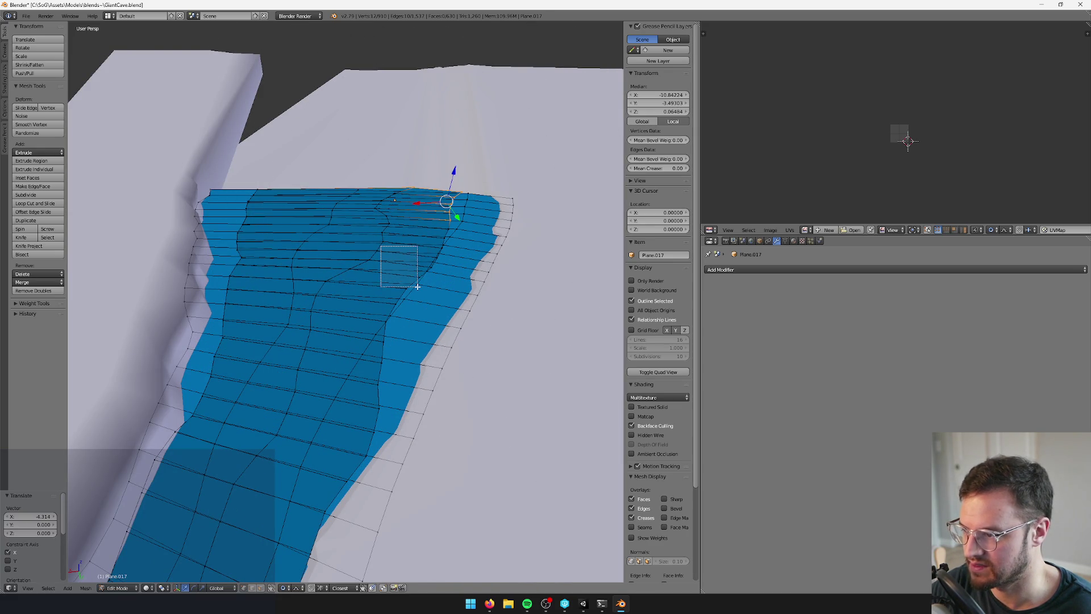
{"action": "scroll", "coordinate": [412, 256], "scroll_direction": "down", "scroll_amount": 3}
Exit Edit Mode on the river and deselect everything
{"action": "key", "text": "Tab"}
{"action": "scroll", "coordinate": [408, 243], "scroll_direction": "up", "scroll_amount": 4}
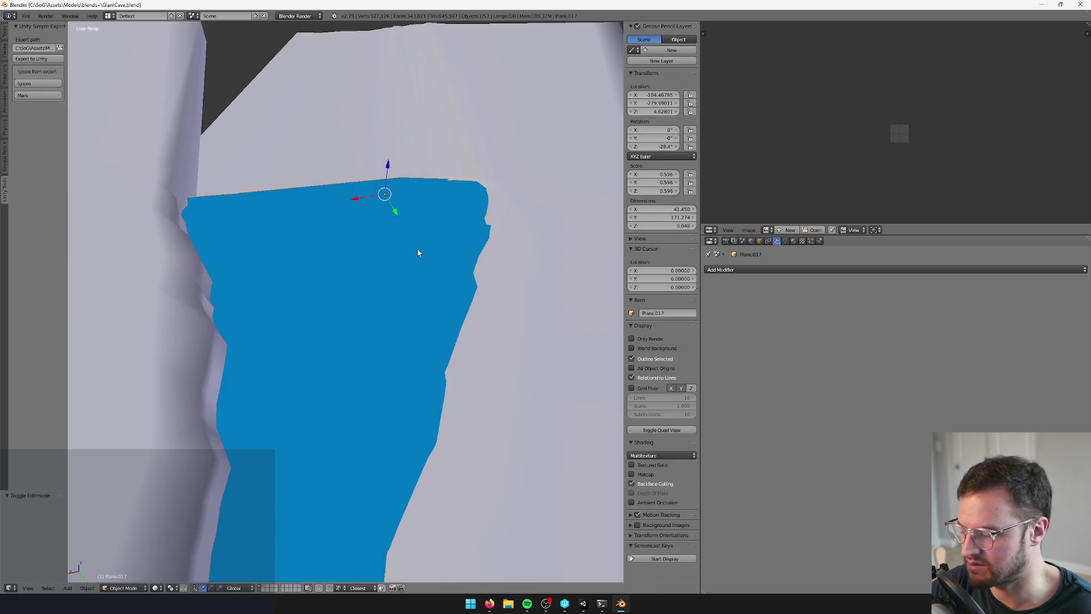
{"action": "key", "text": "a"}
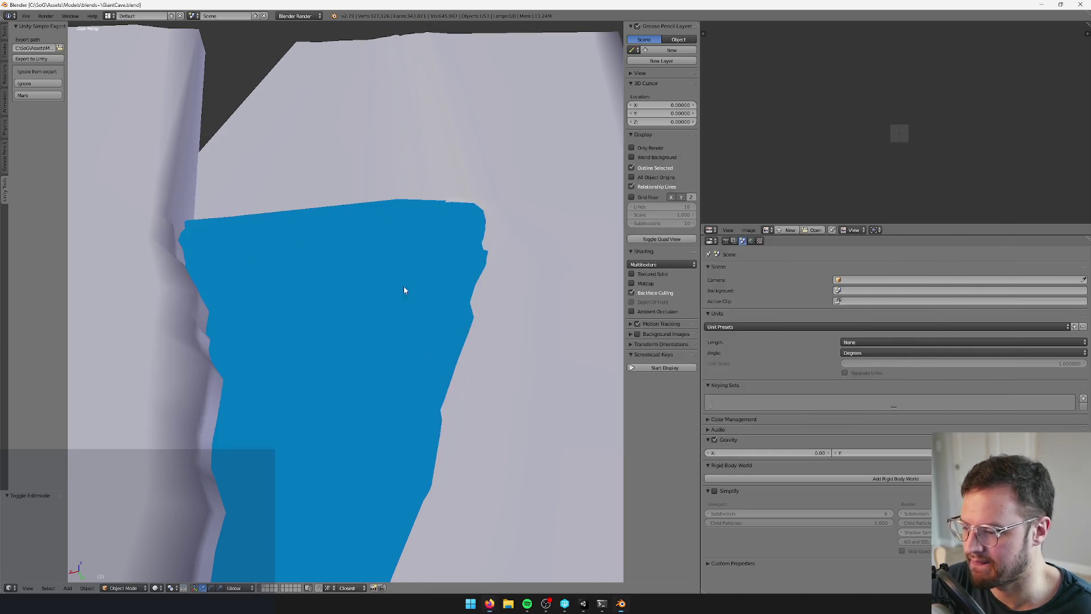
Switch to Unity, orbit the Scene view toward the cave gorge, and preview the Game view
{"action": "left_click", "coordinate": [585, 605]}
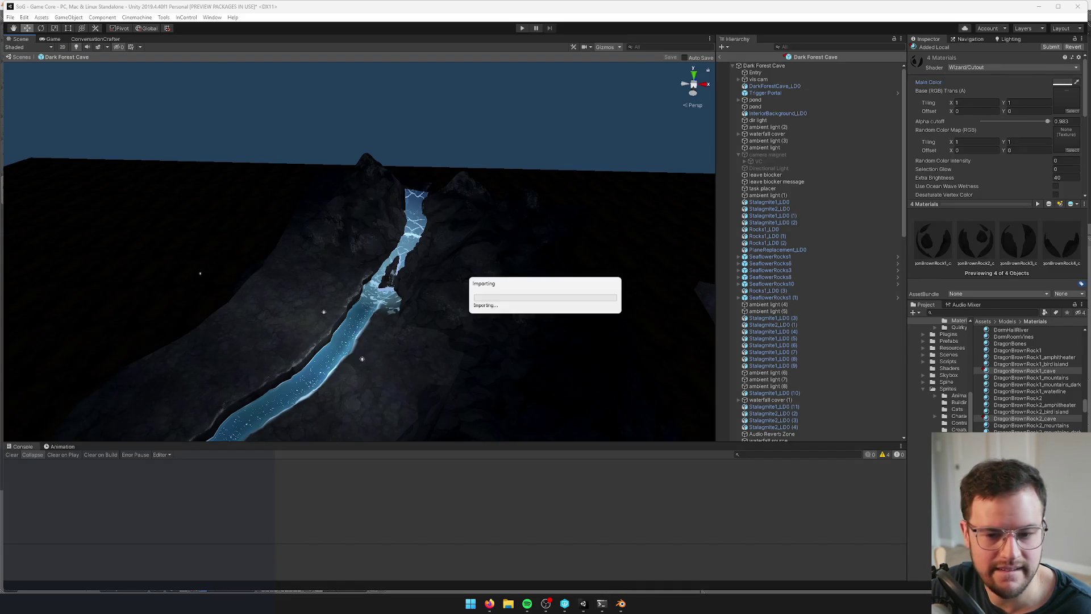
{"action": "key", "text": "alt+Tab"}
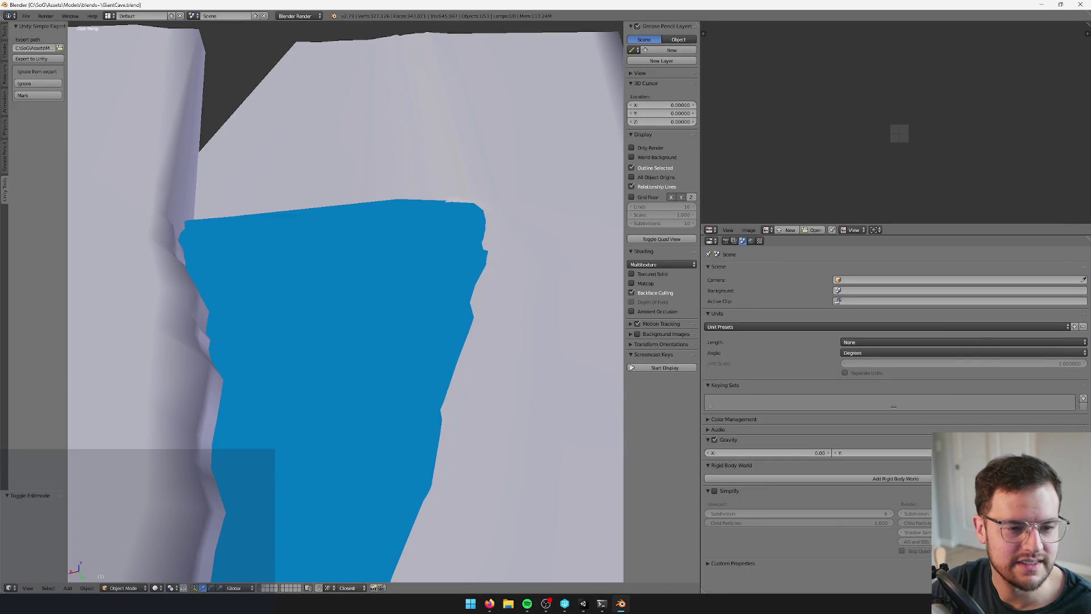
{"action": "key", "text": "w"}
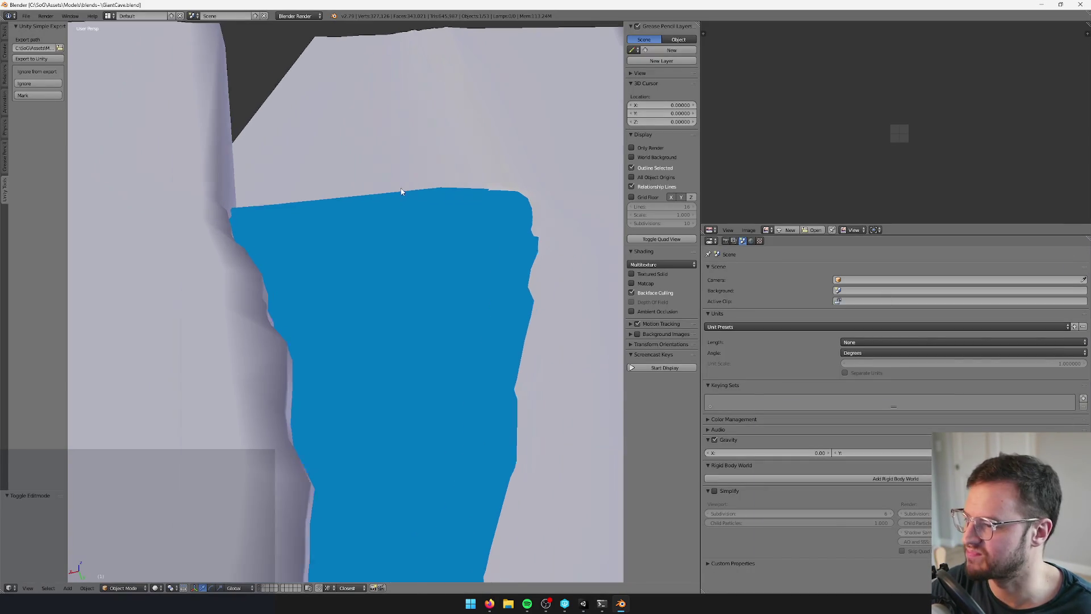
{"action": "left_click", "coordinate": [571, 598]}
{"action": "scroll", "coordinate": [489, 261], "scroll_direction": "up", "scroll_amount": 3}
{"action": "mouse_move", "coordinate": [451, 280]}
{"action": "left_mouse_down"}
{"action": "mouse_move", "coordinate": [408, 290]}
{"action": "mouse_move", "coordinate": [476, 280]}
{"action": "mouse_move", "coordinate": [453, 244]}
{"action": "mouse_move", "coordinate": [458, 280]}
{"action": "mouse_move", "coordinate": [465, 258]}
{"action": "mouse_move", "coordinate": [453, 280]}
{"action": "mouse_move", "coordinate": [458, 178]}
{"action": "mouse_move", "coordinate": [448, 315]}
{"action": "mouse_move", "coordinate": [412, 295]}
{"action": "left_mouse_up"}
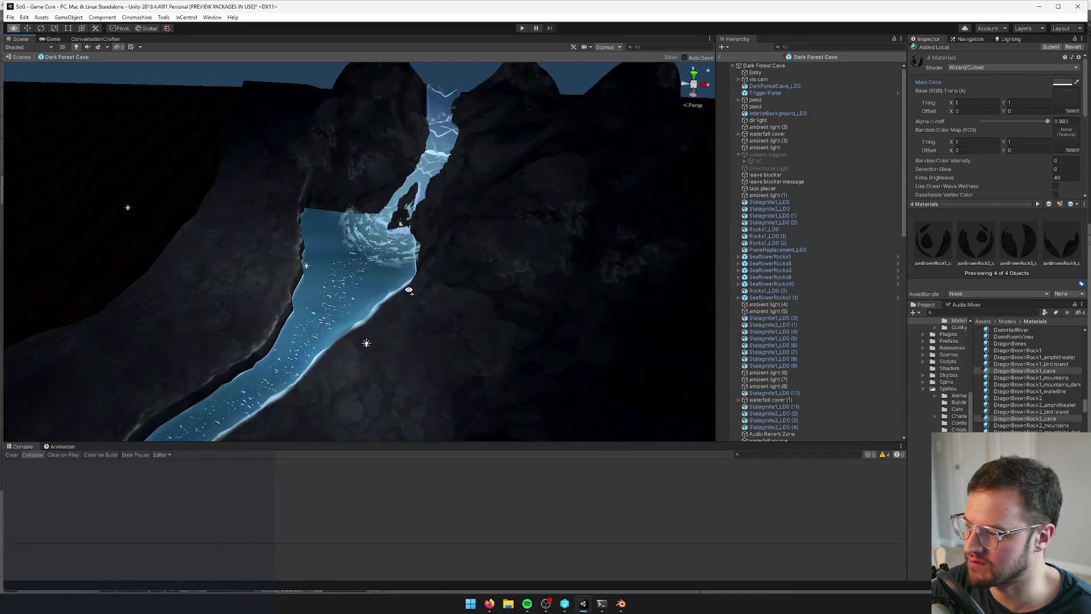
{"action": "left_click", "coordinate": [53, 38]}
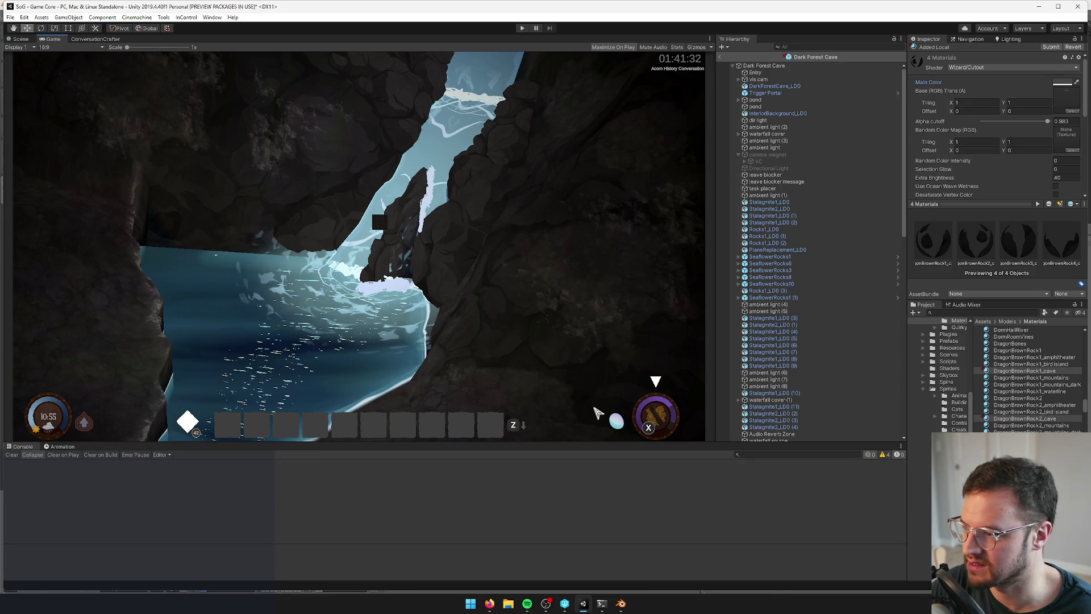
Select the crazy waterfall split group and rotate it around its vertical axis
{"action": "left_click", "coordinate": [20, 39]}
{"action": "scroll", "coordinate": [417, 190], "scroll_direction": "up", "scroll_amount": 3}
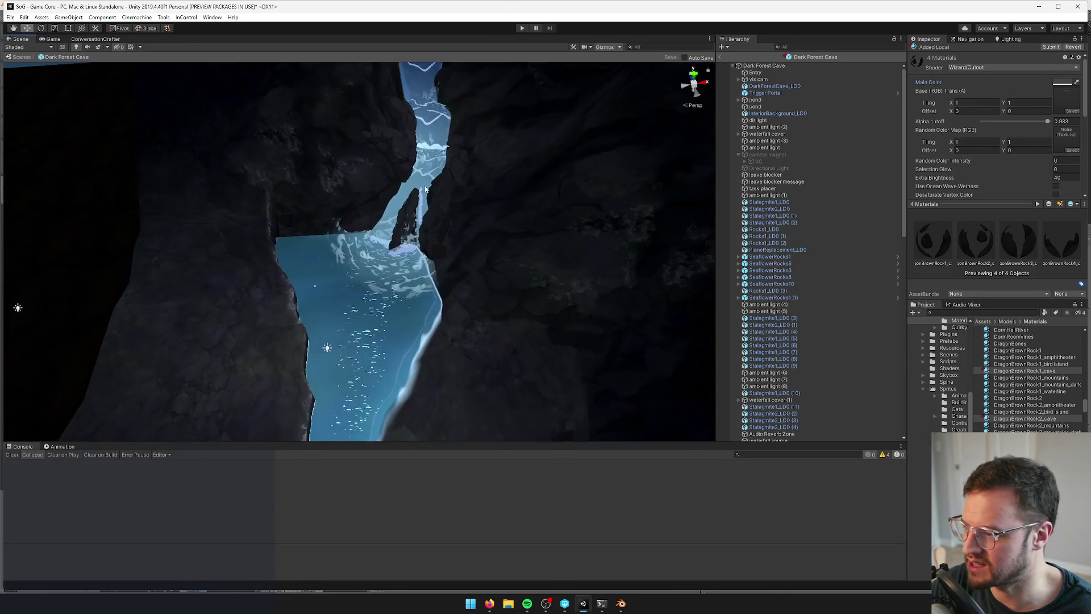
{"action": "left_click", "coordinate": [429, 190]}
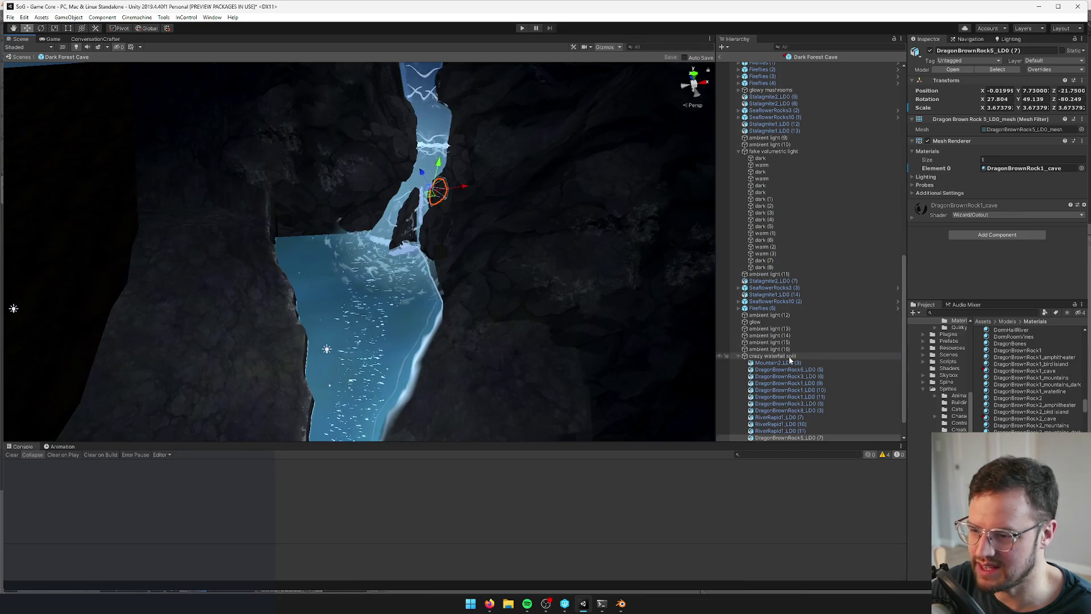
{"action": "left_click", "coordinate": [773, 356]}
{"action": "key", "text": "e"}
{"action": "mouse_move", "coordinate": [380, 178]}
{"action": "left_mouse_down"}
{"action": "mouse_move", "coordinate": [366, 159]}
{"action": "mouse_move", "coordinate": [353, 177]}
{"action": "left_mouse_up"}
Adjust the waterfall group between the cliffs and save the Dark Forest Cave prefab
{"action": "key", "text": "w"}
{"action": "key", "text": "e"}
{"action": "mouse_move", "coordinate": [364, 170]}
{"action": "left_mouse_down"}
{"action": "mouse_move", "coordinate": [348, 141]}
{"action": "mouse_move", "coordinate": [347, 159]}
{"action": "left_mouse_up"}
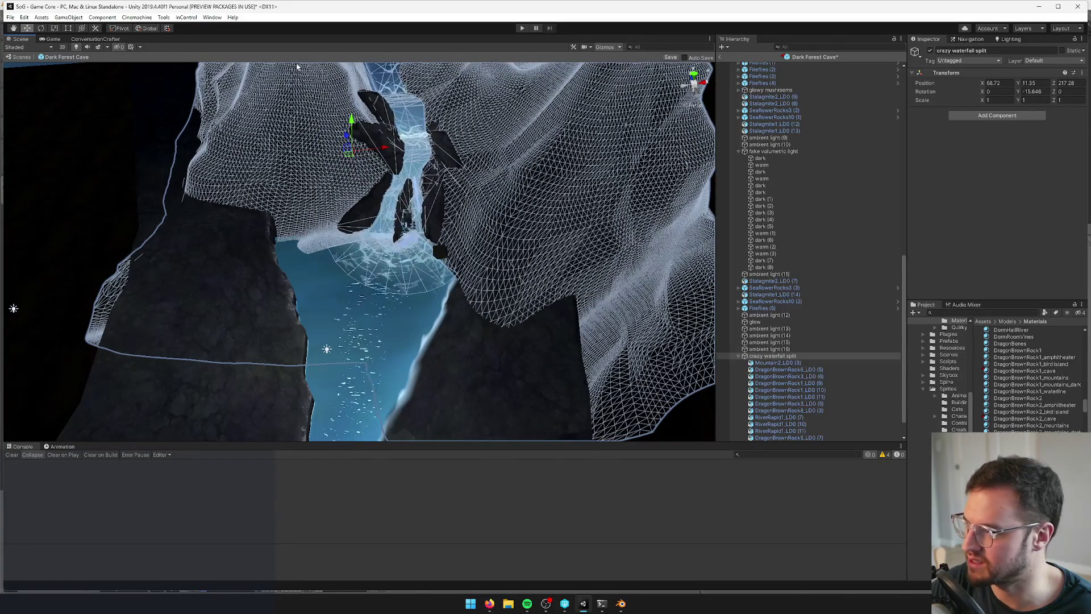
{"action": "left_click", "coordinate": [670, 57]}
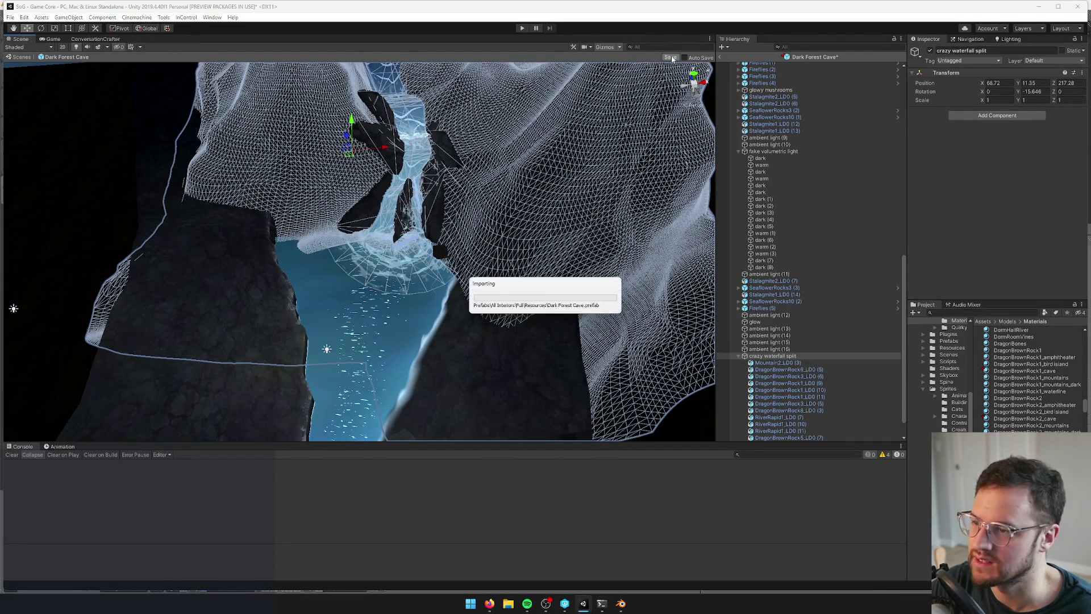
Check the waterfall in the Game view, save the prefab again, and return to Scene view
{"action": "left_click", "coordinate": [53, 40]}
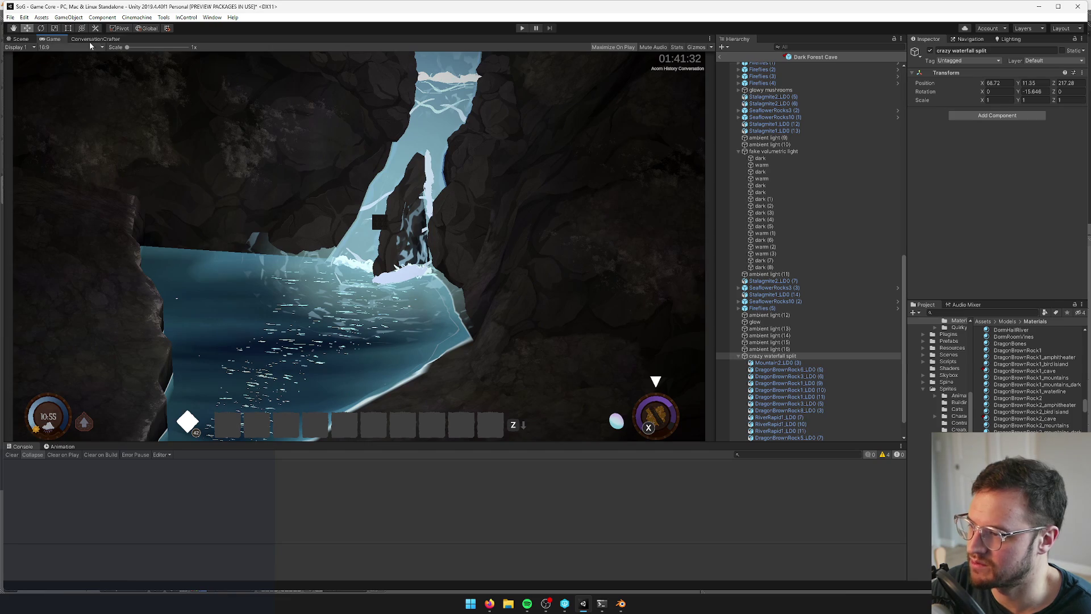
{"action": "left_click", "coordinate": [21, 39]}
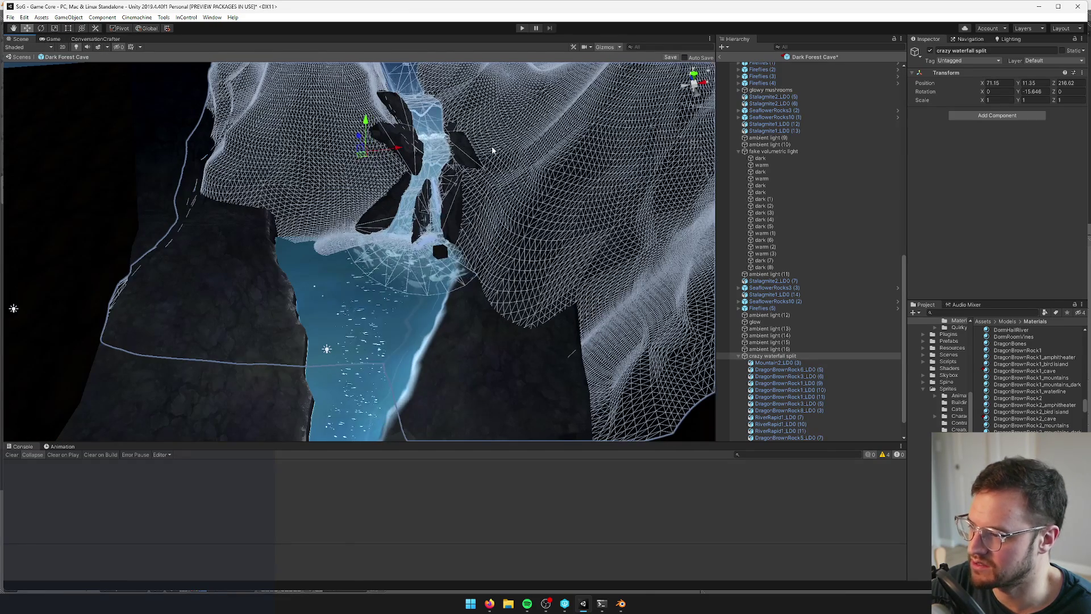
{"action": "left_click", "coordinate": [670, 57]}
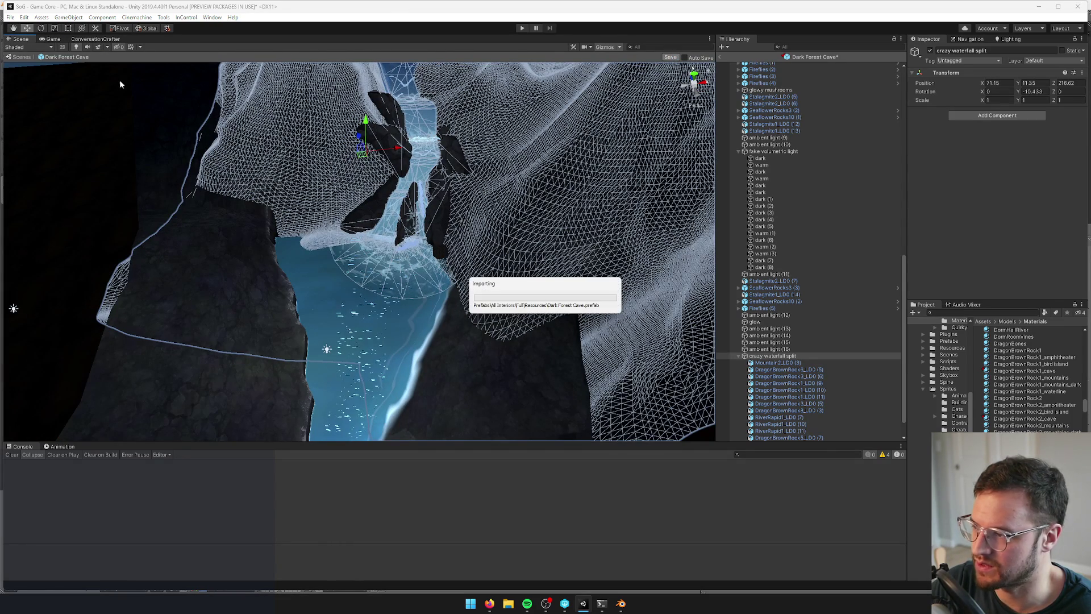
{"action": "left_click", "coordinate": [53, 40]}
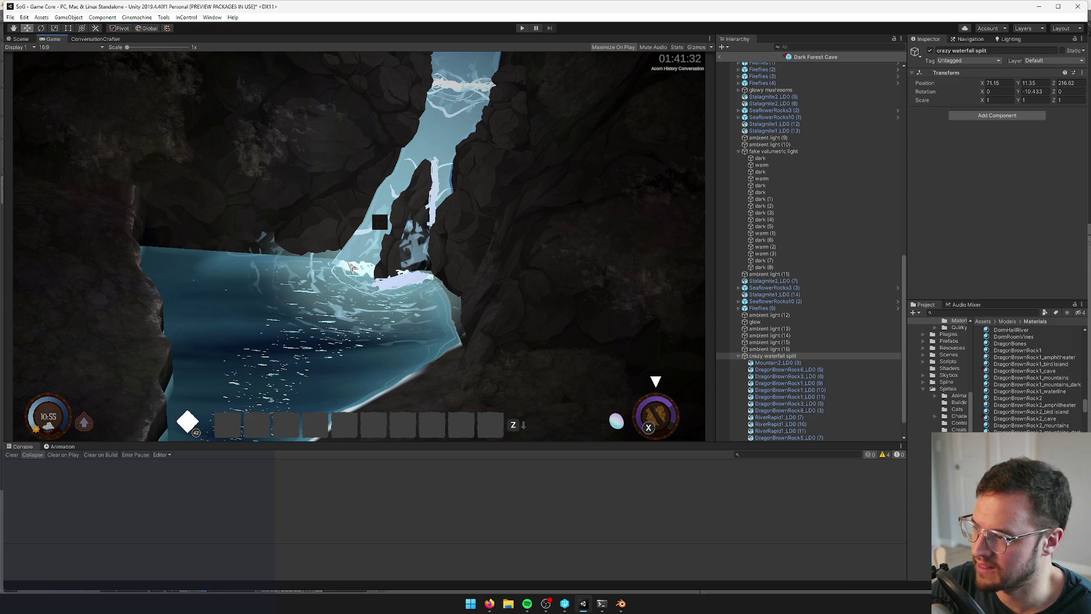
{"action": "left_click", "coordinate": [5, 39]}
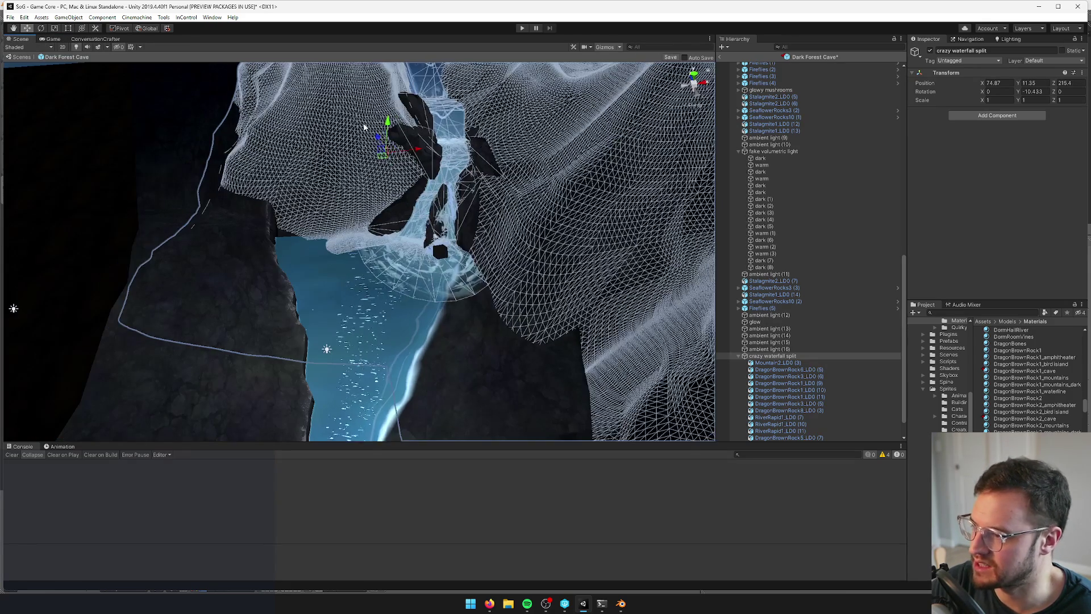
Select the rocks beside and splitting the waterfall, then select the vis cam object
{"action": "left_click", "coordinate": [363, 124]}
{"action": "scroll", "coordinate": [487, 174], "scroll_direction": "up", "scroll_amount": 5}
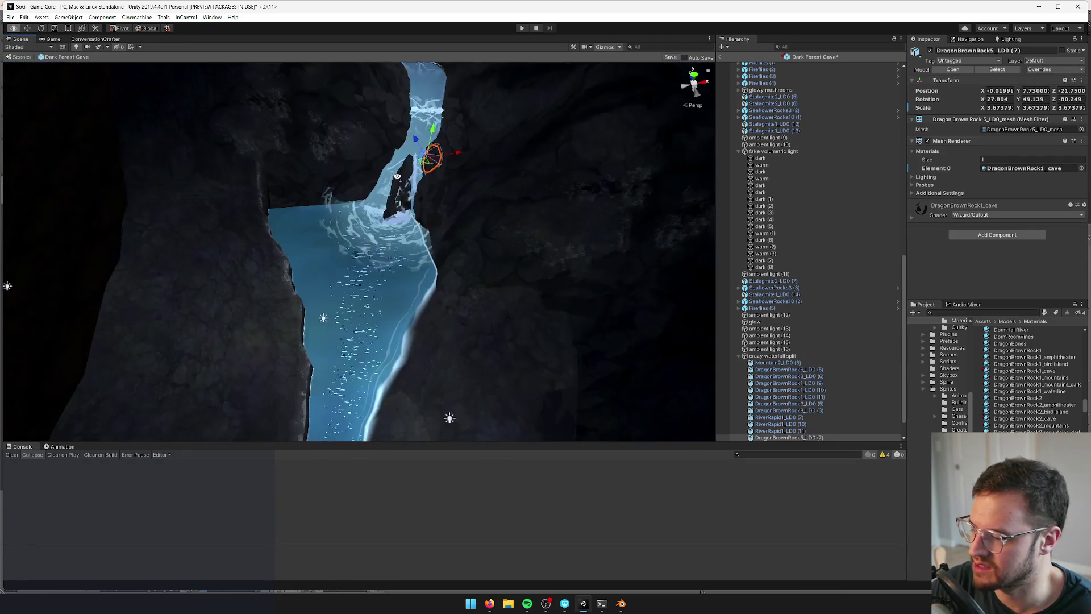
{"action": "left_click", "coordinate": [488, 173]}
{"action": "scroll", "coordinate": [483, 173], "scroll_direction": "down", "scroll_amount": 10}
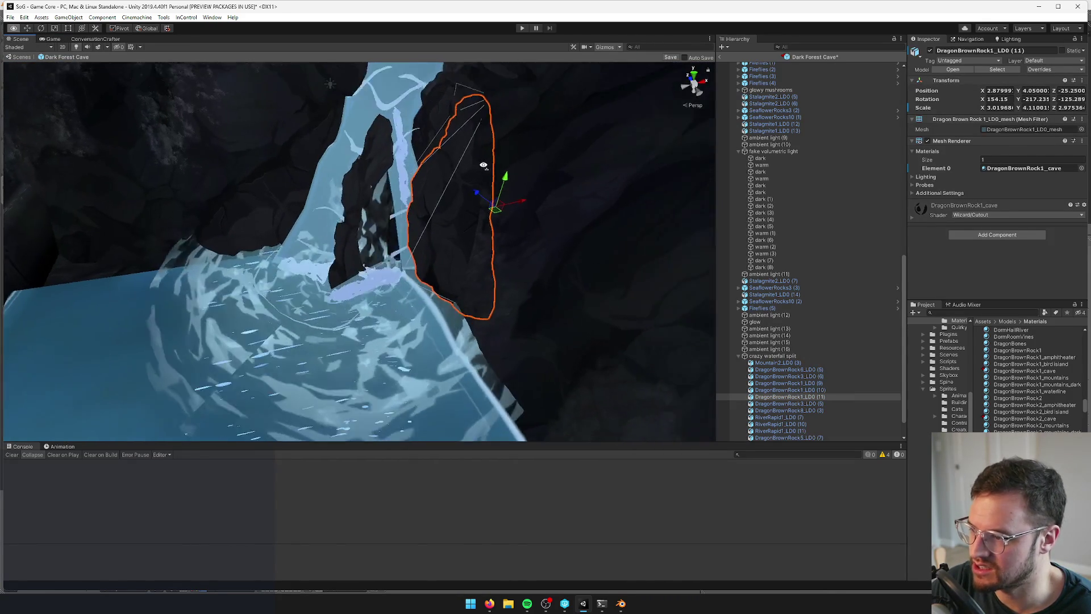
{"action": "left_click_drag", "start_coordinate": [473, 172], "coordinate": [451, 190]}
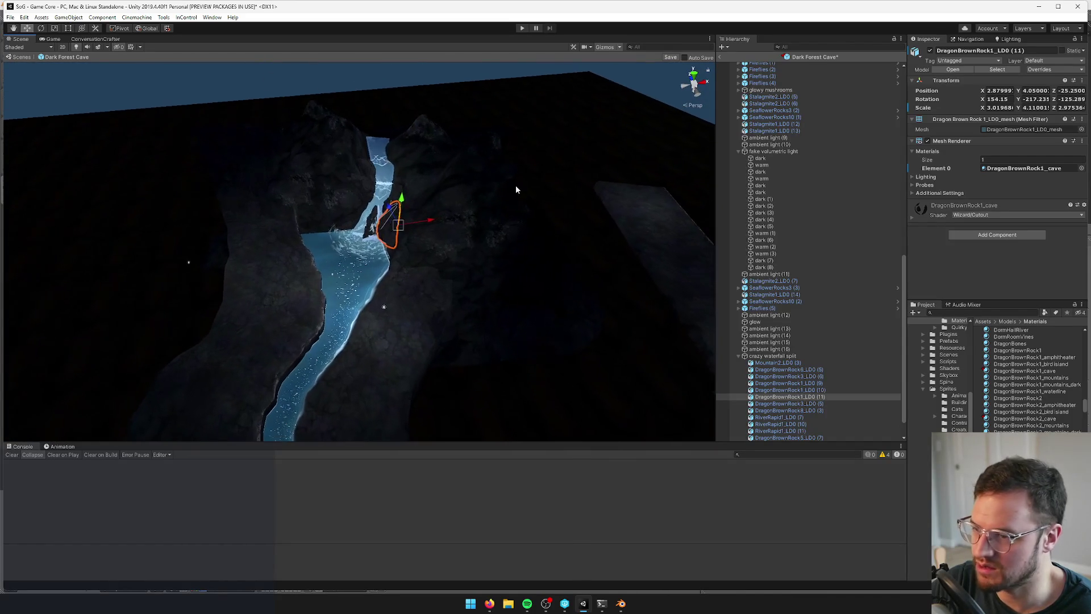
{"action": "scroll", "coordinate": [838, 230], "scroll_direction": "up", "scroll_amount": 15}
{"action": "left_click", "coordinate": [759, 79]}
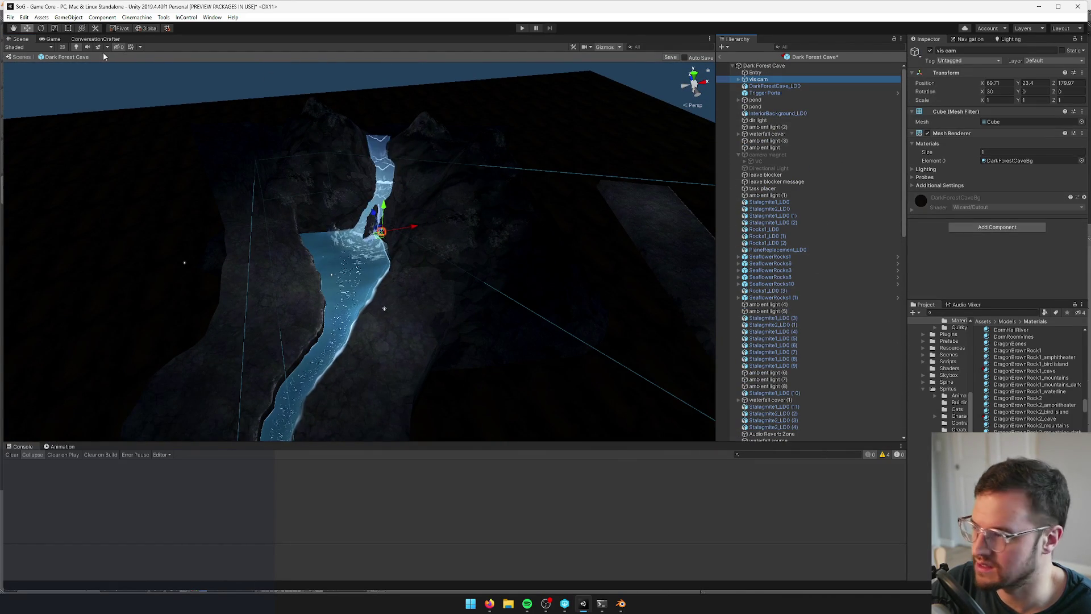
{"action": "left_click", "coordinate": [57, 40]}
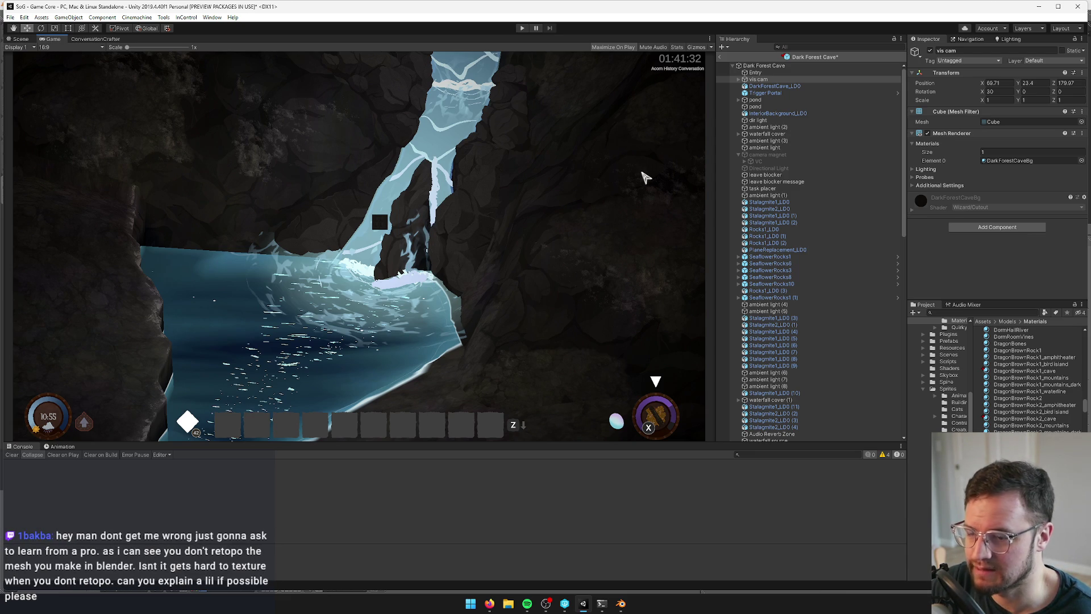
{"action": "left_click", "coordinate": [739, 80]}
{"action": "left_click", "coordinate": [762, 86]}
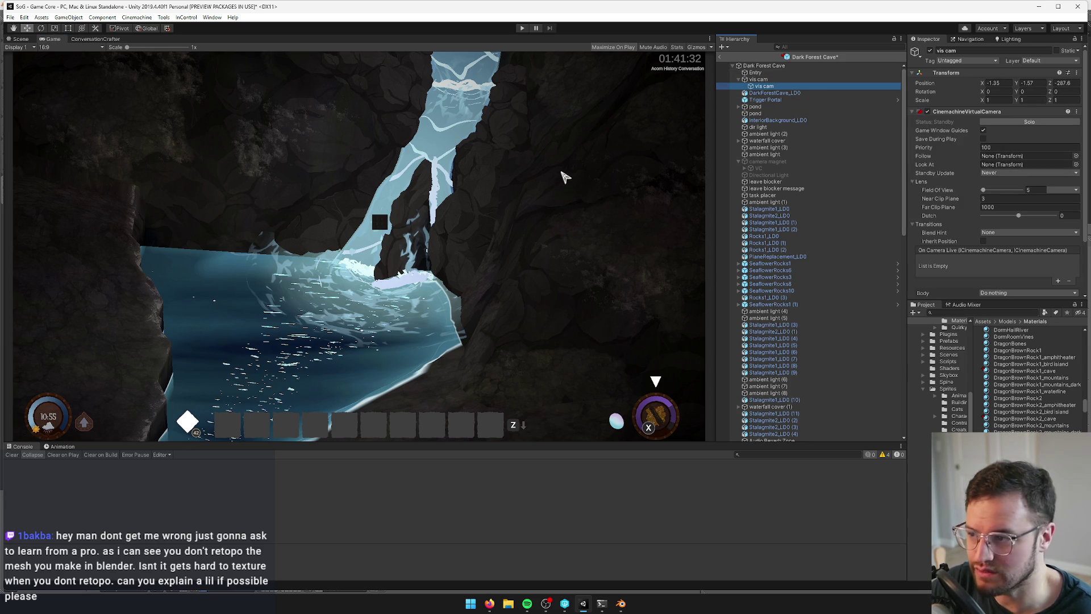
{"action": "left_click", "coordinate": [21, 40]}
{"action": "mouse_move", "coordinate": [341, 142]}
{"action": "left_mouse_down"}
{"action": "mouse_move", "coordinate": [349, 124]}
{"action": "mouse_move", "coordinate": [414, 161]}
{"action": "left_mouse_up"}
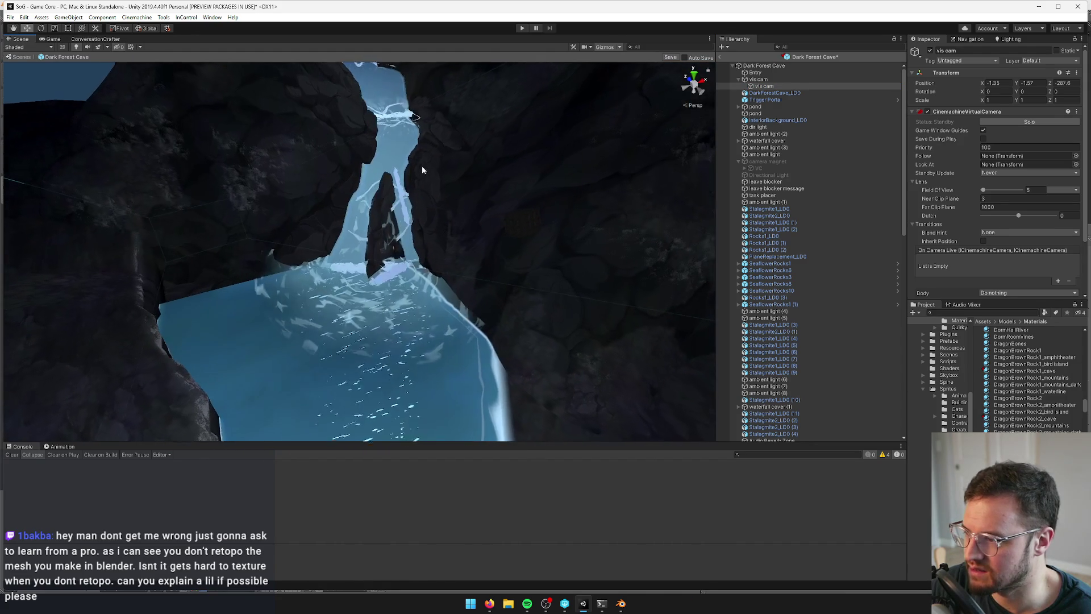
{"action": "left_click", "coordinate": [430, 178]}
{"action": "key", "text": "ctrl+z"}
{"action": "left_click", "coordinate": [429, 180]}
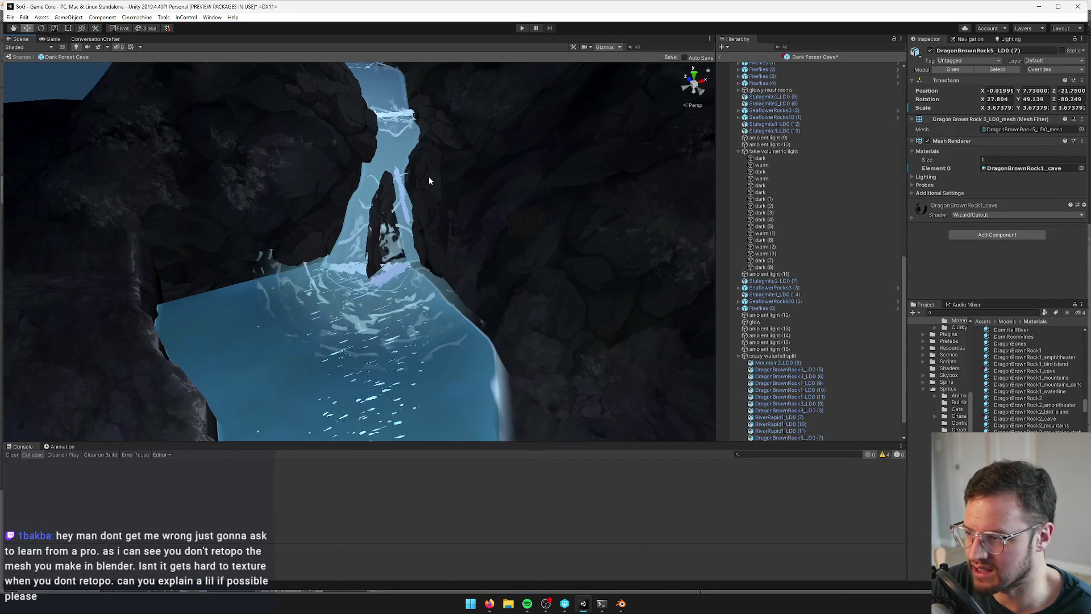
{"action": "key", "text": "ctrl+z"}
{"action": "key", "text": "ctrl+z"}
{"action": "key", "text": "ctrl+z"}
{"action": "key", "text": "ctrl+z"}
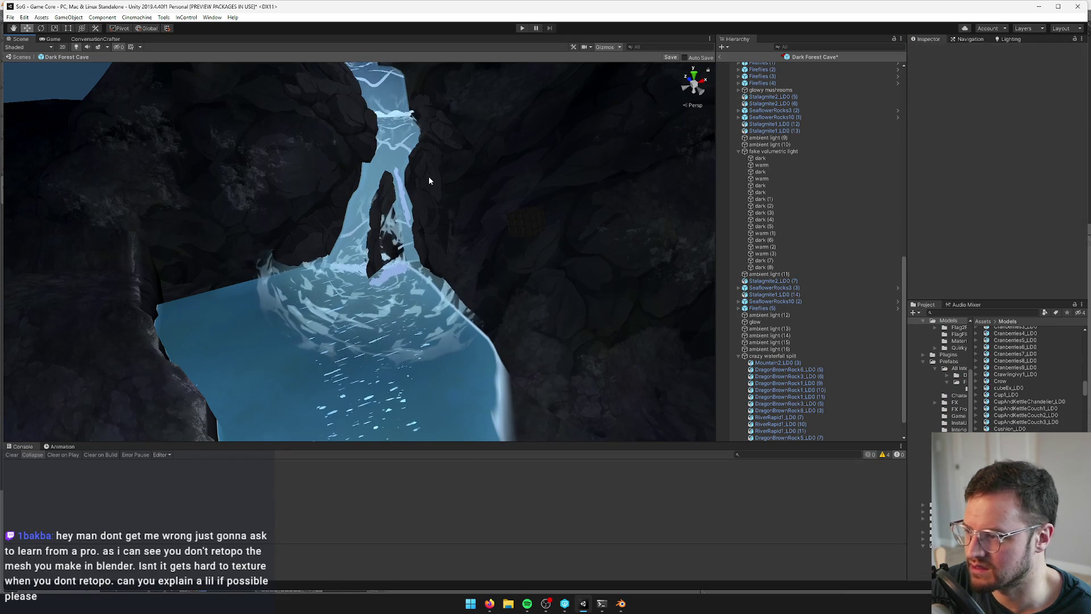
{"action": "left_click_drag", "start_coordinate": [451, 182], "coordinate": [363, 177]}
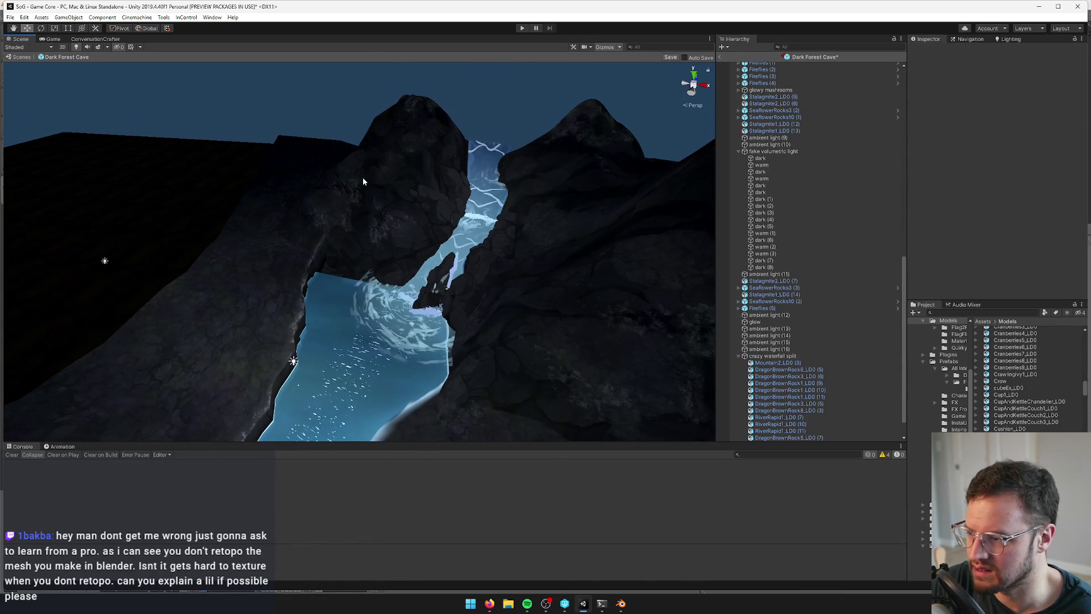
{"action": "left_click_drag", "start_coordinate": [363, 177], "coordinate": [432, 192]}
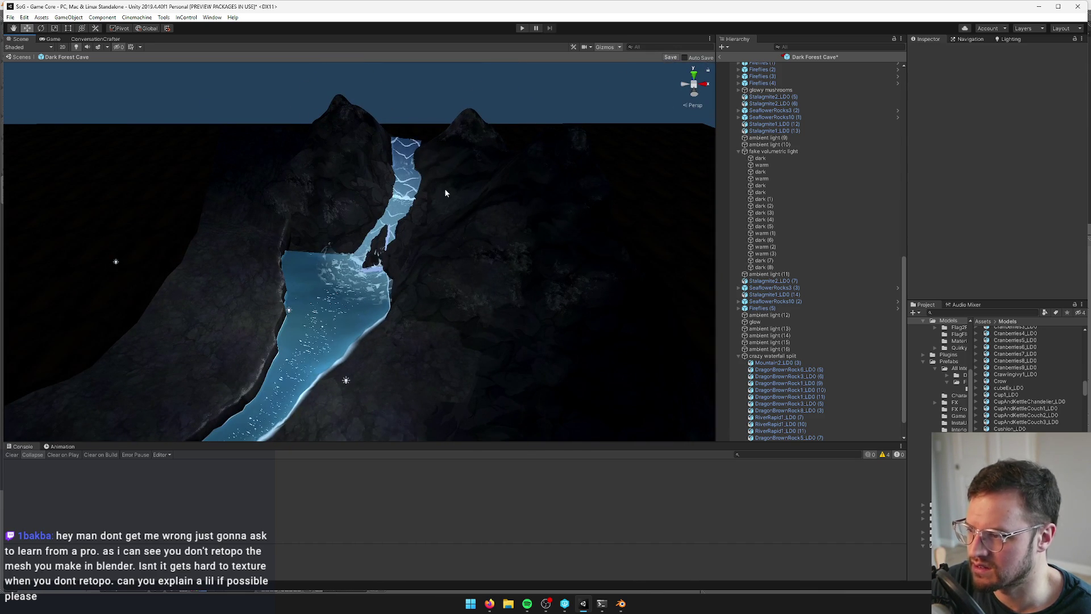
{"action": "left_click", "coordinate": [445, 193]}
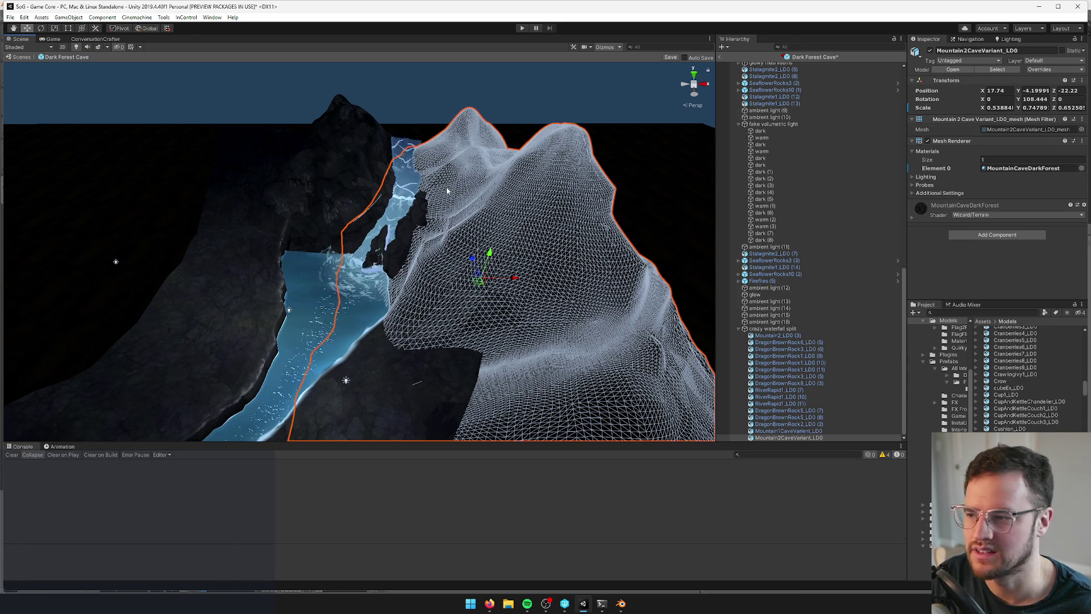
In Blender, select all of the river water mesh in Edit Mode from a low side view
{"action": "left_click", "coordinate": [621, 604]}
{"action": "scroll", "coordinate": [470, 243], "scroll_direction": "down", "scroll_amount": 10}
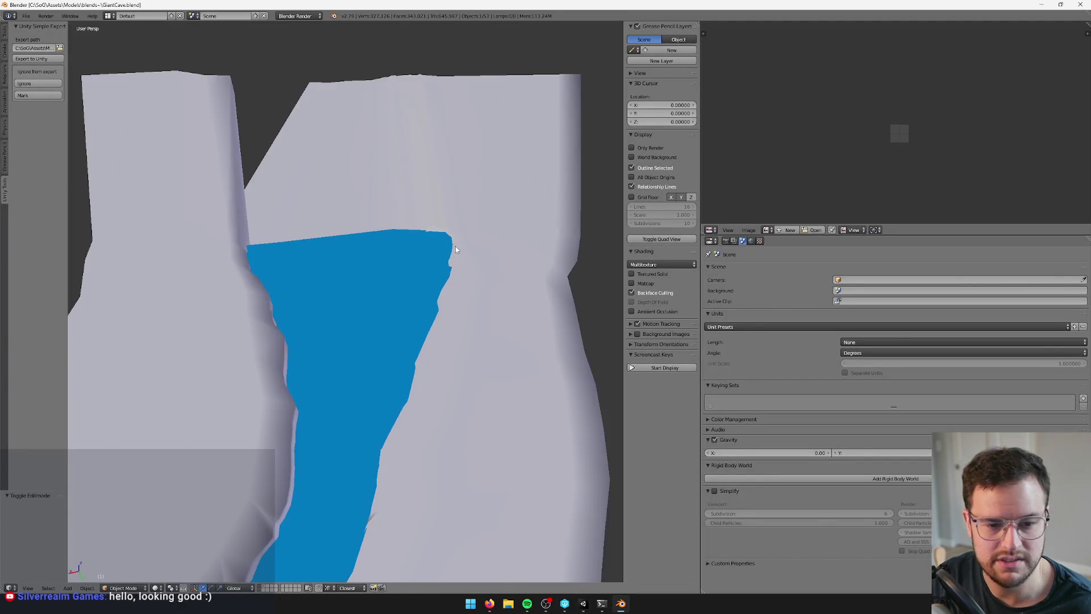
{"action": "right_click", "coordinate": [470, 277]}
{"action": "key", "text": "Tab"}
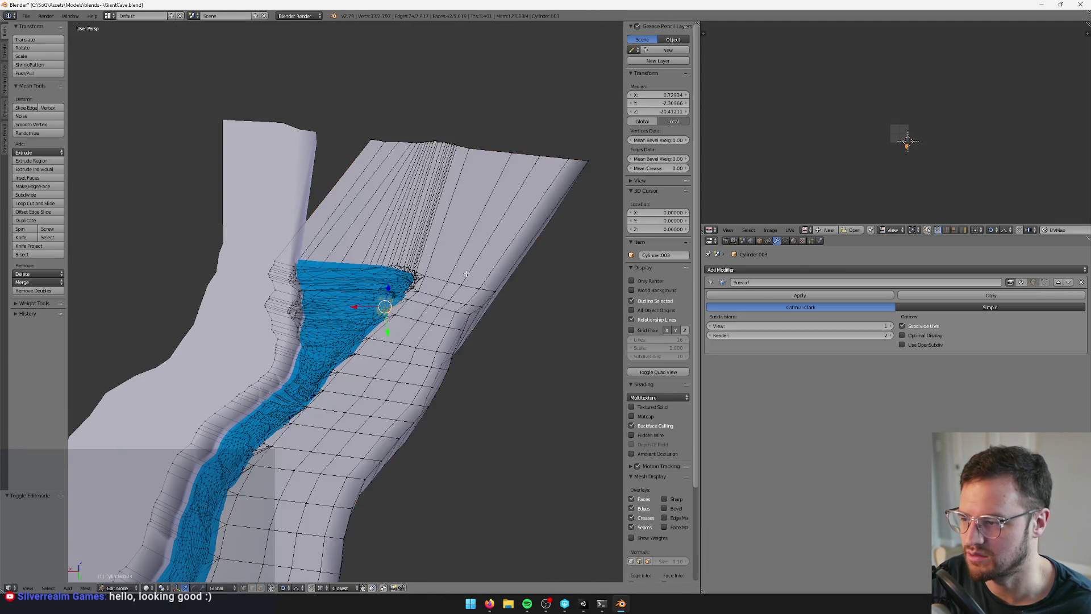
{"action": "scroll", "coordinate": [470, 277], "scroll_direction": "up", "scroll_amount": 5}
{"action": "key", "text": "a"}
{"action": "key", "text": "a"}
{"action": "scroll", "coordinate": [436, 270], "scroll_direction": "up", "scroll_amount": 3}
{"action": "scroll", "coordinate": [438, 269], "scroll_direction": "down", "scroll_amount": 2}
{"action": "scroll", "coordinate": [466, 251], "scroll_direction": "down", "scroll_amount": 8}
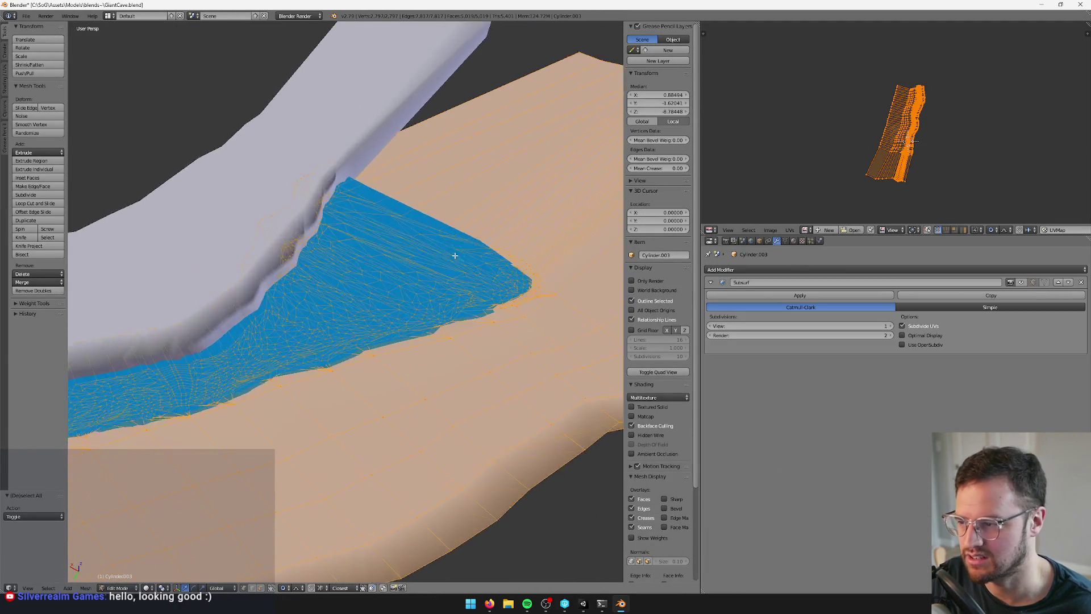
{"action": "scroll", "coordinate": [304, 281], "scroll_direction": "up", "scroll_amount": 5}
{"action": "mouse_move", "coordinate": [304, 280]}
{"action": "left_mouse_down"}
{"action": "mouse_move", "coordinate": [231, 275]}
{"action": "mouse_move", "coordinate": [424, 224]}
{"action": "mouse_move", "coordinate": [463, 226]}
{"action": "mouse_move", "coordinate": [455, 267]}
{"action": "mouse_move", "coordinate": [433, 247]}
{"action": "left_mouse_up"}
Unwrap the water mesh's UVs, scale them up, and exit Edit Mode
{"action": "key", "text": "u"}
{"action": "left_click", "coordinate": [433, 247]}
{"action": "key", "text": "s"}
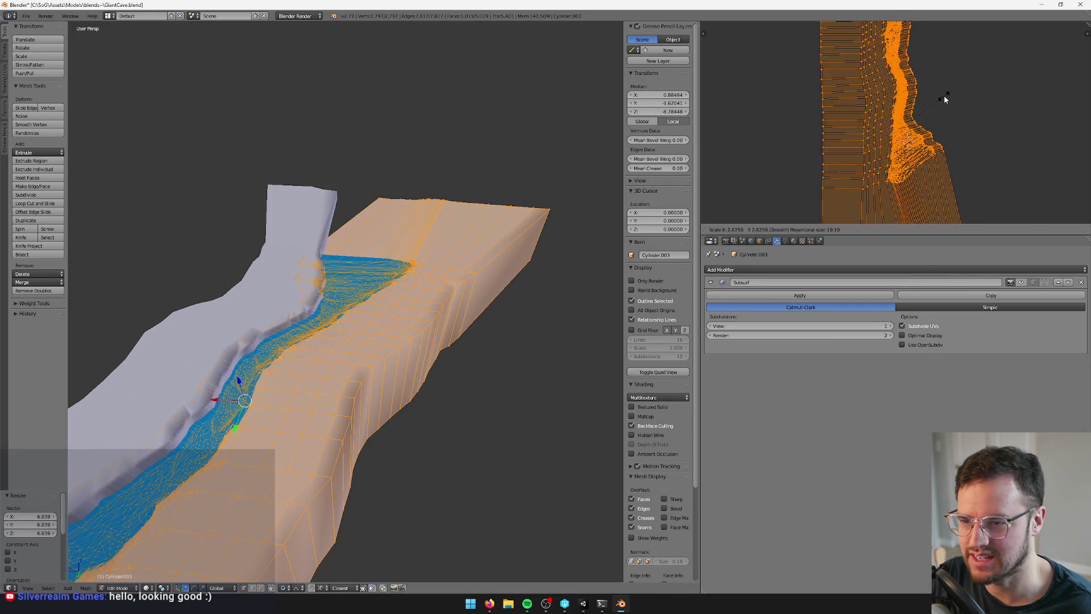
{"action": "left_click", "coordinate": [936, 99]}
{"action": "key", "text": "Tab"}
Orbit along the water strip to inspect it, then view the cave in Unity's Game view
{"action": "scroll", "coordinate": [166, 233], "scroll_direction": "up", "scroll_amount": 3}
{"action": "scroll", "coordinate": [512, 245], "scroll_direction": "up", "scroll_amount": 3}
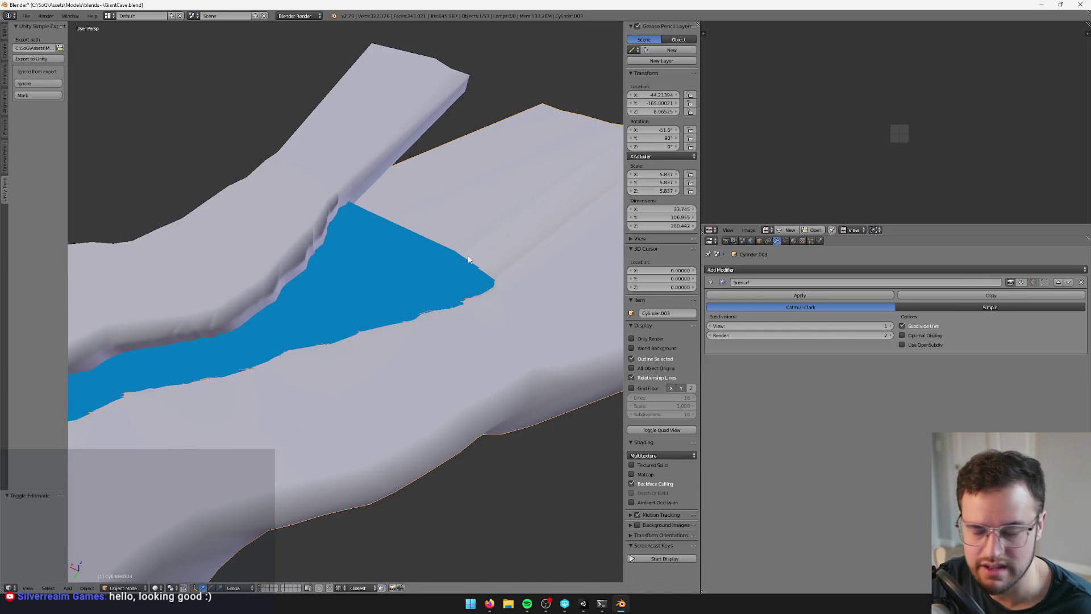
{"action": "scroll", "coordinate": [432, 267], "scroll_direction": "down", "scroll_amount": 2}
{"action": "left_click_drag", "start_coordinate": [380, 283], "coordinate": [438, 287]}
{"action": "scroll", "coordinate": [410, 288], "scroll_direction": "up", "scroll_amount": 3}
{"action": "mouse_move", "coordinate": [372, 290]}
{"action": "left_mouse_down"}
{"action": "mouse_move", "coordinate": [448, 270]}
{"action": "mouse_move", "coordinate": [422, 291]}
{"action": "left_mouse_up"}
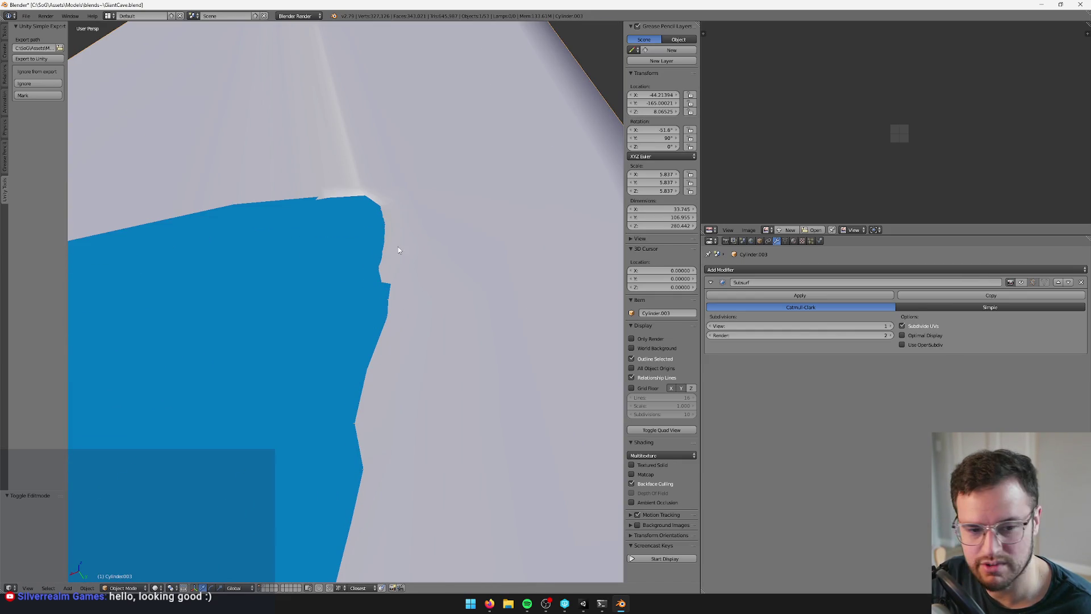
{"action": "left_click_drag", "start_coordinate": [372, 335], "coordinate": [384, 329]}
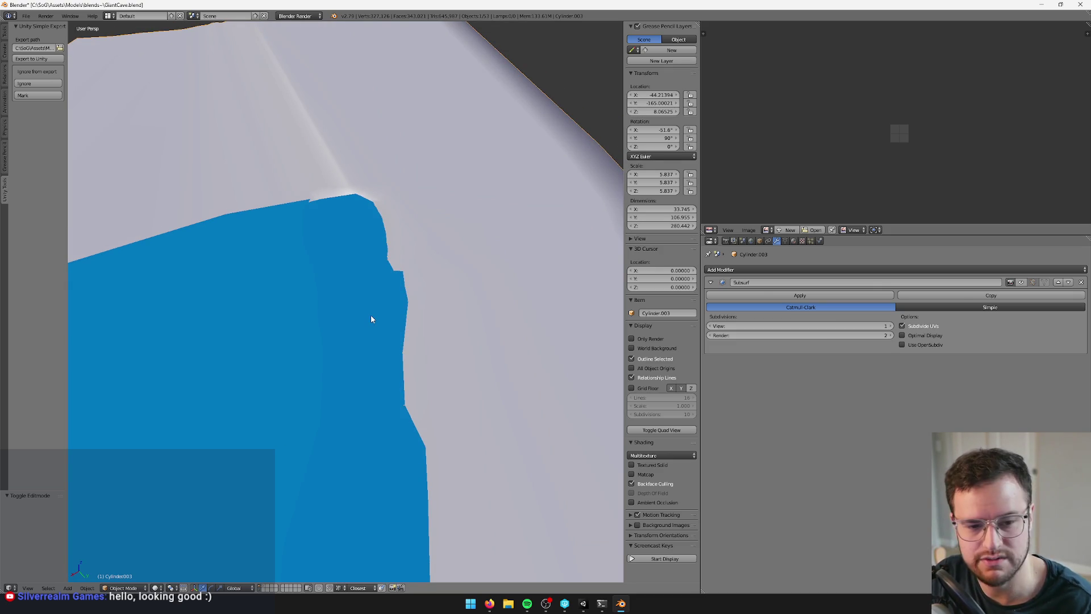
{"action": "scroll", "coordinate": [371, 319], "scroll_direction": "down", "scroll_amount": 3}
{"action": "scroll", "coordinate": [378, 324], "scroll_direction": "up", "scroll_amount": 3}
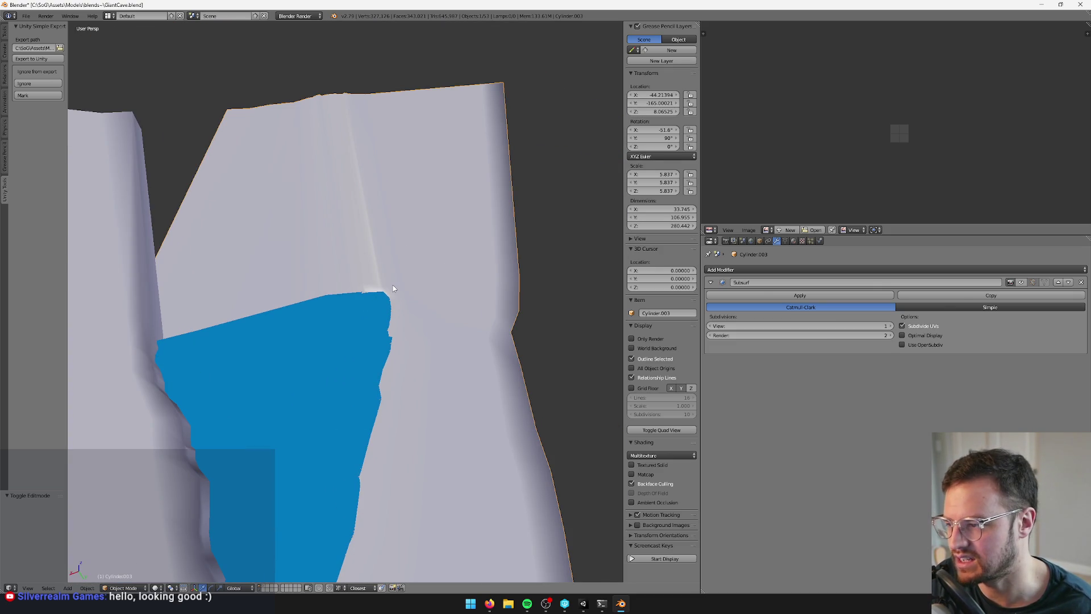
{"action": "left_click", "coordinate": [582, 607]}
{"action": "left_click", "coordinate": [53, 39]}
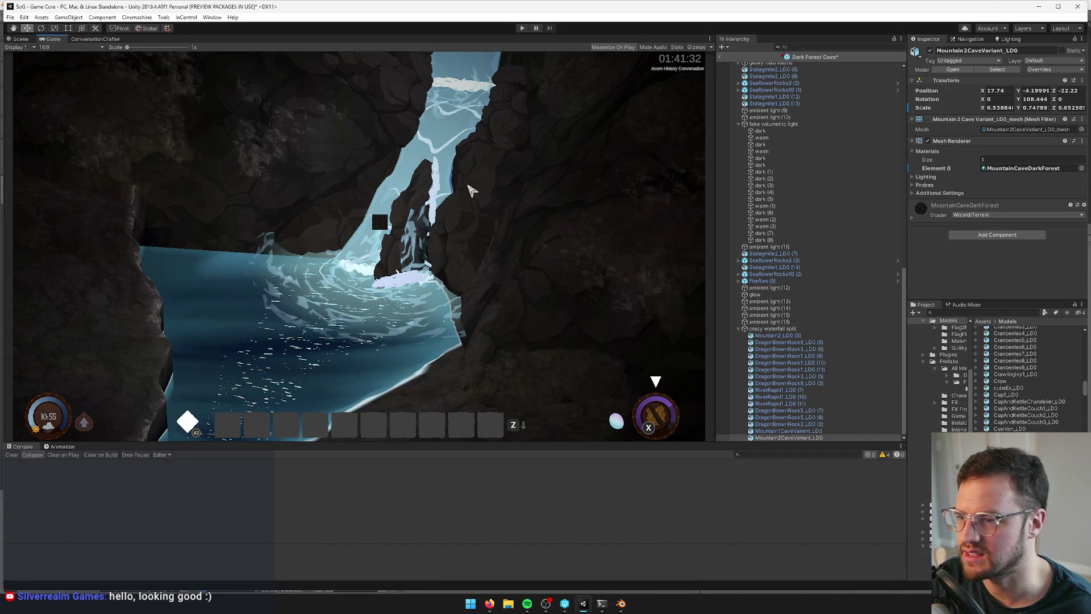
Frame the crazy waterfall split group and preview the cave through the vis cam game camera
{"action": "left_click", "coordinate": [795, 329]}
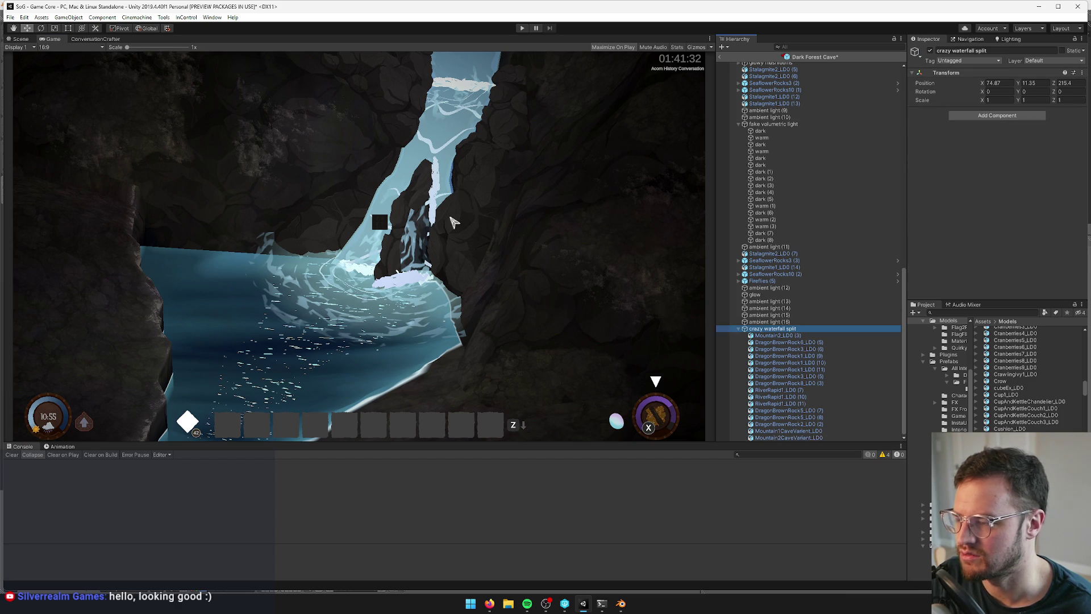
{"action": "left_click", "coordinate": [21, 39]}
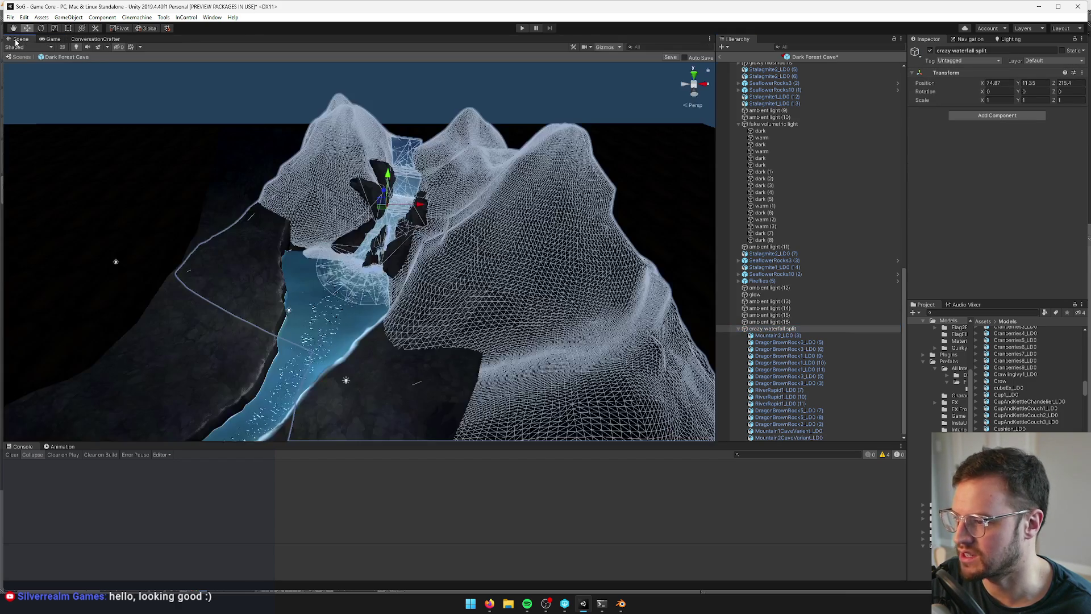
{"action": "key", "text": "f"}
{"action": "mouse_move", "coordinate": [357, 204]}
{"action": "left_mouse_down"}
{"action": "mouse_move", "coordinate": [67, 285]}
{"action": "mouse_move", "coordinate": [214, 274]}
{"action": "left_mouse_up"}
{"action": "left_click", "coordinate": [213, 274]}
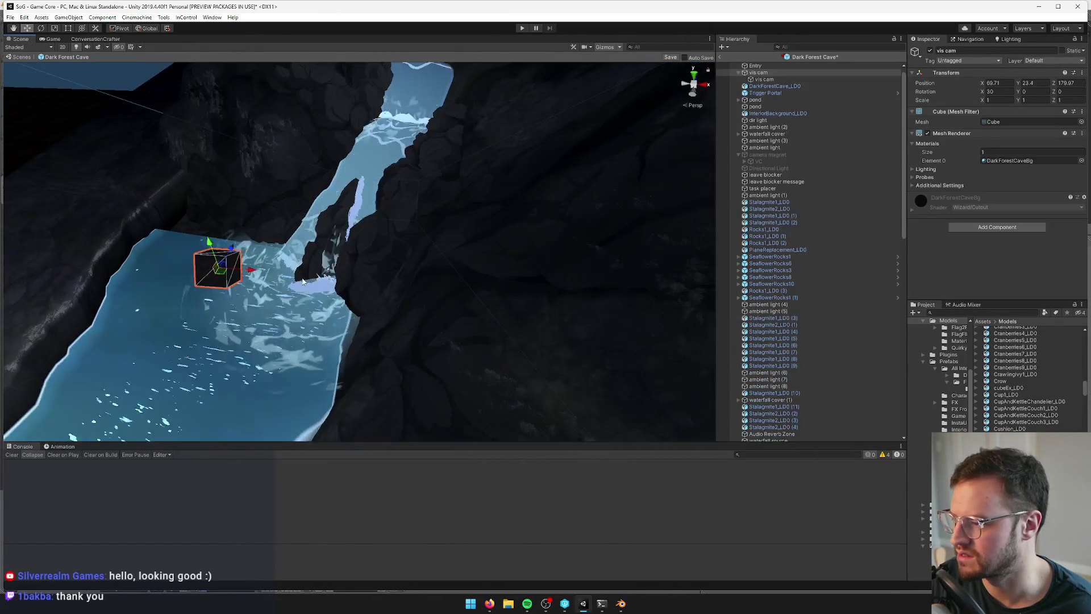
{"action": "scroll", "coordinate": [356, 271], "scroll_direction": "down", "scroll_amount": 5}
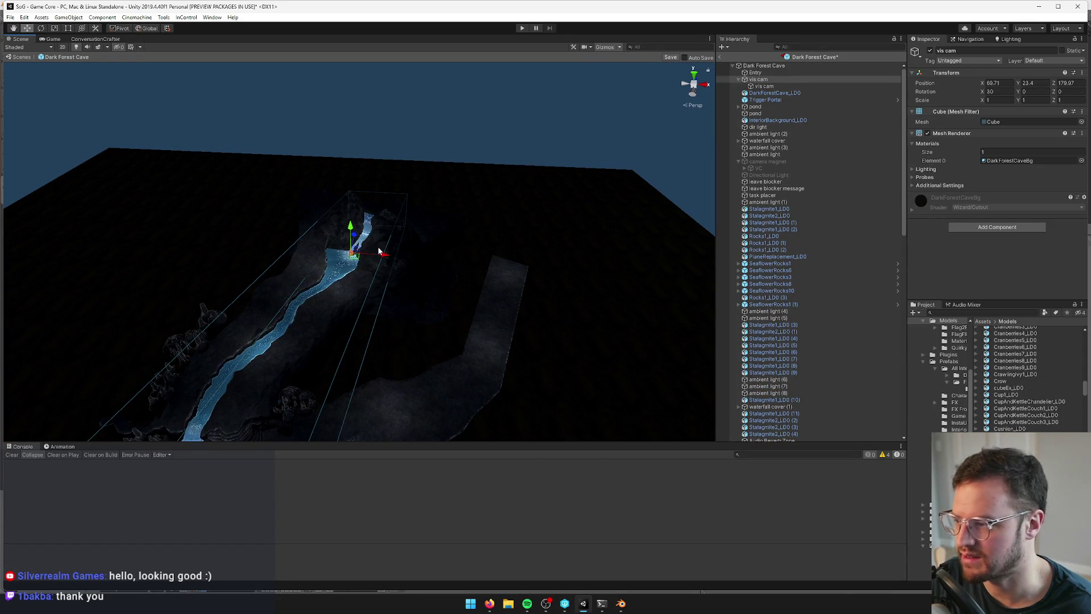
{"action": "left_click", "coordinate": [52, 39]}
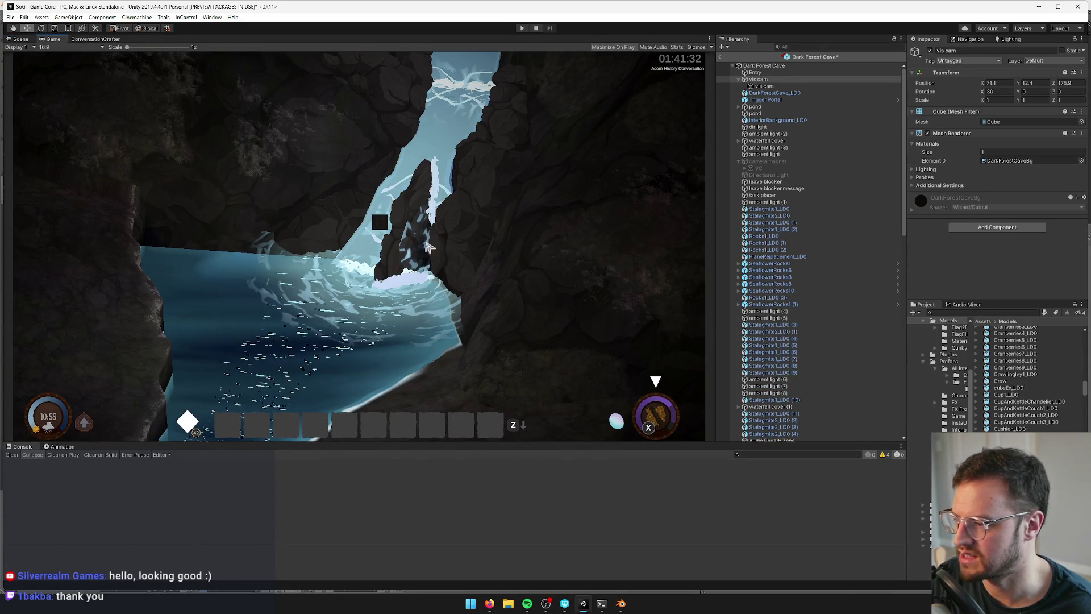
{"action": "left_click", "coordinate": [21, 40]}
Shift the Mountain2CaveVariant_LD0 cliff mesh along X to 17.74
{"action": "left_click_drag", "start_coordinate": [399, 168], "coordinate": [459, 165]}
{"action": "left_click_drag", "start_coordinate": [470, 168], "coordinate": [462, 205]}
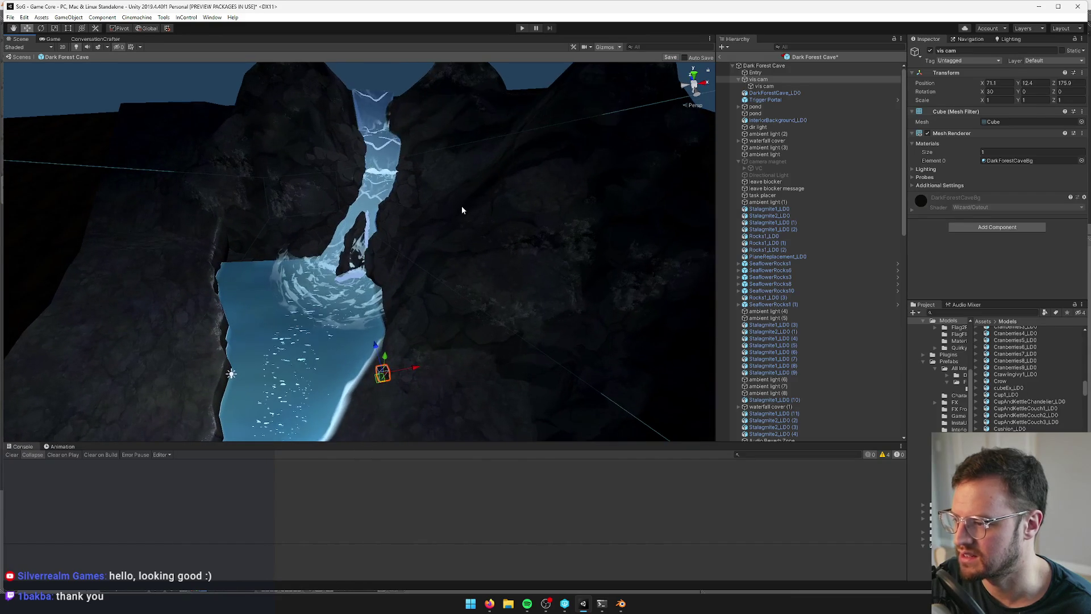
{"action": "left_click", "coordinate": [463, 206]}
{"action": "scroll", "coordinate": [564, 262], "scroll_direction": "up", "scroll_amount": 2}
{"action": "mouse_move", "coordinate": [565, 262]}
{"action": "left_mouse_down"}
{"action": "mouse_move", "coordinate": [560, 251]}
{"action": "mouse_move", "coordinate": [475, 244]}
{"action": "mouse_move", "coordinate": [480, 258]}
{"action": "mouse_move", "coordinate": [448, 263]}
{"action": "left_mouse_up"}
Give the brown rock beside the waterfall the DragonBrownRock2_cave material
{"action": "left_click", "coordinate": [499, 250]}
{"action": "left_click", "coordinate": [1081, 168]}
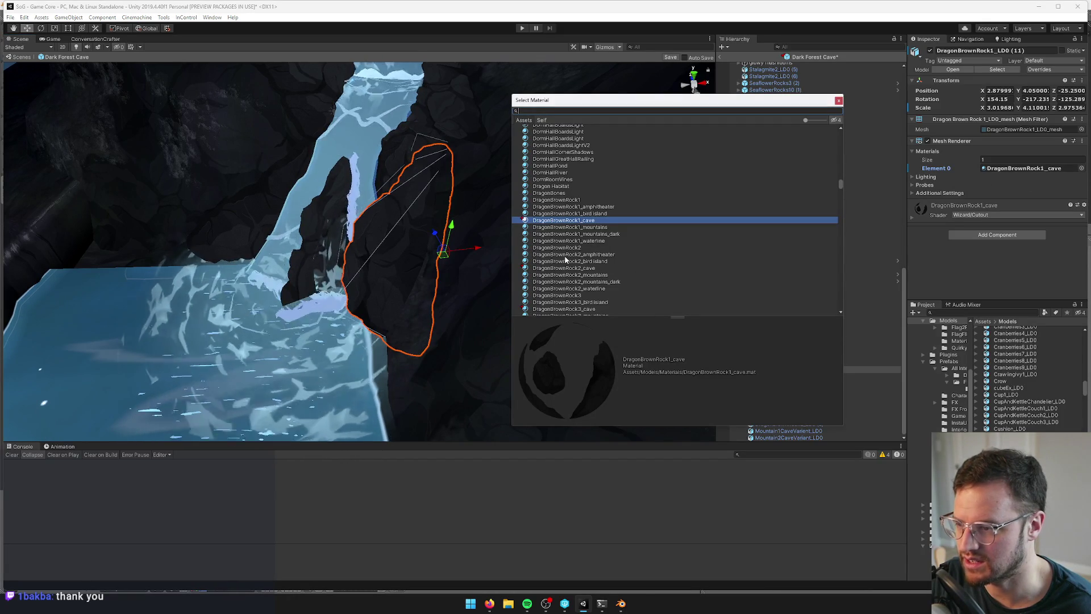
{"action": "left_click", "coordinate": [566, 269]}
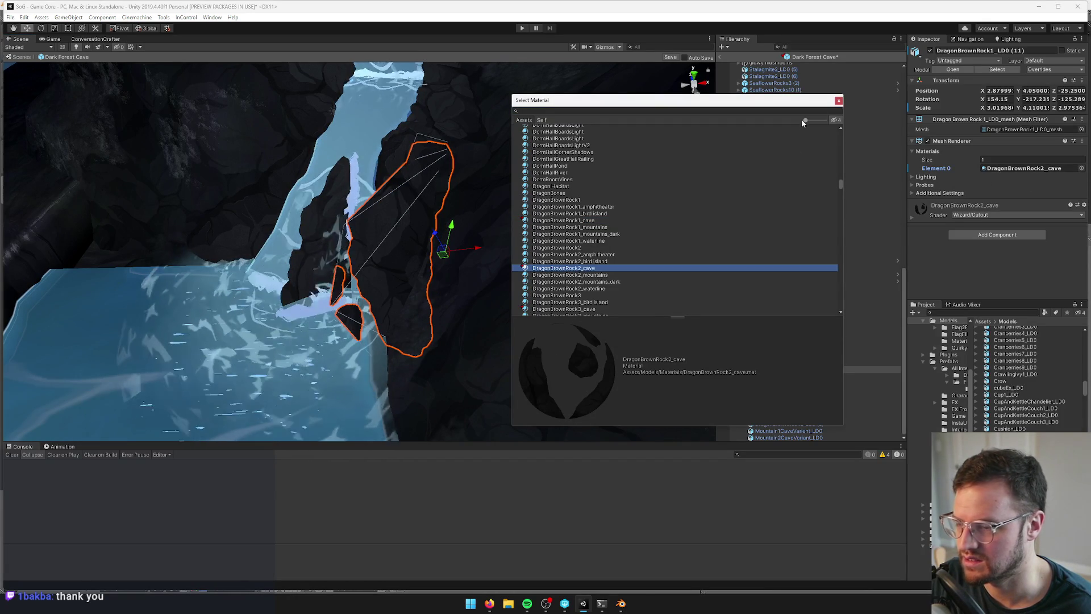
{"action": "left_click_drag", "start_coordinate": [512, 170], "coordinate": [409, 169]}
{"action": "left_click", "coordinate": [425, 168]}
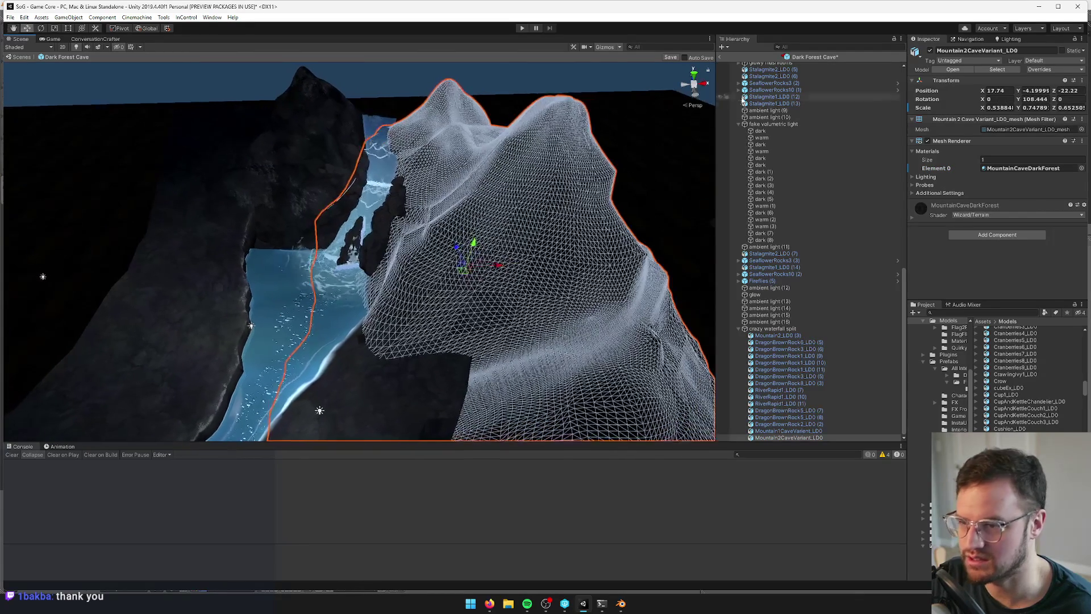
{"action": "mouse_move", "coordinate": [512, 244]}
{"action": "left_mouse_down"}
{"action": "mouse_move", "coordinate": [489, 250]}
{"action": "mouse_move", "coordinate": [596, 227]}
{"action": "mouse_move", "coordinate": [591, 245]}
{"action": "left_mouse_up"}
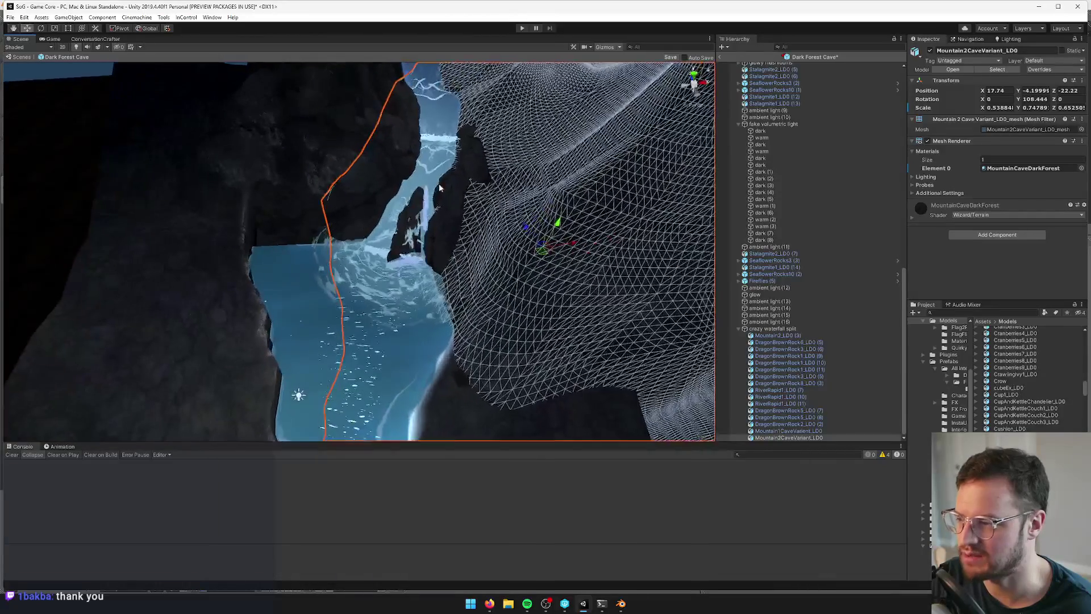
{"action": "left_click", "coordinate": [438, 183]}
Rotate the crazy waterfall split group about 12.6 degrees to sit between the cliffs
{"action": "key", "text": "f"}
{"action": "left_click", "coordinate": [770, 329]}
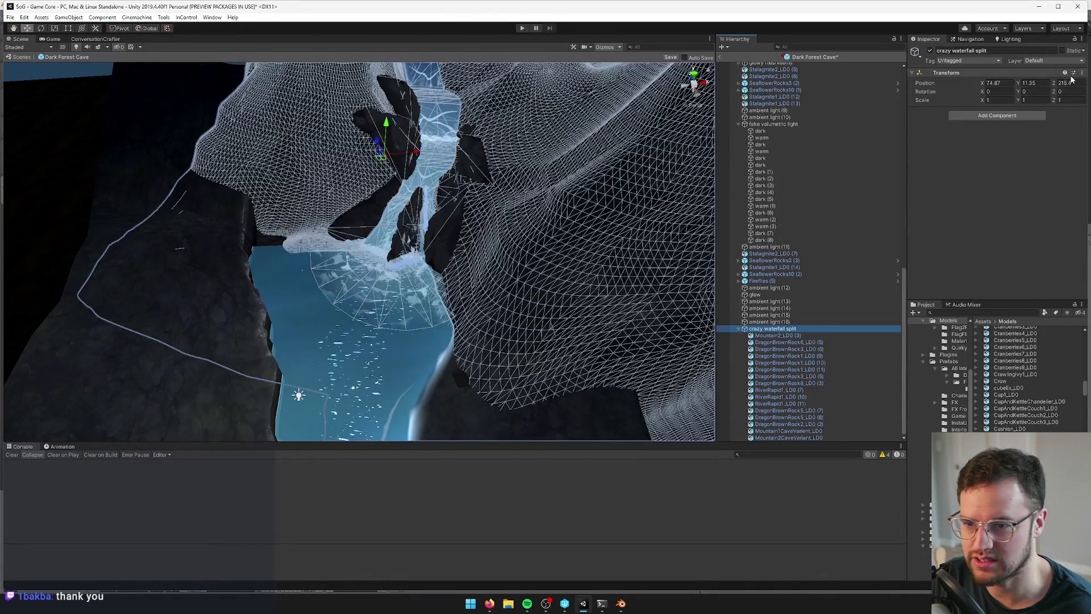
{"action": "left_click_drag", "start_coordinate": [244, 174], "coordinate": [267, 170]}
{"action": "key", "text": "e"}
{"action": "mouse_move", "coordinate": [349, 185]}
{"action": "left_mouse_down"}
{"action": "mouse_move", "coordinate": [364, 182]}
{"action": "mouse_move", "coordinate": [358, 193]}
{"action": "left_mouse_up"}
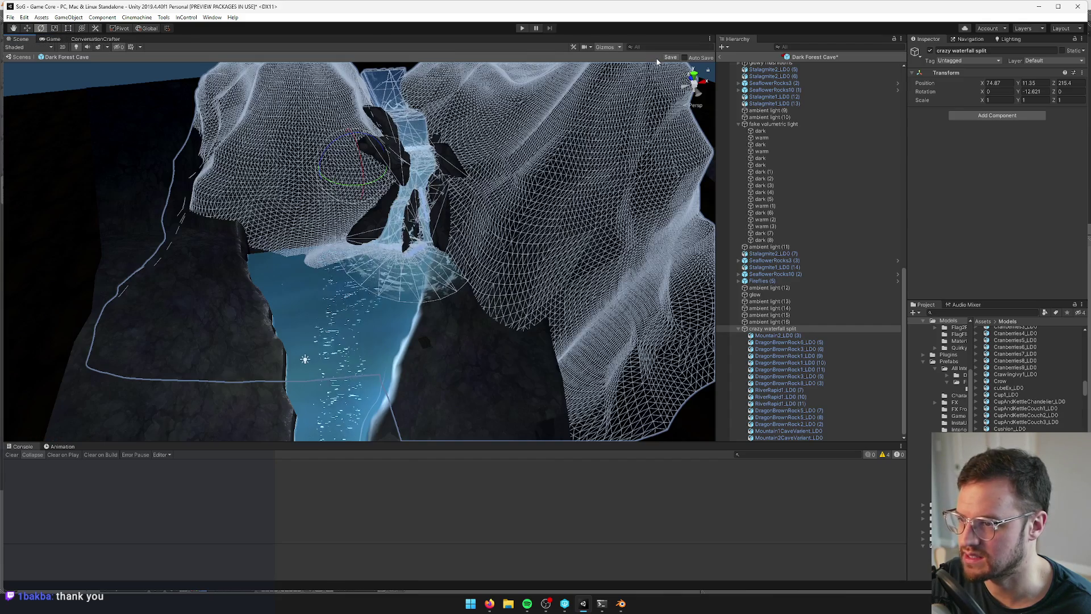
Save the cave, preview it in the game view, and return to the Exterior World scene
{"action": "left_click", "coordinate": [668, 57]}
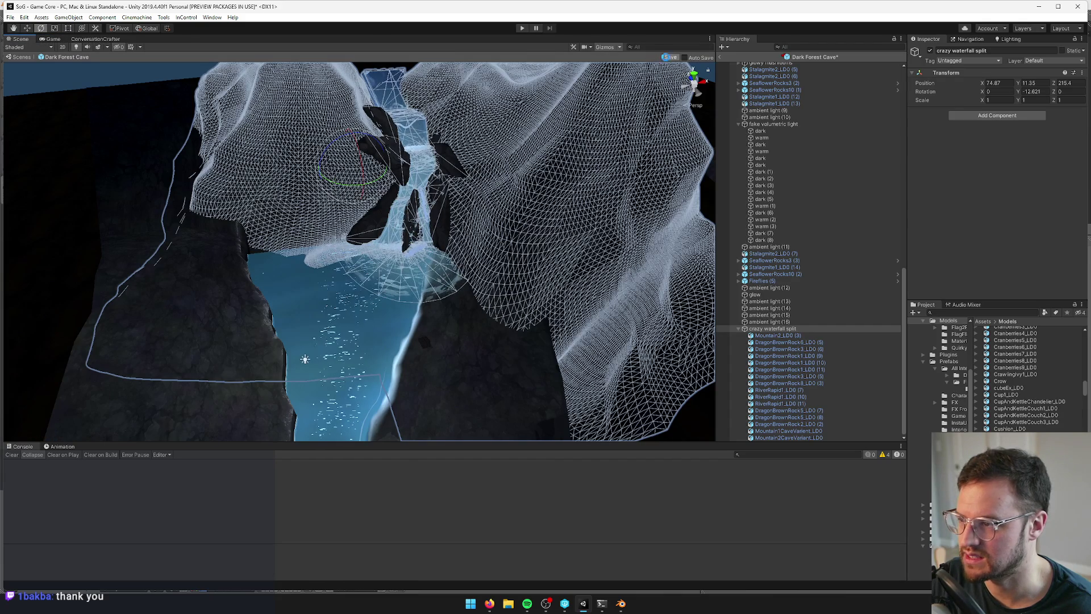
{"action": "left_click", "coordinate": [53, 39]}
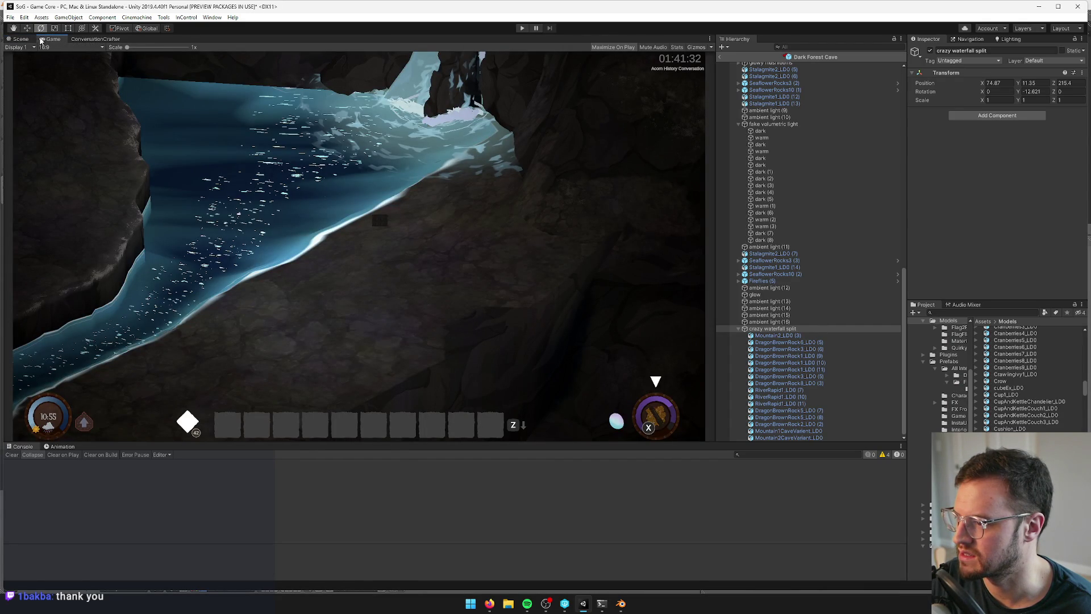
{"action": "left_click", "coordinate": [26, 39]}
{"action": "scroll", "coordinate": [268, 151], "scroll_direction": "up", "scroll_amount": 6}
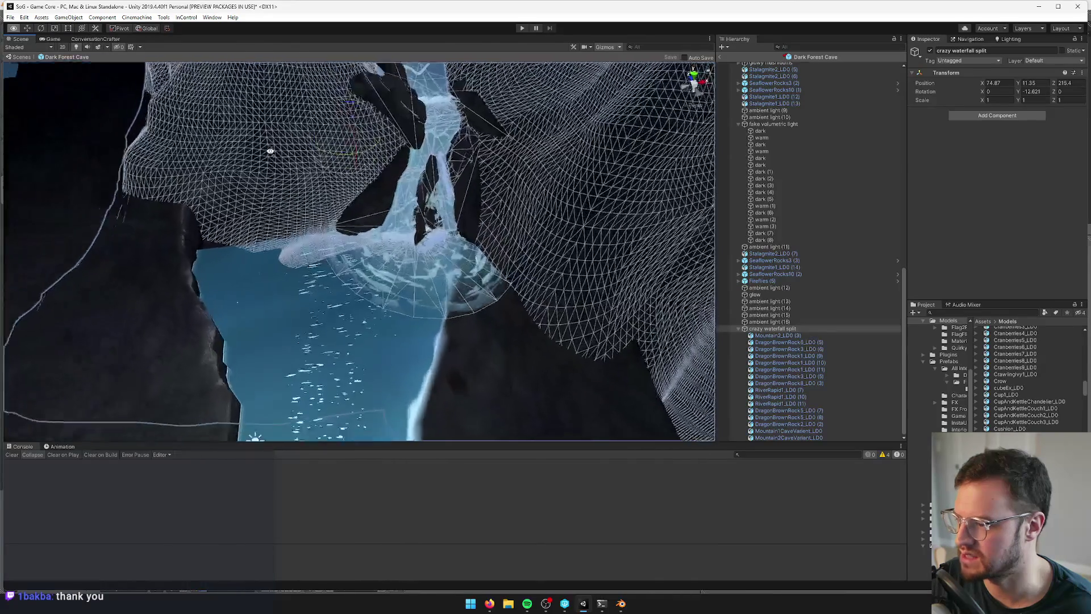
{"action": "scroll", "coordinate": [405, 195], "scroll_direction": "up", "scroll_amount": 3}
{"action": "scroll", "coordinate": [745, 66], "scroll_direction": "up", "scroll_amount": 5}
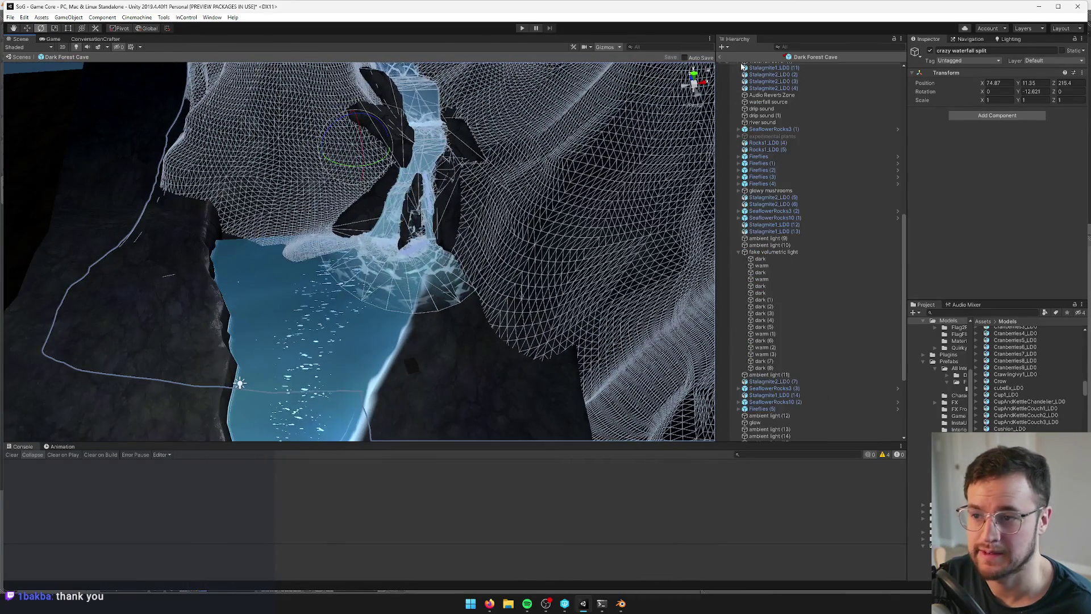
{"action": "left_click", "coordinate": [720, 57]}
{"action": "left_click_drag", "start_coordinate": [363, 245], "coordinate": [417, 319]}
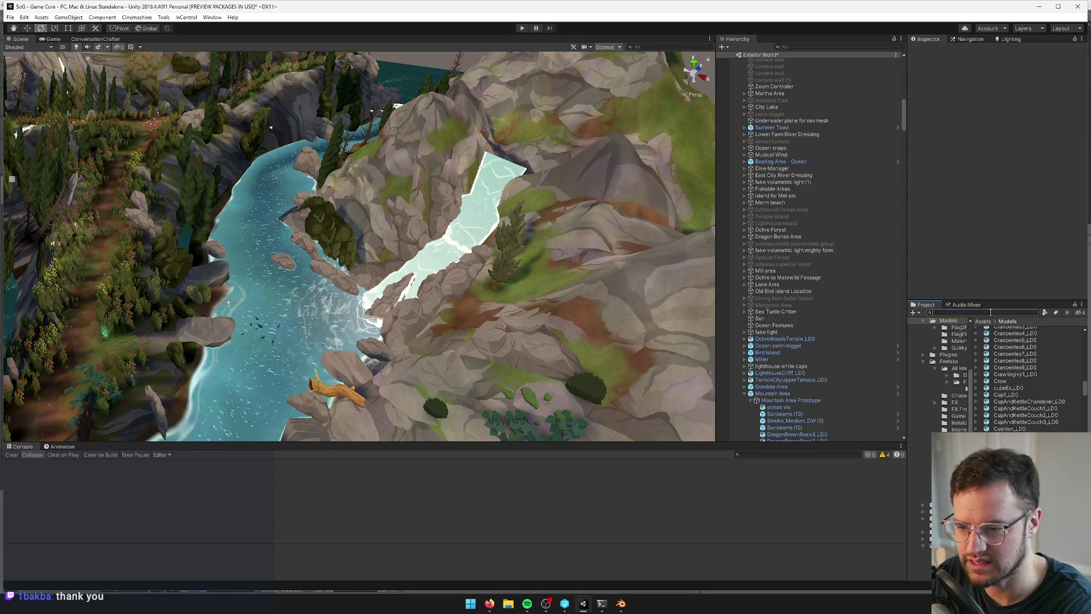
Search project assets for 'cave dark' and open the Dark Forest Cave prefab
{"action": "type", "text": "cave int"}
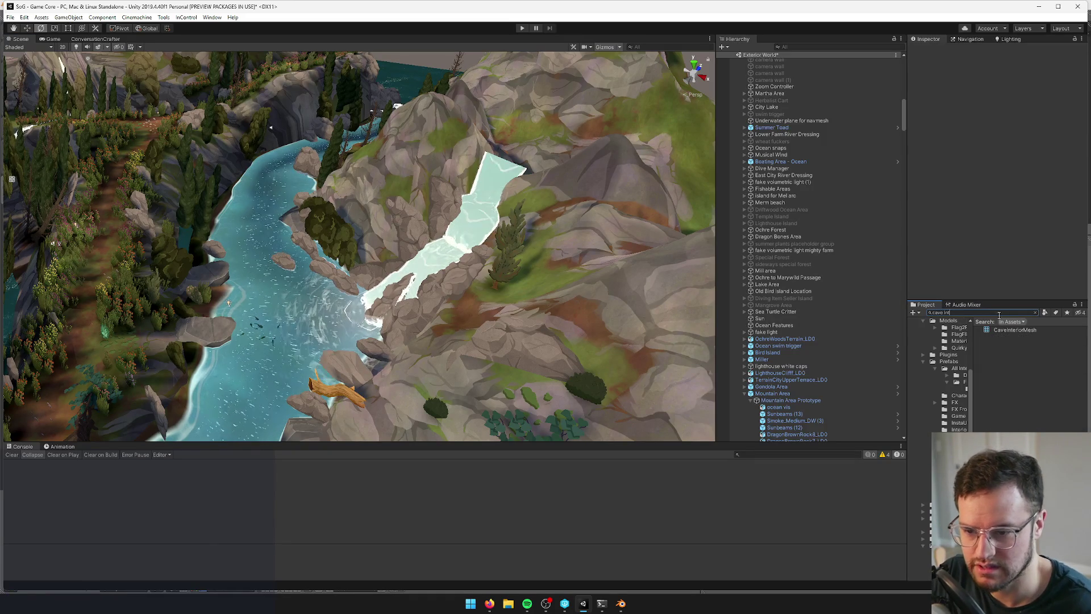
{"action": "key", "text": "BackSpace"}
{"action": "key", "text": "BackSpace"}
{"action": "key", "text": "BackSpace"}
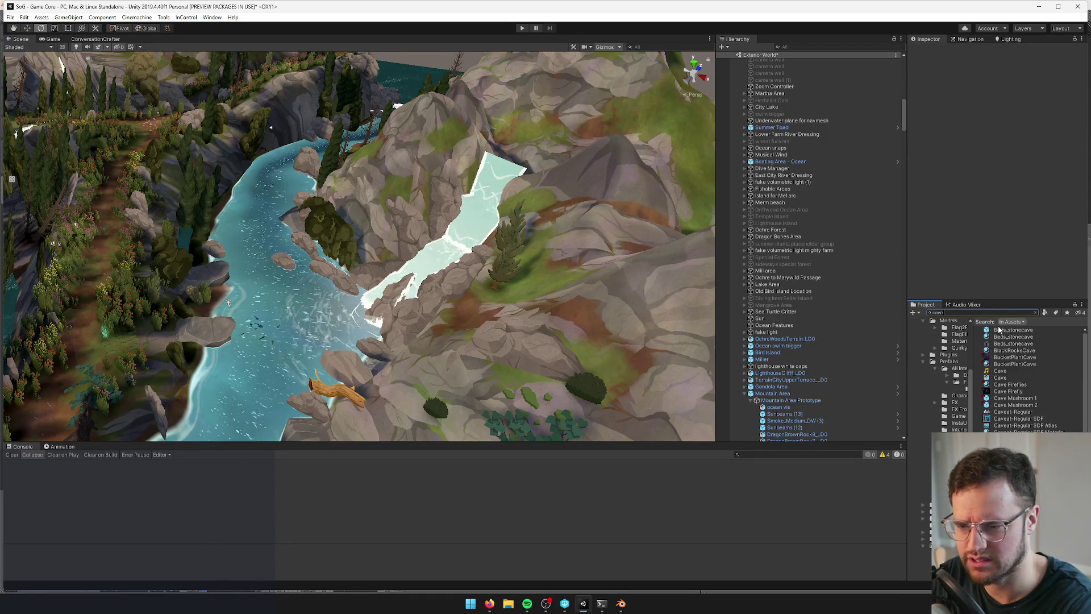
{"action": "type", "text": " dark"}
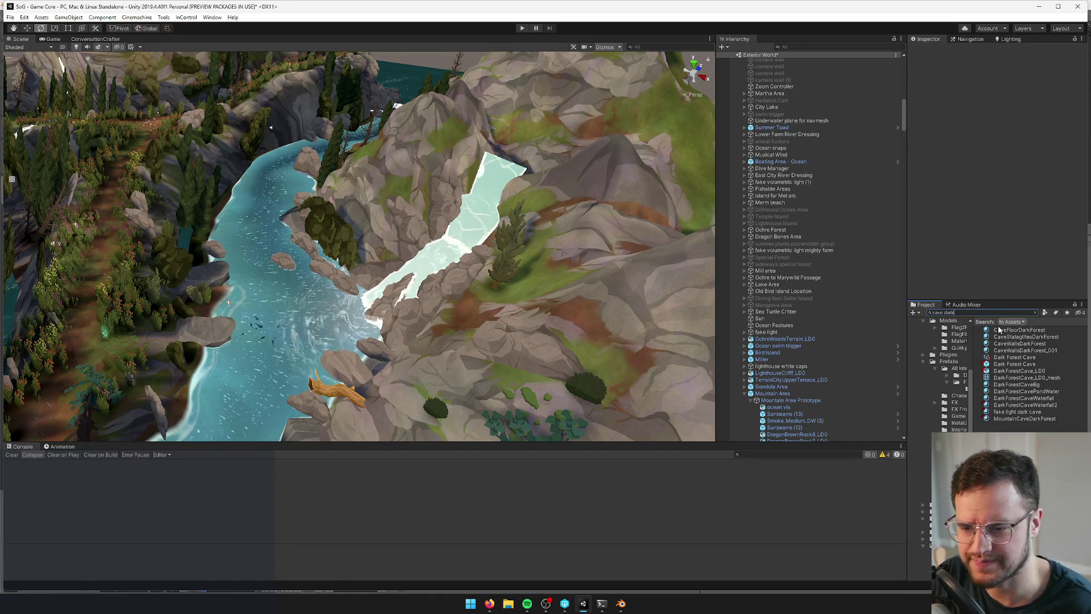
{"action": "left_click", "coordinate": [1014, 364]}
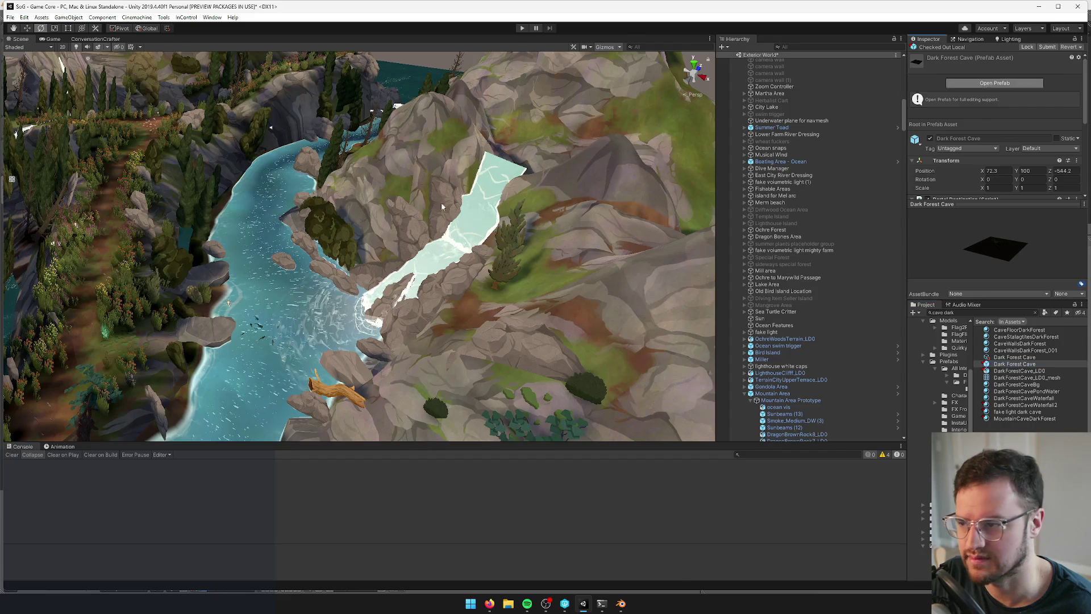
{"action": "key", "text": "Return"}
Preview the reopened cave, then select and frame the crazy waterfall split group
{"action": "left_click", "coordinate": [54, 39]}
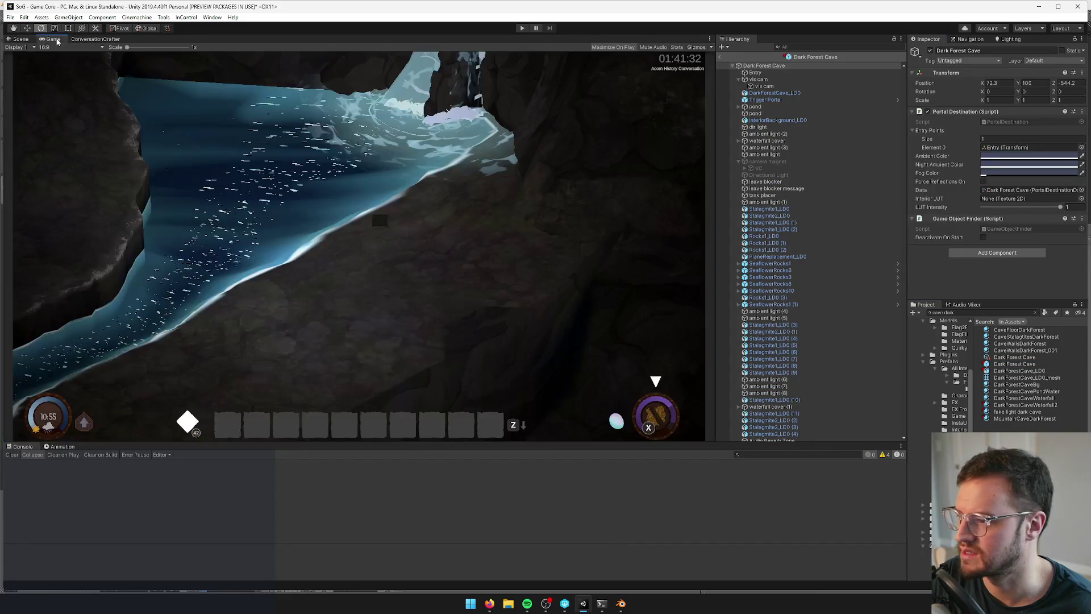
{"action": "left_click", "coordinate": [19, 39]}
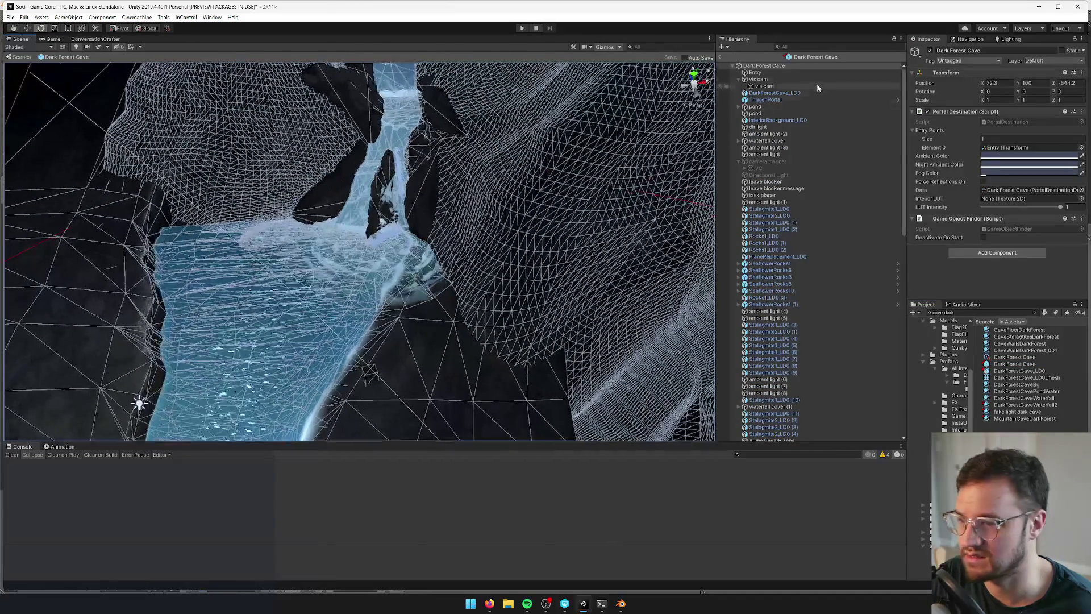
{"action": "left_click", "coordinate": [421, 255]}
{"action": "mouse_move", "coordinate": [421, 256]}
{"action": "left_mouse_down"}
{"action": "mouse_move", "coordinate": [568, 192]}
{"action": "mouse_move", "coordinate": [490, 193]}
{"action": "left_mouse_up"}
{"action": "left_click", "coordinate": [490, 194]}
{"action": "scroll", "coordinate": [490, 193], "scroll_direction": "up", "scroll_amount": 3}
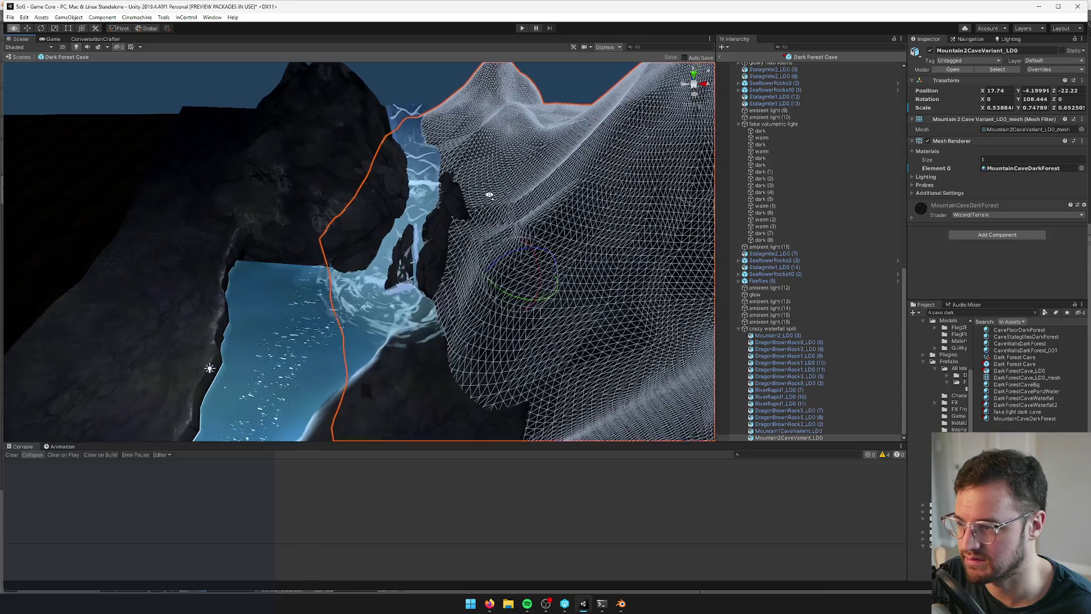
{"action": "double_click", "coordinate": [773, 329]}
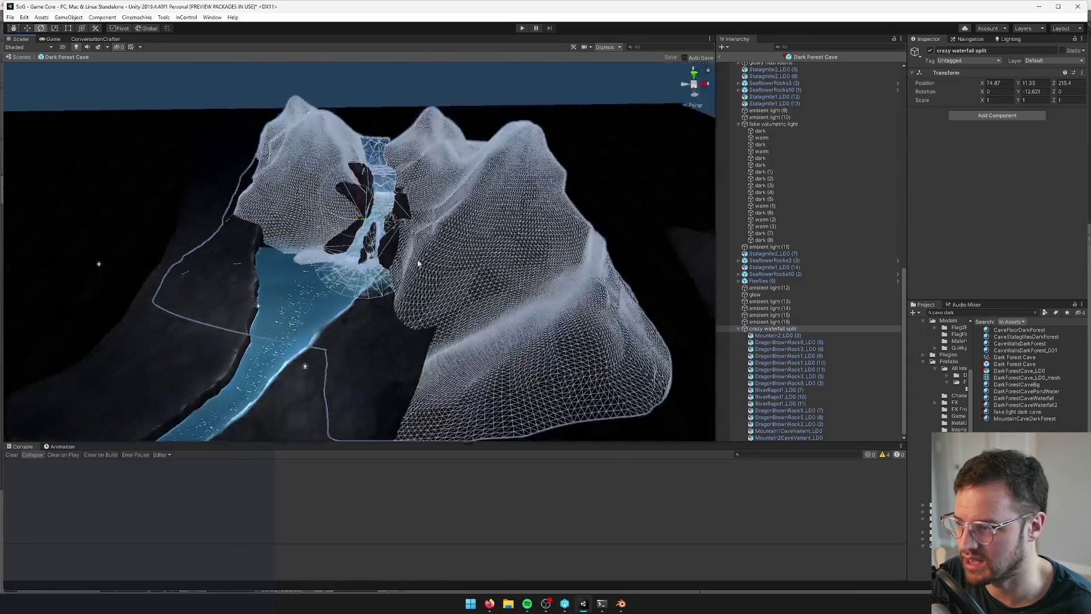
Move the crazy waterfall split group to X 102.9, Z 212.2 and check it from the game camera
{"action": "key", "text": "w"}
{"action": "mouse_move", "coordinate": [353, 173]}
{"action": "left_mouse_down"}
{"action": "mouse_move", "coordinate": [351, 186]}
{"action": "mouse_move", "coordinate": [319, 196]}
{"action": "mouse_move", "coordinate": [464, 204]}
{"action": "left_mouse_up"}
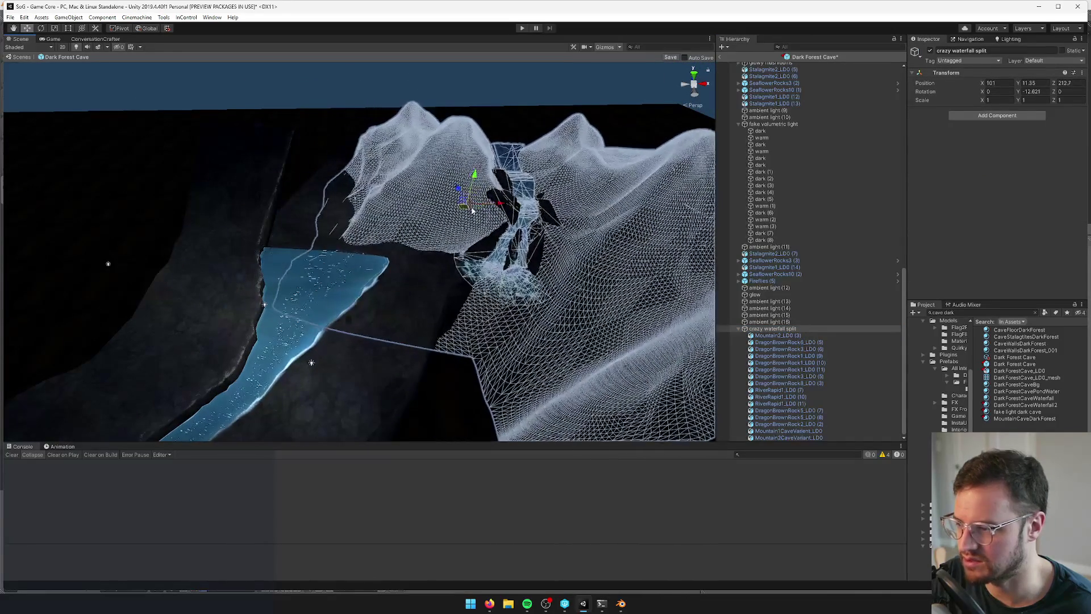
{"action": "left_click", "coordinate": [57, 41]}
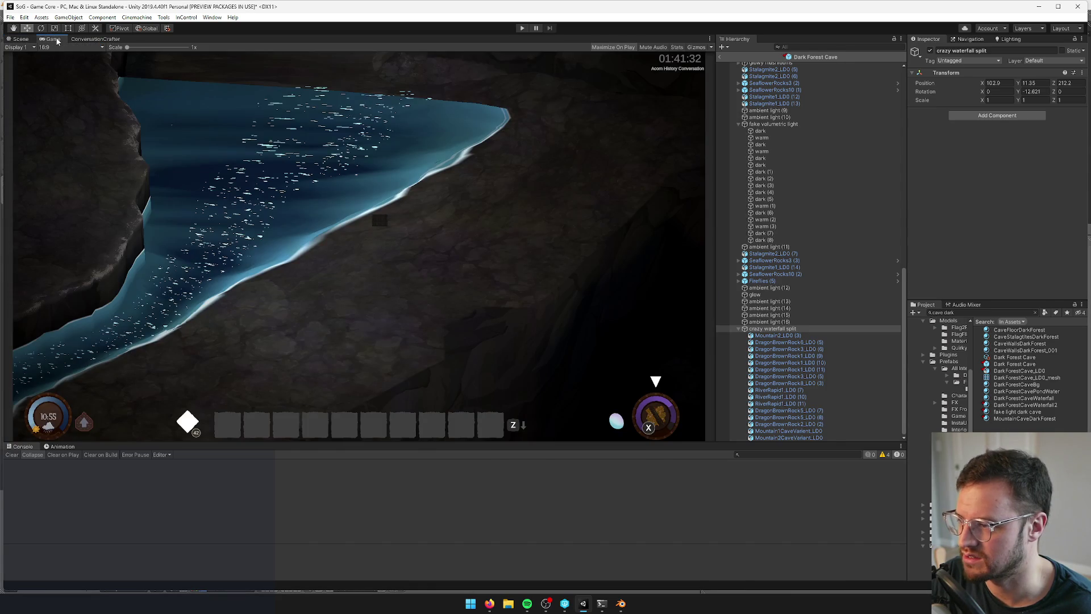
{"action": "left_click", "coordinate": [20, 39]}
{"action": "mouse_move", "coordinate": [489, 603]}
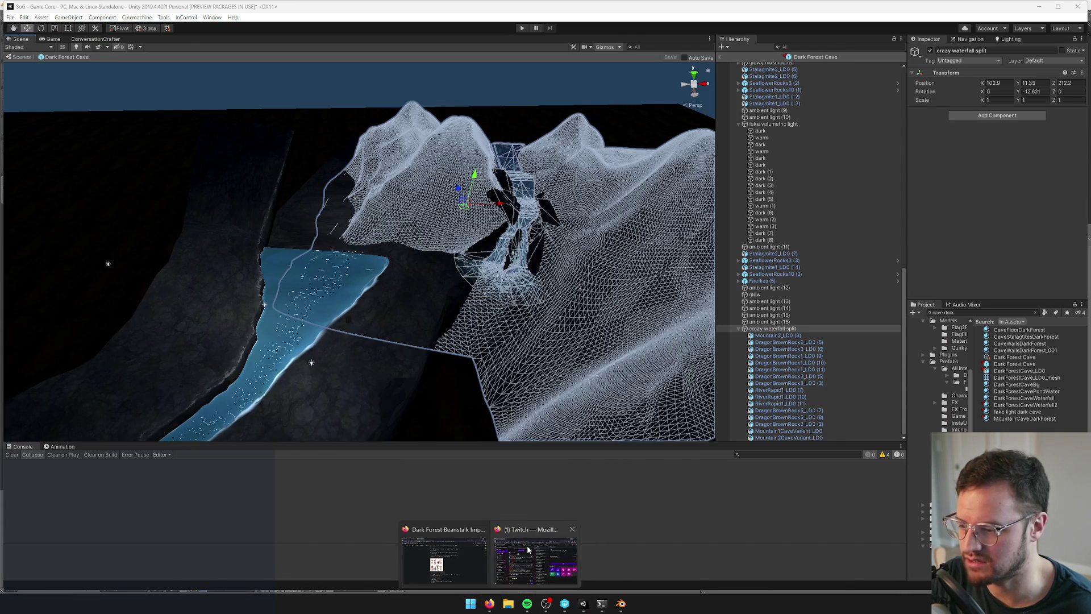
{"action": "left_click", "coordinate": [528, 548]}
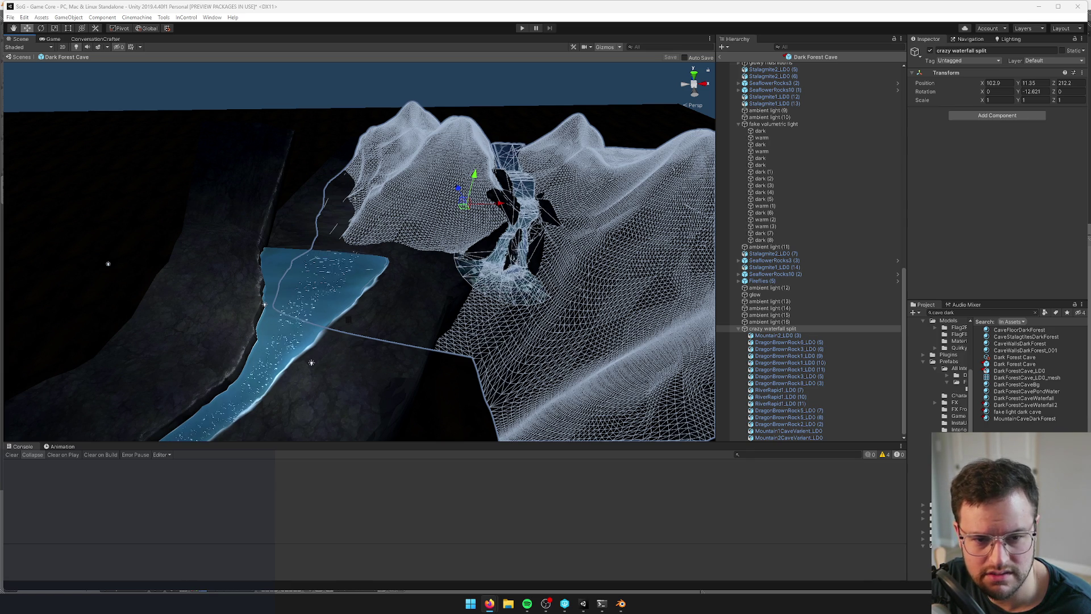
{"action": "key", "text": "alt+Tab"}
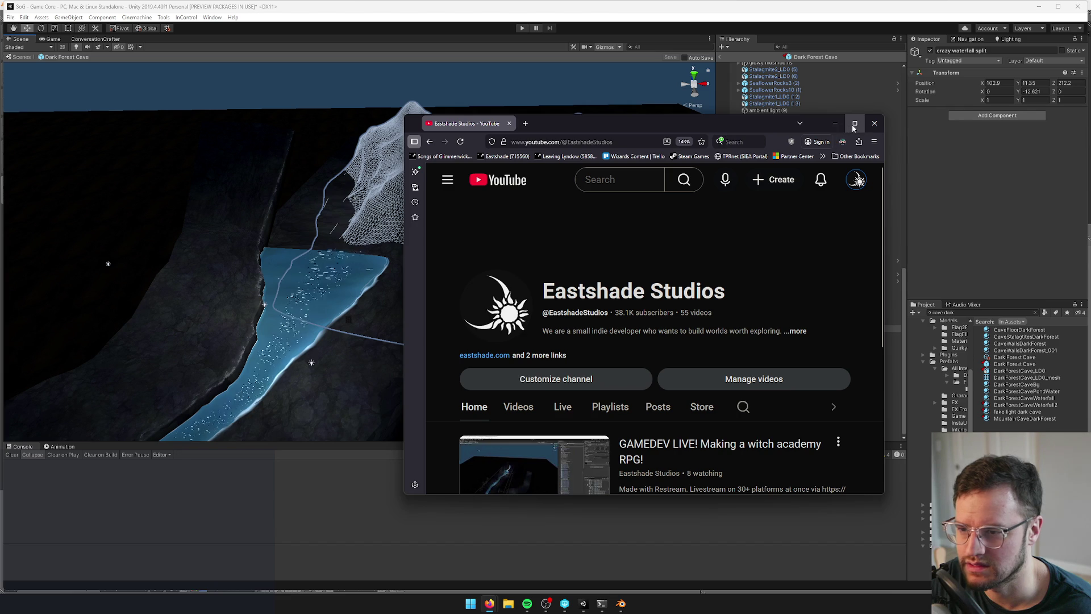
Maximize the browser and open the channel's current live stream
{"action": "left_click", "coordinate": [855, 124]}
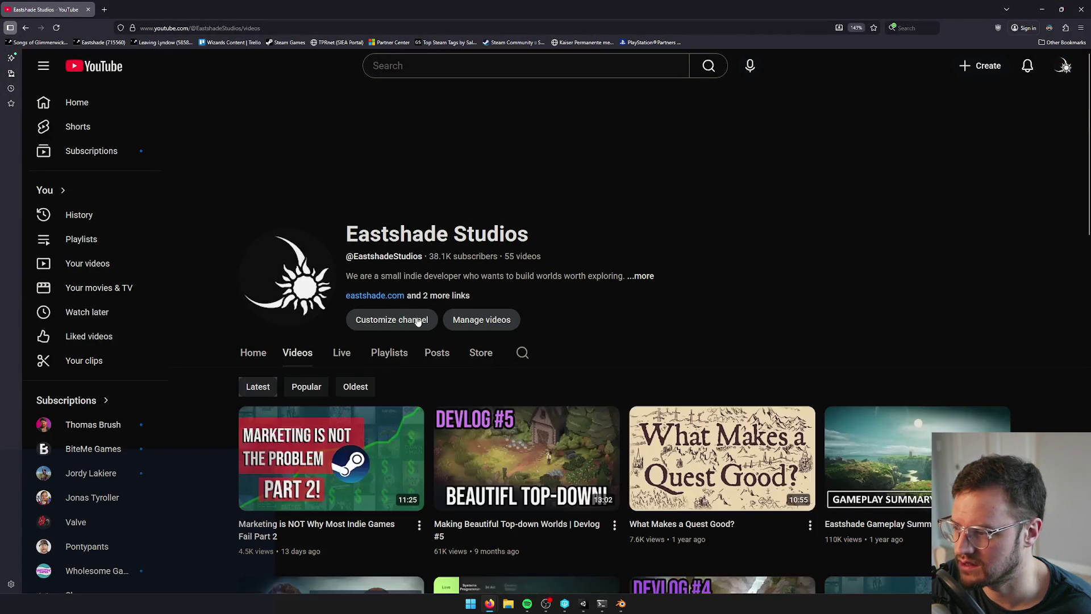
{"action": "left_click", "coordinate": [342, 355]}
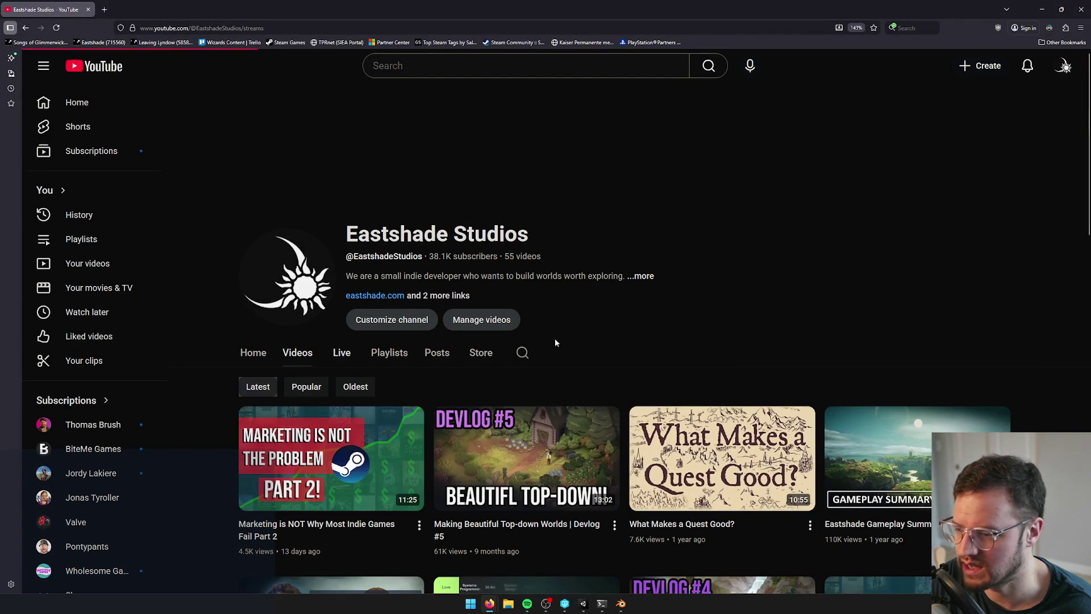
{"action": "scroll", "coordinate": [353, 260], "scroll_direction": "down", "scroll_amount": 2}
{"action": "scroll", "coordinate": [287, 251], "scroll_direction": "down", "scroll_amount": 1}
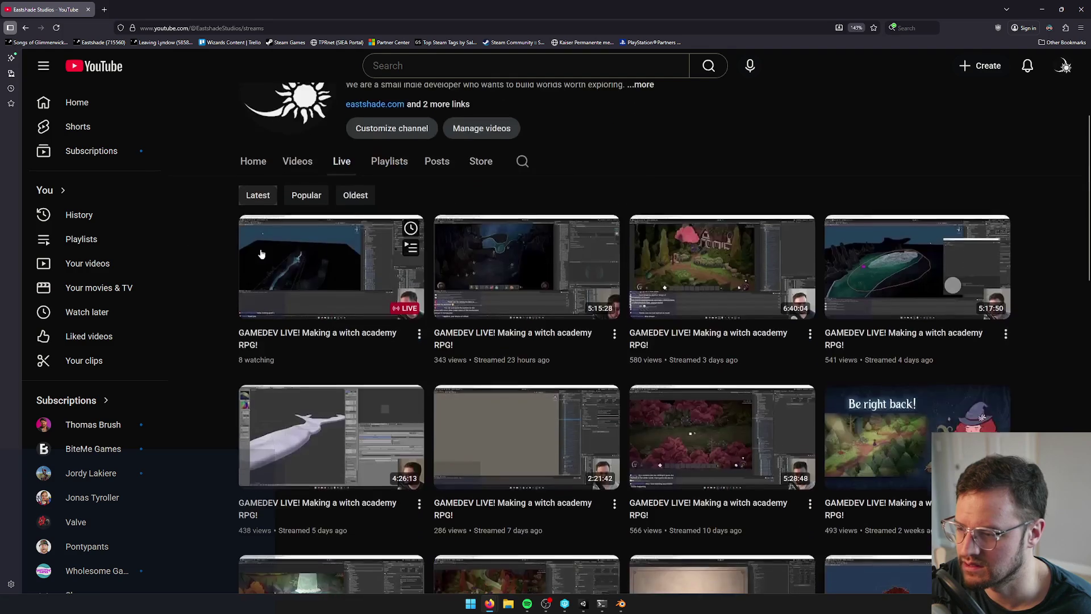
{"action": "left_click", "coordinate": [317, 268]}
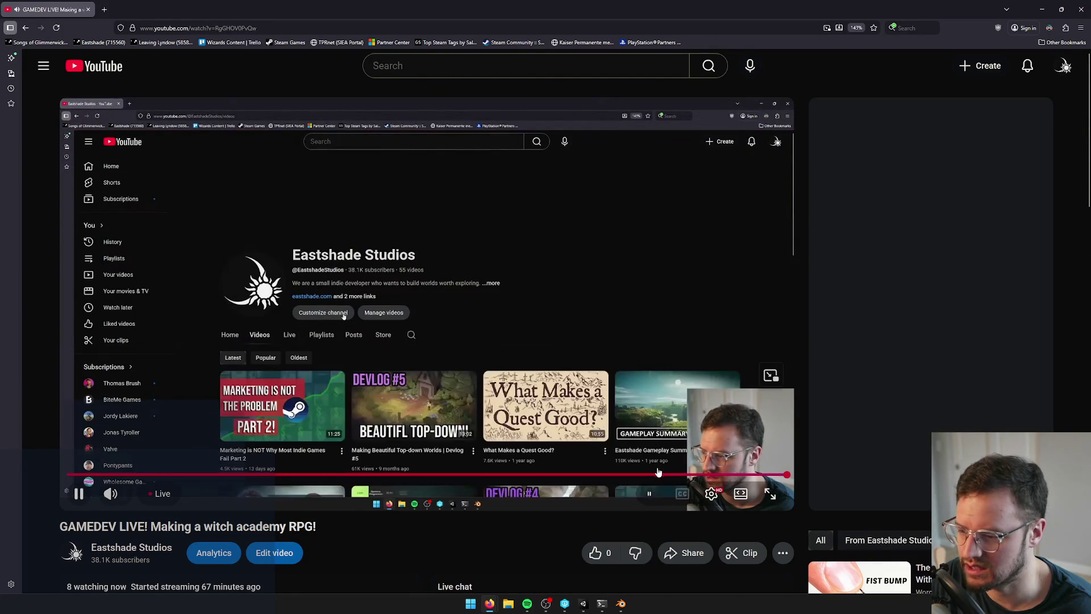
Rewind the stream to earlier Unity footage, play then pause it, and open a new tab
{"action": "left_click_drag", "start_coordinate": [786, 475], "coordinate": [486, 474]}
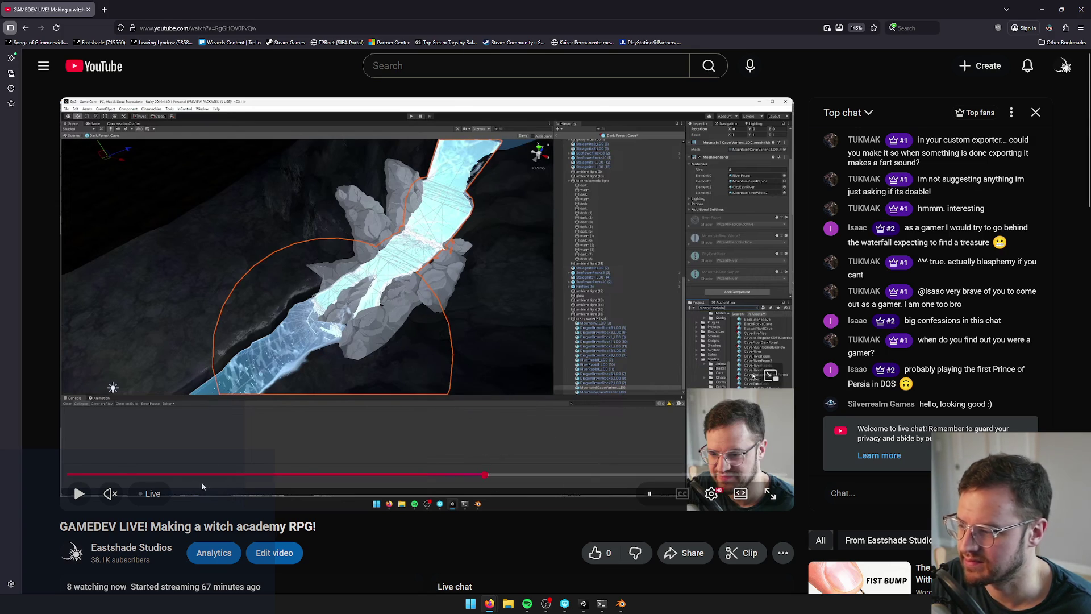
{"action": "left_click", "coordinate": [79, 493]}
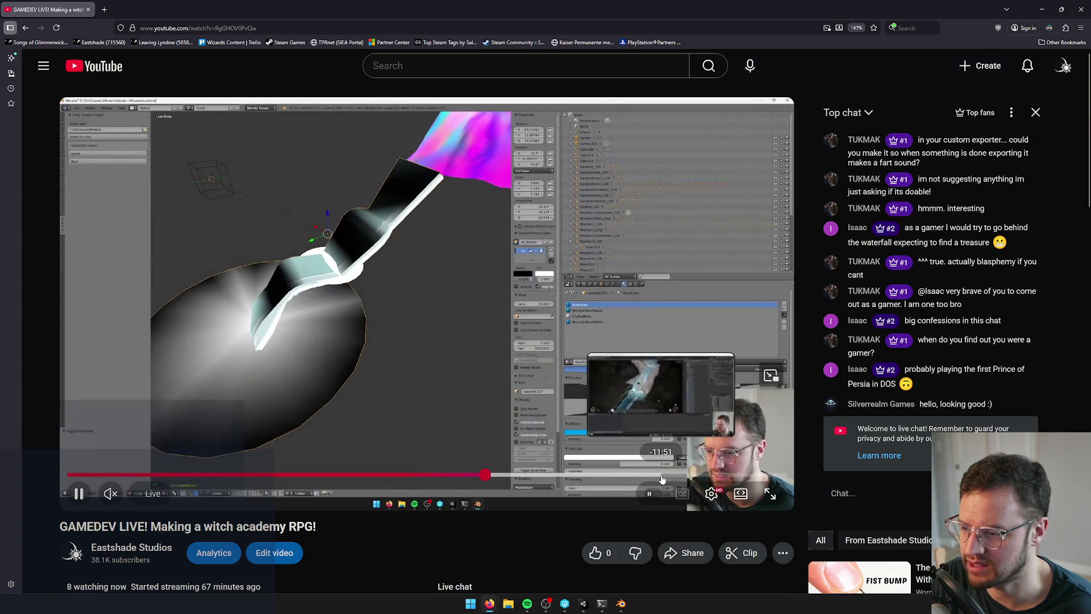
{"action": "left_click", "coordinate": [664, 476]}
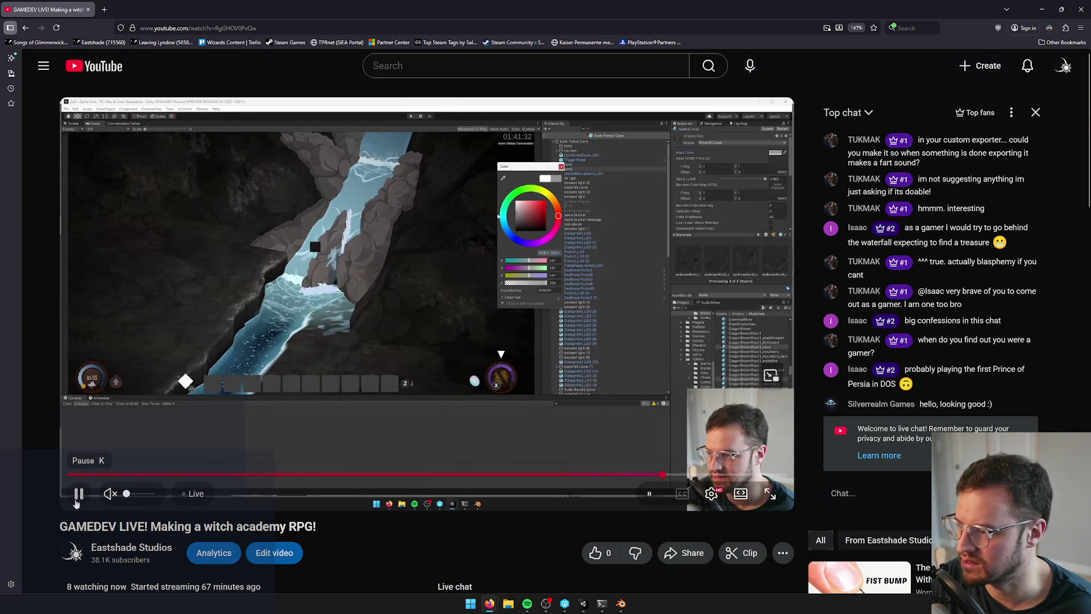
{"action": "left_click", "coordinate": [77, 496]}
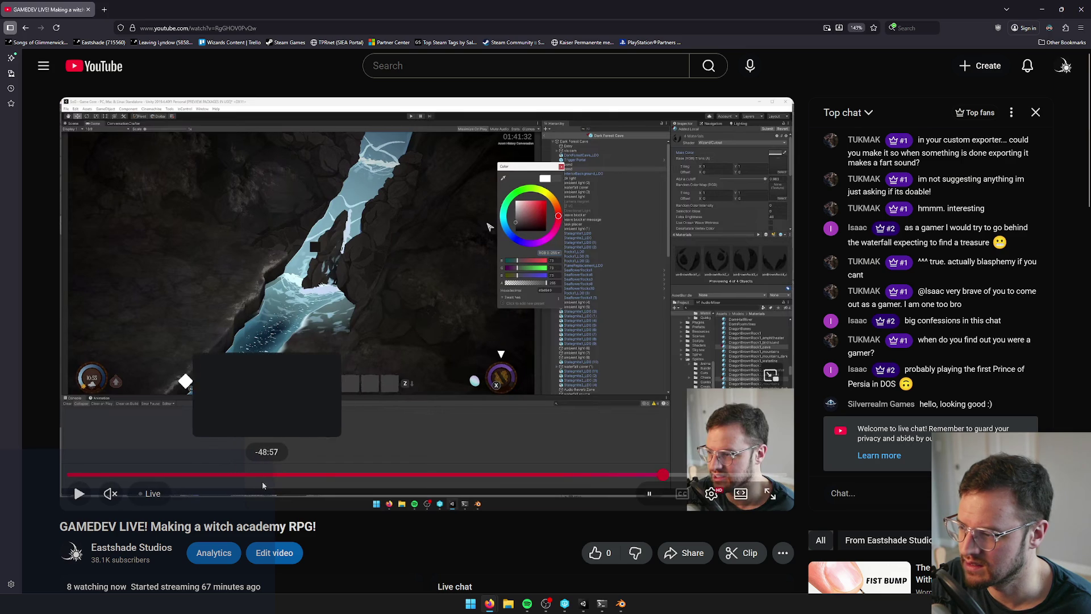
{"action": "left_click", "coordinate": [110, 9]}
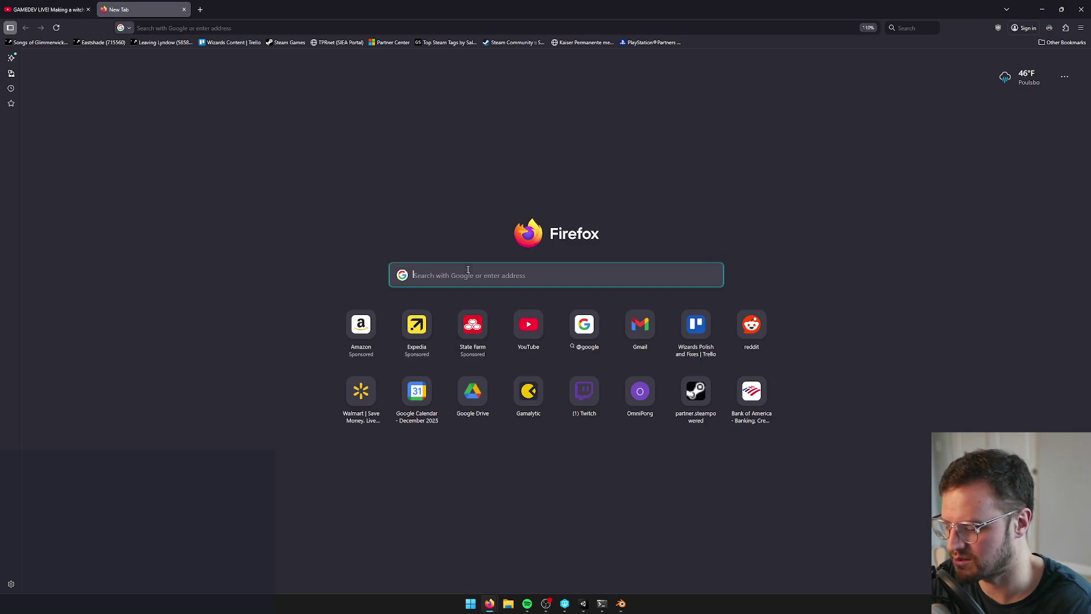
Search for 'glimmerwick' and open the Songs of Glimmerwick Steam store page
{"action": "type", "text": "glimmerwick"}
{"action": "key", "text": "Return"}
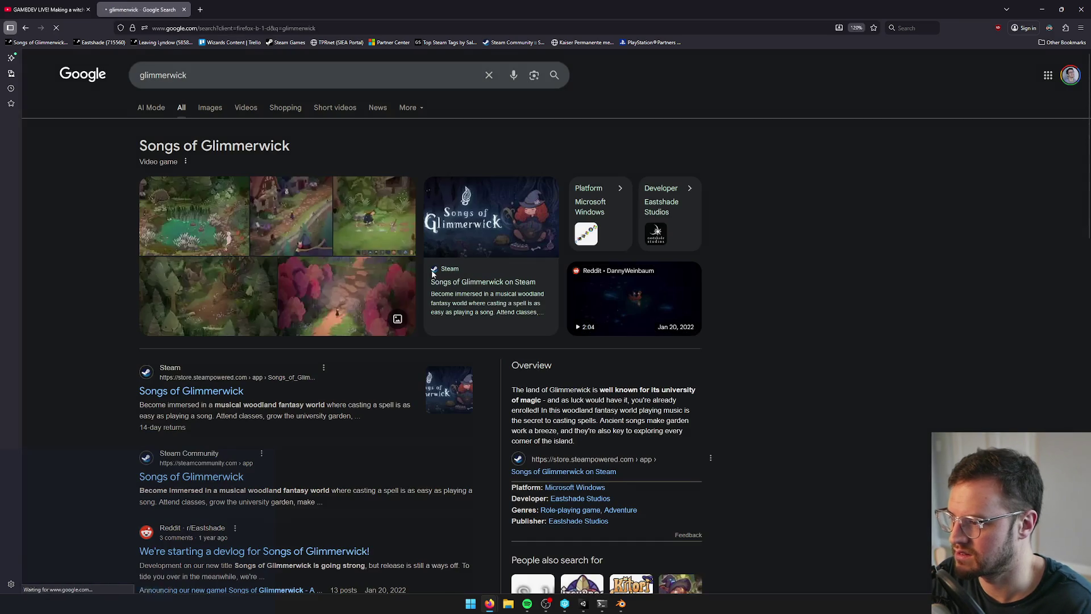
{"action": "scroll", "coordinate": [300, 255], "scroll_direction": "down", "scroll_amount": 2}
{"action": "left_click", "coordinate": [215, 340]}
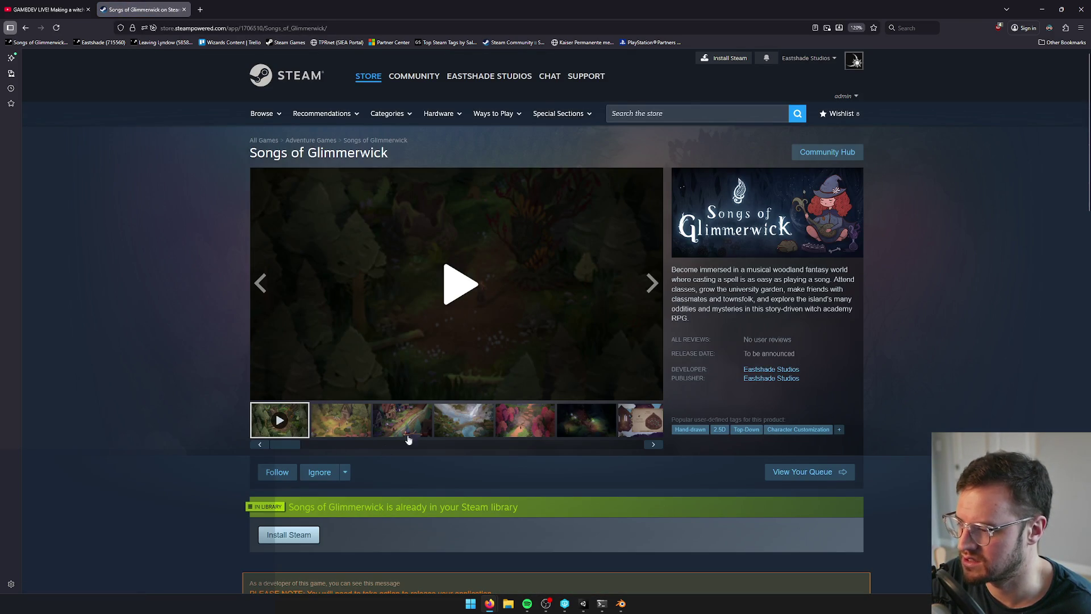
View the waterfall, village and forest screenshots, then close the store tab and browser
{"action": "left_click", "coordinate": [466, 429]}
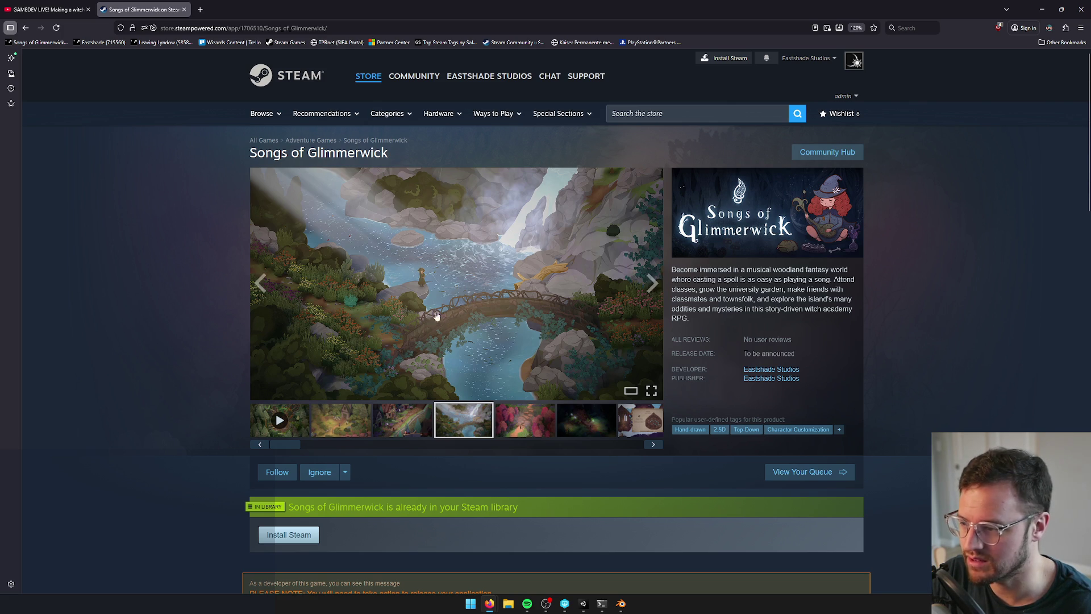
{"action": "left_click", "coordinate": [425, 424]}
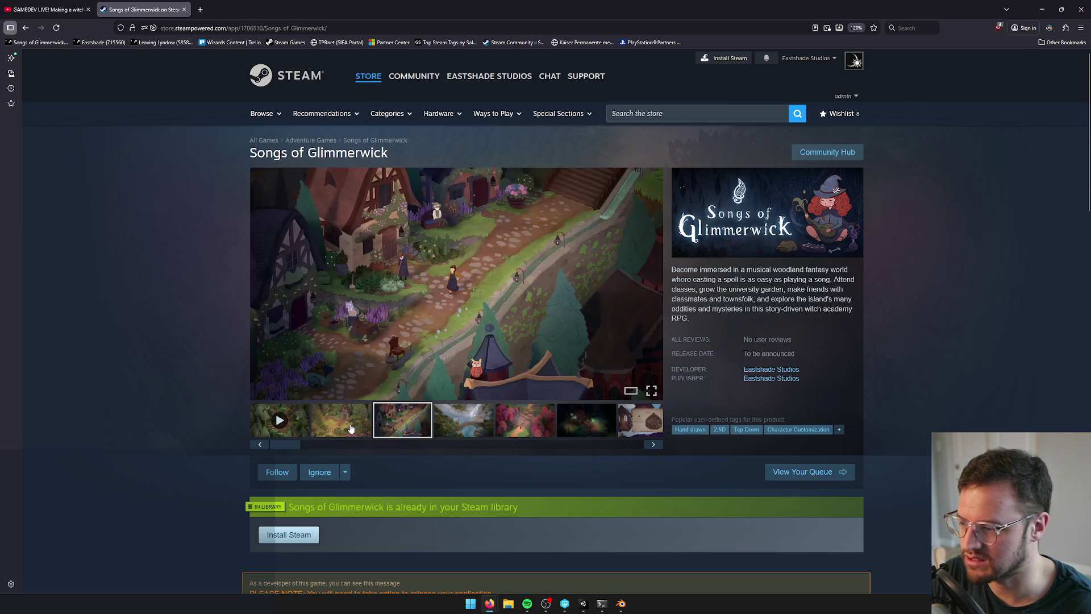
{"action": "left_click", "coordinate": [345, 427]}
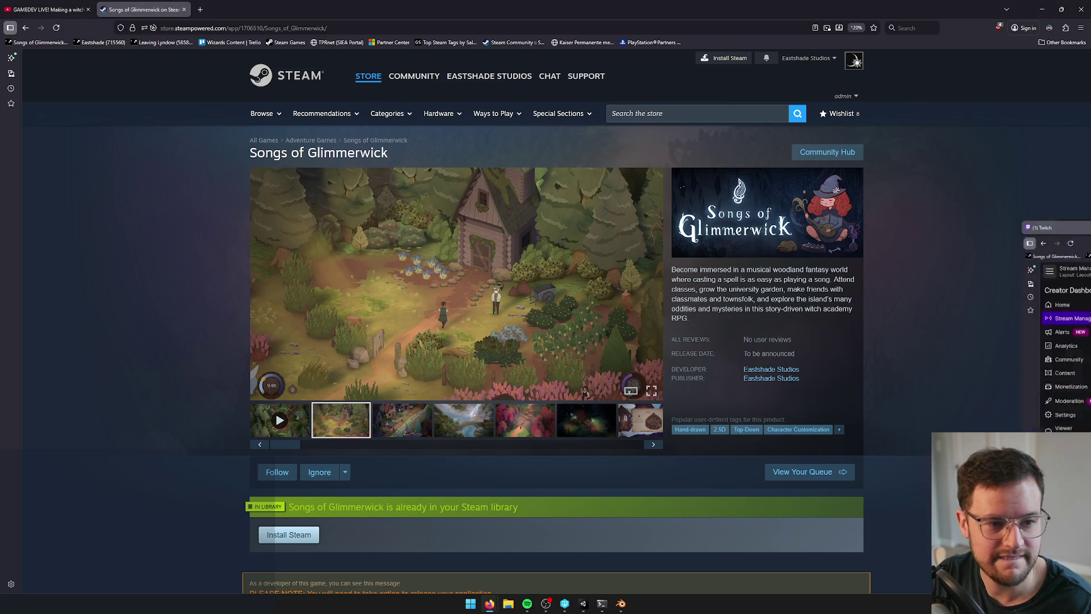
{"action": "key", "text": "alt+Tab"}
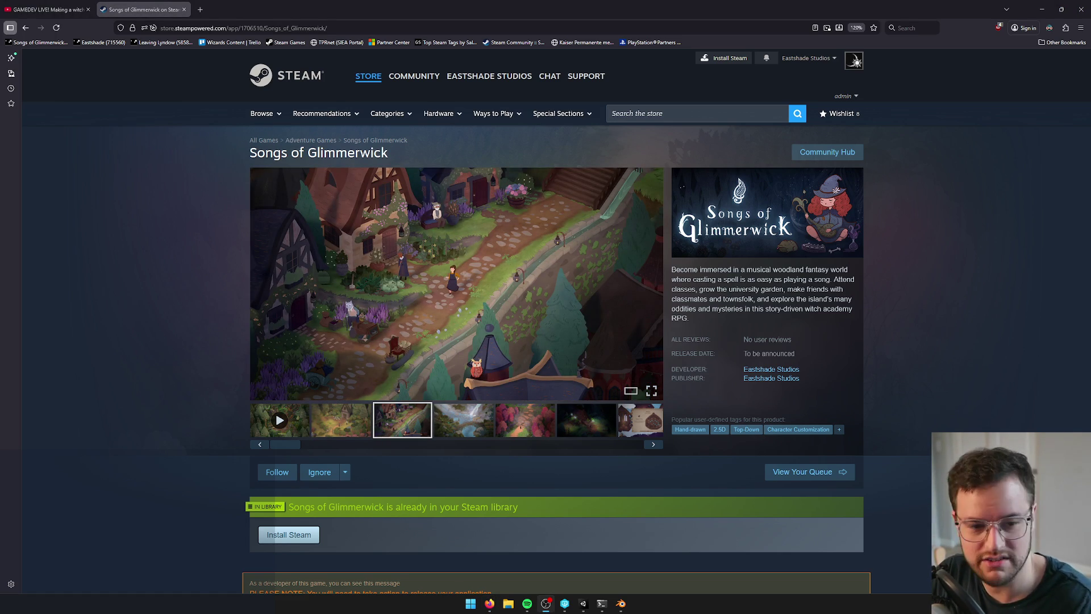
{"action": "left_click", "coordinate": [77, 316]}
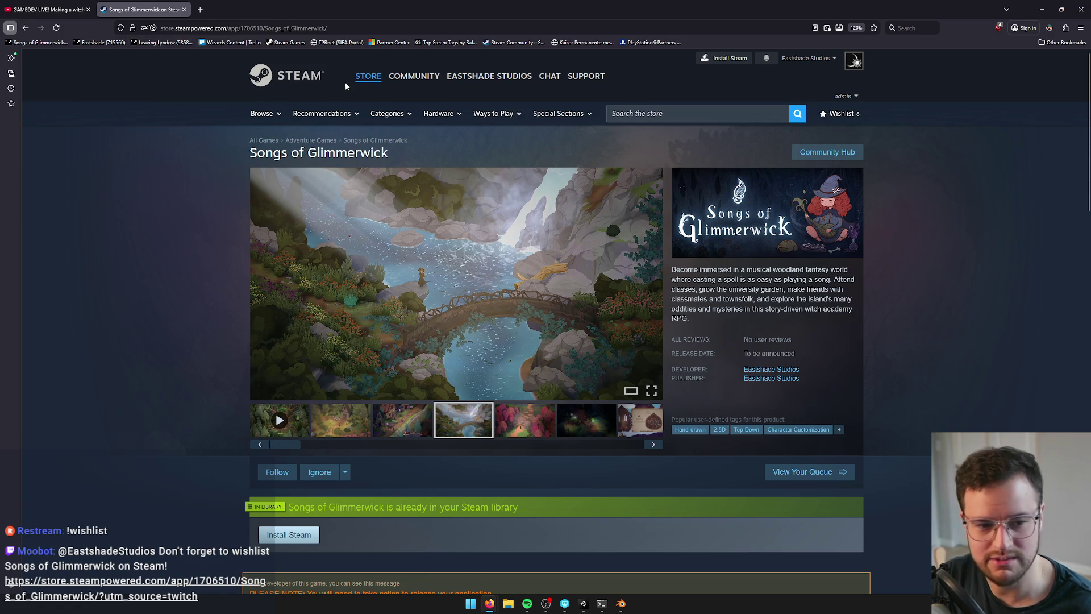
{"action": "left_click", "coordinate": [187, 10]}
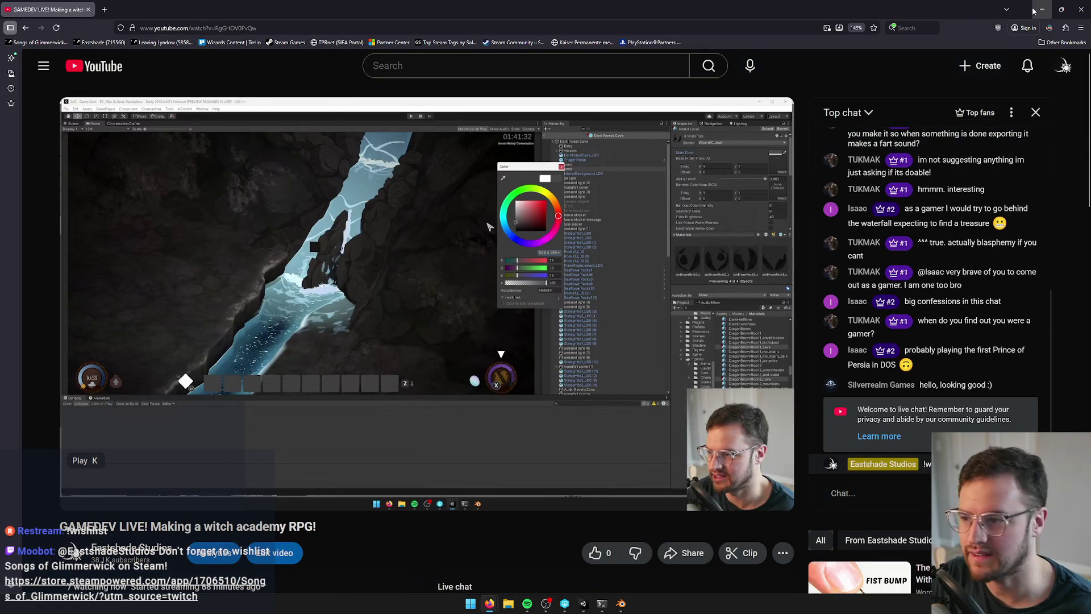
{"action": "left_click", "coordinate": [89, 10]}
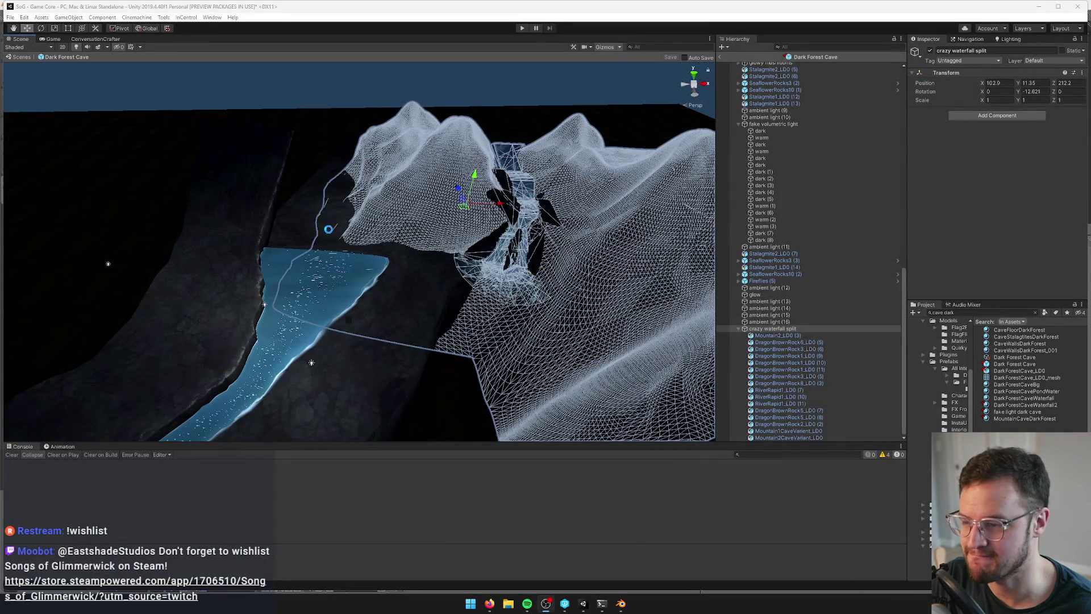
Compare the Unity waterfall with the Blender river model, viewed top-down with numpad 8
{"action": "scroll", "coordinate": [344, 237], "scroll_direction": "up", "scroll_amount": 6}
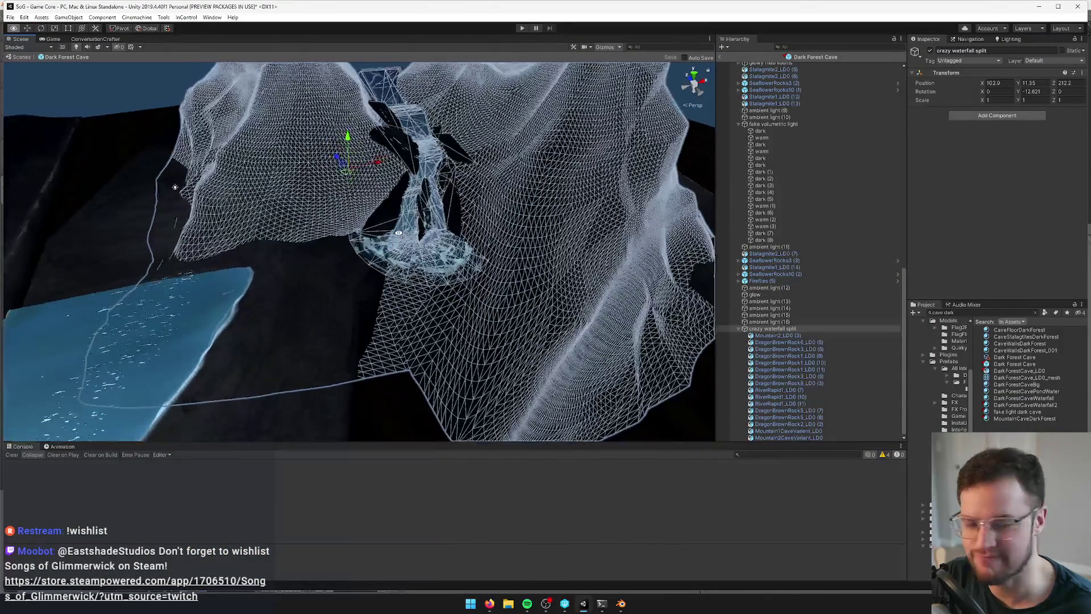
{"action": "scroll", "coordinate": [399, 233], "scroll_direction": "down", "scroll_amount": 8}
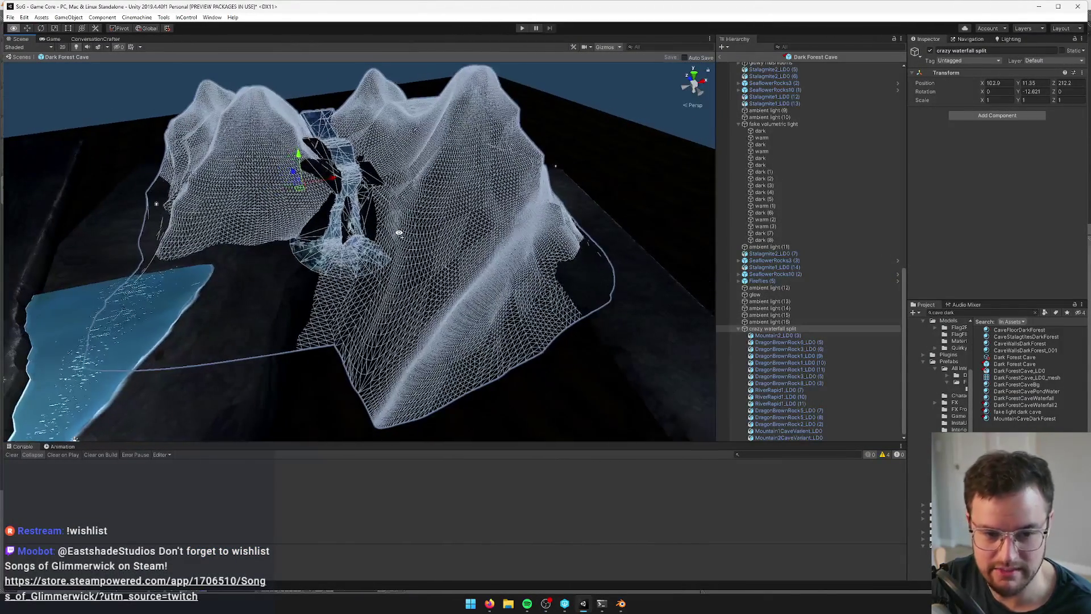
{"action": "scroll", "coordinate": [391, 235], "scroll_direction": "up", "scroll_amount": 6}
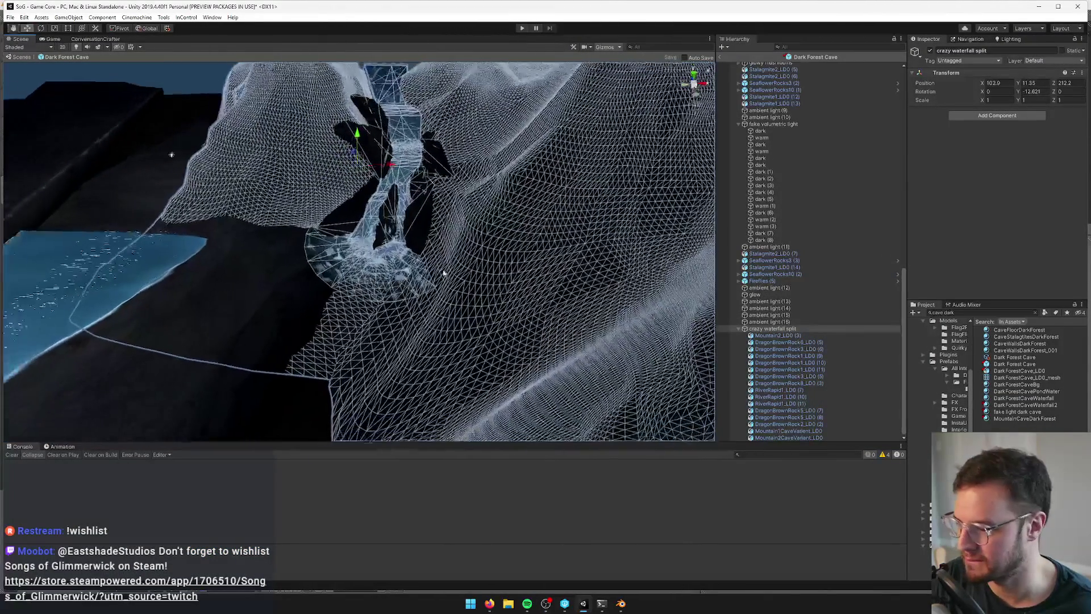
{"action": "left_click", "coordinate": [621, 604]}
{"action": "scroll", "coordinate": [420, 353], "scroll_direction": "down", "scroll_amount": 3}
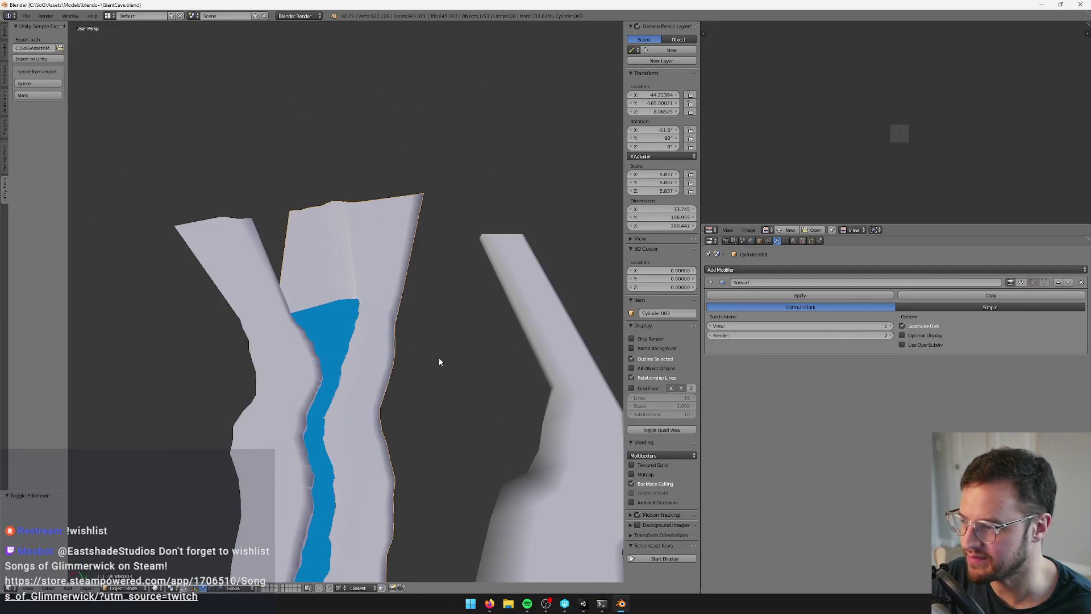
{"action": "scroll", "coordinate": [455, 360], "scroll_direction": "up", "scroll_amount": 3}
{"action": "key", "text": "KP_8"}
{"action": "key", "text": "KP_8"}
{"action": "key", "text": "KP_8"}
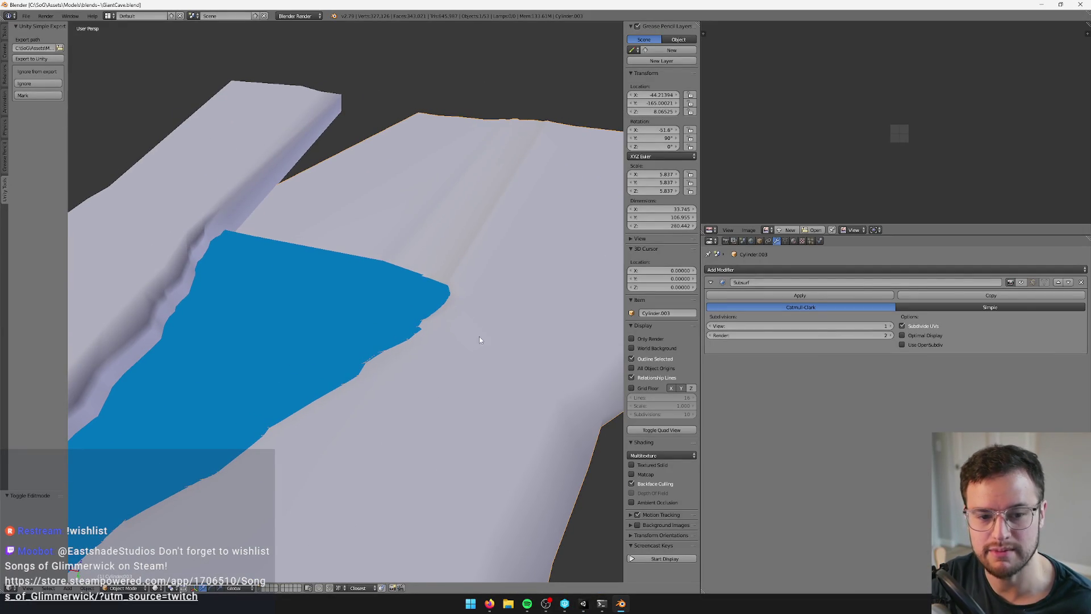
{"action": "key", "text": "KP_8"}
{"action": "key", "text": "KP_8"}
{"action": "left_click", "coordinate": [584, 604]}
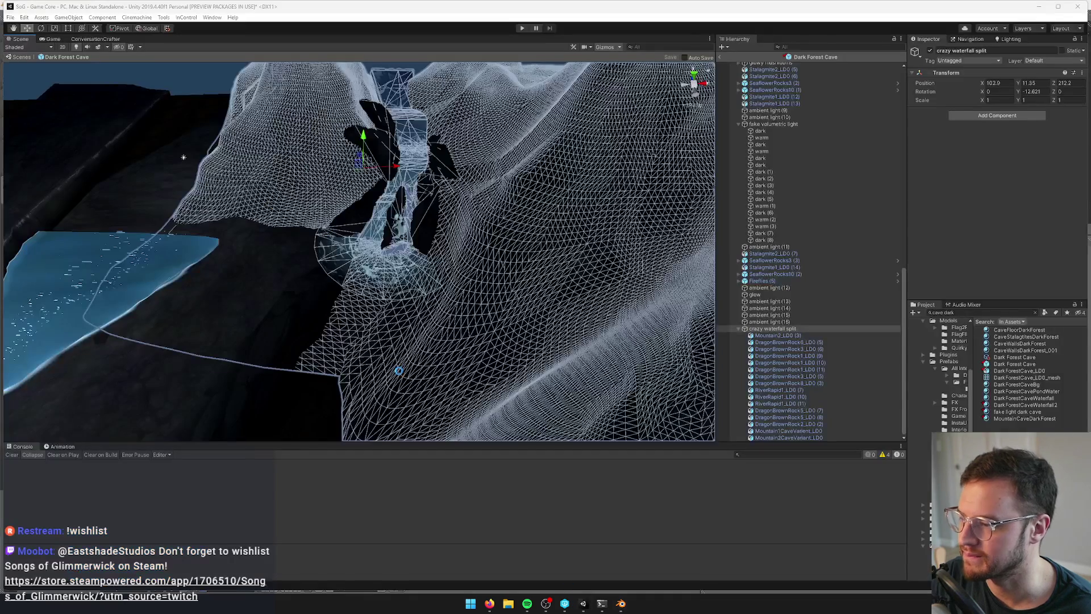
Slide the crazy waterfall split group to X 67.11, Z 256.0, save, and view it in game view
{"action": "scroll", "coordinate": [330, 180], "scroll_direction": "down", "scroll_amount": 5}
{"action": "scroll", "coordinate": [347, 193], "scroll_direction": "up", "scroll_amount": 3}
{"action": "scroll", "coordinate": [362, 205], "scroll_direction": "up", "scroll_amount": 6}
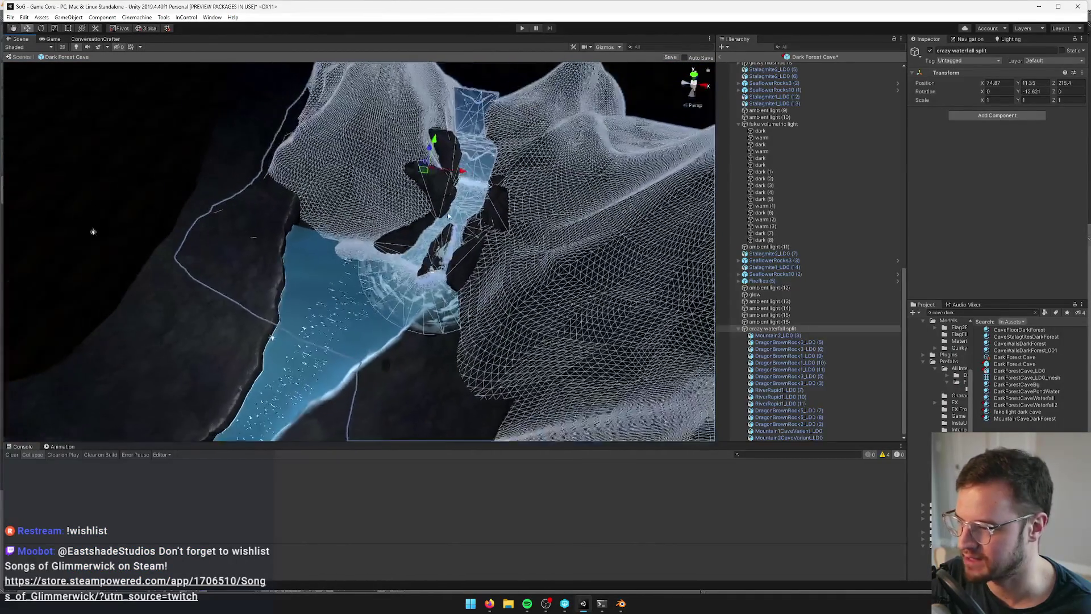
{"action": "left_click", "coordinate": [568, 295]}
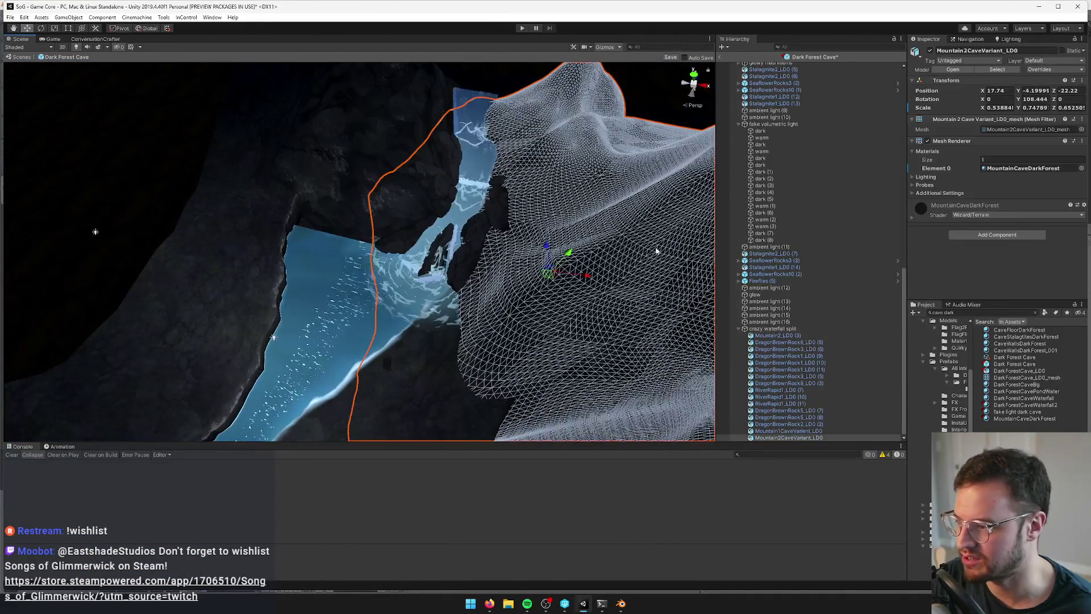
{"action": "left_click", "coordinate": [773, 329]}
{"action": "key", "text": "f"}
{"action": "mouse_move", "coordinate": [394, 165]}
{"action": "left_mouse_down"}
{"action": "mouse_move", "coordinate": [379, 161]}
{"action": "mouse_move", "coordinate": [409, 145]}
{"action": "mouse_move", "coordinate": [386, 158]}
{"action": "mouse_move", "coordinate": [392, 164]}
{"action": "left_mouse_up"}
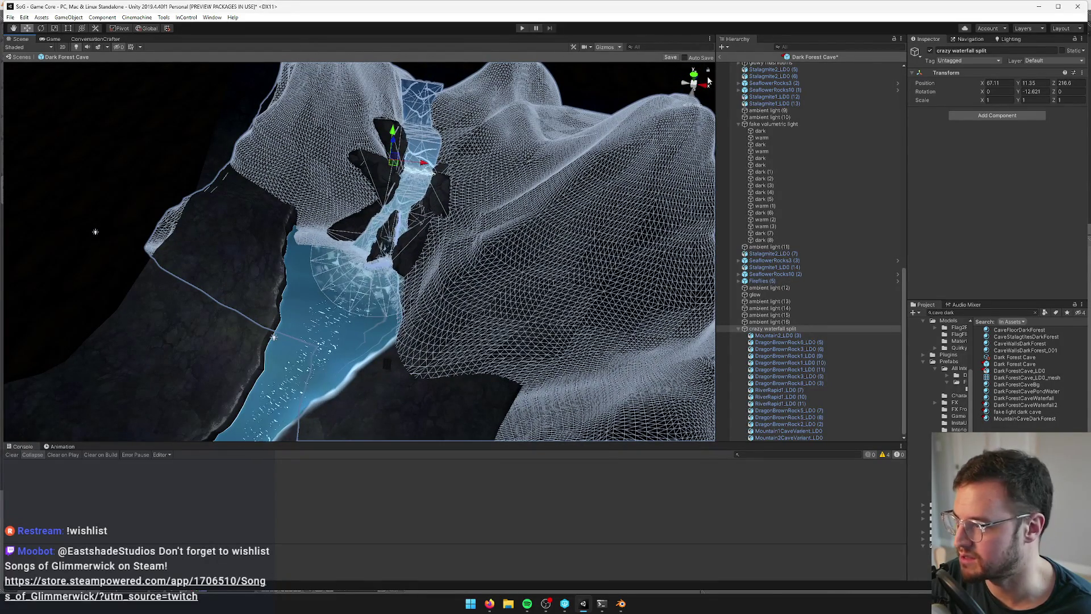
{"action": "left_click", "coordinate": [671, 58]}
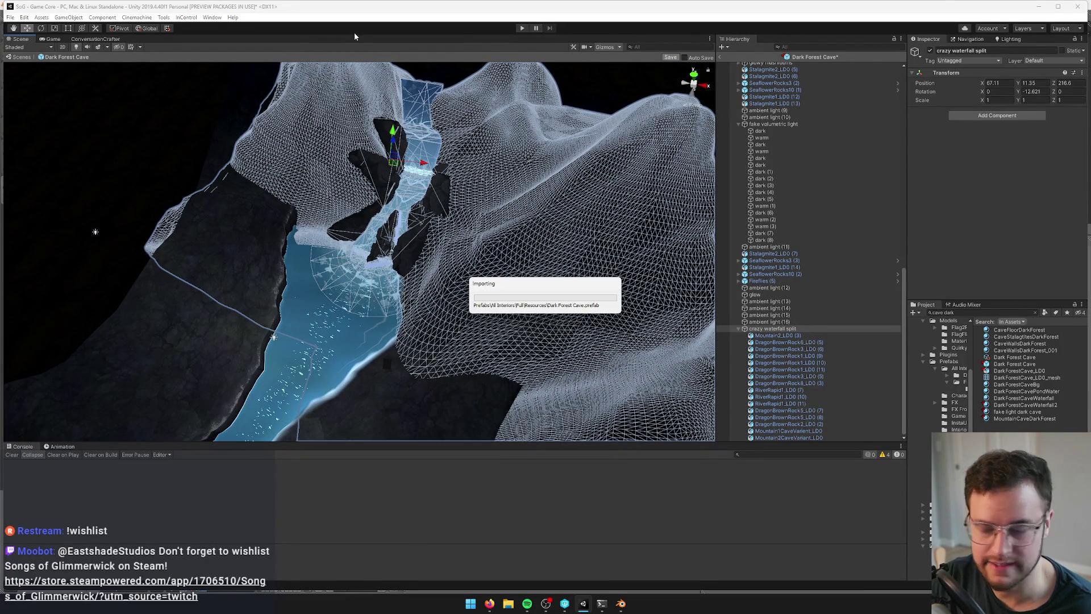
{"action": "left_click", "coordinate": [54, 39]}
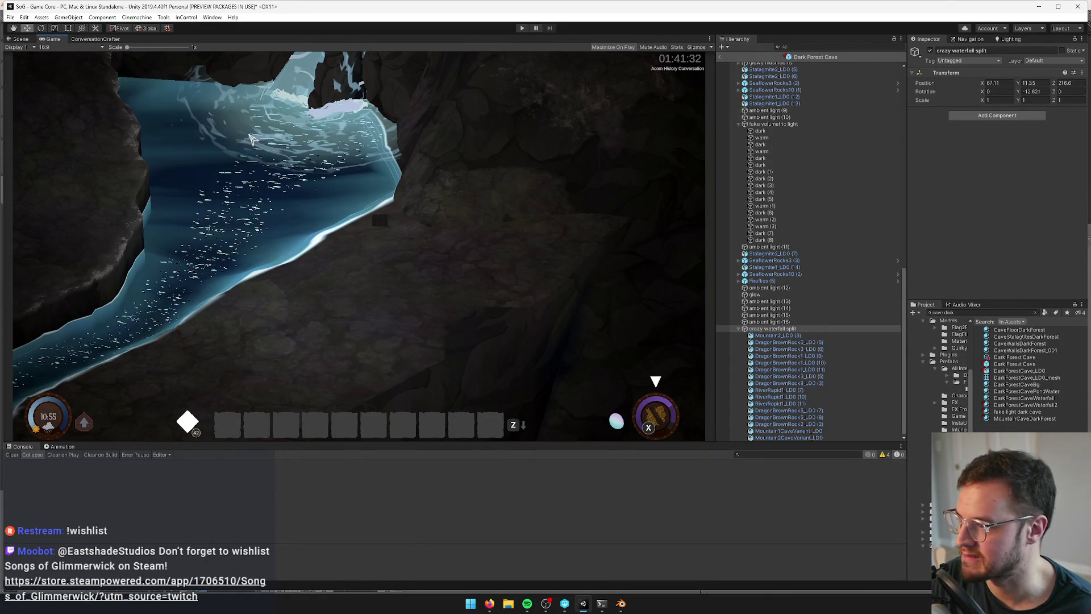
Review the waterfall through vis cam, then fly in and select the DragonBrownRock1_LD0 (11) rock
{"action": "left_click", "coordinate": [26, 40]}
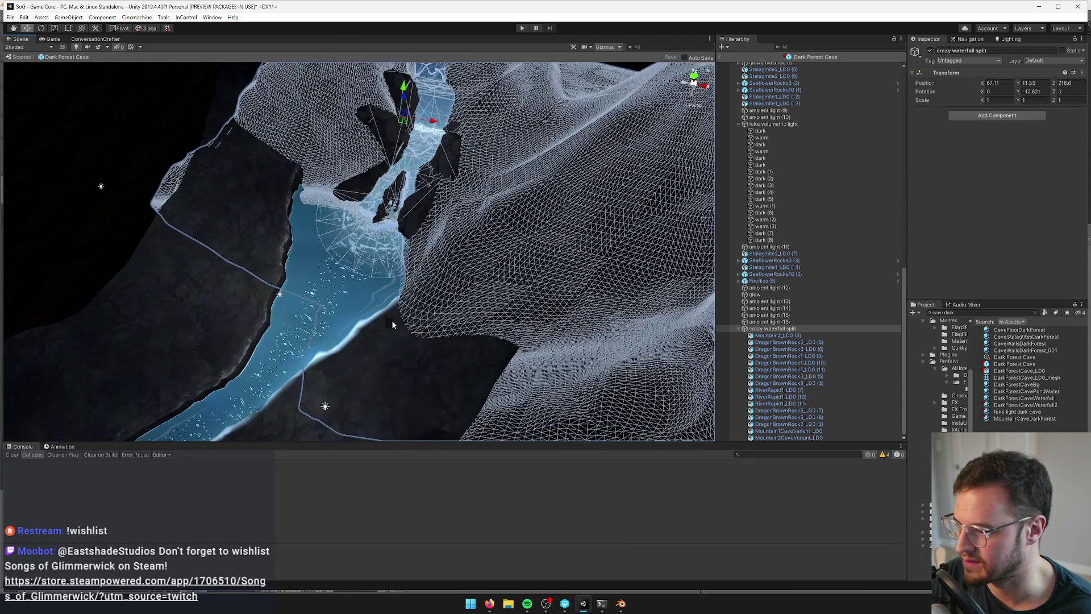
{"action": "left_click", "coordinate": [392, 320]}
{"action": "mouse_move", "coordinate": [393, 324]}
{"action": "left_mouse_down"}
{"action": "mouse_move", "coordinate": [477, 295]}
{"action": "mouse_move", "coordinate": [548, 240]}
{"action": "mouse_move", "coordinate": [512, 221]}
{"action": "mouse_move", "coordinate": [461, 228]}
{"action": "mouse_move", "coordinate": [464, 145]}
{"action": "left_mouse_up"}
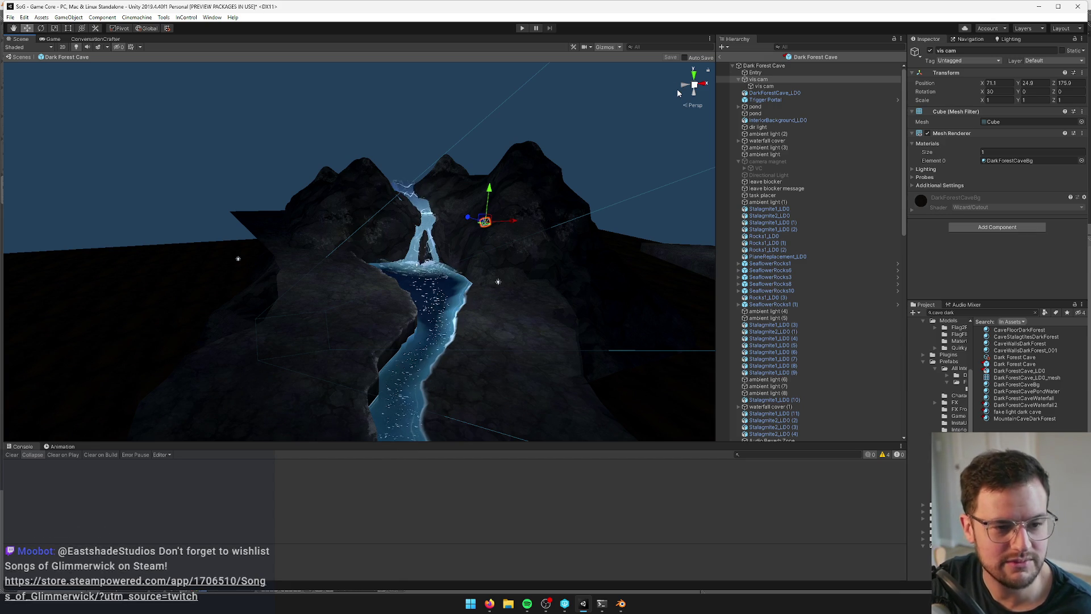
{"action": "left_click", "coordinate": [53, 38]}
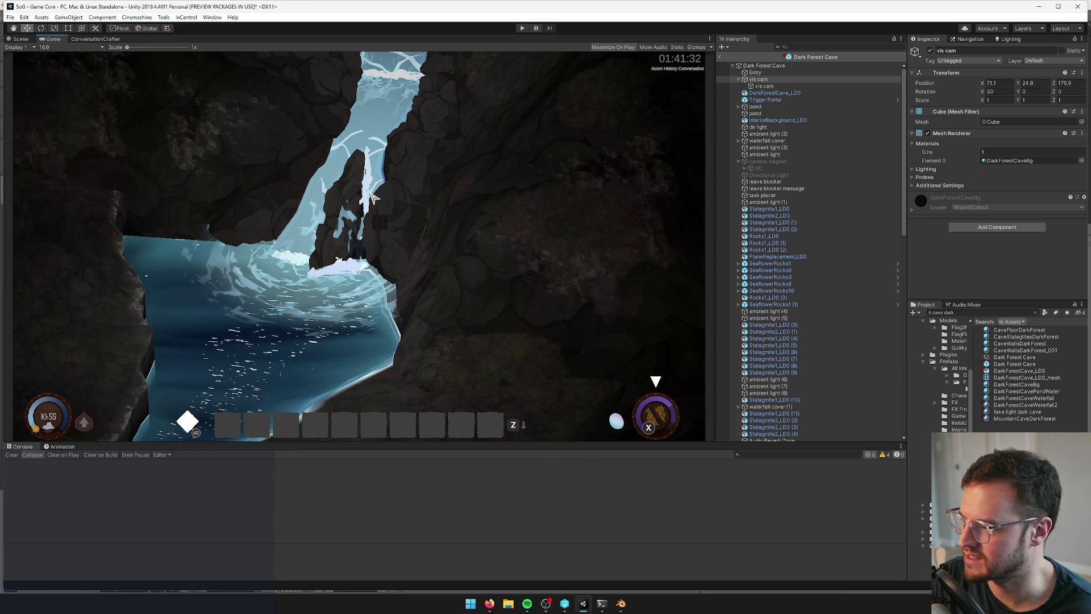
{"action": "left_click", "coordinate": [17, 39]}
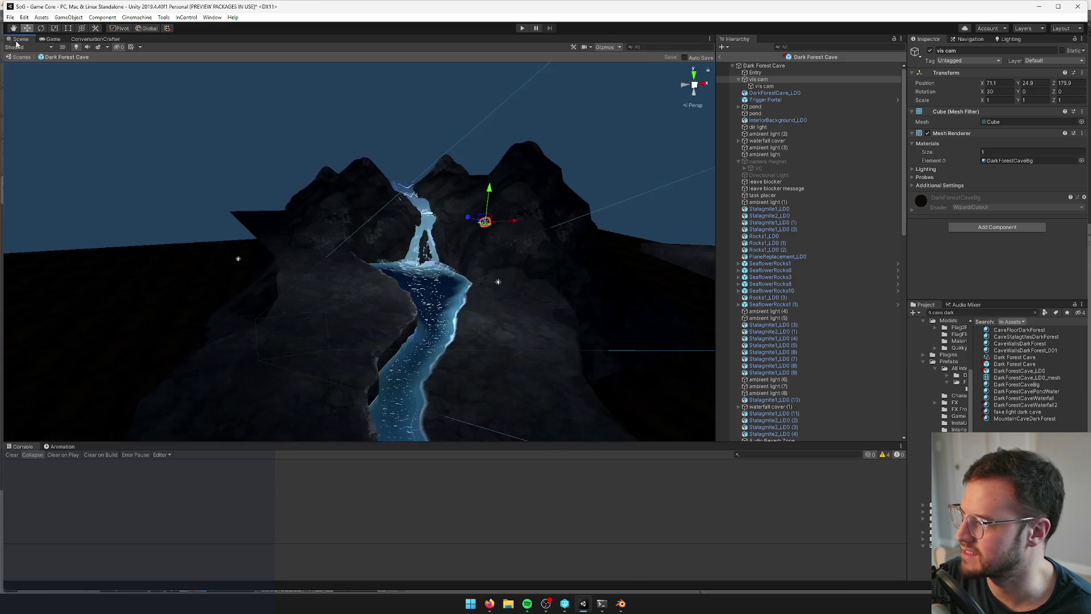
{"action": "scroll", "coordinate": [298, 163], "scroll_direction": "up", "scroll_amount": 5}
{"action": "mouse_move", "coordinate": [284, 147]}
{"action": "left_mouse_down"}
{"action": "mouse_move", "coordinate": [253, 243]}
{"action": "mouse_move", "coordinate": [281, 263]}
{"action": "mouse_move", "coordinate": [382, 278]}
{"action": "left_mouse_up"}
{"action": "left_click", "coordinate": [412, 236]}
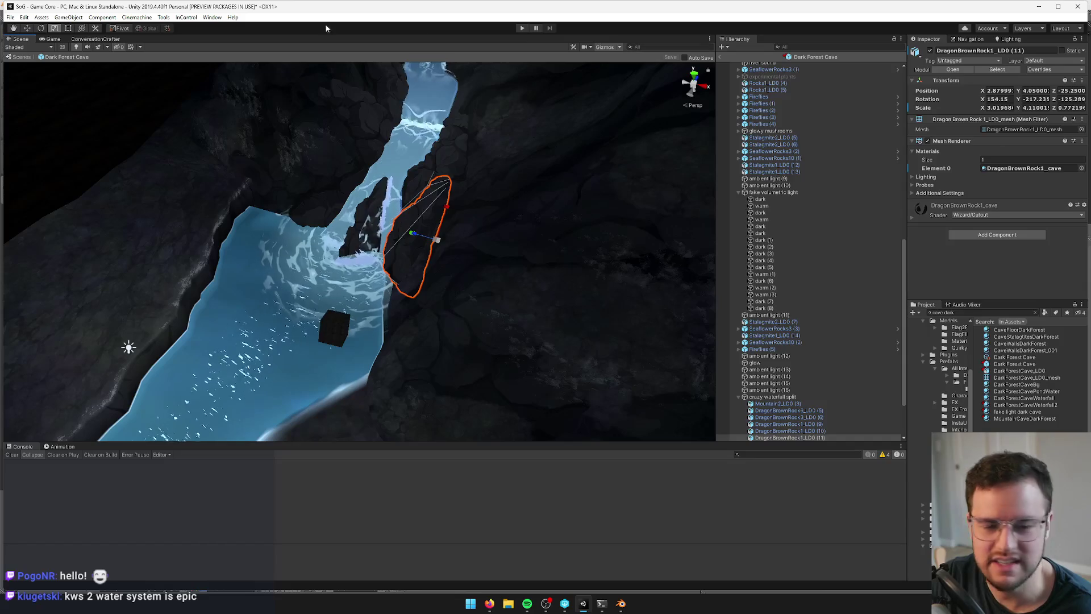
Duplicate RiverRapid1_LD0 (10), enlarge the copy at -2.33, 2.75, -24.34, save and preview it
{"action": "left_click", "coordinate": [54, 39]}
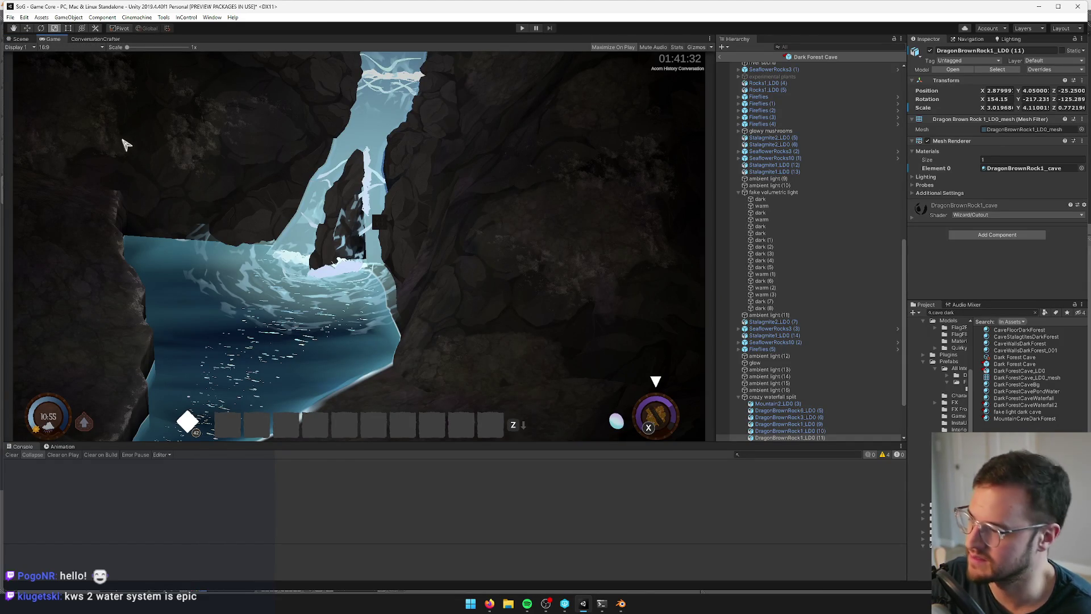
{"action": "left_click", "coordinate": [19, 39]}
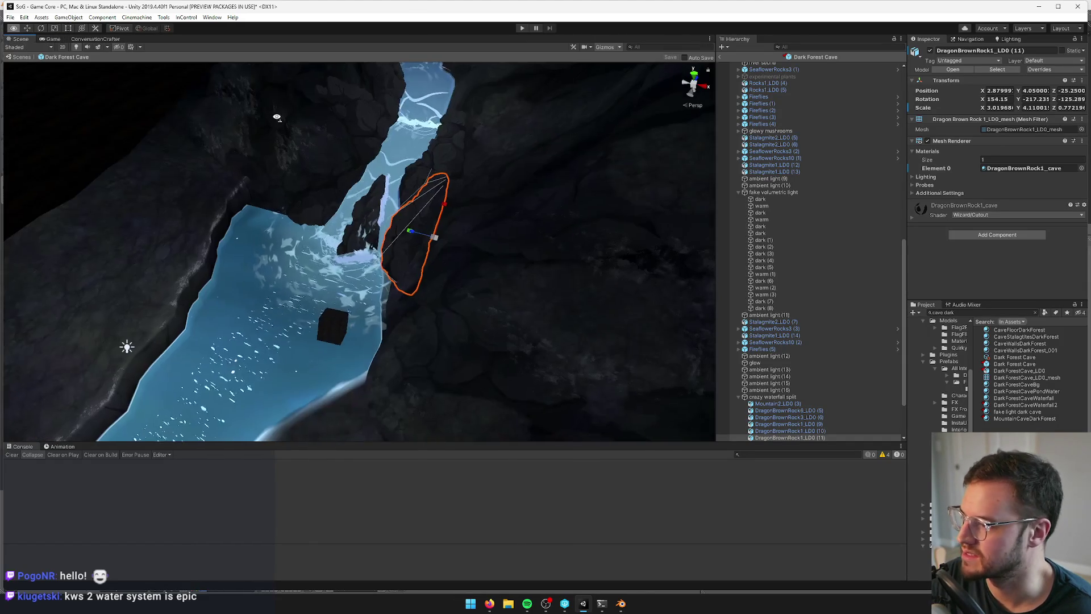
{"action": "scroll", "coordinate": [276, 114], "scroll_direction": "up", "scroll_amount": 8}
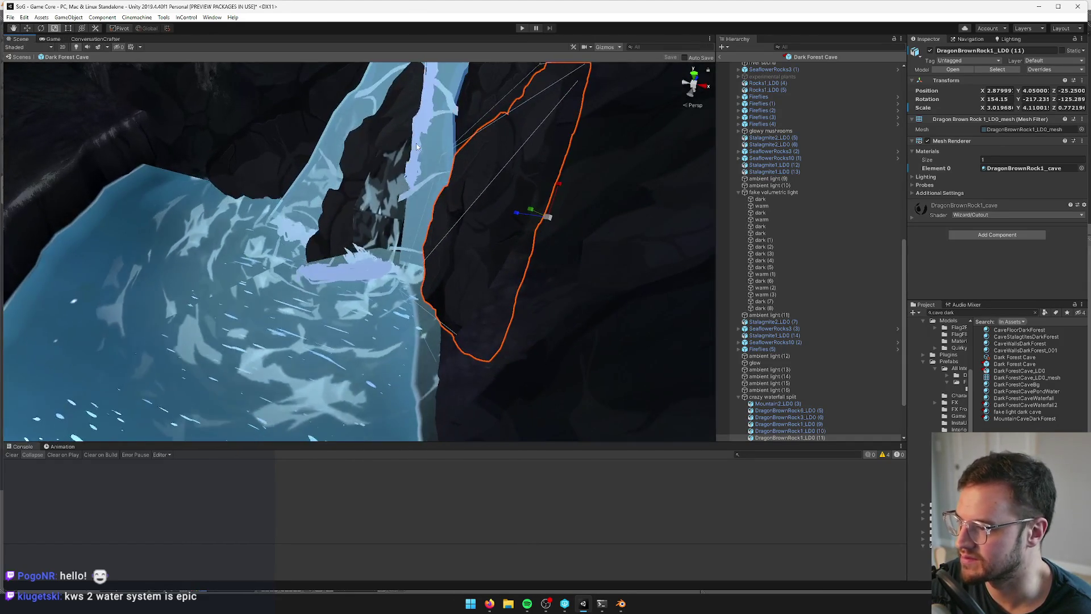
{"action": "left_click", "coordinate": [417, 146]}
{"action": "mouse_move", "coordinate": [416, 147]}
{"action": "left_mouse_down"}
{"action": "mouse_move", "coordinate": [390, 216]}
{"action": "mouse_move", "coordinate": [440, 153]}
{"action": "mouse_move", "coordinate": [417, 254]}
{"action": "mouse_move", "coordinate": [421, 224]}
{"action": "mouse_move", "coordinate": [450, 272]}
{"action": "mouse_move", "coordinate": [452, 222]}
{"action": "left_mouse_up"}
{"action": "key", "text": "ctrl+d"}
{"action": "key", "text": "r"}
{"action": "key", "text": "w"}
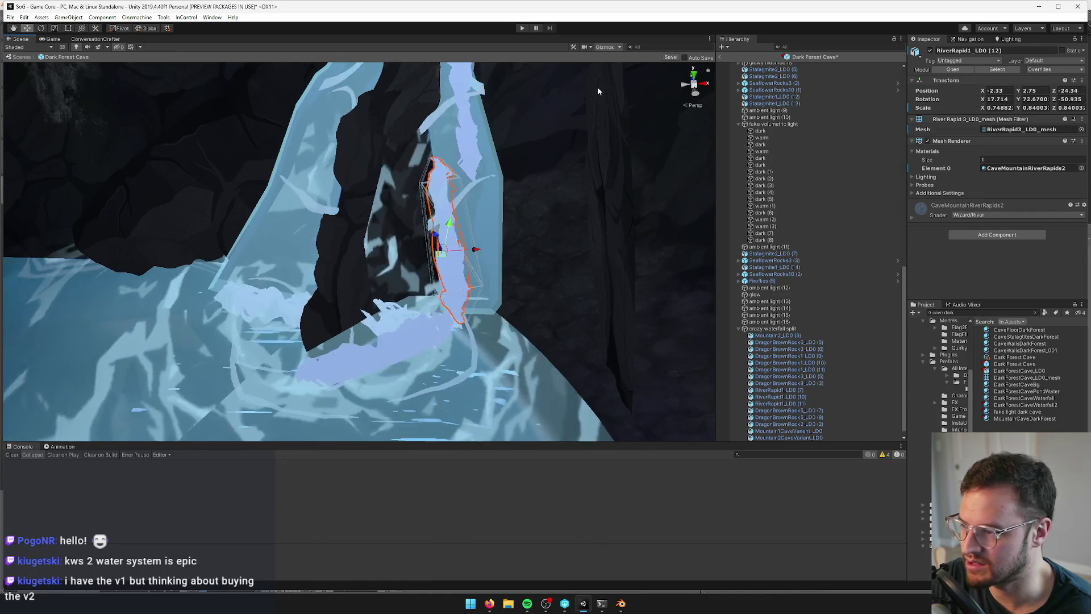
{"action": "left_click", "coordinate": [670, 57]}
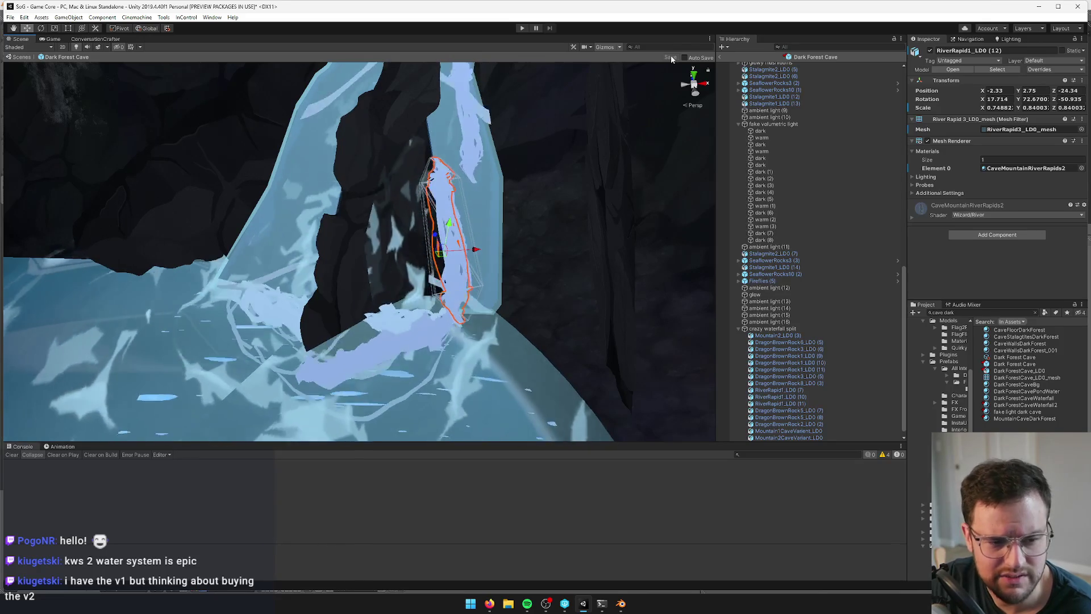
{"action": "left_click_drag", "start_coordinate": [439, 103], "coordinate": [40, 61]}
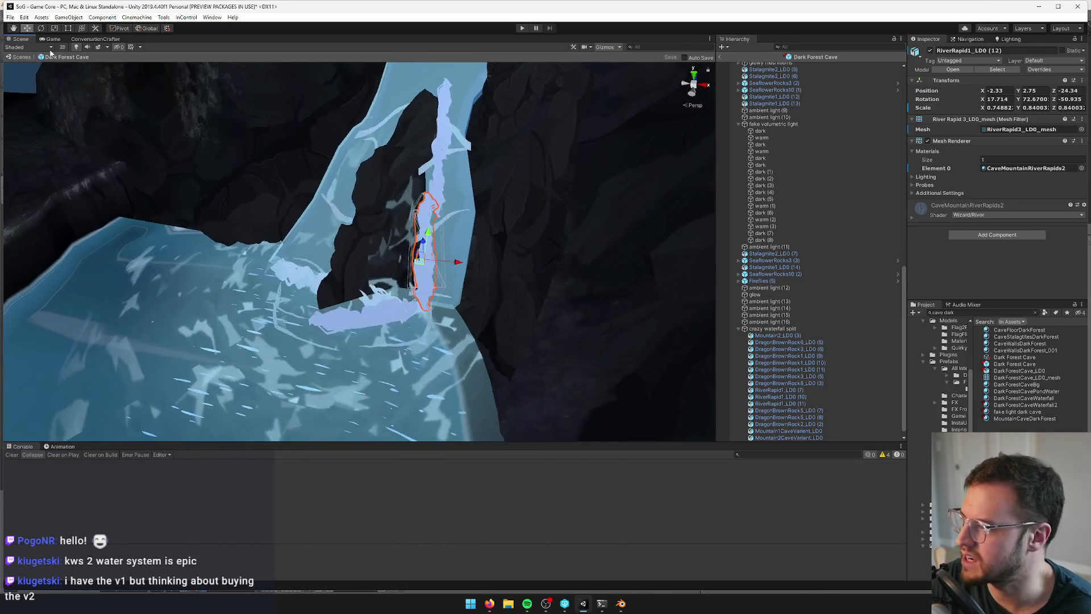
{"action": "left_click", "coordinate": [53, 39]}
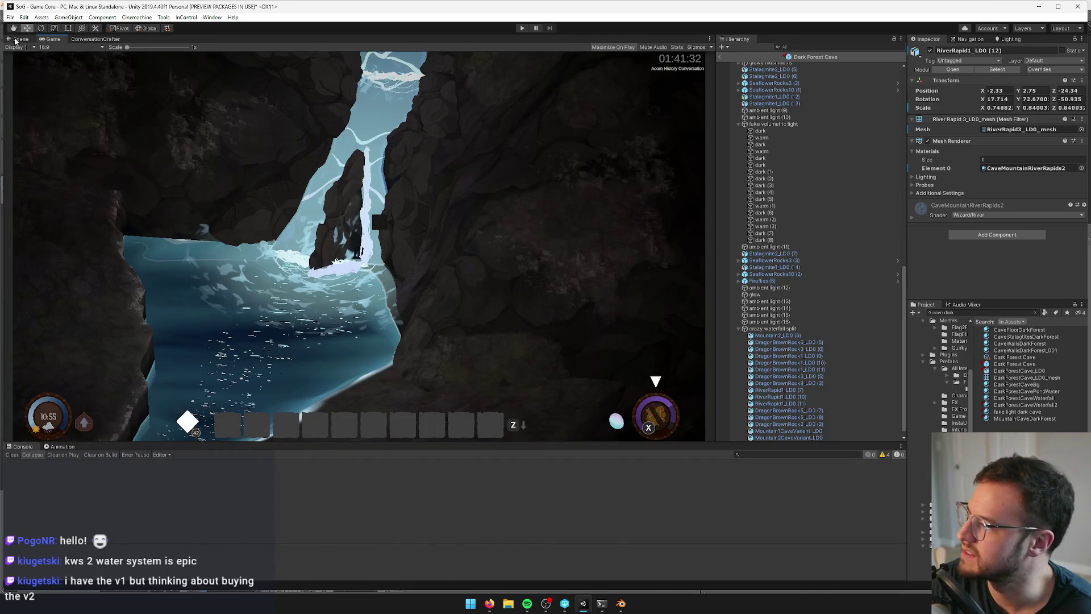
Check the waterfall in the Game view, then duplicate the RiverRapid1_LD0 (10) river piece
{"action": "left_click", "coordinate": [17, 39]}
{"action": "left_click", "coordinate": [354, 203]}
{"action": "left_click_drag", "start_coordinate": [353, 204], "coordinate": [309, 220]}
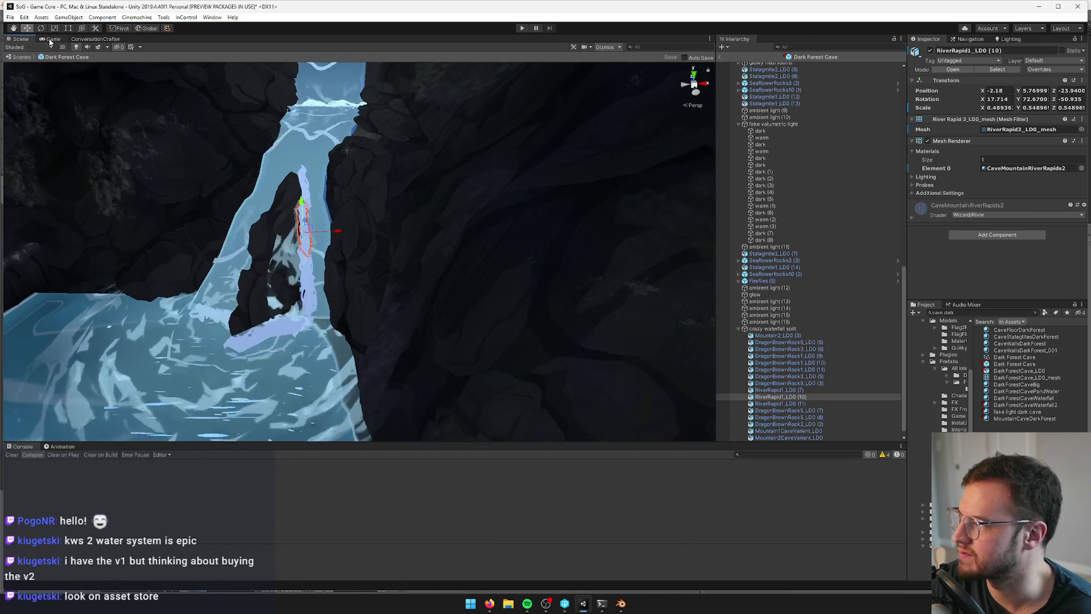
{"action": "left_click", "coordinate": [50, 38]}
{"action": "left_click", "coordinate": [21, 38]}
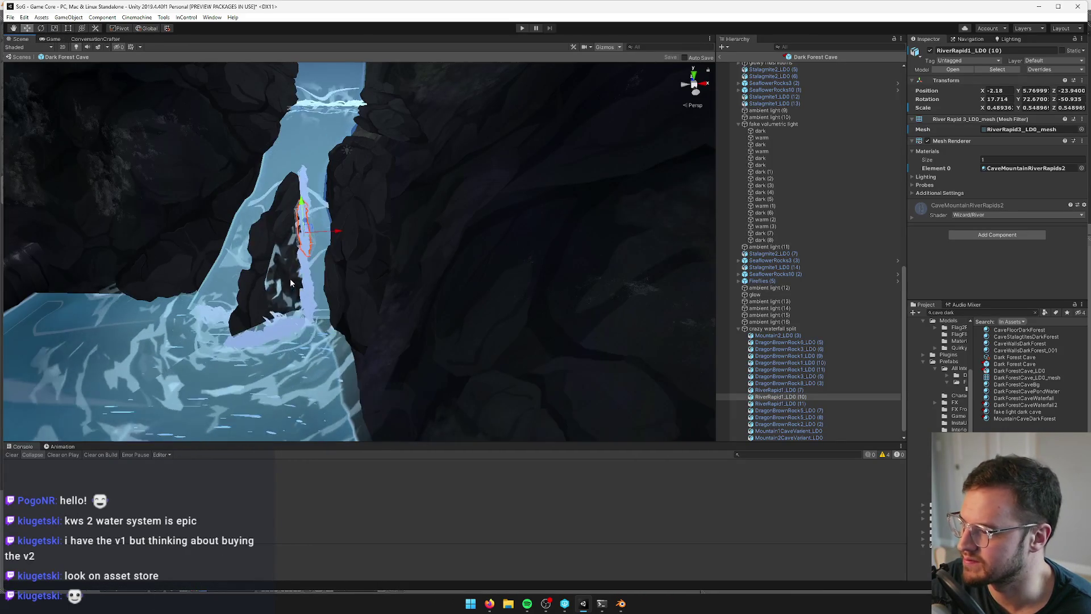
{"action": "key", "text": "ctrl+d"}
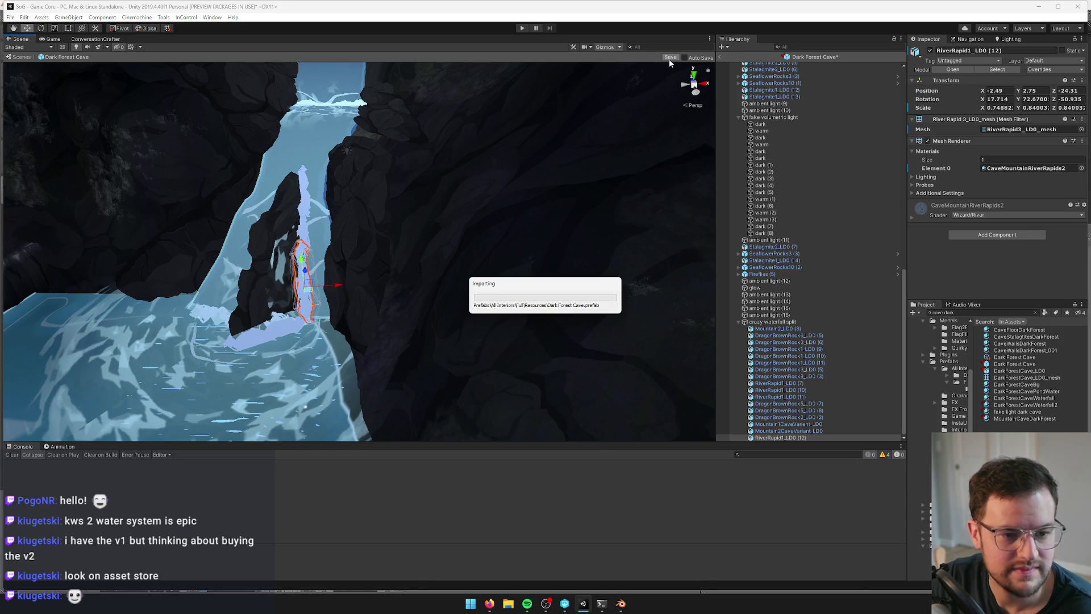
Adjust the RiverRapid1_LD0 (7) and (10) pieces, save the Dark Forest Cave prefab, and preview it in Game view
{"action": "key", "text": "ctrl+2"}
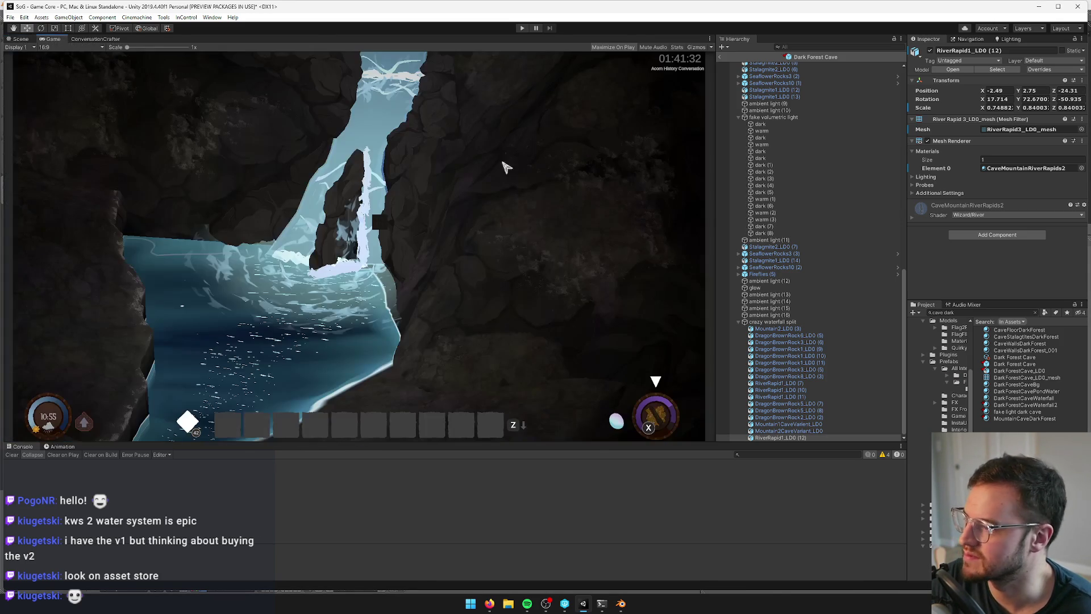
{"action": "left_click", "coordinate": [21, 38]}
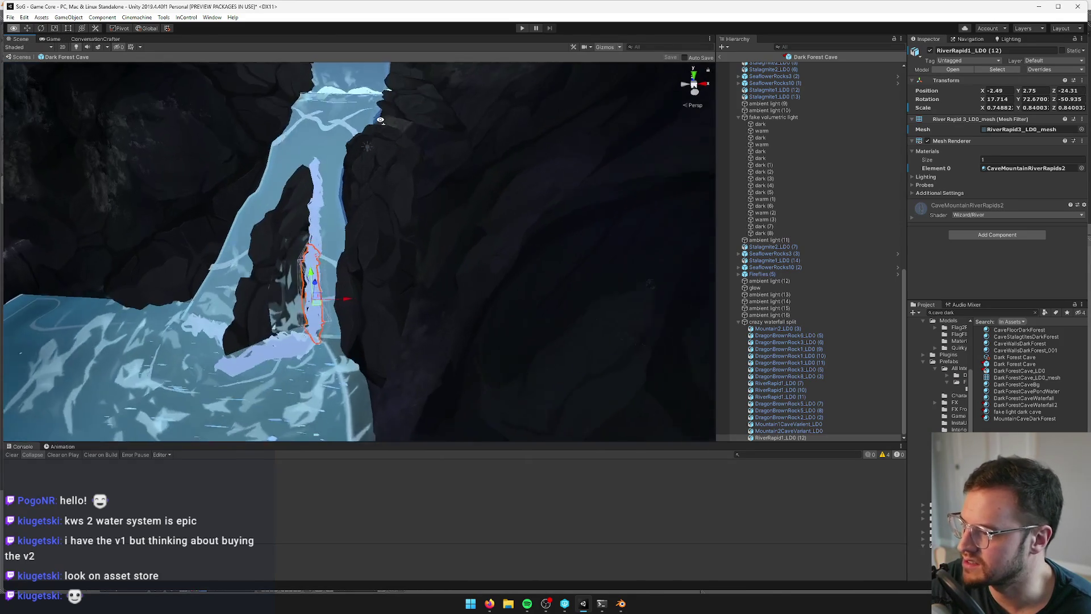
{"action": "left_click", "coordinate": [312, 173]}
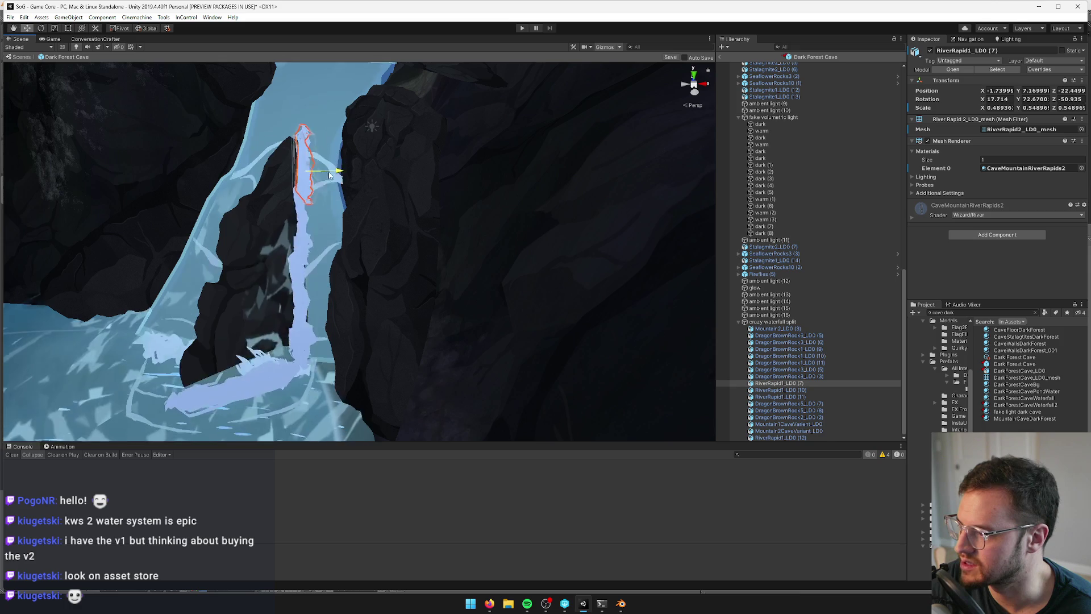
{"action": "left_click", "coordinate": [332, 230]}
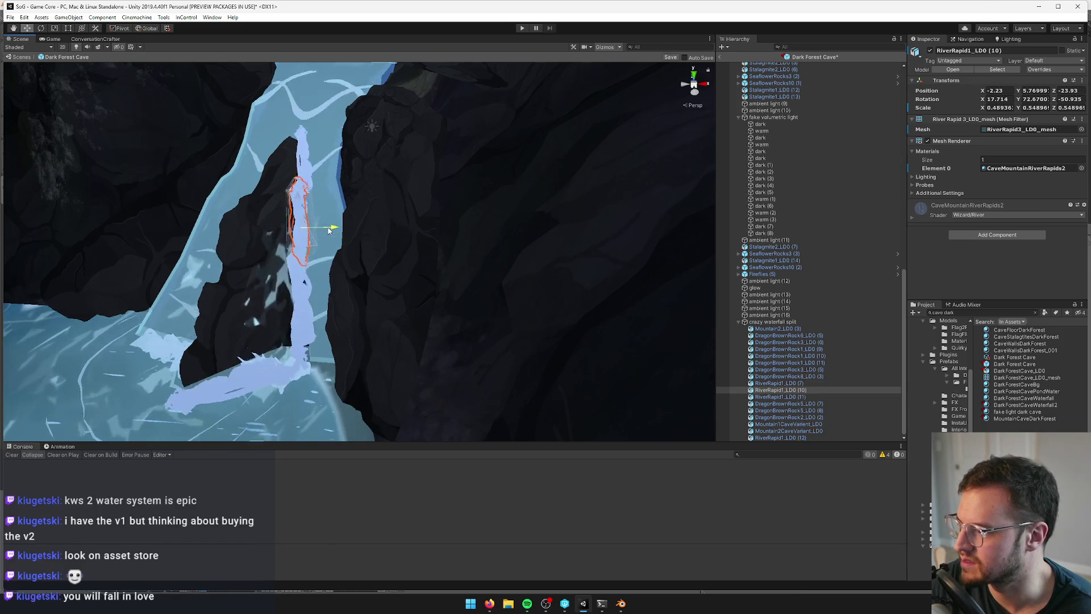
{"action": "left_click", "coordinate": [670, 57]}
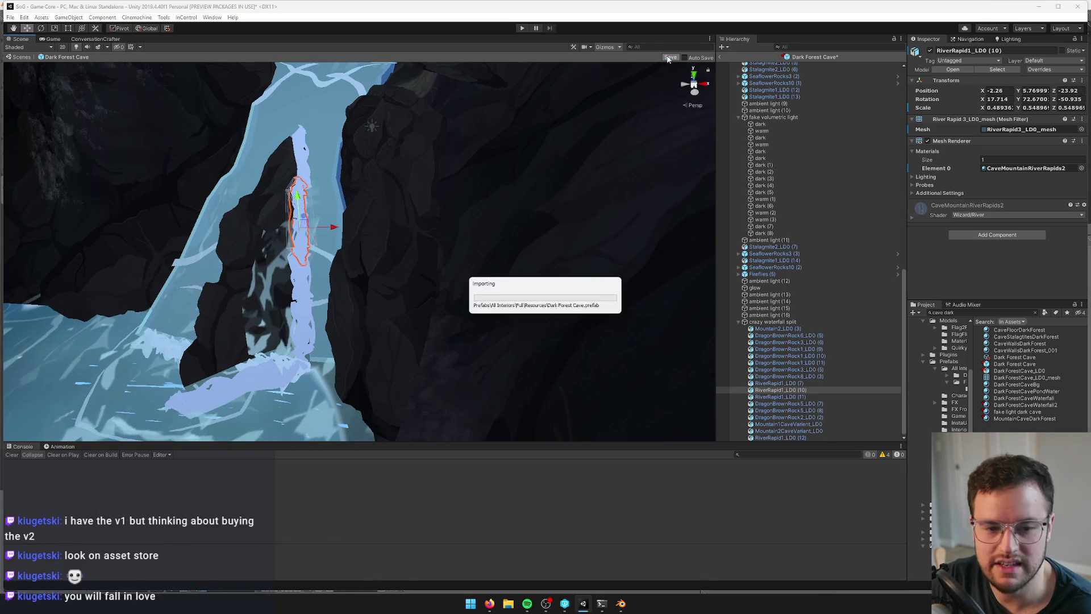
{"action": "left_click", "coordinate": [44, 39]}
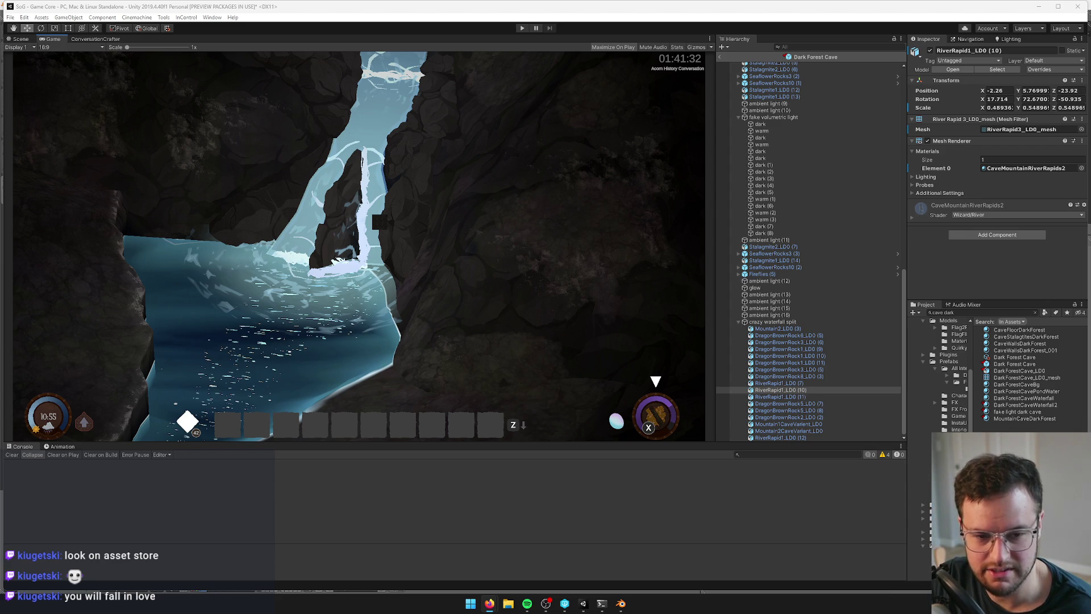
{"action": "key", "text": "alt+Tab"}
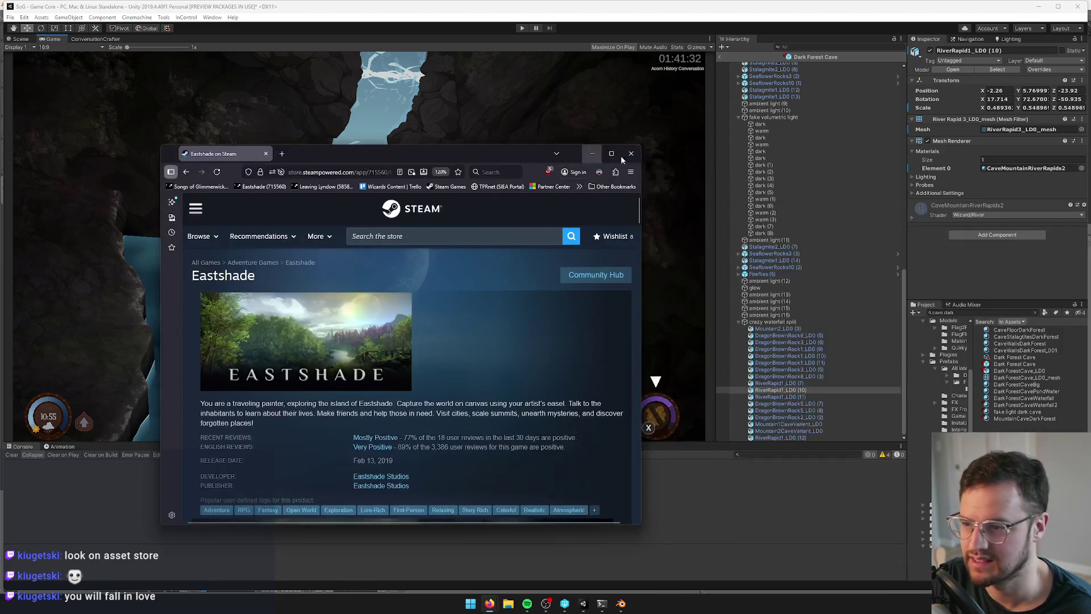
Maximize the Eastshade Steam page and show a waterfall screenshot in the main viewer
{"action": "key", "text": "super+Up"}
{"action": "scroll", "coordinate": [455, 384], "scroll_direction": "down", "scroll_amount": 5}
{"action": "scroll", "coordinate": [454, 384], "scroll_direction": "up", "scroll_amount": 1}
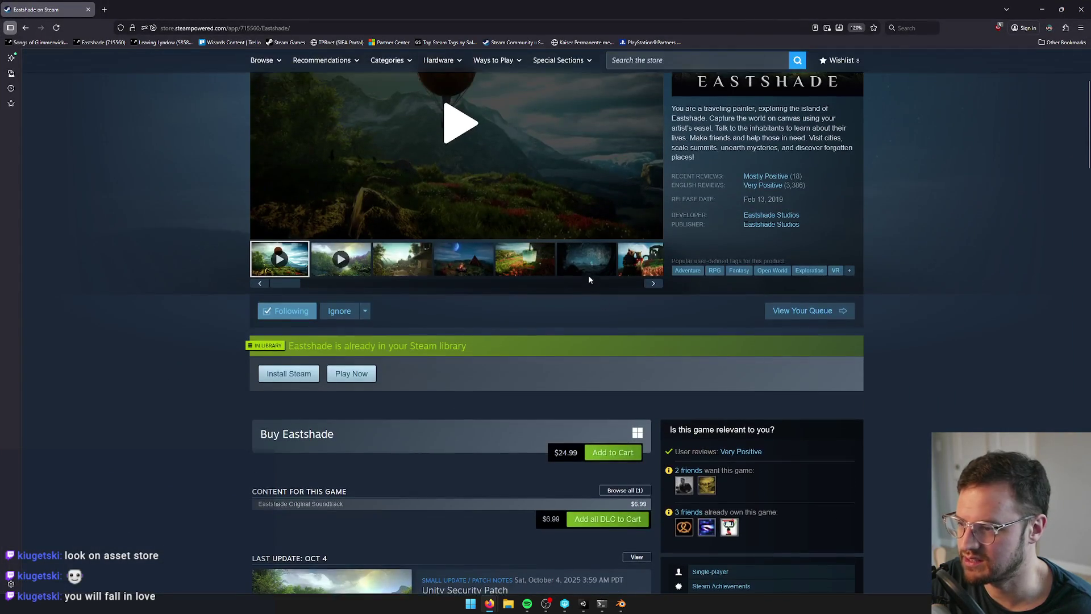
{"action": "left_click_drag", "start_coordinate": [320, 282], "coordinate": [533, 288]}
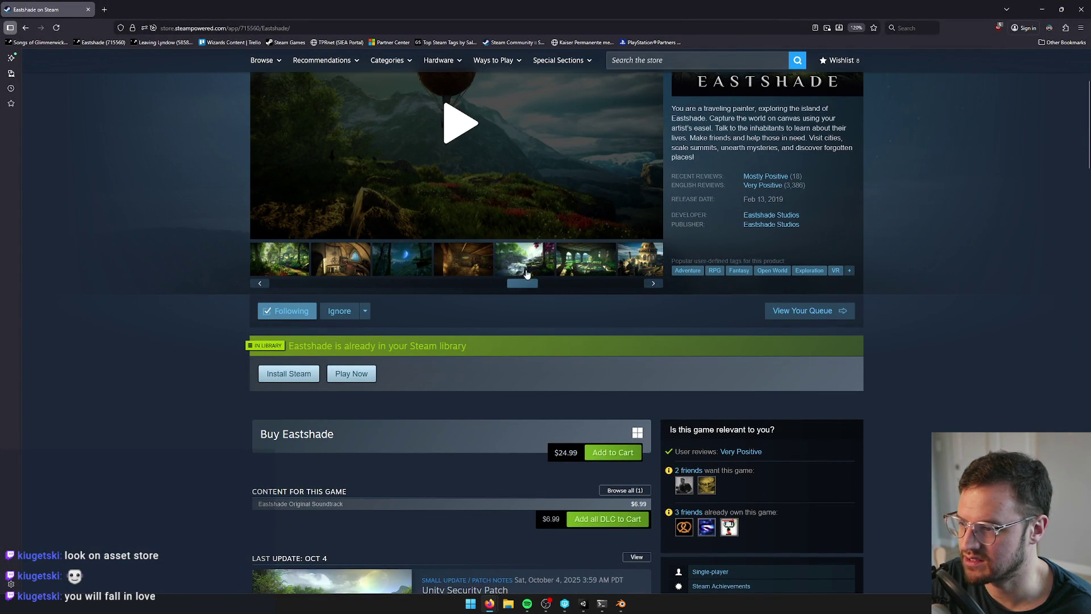
{"action": "left_click", "coordinate": [529, 275]}
Open the cave waterfall screenshot at full size
{"action": "scroll", "coordinate": [509, 286], "scroll_direction": "up", "scroll_amount": 3}
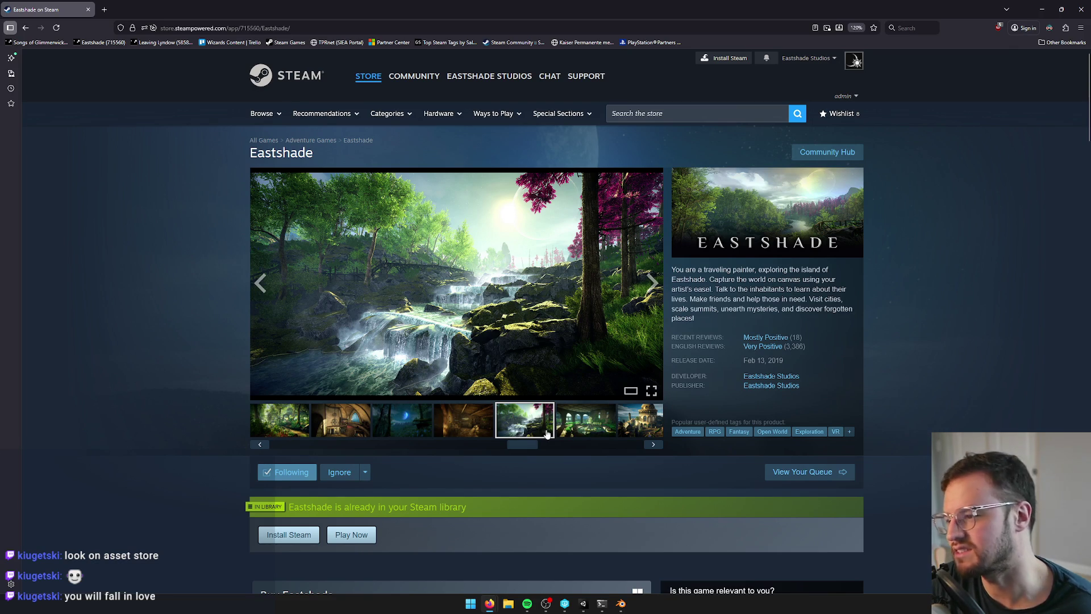
{"action": "left_click_drag", "start_coordinate": [525, 447], "coordinate": [621, 443]}
{"action": "left_click", "coordinate": [610, 414]}
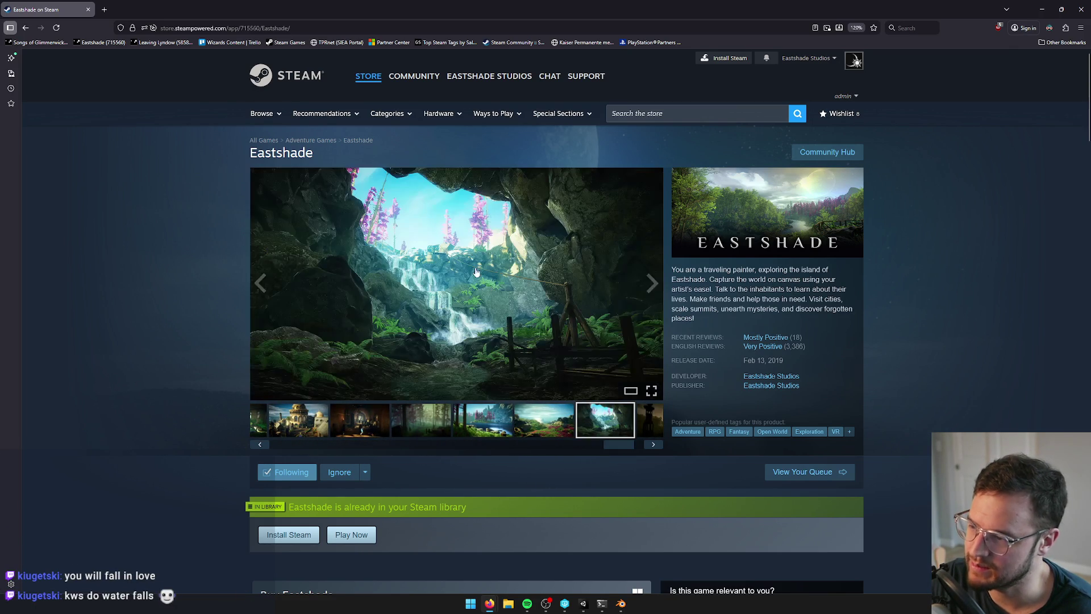
{"action": "left_click", "coordinate": [471, 270]}
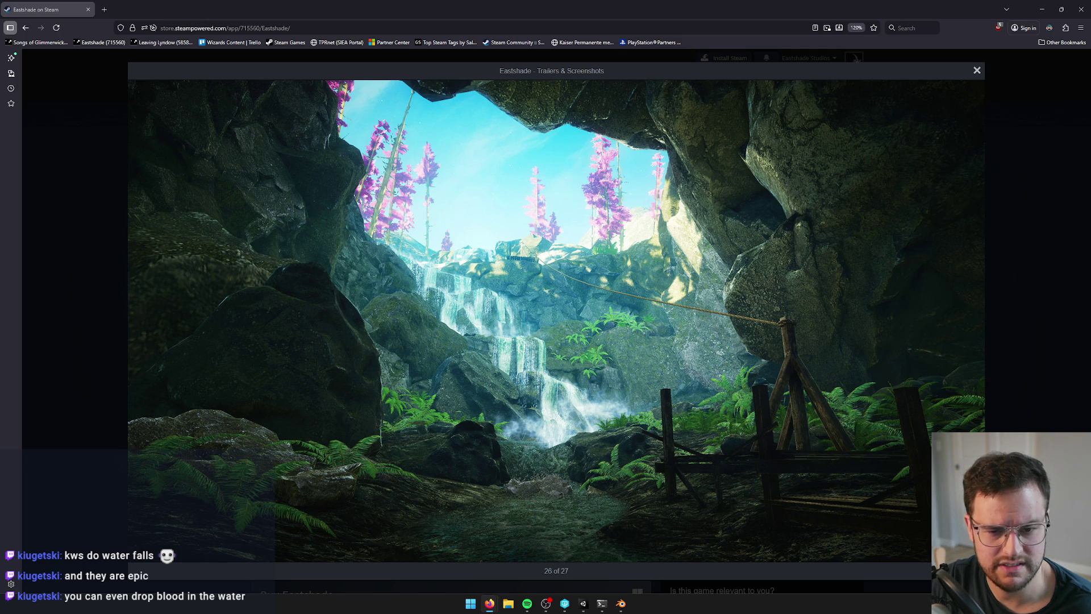
View the Eastshade painting image full screen, close it, and shrink the browser window
{"action": "mouse_move", "coordinate": [1090, 262]}
{"action": "left_mouse_down"}
{"action": "mouse_move", "coordinate": [1090, 252]}
{"action": "mouse_move", "coordinate": [482, 148]}
{"action": "left_mouse_up"}
{"action": "left_click", "coordinate": [679, 146]}
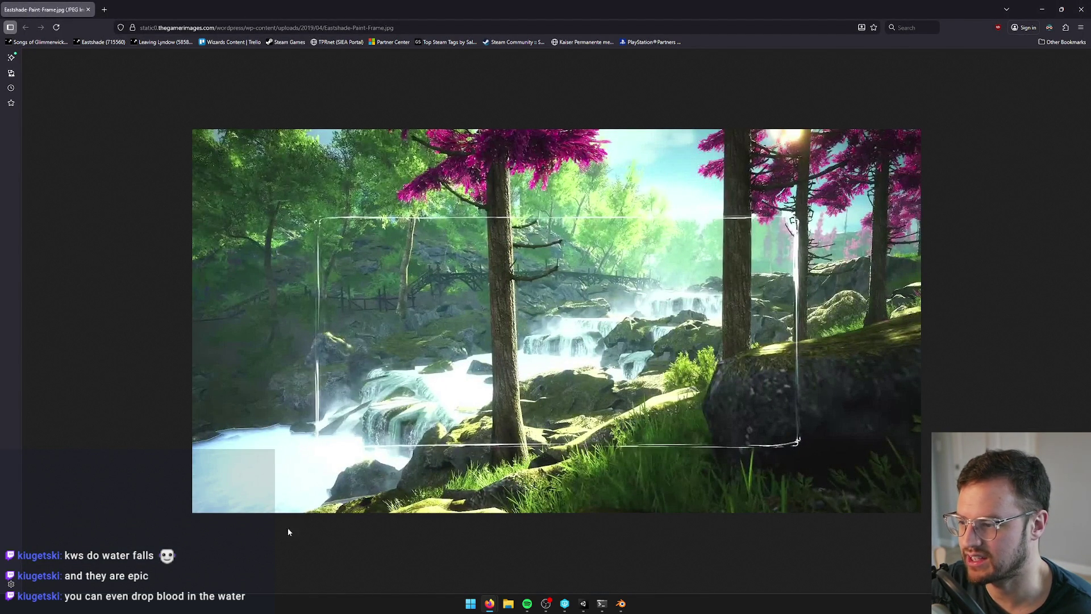
{"action": "left_click", "coordinate": [1074, 5]}
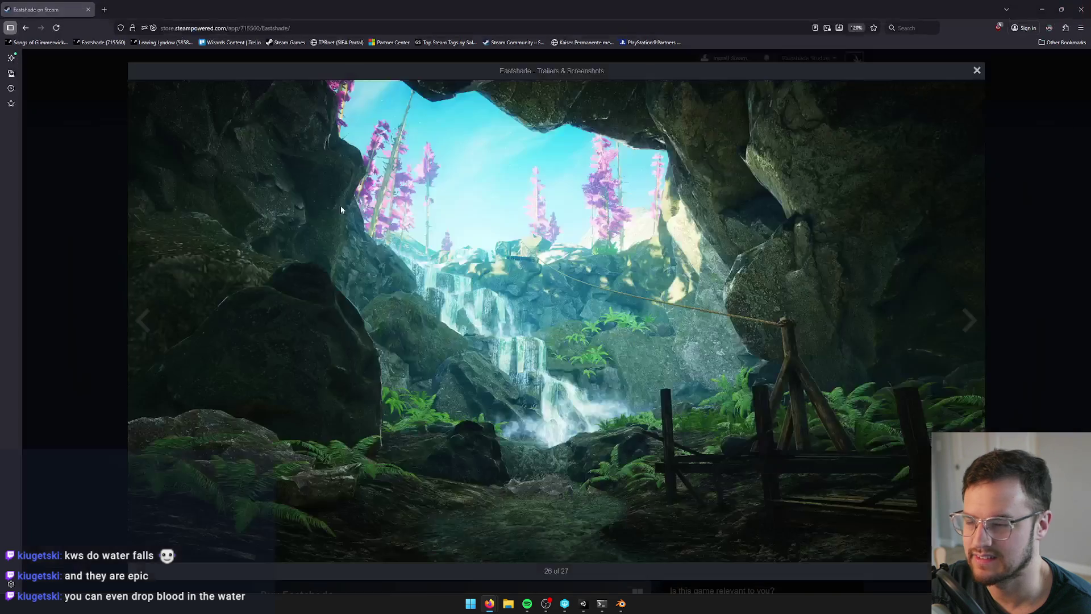
{"action": "mouse_move", "coordinate": [682, 4]}
{"action": "left_mouse_down"}
{"action": "mouse_move", "coordinate": [694, 113]}
{"action": "mouse_move", "coordinate": [727, 114]}
{"action": "left_mouse_up"}
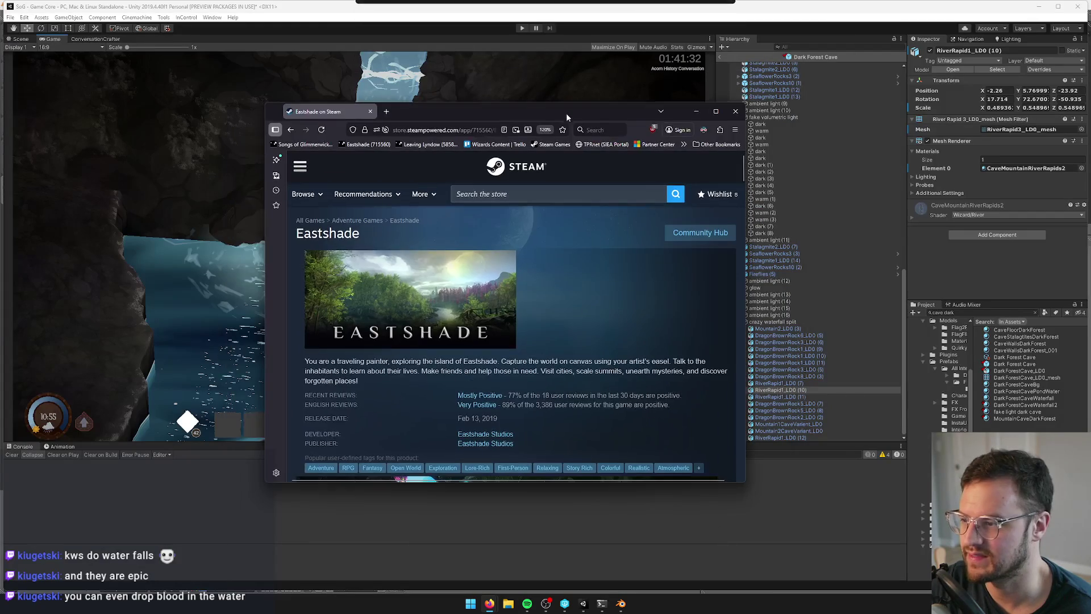
Close the Firefox window and focus Unity's Game view of the Dark Forest Cave waterfall
{"action": "left_click_drag", "start_coordinate": [623, 119], "coordinate": [724, 121]}
{"action": "left_click", "coordinate": [775, 118]}
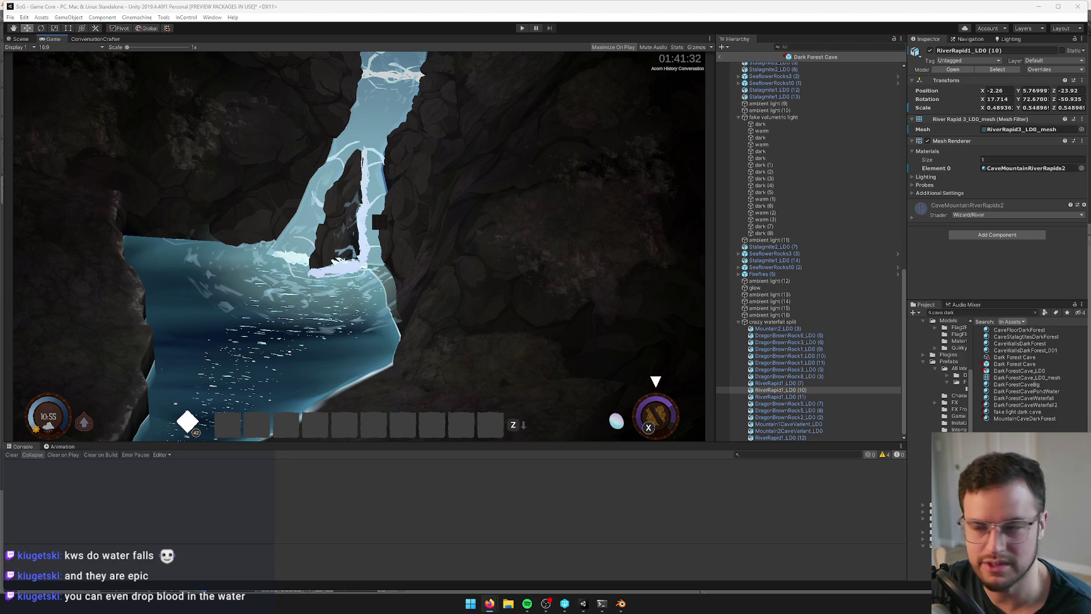
{"action": "left_click", "coordinate": [332, 250]}
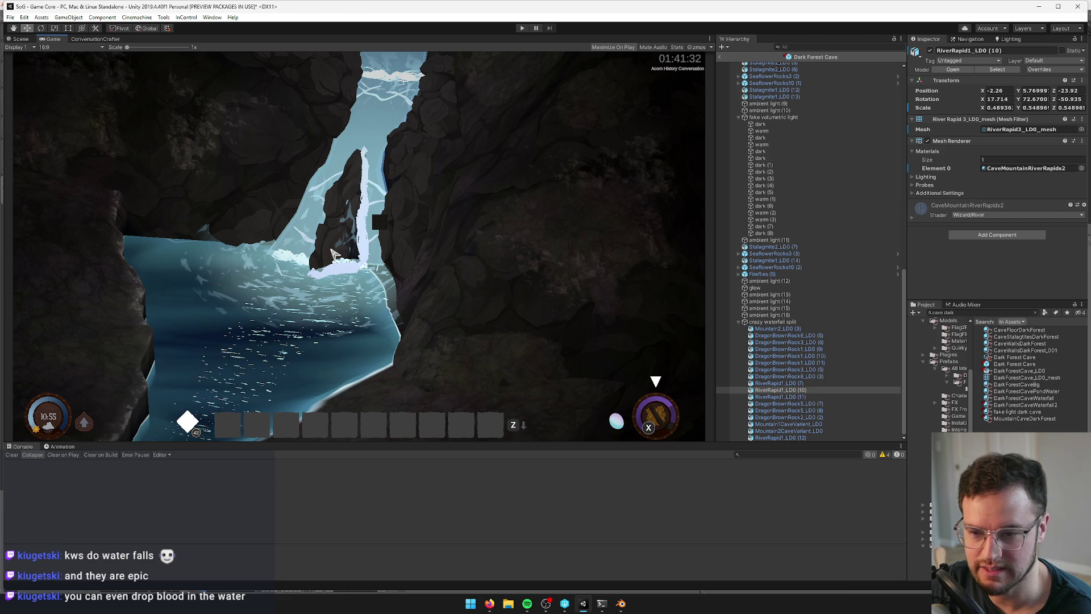
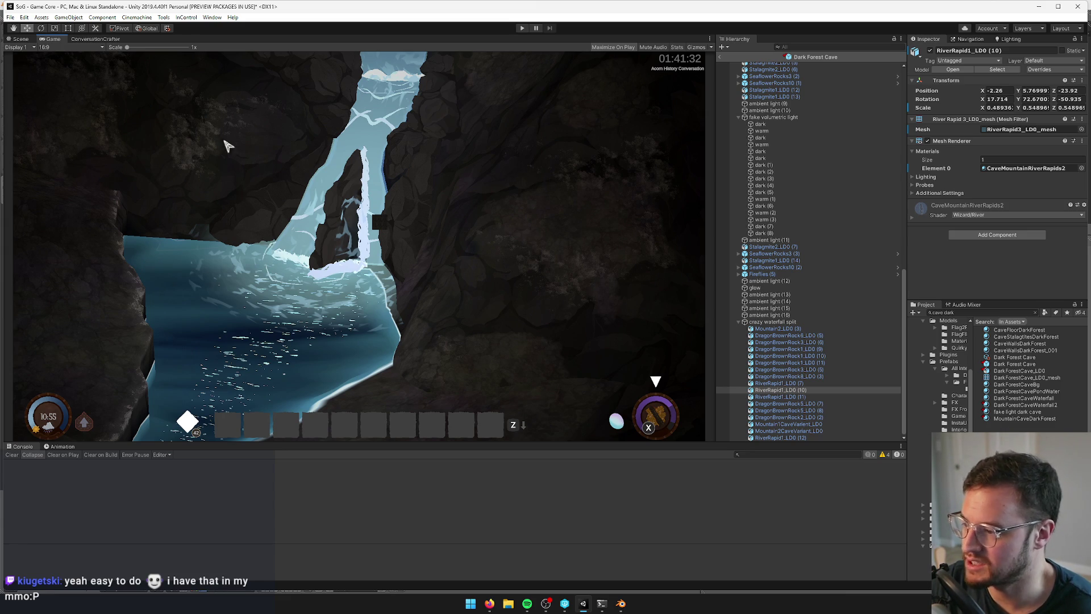
Switch to Scene view and orbit around the waterfall cave from several angles
{"action": "left_click", "coordinate": [20, 38]}
{"action": "left_click_drag", "start_coordinate": [245, 170], "coordinate": [248, 177]}
{"action": "key", "text": "alt+Tab"}
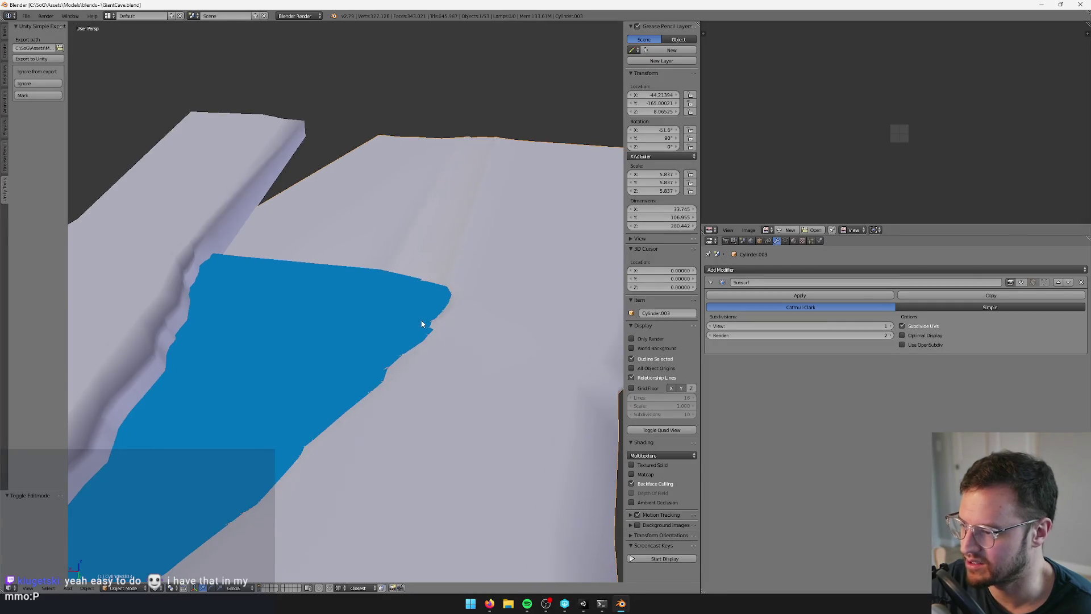
{"action": "key", "text": "alt+Tab"}
{"action": "mouse_move", "coordinate": [446, 224]}
{"action": "left_mouse_down"}
{"action": "mouse_move", "coordinate": [446, 251]}
{"action": "mouse_move", "coordinate": [445, 212]}
{"action": "mouse_move", "coordinate": [410, 272]}
{"action": "left_mouse_up"}
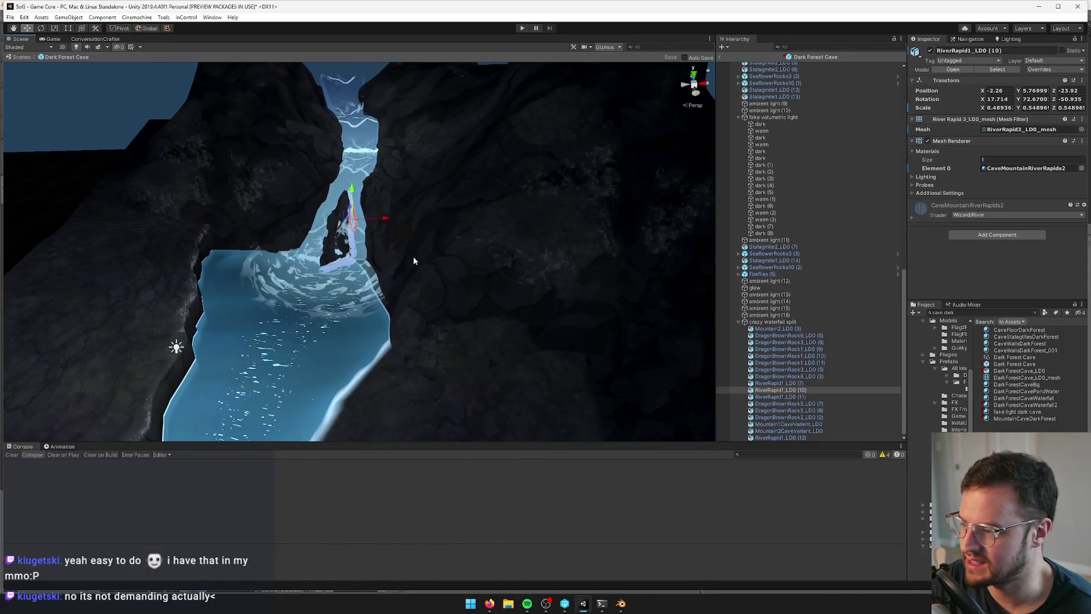
In Blender, open Mountains.blend from the recent files list
{"action": "left_click", "coordinate": [621, 604]}
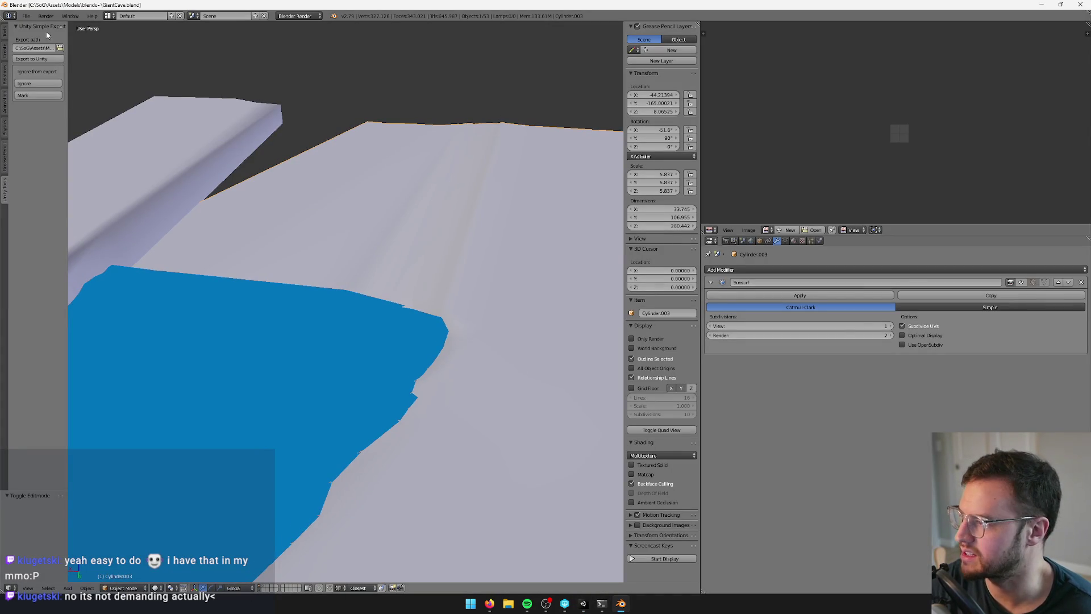
{"action": "left_click", "coordinate": [26, 16]}
{"action": "mouse_move", "coordinate": [44, 44]}
{"action": "left_click", "coordinate": [142, 53]}
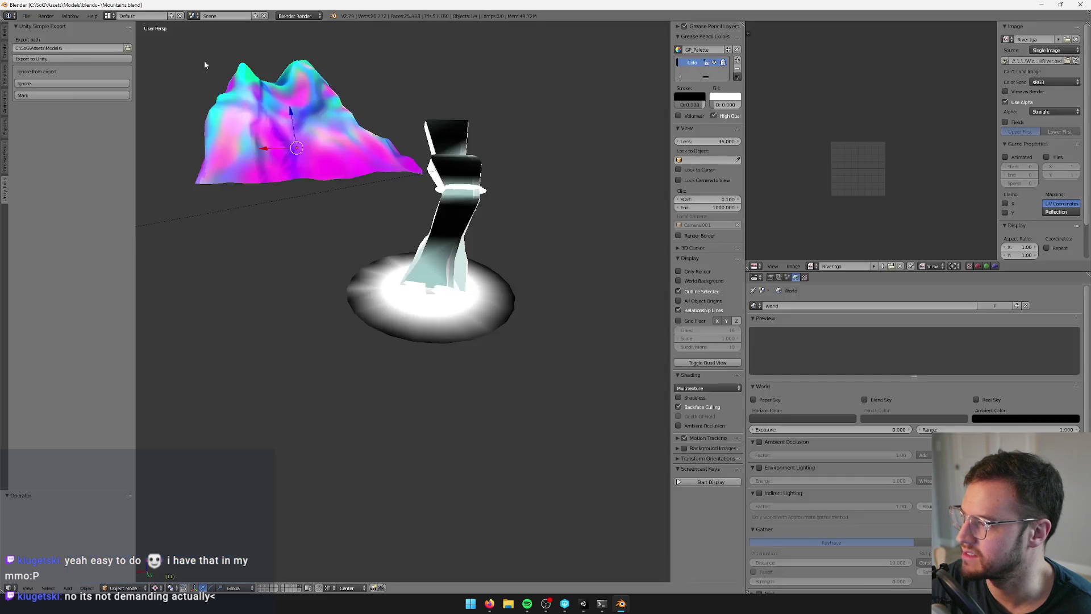
Select the Plane.133 mountain mesh, frame it in object mode and orbit around it
{"action": "right_click", "coordinate": [452, 182]}
{"action": "key", "text": "Tab"}
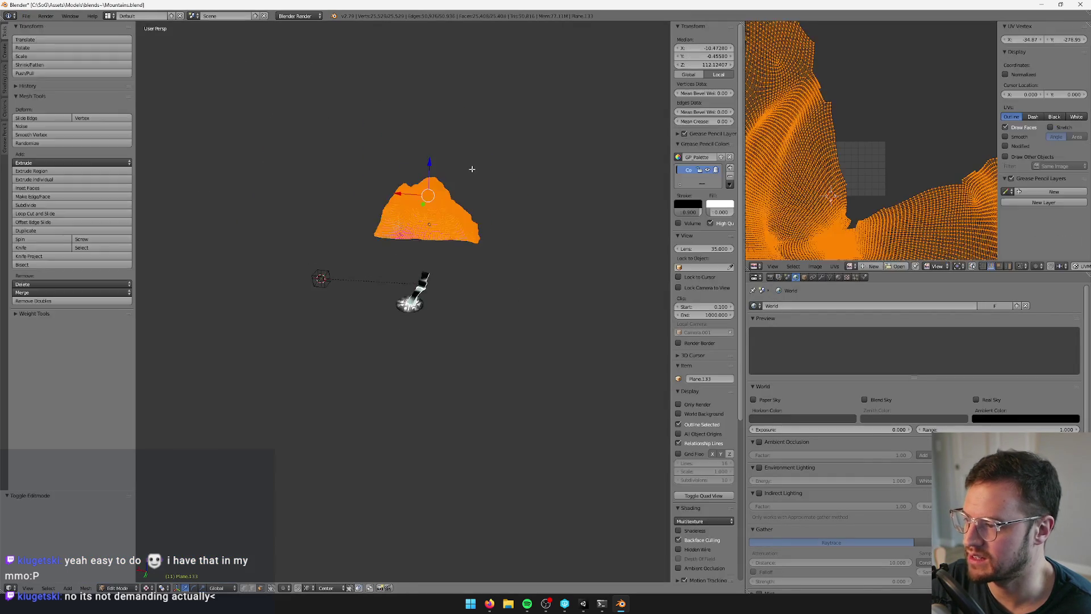
{"action": "key", "text": "Tab"}
{"action": "key", "text": "KP_Decimal"}
{"action": "mouse_move", "coordinate": [451, 180]}
{"action": "left_mouse_down"}
{"action": "mouse_move", "coordinate": [427, 171]}
{"action": "mouse_move", "coordinate": [397, 196]}
{"action": "mouse_move", "coordinate": [433, 178]}
{"action": "mouse_move", "coordinate": [429, 188]}
{"action": "left_mouse_up"}
{"action": "key", "text": "alt+Tab"}
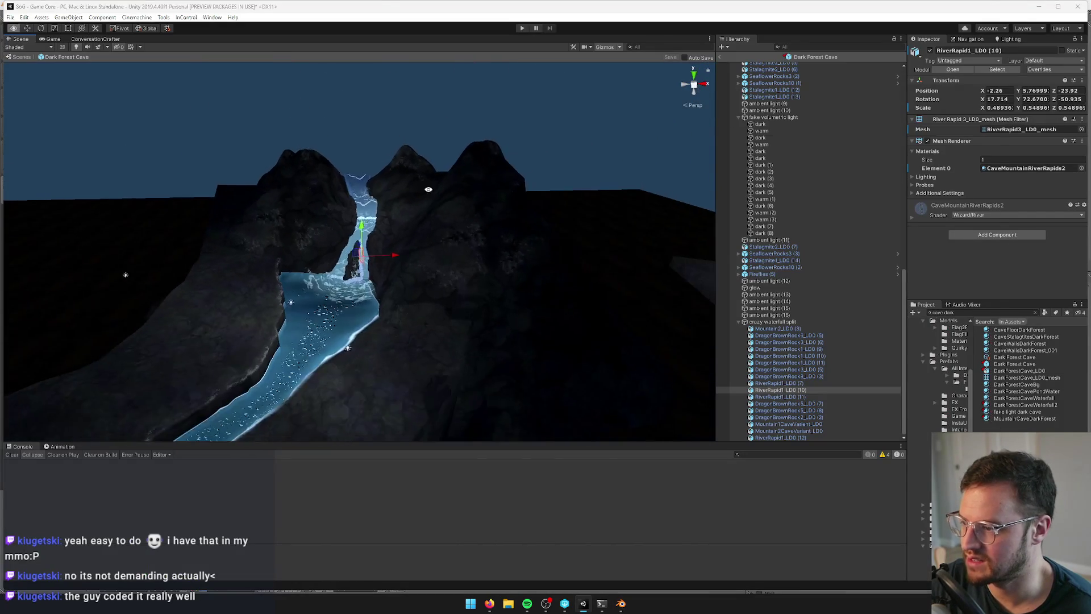
{"action": "key", "text": "alt+Tab"}
{"action": "mouse_move", "coordinate": [375, 260]}
{"action": "left_mouse_down"}
{"action": "mouse_move", "coordinate": [475, 274]}
{"action": "mouse_move", "coordinate": [457, 267]}
{"action": "mouse_move", "coordinate": [448, 208]}
{"action": "mouse_move", "coordinate": [382, 319]}
{"action": "mouse_move", "coordinate": [364, 313]}
{"action": "mouse_move", "coordinate": [390, 312]}
{"action": "mouse_move", "coordinate": [427, 282]}
{"action": "mouse_move", "coordinate": [397, 309]}
{"action": "mouse_move", "coordinate": [366, 308]}
{"action": "mouse_move", "coordinate": [395, 309]}
{"action": "left_mouse_up"}
{"action": "key", "text": "alt+Tab"}
{"action": "key", "text": "alt+Tab"}
{"action": "key", "text": "alt+Tab"}
{"action": "key", "text": "alt+Tab"}
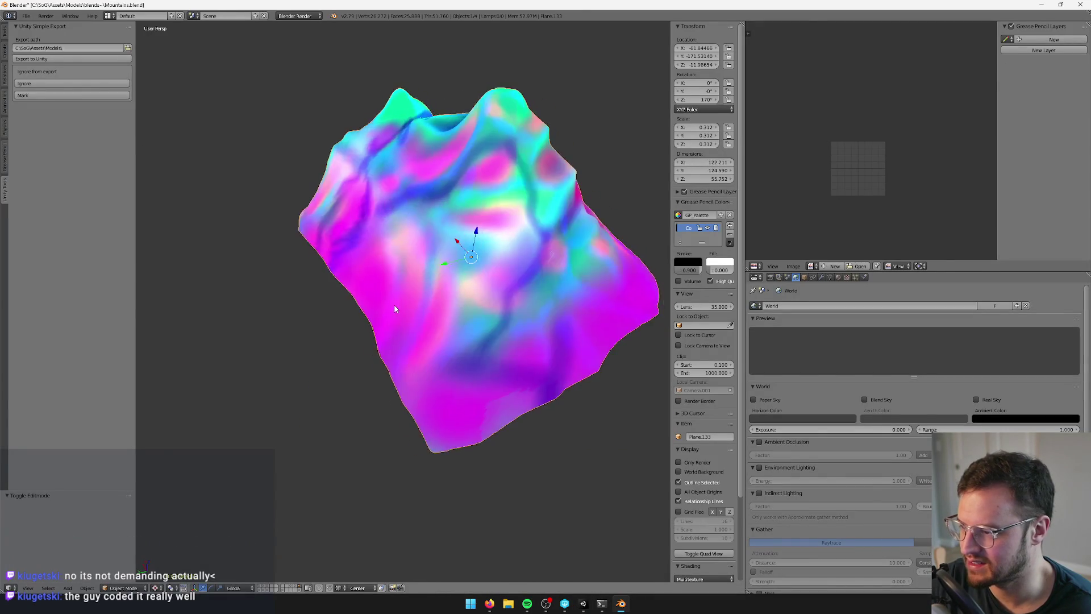
In Edit Mode, drag a single slope vertex out into a long test spike
{"action": "key", "text": "Tab"}
{"action": "scroll", "coordinate": [395, 309], "scroll_direction": "up", "scroll_amount": 5}
{"action": "key", "text": "a"}
{"action": "left_click_drag", "start_coordinate": [435, 266], "coordinate": [392, 365]}
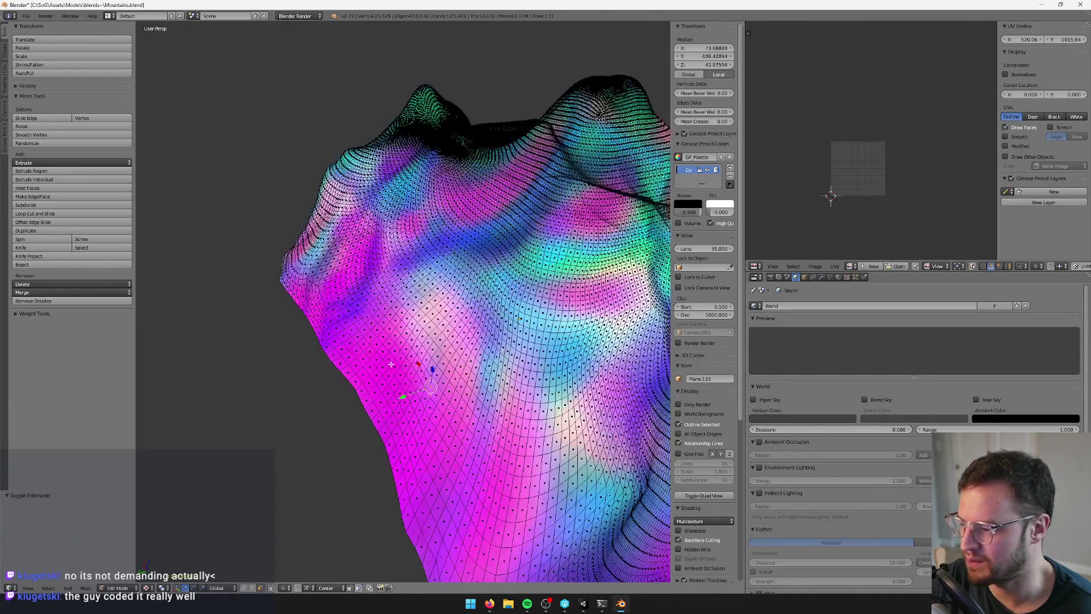
{"action": "left_click_drag", "start_coordinate": [241, 575], "coordinate": [432, 366]}
{"action": "right_click", "coordinate": [432, 365]}
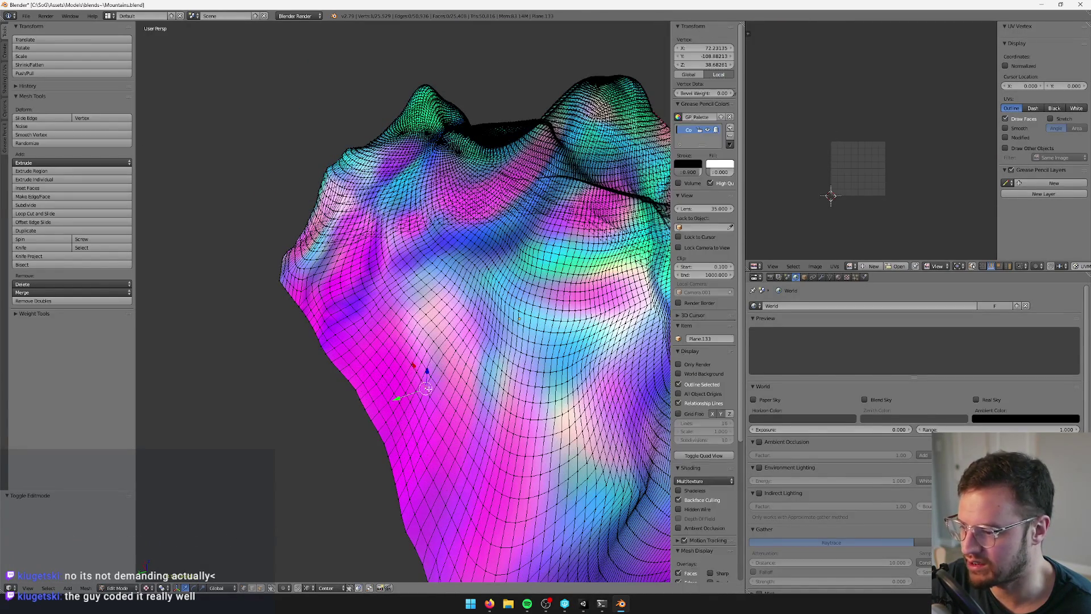
{"action": "key", "text": "g"}
{"action": "left_click", "coordinate": [422, 343]}
{"action": "key", "text": "Tab"}
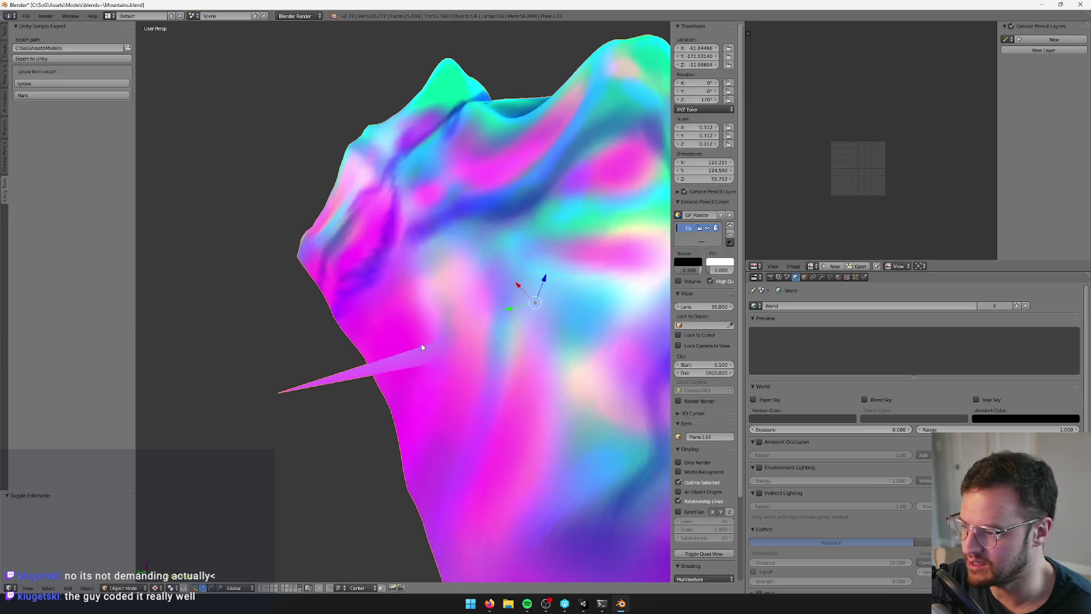
In Unity, orbit the cave and select the Mountain2CaveVariant_LOD0 mountain
{"action": "key", "text": "alt+Tab"}
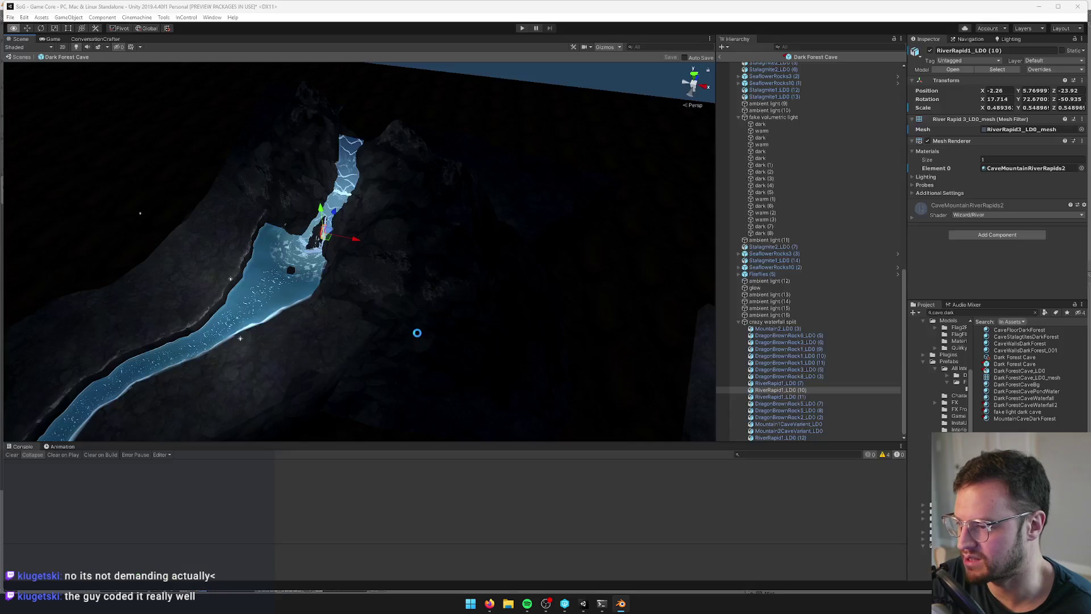
{"action": "left_click", "coordinate": [392, 235]}
{"action": "mouse_move", "coordinate": [395, 229]}
{"action": "left_mouse_down"}
{"action": "mouse_move", "coordinate": [415, 203]}
{"action": "mouse_move", "coordinate": [370, 214]}
{"action": "mouse_move", "coordinate": [358, 297]}
{"action": "mouse_move", "coordinate": [417, 302]}
{"action": "mouse_move", "coordinate": [483, 282]}
{"action": "mouse_move", "coordinate": [504, 256]}
{"action": "mouse_move", "coordinate": [382, 256]}
{"action": "mouse_move", "coordinate": [290, 154]}
{"action": "mouse_move", "coordinate": [234, 142]}
{"action": "mouse_move", "coordinate": [489, 186]}
{"action": "mouse_move", "coordinate": [551, 173]}
{"action": "mouse_move", "coordinate": [472, 214]}
{"action": "mouse_move", "coordinate": [449, 196]}
{"action": "mouse_move", "coordinate": [467, 171]}
{"action": "mouse_move", "coordinate": [383, 176]}
{"action": "mouse_move", "coordinate": [246, 151]}
{"action": "mouse_move", "coordinate": [60, 148]}
{"action": "mouse_move", "coordinate": [1080, 136]}
{"action": "mouse_move", "coordinate": [1022, 134]}
{"action": "left_mouse_up"}
{"action": "left_click", "coordinate": [449, 197]}
Frame the selected mountain in Unity, then select Plane.133 in Blender
{"action": "key", "text": "f"}
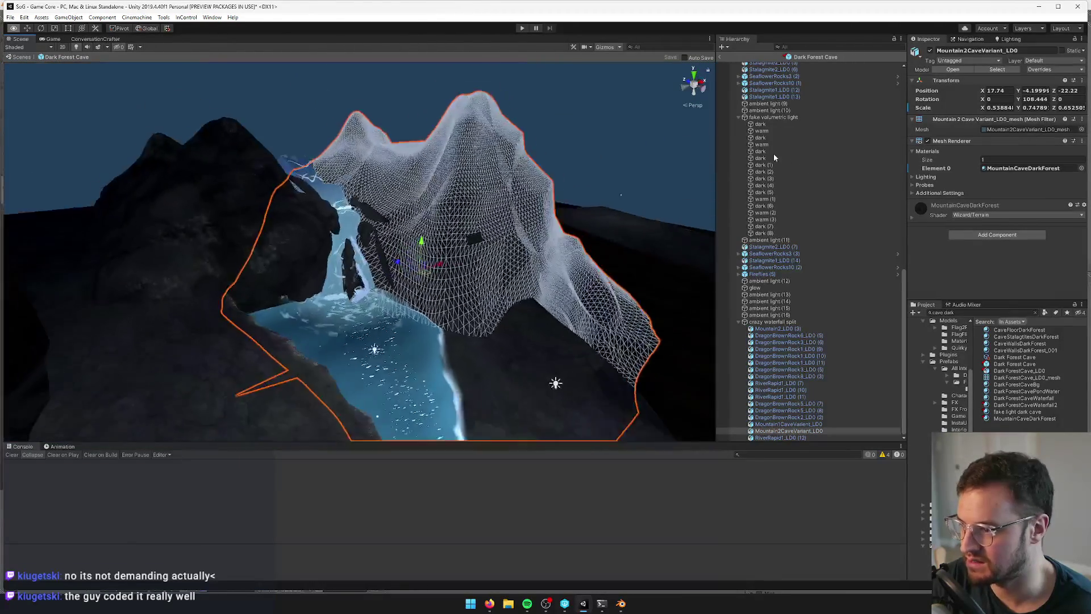
{"action": "key", "text": "alt+Tab"}
{"action": "mouse_move", "coordinate": [292, 215]}
{"action": "left_mouse_down"}
{"action": "mouse_move", "coordinate": [539, 273]}
{"action": "mouse_move", "coordinate": [471, 282]}
{"action": "mouse_move", "coordinate": [472, 216]}
{"action": "mouse_move", "coordinate": [440, 307]}
{"action": "left_mouse_up"}
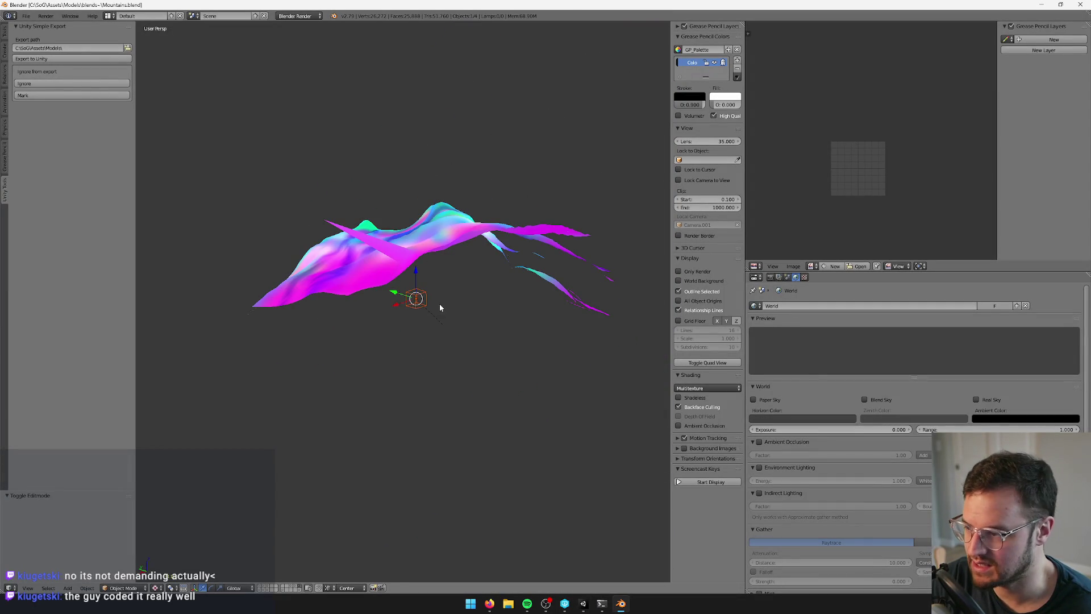
{"action": "right_click", "coordinate": [424, 304]}
{"action": "key", "text": "Tab"}
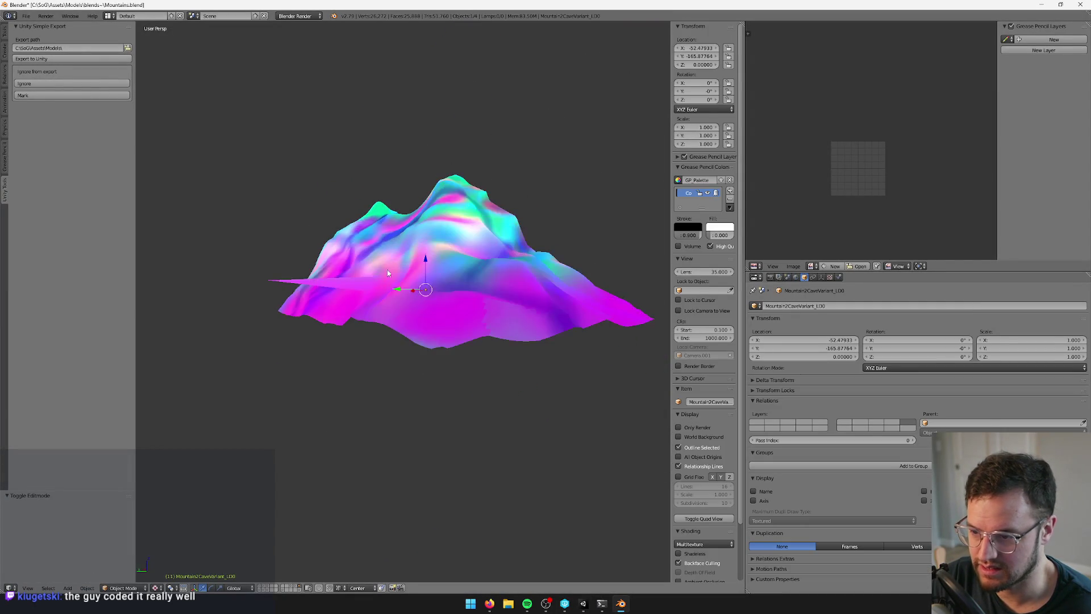
{"action": "left_click_drag", "start_coordinate": [383, 245], "coordinate": [389, 240]}
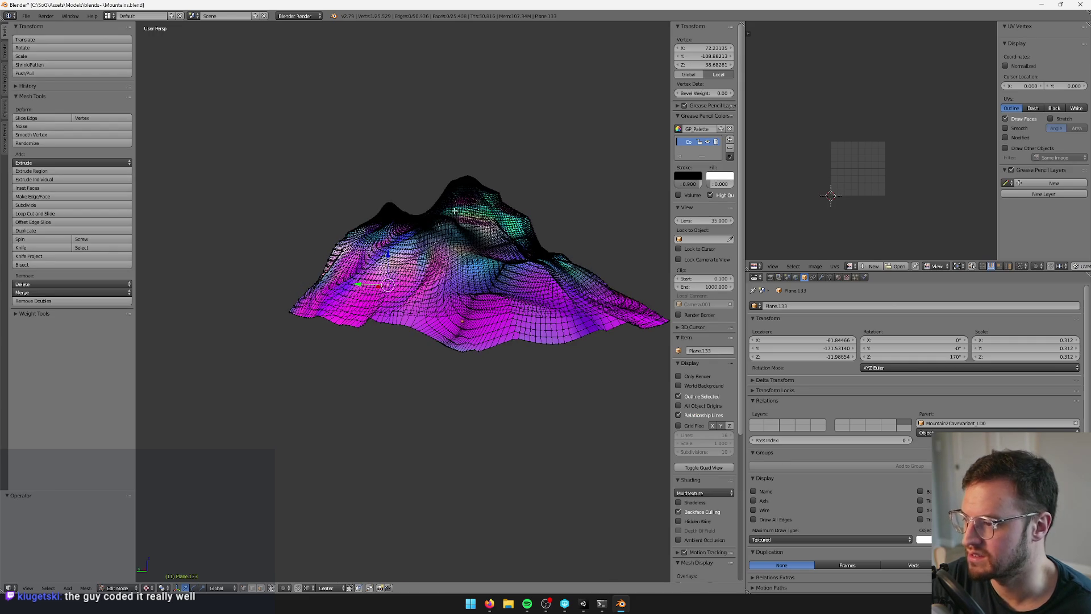
{"action": "key", "text": "Tab"}
Raise the peak vertex straight up along Z into a tall spike for reimport
{"action": "key", "text": "Tab"}
{"action": "right_click", "coordinate": [466, 187]}
{"action": "key", "text": "g"}
{"action": "key", "text": "z"}
{"action": "left_click", "coordinate": [467, 86]}
{"action": "key", "text": "Tab"}
{"action": "left_click_drag", "start_coordinate": [499, 170], "coordinate": [473, 229]}
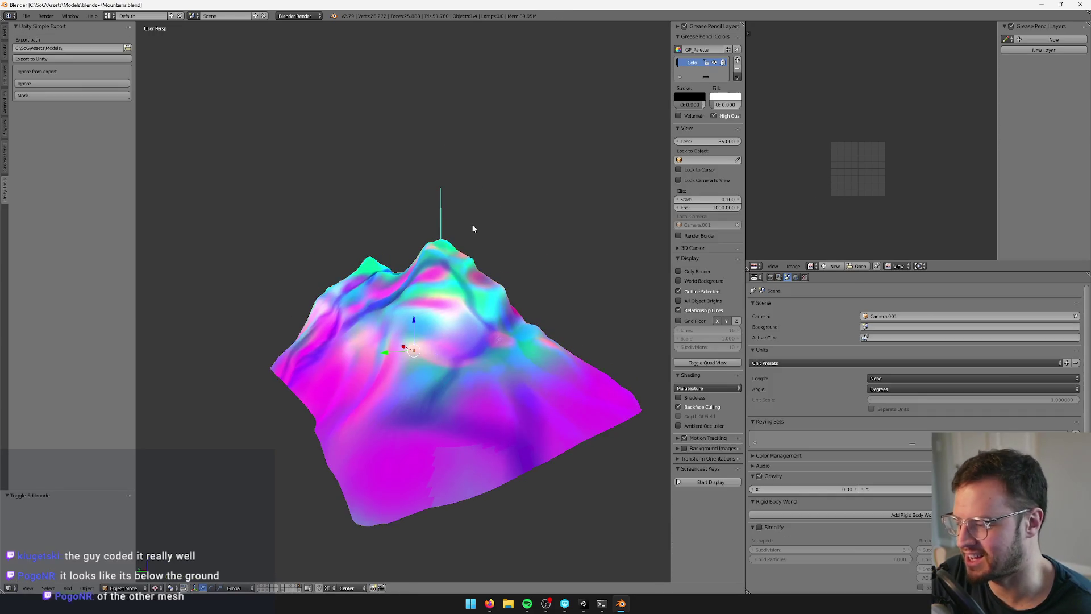
{"action": "key", "text": "alt+Tab"}
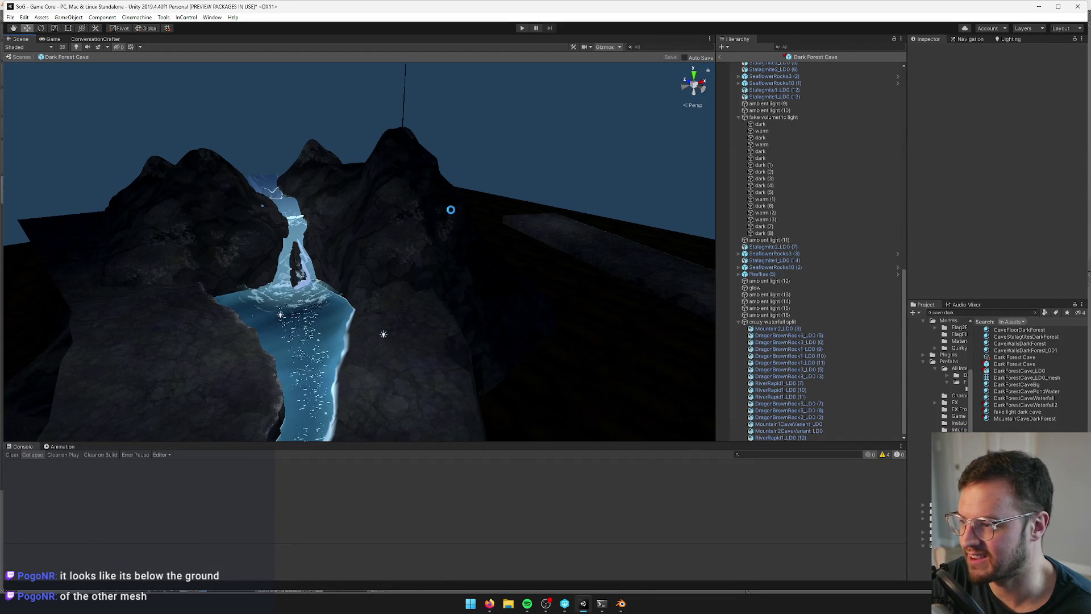
{"action": "key", "text": "alt+Tab"}
Box-select and reshape a group of mountain vertices, then save over Mountains.blend
{"action": "key", "text": "Tab"}
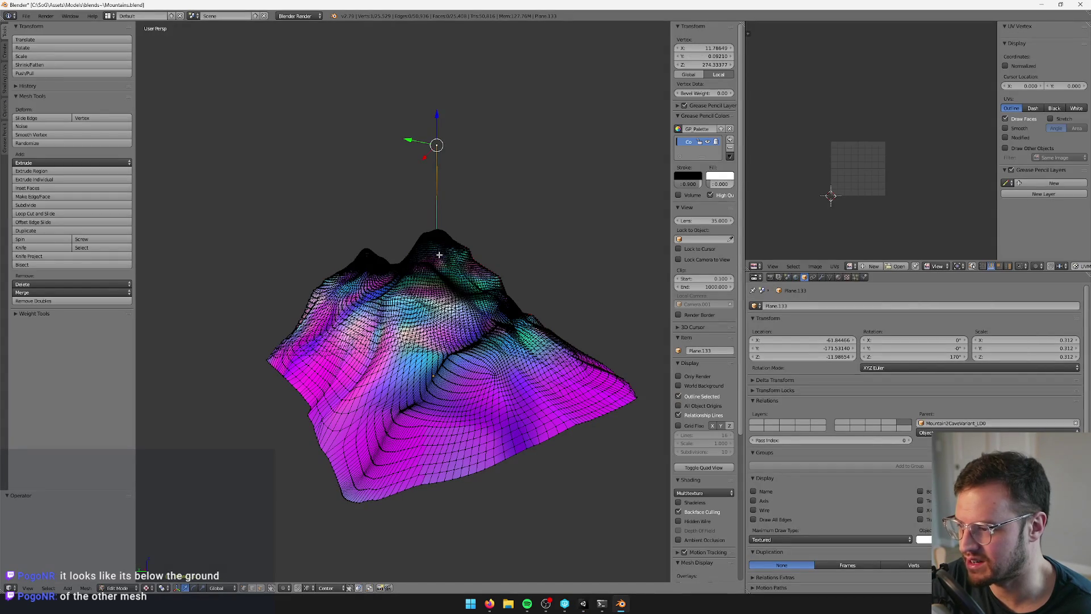
{"action": "mouse_move", "coordinate": [432, 251]}
{"action": "left_mouse_down"}
{"action": "mouse_move", "coordinate": [179, 307]}
{"action": "mouse_move", "coordinate": [536, 219]}
{"action": "mouse_move", "coordinate": [511, 228]}
{"action": "mouse_move", "coordinate": [619, 127]}
{"action": "mouse_move", "coordinate": [236, 59]}
{"action": "mouse_move", "coordinate": [443, 348]}
{"action": "mouse_move", "coordinate": [398, 318]}
{"action": "left_mouse_up"}
{"action": "key", "text": "alt+Tab"}
{"action": "key", "text": "alt+Tab"}
{"action": "key", "text": "Tab"}
{"action": "mouse_move", "coordinate": [269, 338]}
{"action": "left_mouse_down"}
{"action": "mouse_move", "coordinate": [416, 343]}
{"action": "mouse_move", "coordinate": [441, 319]}
{"action": "mouse_move", "coordinate": [430, 286]}
{"action": "left_mouse_up"}
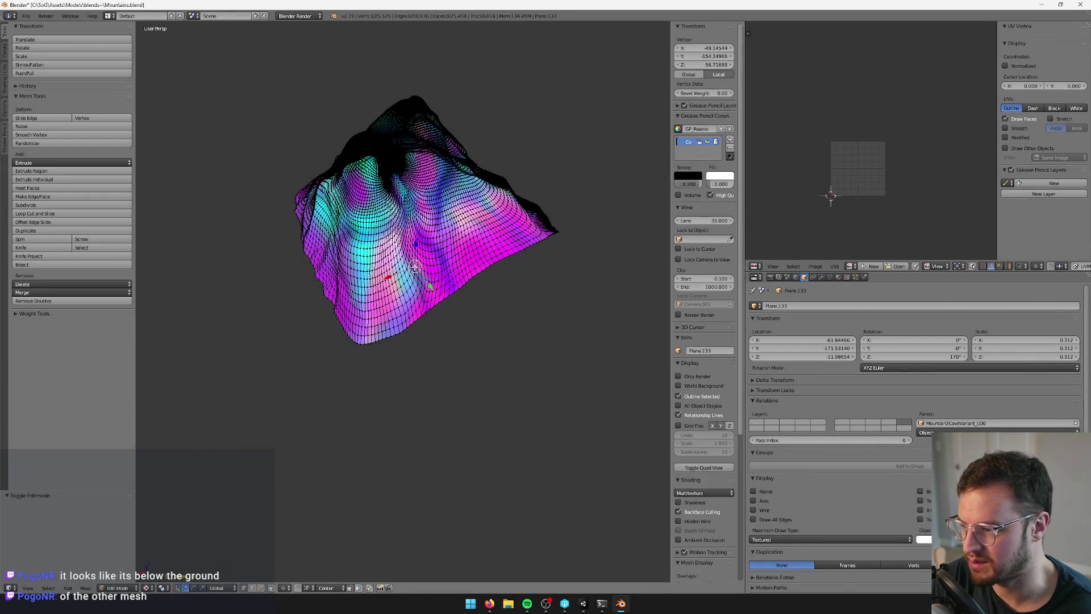
{"action": "key", "text": "Tab"}
{"action": "key", "text": "ctrl+s"}
{"action": "left_click", "coordinate": [479, 335]}
In Unity, orbit the waterfall and select Mountain2CaveVariant_LOD0 to view the whole mountain
{"action": "key", "text": "alt+Tab"}
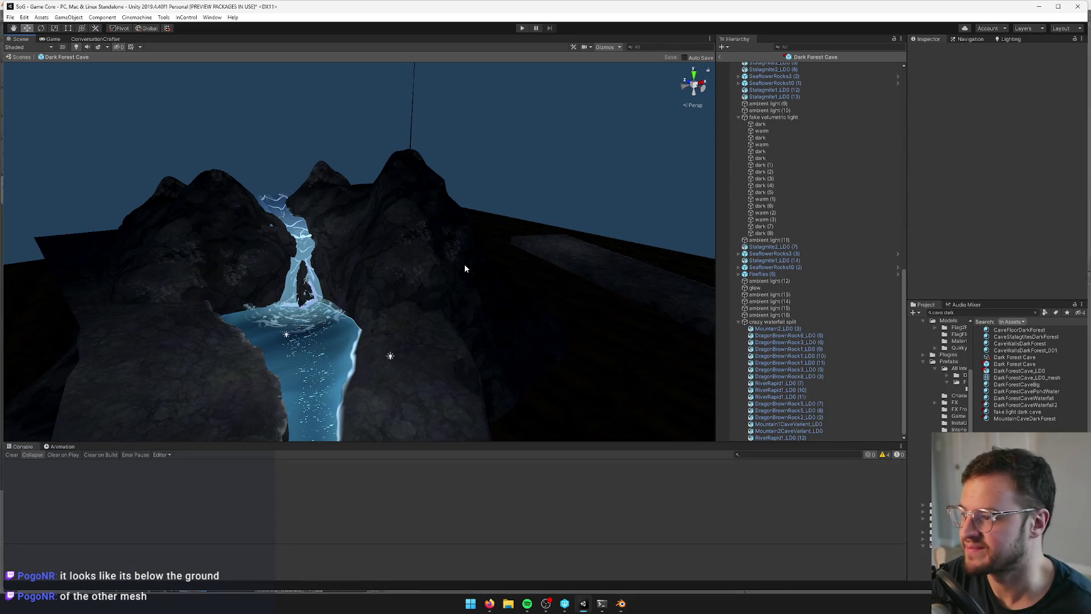
{"action": "mouse_move", "coordinate": [453, 245]}
{"action": "left_mouse_down"}
{"action": "mouse_move", "coordinate": [397, 258]}
{"action": "mouse_move", "coordinate": [350, 247]}
{"action": "mouse_move", "coordinate": [453, 207]}
{"action": "mouse_move", "coordinate": [723, 228]}
{"action": "mouse_move", "coordinate": [501, 195]}
{"action": "left_mouse_up"}
{"action": "left_click", "coordinate": [416, 204]}
{"action": "mouse_move", "coordinate": [417, 204]}
{"action": "left_mouse_down"}
{"action": "mouse_move", "coordinate": [558, 249]}
{"action": "mouse_move", "coordinate": [577, 210]}
{"action": "mouse_move", "coordinate": [551, 192]}
{"action": "mouse_move", "coordinate": [499, 236]}
{"action": "mouse_move", "coordinate": [485, 275]}
{"action": "mouse_move", "coordinate": [306, 328]}
{"action": "mouse_move", "coordinate": [238, 319]}
{"action": "left_mouse_up"}
Reselect the Plane.133 mountain mesh in Blender and orbit around it in Edit Mode
{"action": "key", "text": "alt+Tab"}
{"action": "right_click", "coordinate": [398, 273]}
{"action": "key", "text": "Tab"}
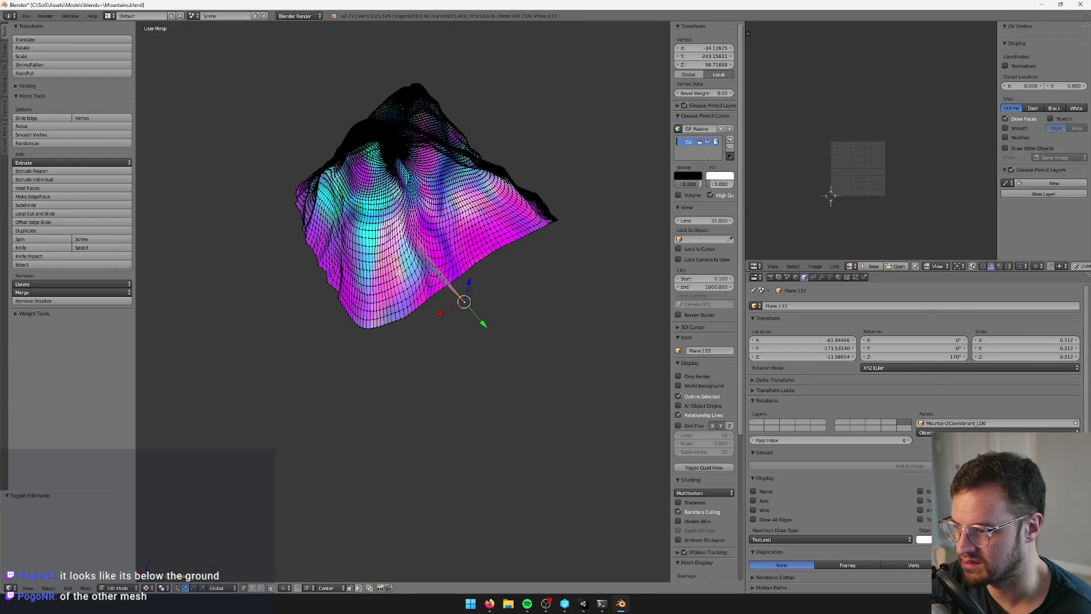
{"action": "mouse_move", "coordinate": [523, 244]}
{"action": "left_mouse_down"}
{"action": "mouse_move", "coordinate": [492, 282]}
{"action": "mouse_move", "coordinate": [442, 311]}
{"action": "left_mouse_up"}
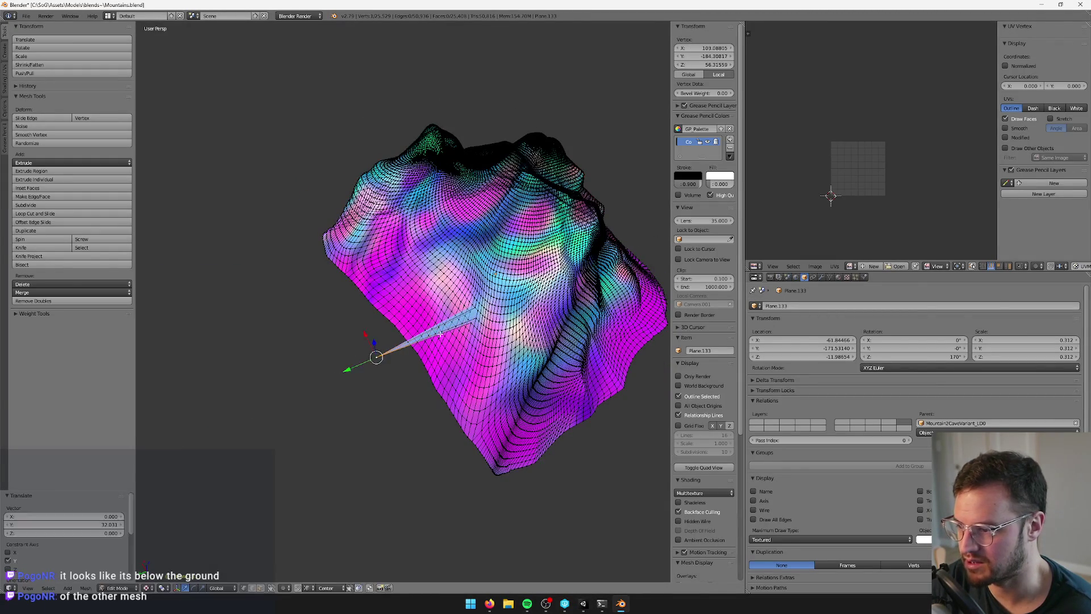
{"action": "key", "text": "Tab"}
Orbit around the waterfall pool in Unity to check the updated mountain
{"action": "key", "text": "alt+Tab"}
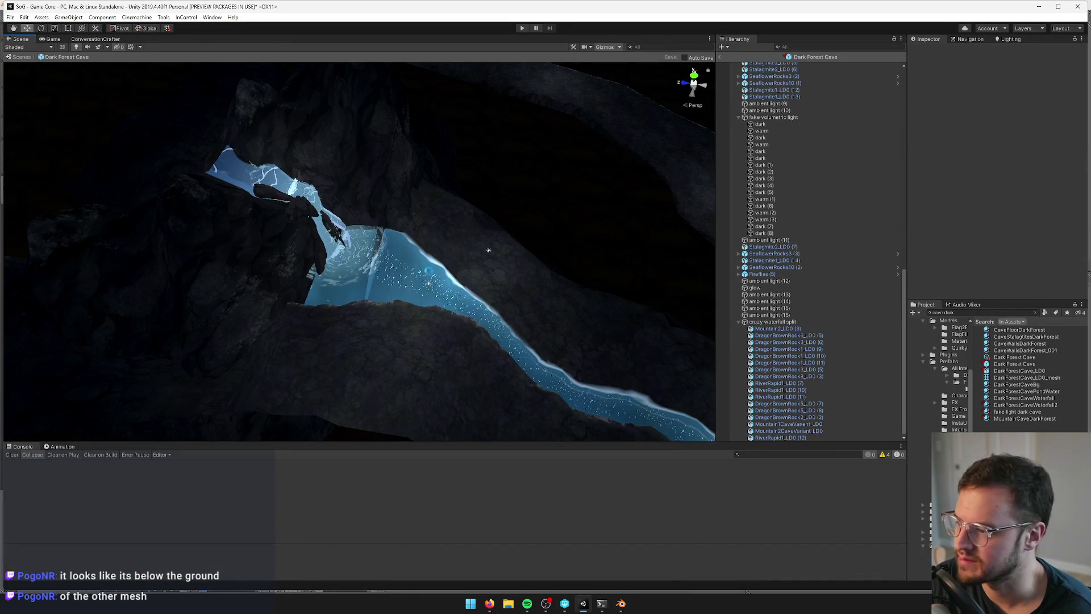
{"action": "scroll", "coordinate": [489, 250], "scroll_direction": "up", "scroll_amount": 5}
{"action": "mouse_move", "coordinate": [385, 244]}
{"action": "left_mouse_down"}
{"action": "mouse_move", "coordinate": [466, 245]}
{"action": "mouse_move", "coordinate": [375, 250]}
{"action": "mouse_move", "coordinate": [262, 208]}
{"action": "left_mouse_up"}
{"action": "left_click_drag", "start_coordinate": [255, 206], "coordinate": [374, 252]}
Box-select vertices on the mountain slope beside the waterfall opening
{"action": "key", "text": "alt+Tab"}
{"action": "key", "text": "Tab"}
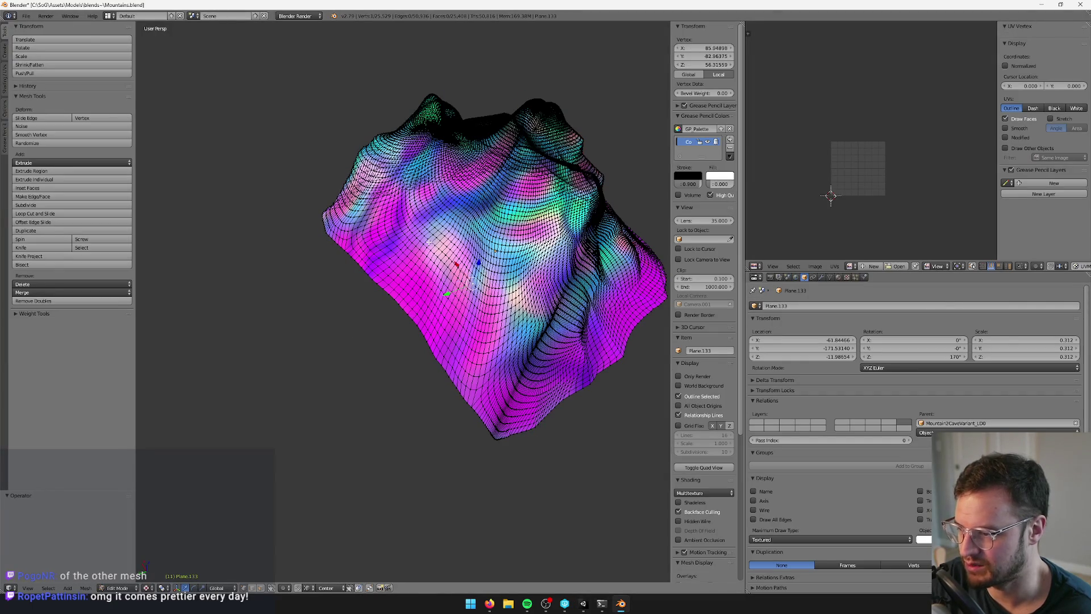
{"action": "key", "text": "Tab"}
{"action": "key", "text": "alt+Tab"}
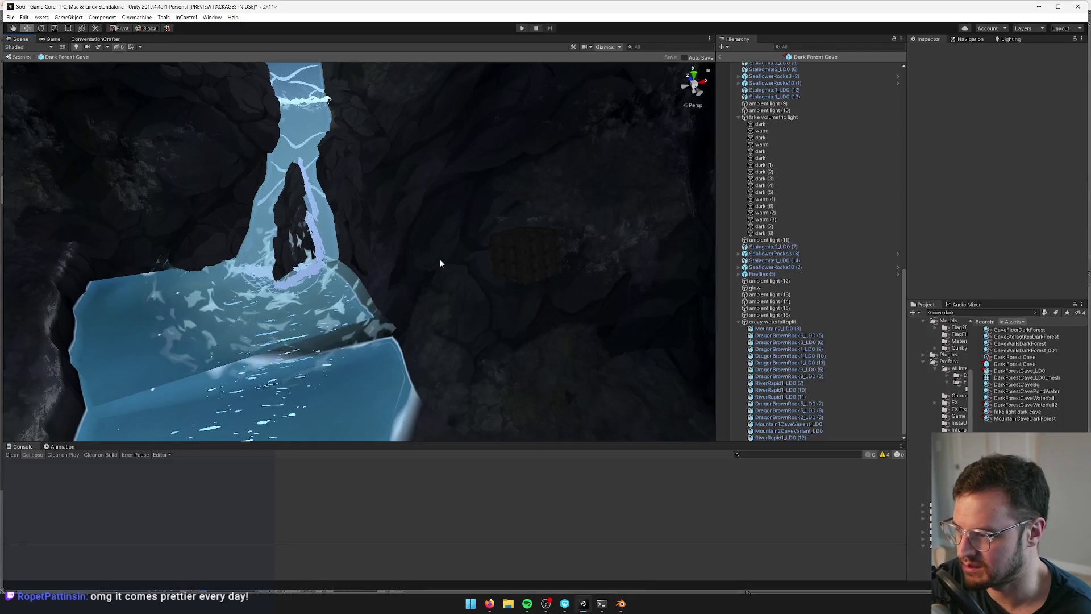
{"action": "key", "text": "alt+Tab"}
{"action": "key", "text": "Tab"}
{"action": "scroll", "coordinate": [440, 263], "scroll_direction": "up", "scroll_amount": 2}
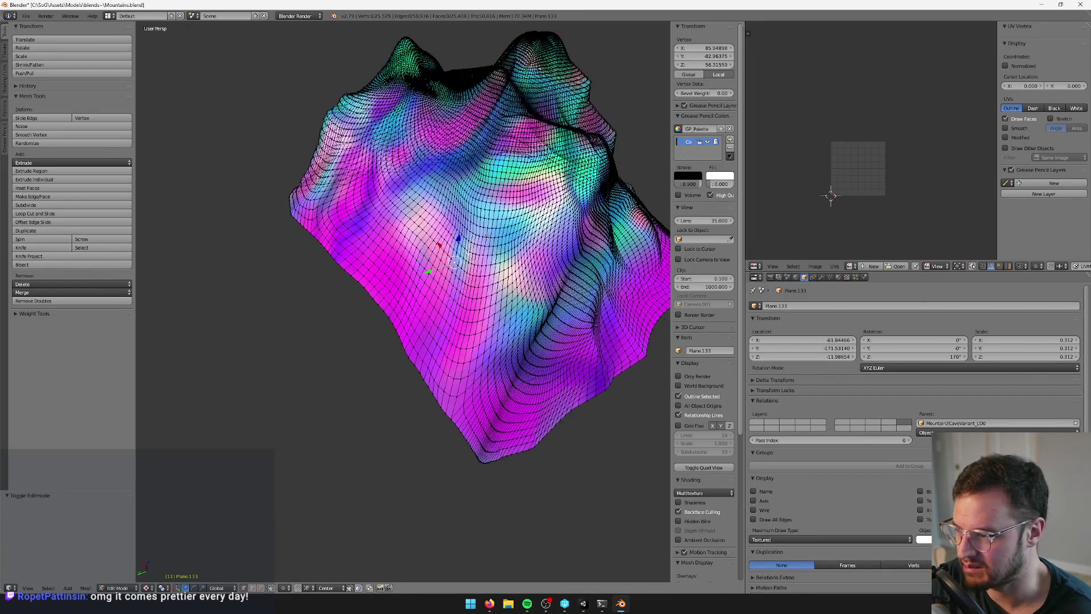
{"action": "key", "text": "alt+Tab"}
{"action": "key", "text": "alt+Tab"}
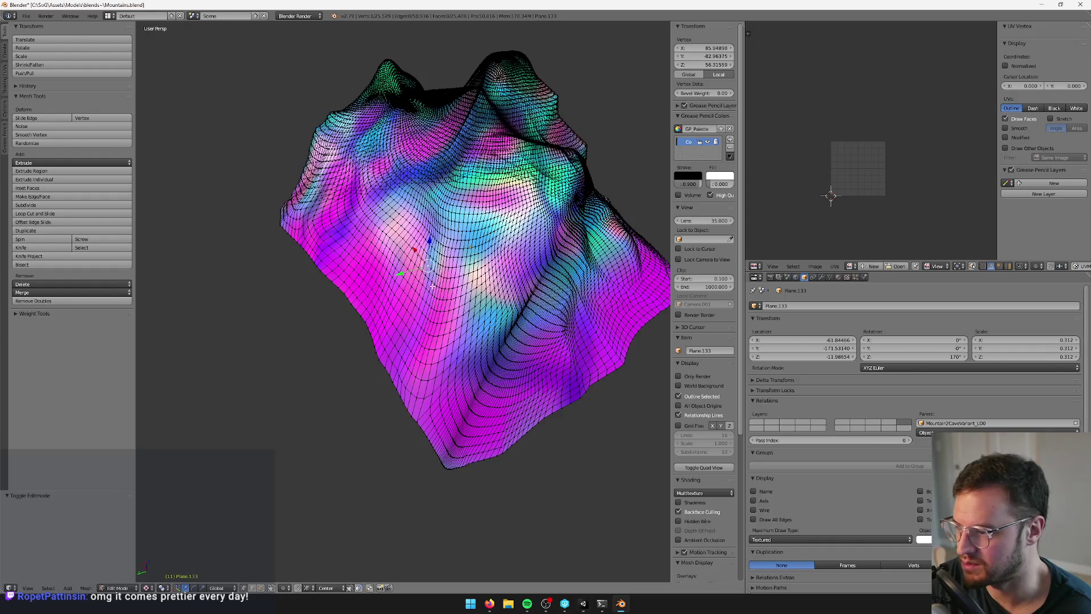
{"action": "scroll", "coordinate": [433, 288], "scroll_direction": "up", "scroll_amount": 5}
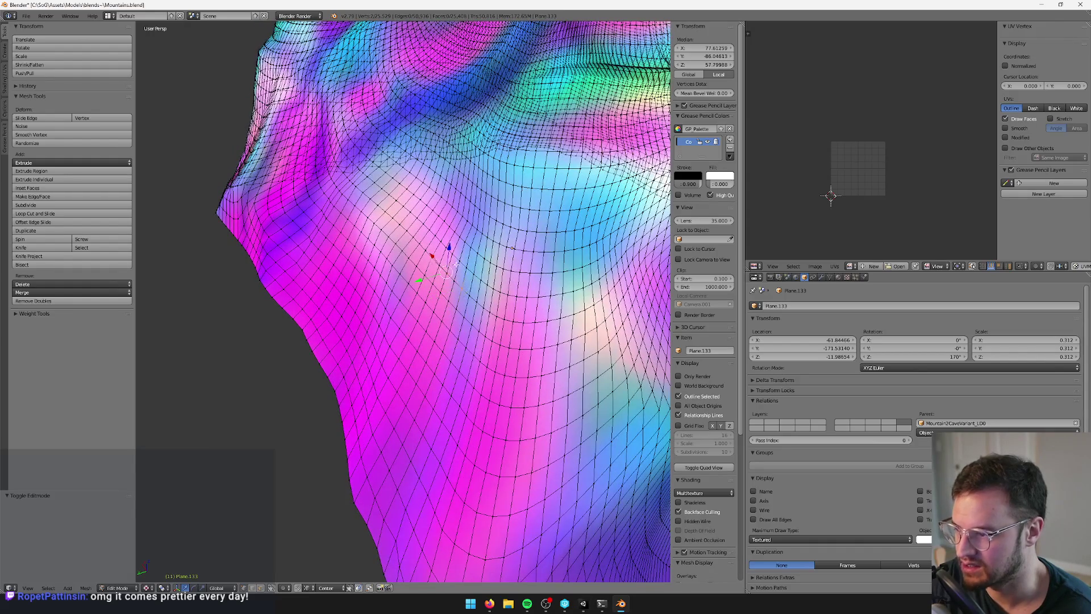
{"action": "scroll", "coordinate": [403, 301], "scroll_direction": "up", "scroll_amount": 2}
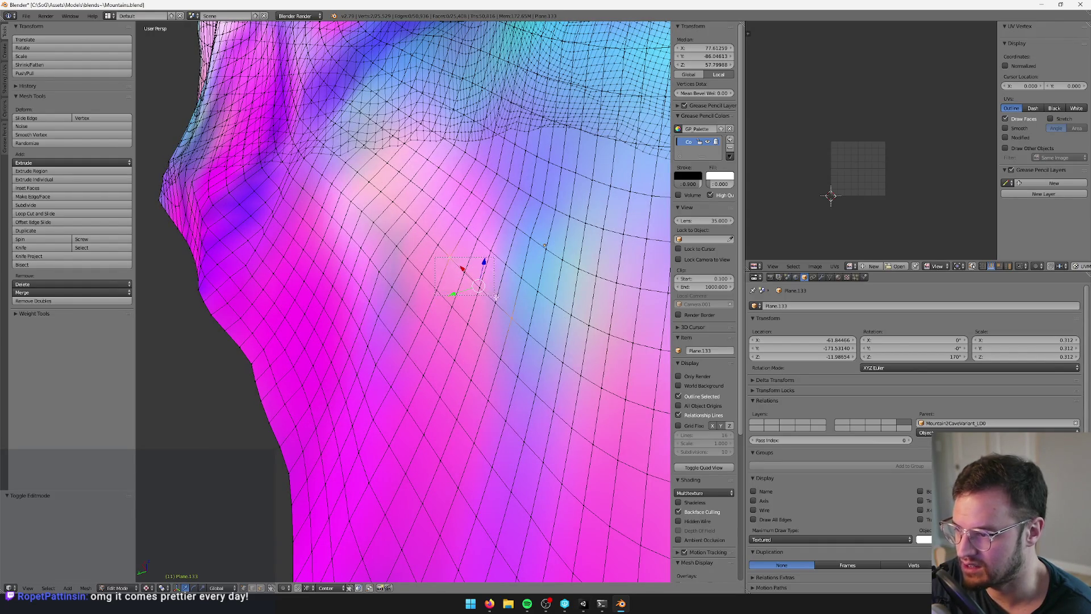
{"action": "left_click_drag", "start_coordinate": [498, 304], "coordinate": [487, 300]}
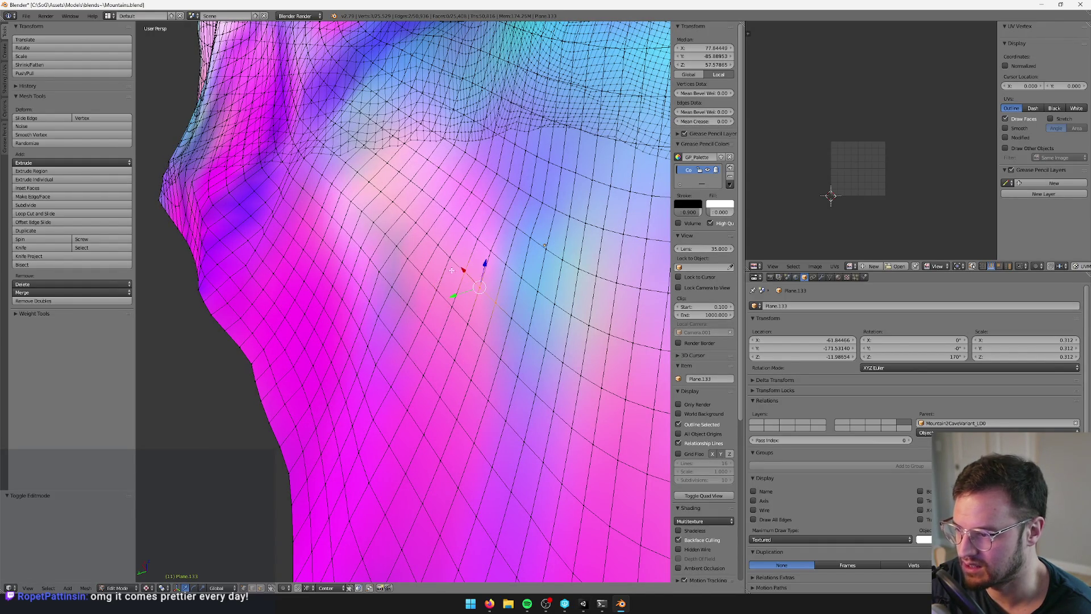
{"action": "scroll", "coordinate": [452, 253], "scroll_direction": "down", "scroll_amount": 1}
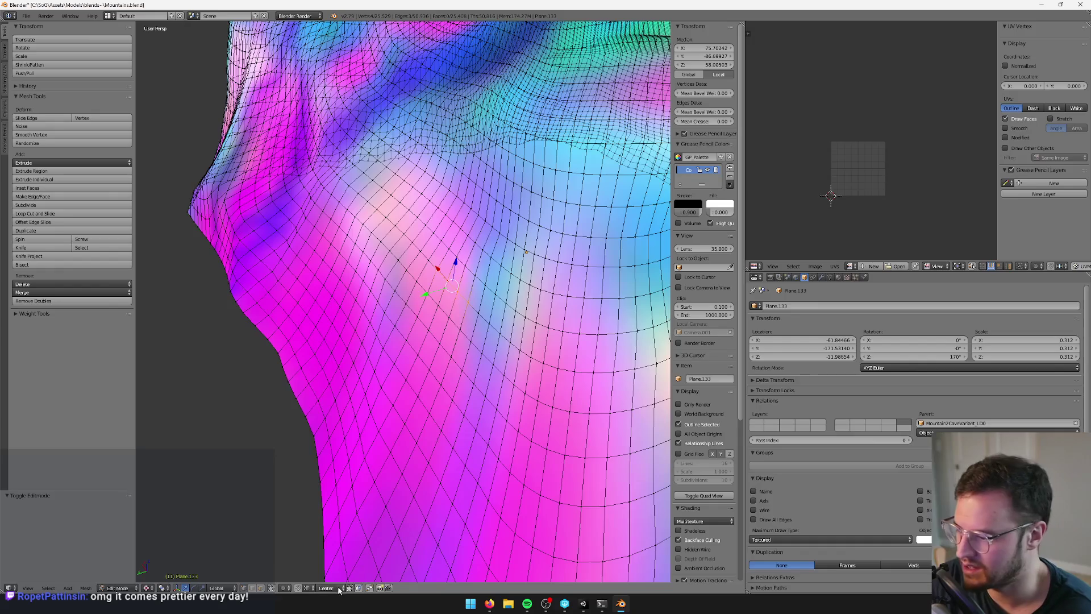
Enable Proportional Editing and softly move the selected slope, returning to Object Mode
{"action": "left_click", "coordinate": [275, 588]}
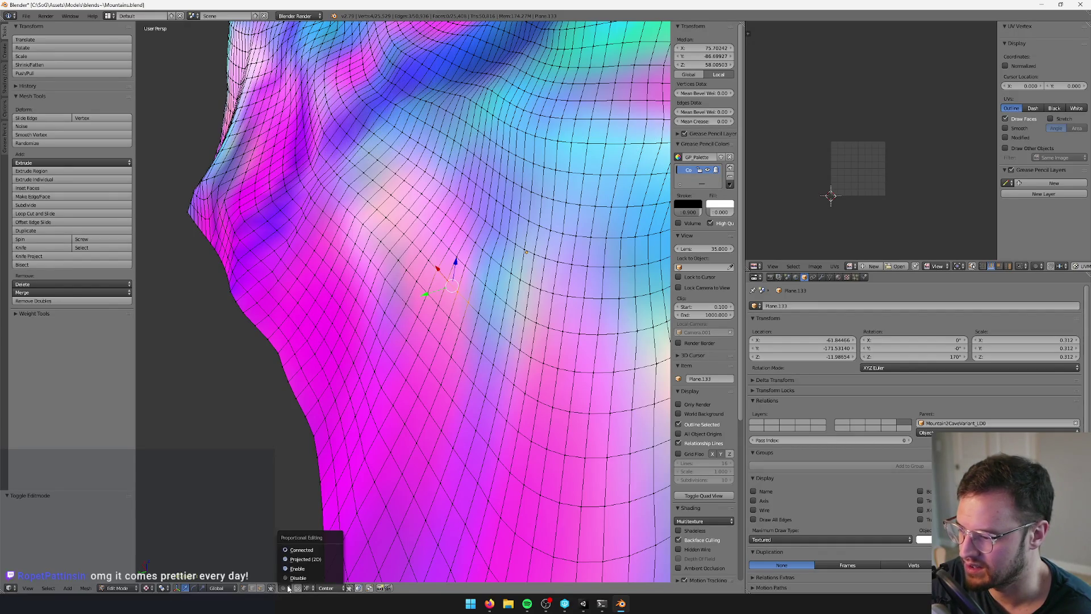
{"action": "left_click", "coordinate": [295, 569]}
{"action": "scroll", "coordinate": [370, 336], "scroll_direction": "down", "scroll_amount": 2}
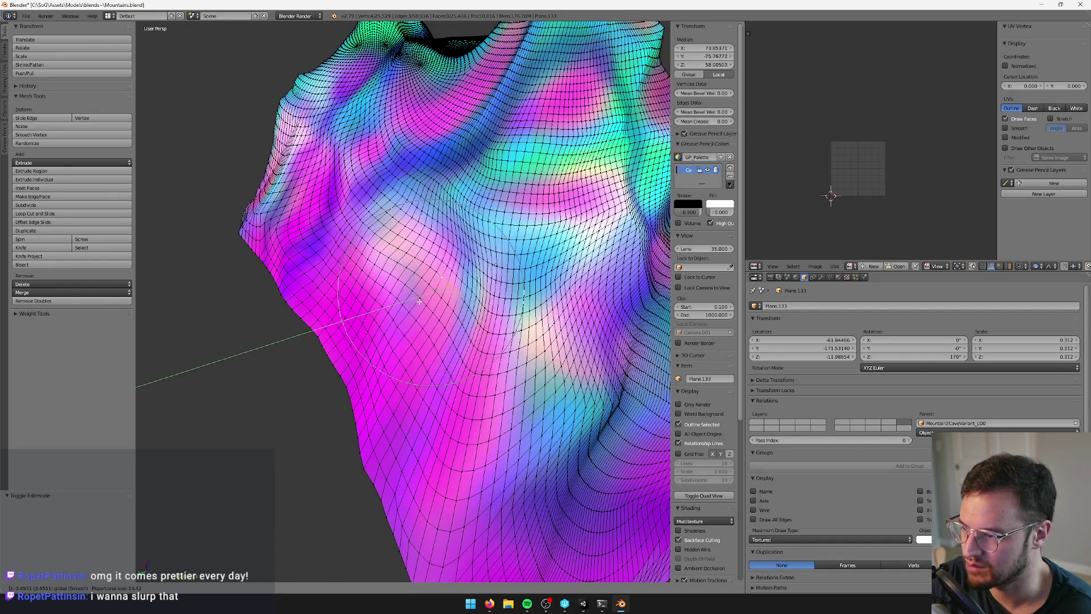
{"action": "left_click", "coordinate": [443, 299]}
{"action": "key", "text": "Tab"}
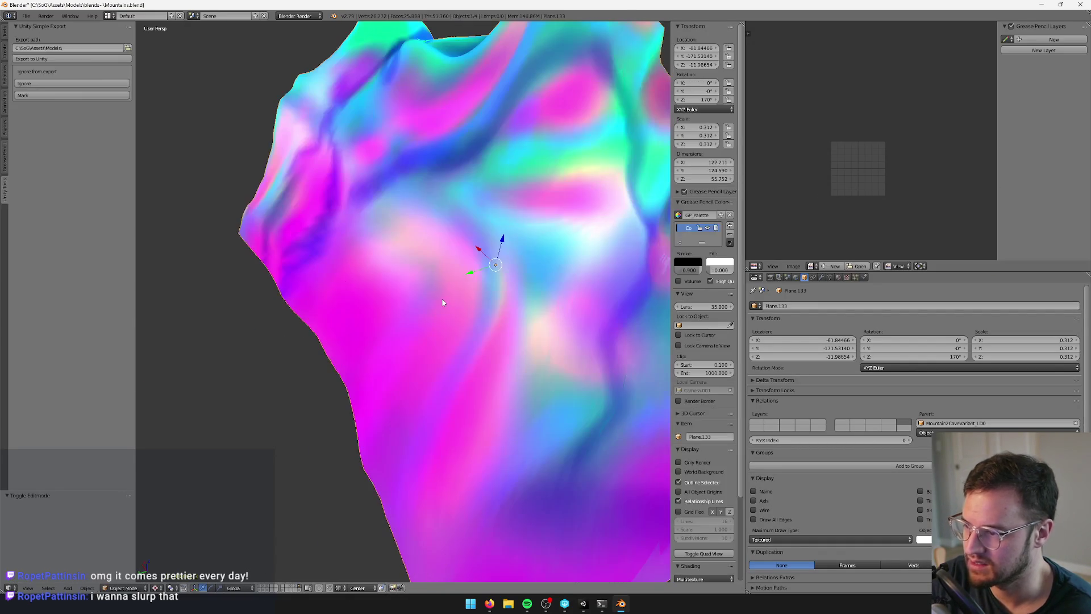
Check the reimported slope in Unity's Scene and Game views
{"action": "key", "text": "alt+Tab"}
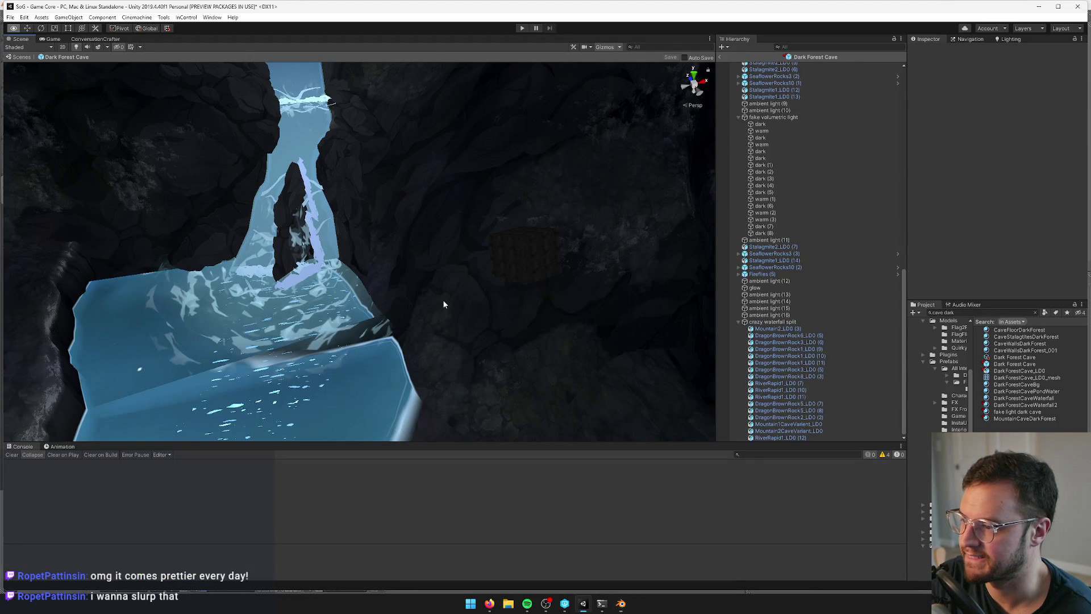
{"action": "mouse_move", "coordinate": [405, 311]}
{"action": "left_mouse_down", "text": "alt"}
{"action": "mouse_move", "coordinate": [390, 285]}
{"action": "mouse_move", "coordinate": [356, 290]}
{"action": "mouse_move", "coordinate": [221, 179]}
{"action": "left_mouse_up", "text": "alt"}
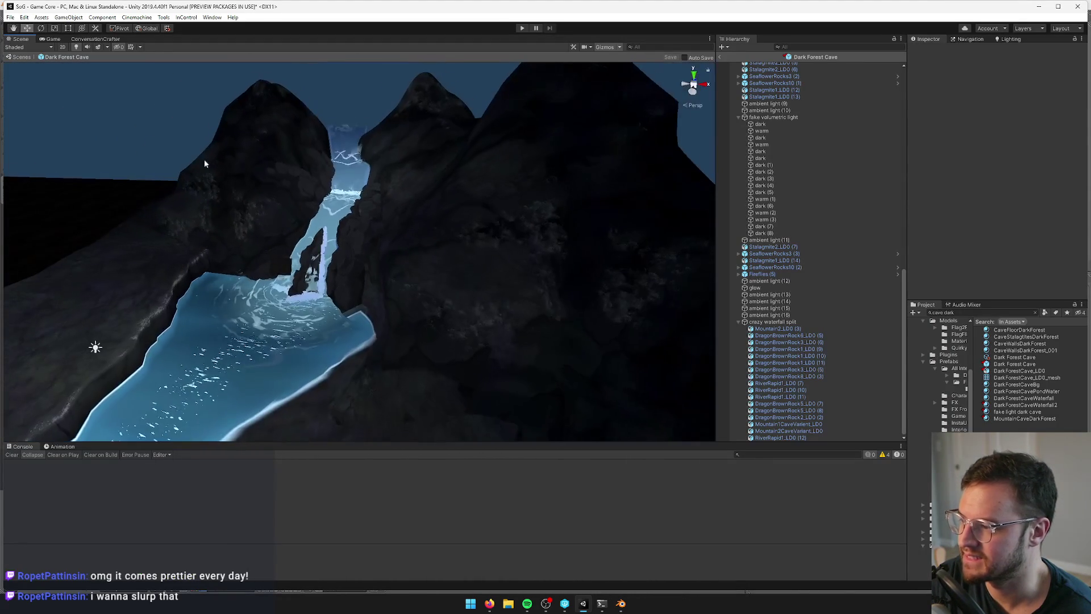
{"action": "left_click", "coordinate": [54, 39]}
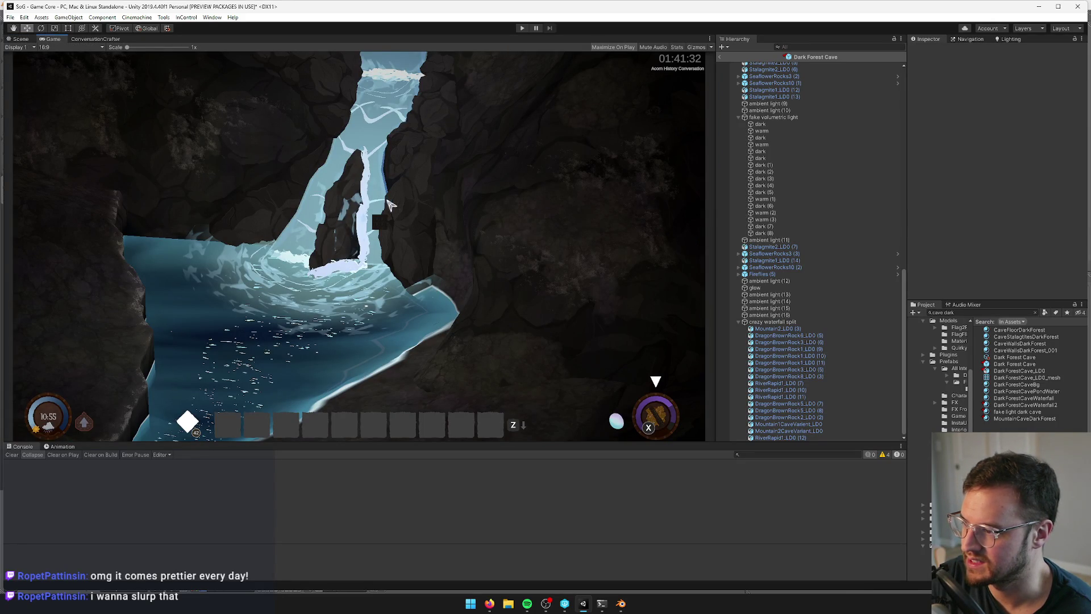
{"action": "key", "text": "alt+Tab"}
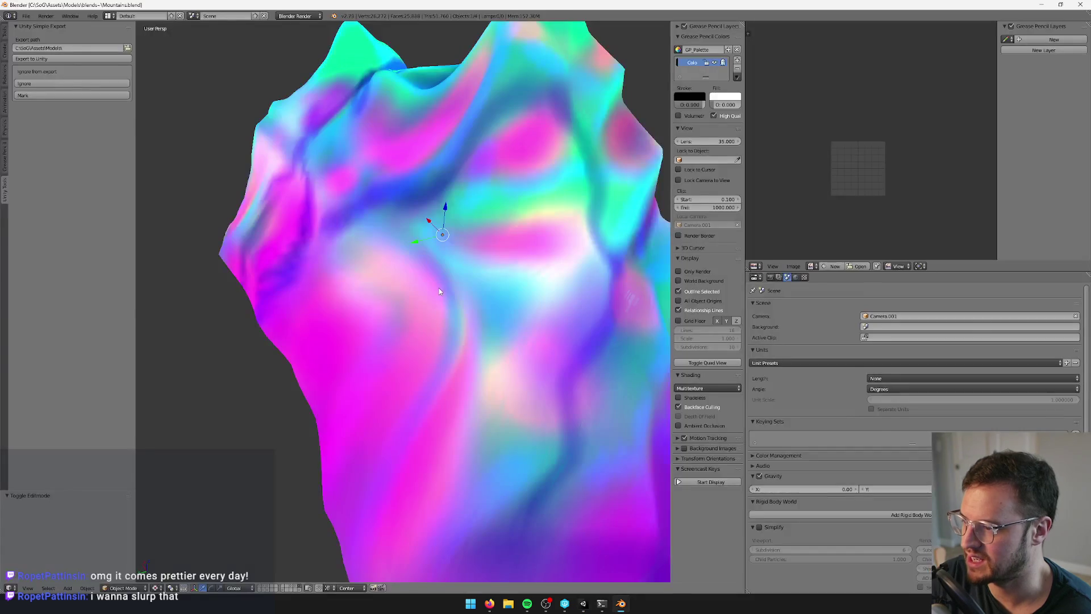
{"action": "key", "text": "Tab"}
{"action": "key", "text": "alt+Tab"}
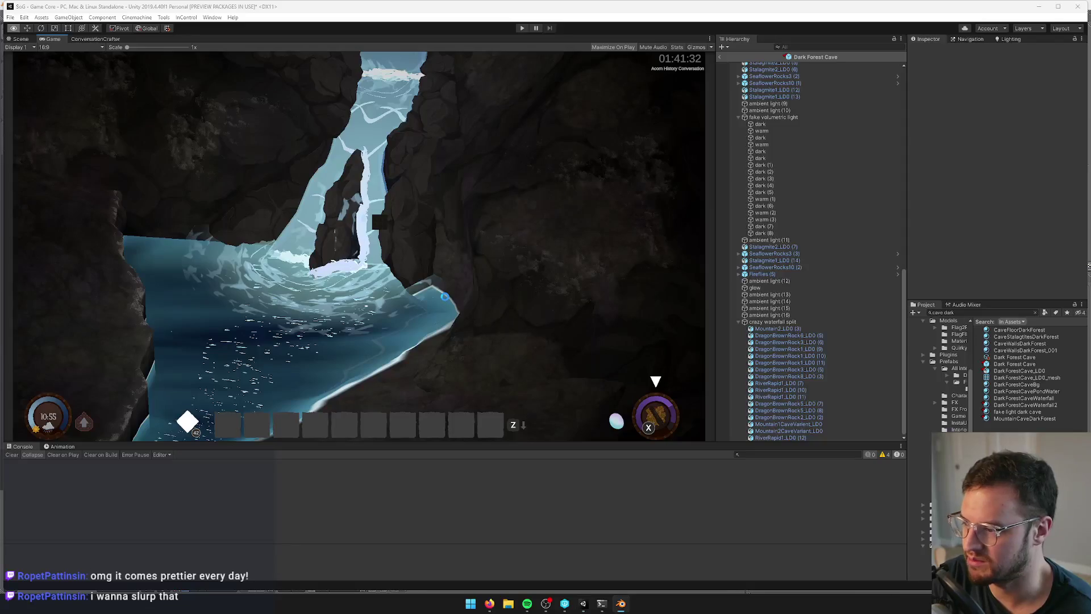
{"action": "key", "text": "alt+Tab"}
Select two lower-slope faces and grab them with soft falloff, undoing the last move
{"action": "right_click", "coordinate": [413, 292]}
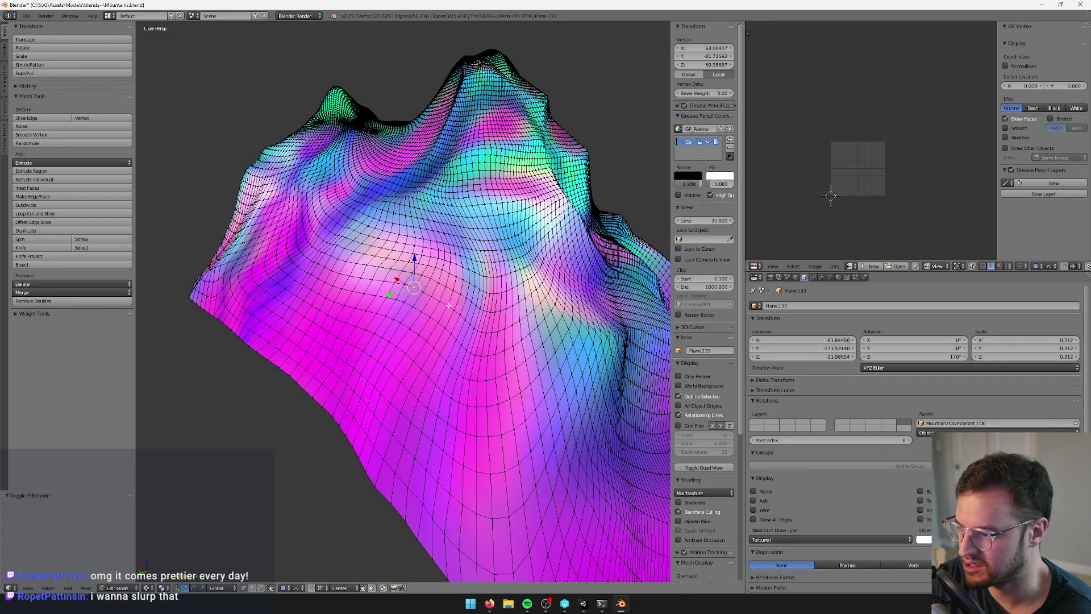
{"action": "scroll", "coordinate": [385, 291], "scroll_direction": "up", "scroll_amount": 3}
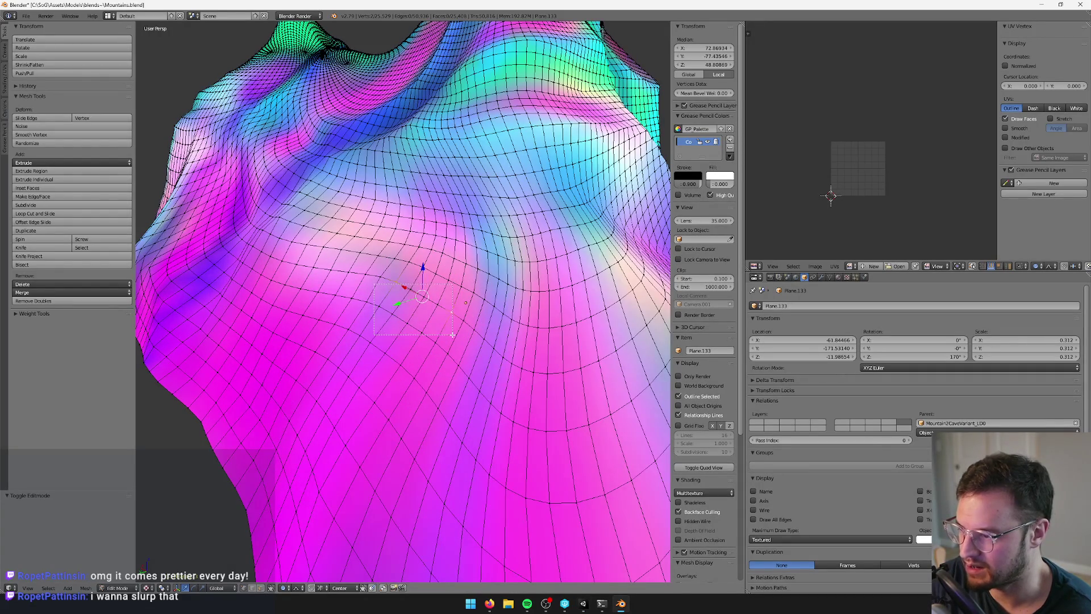
{"action": "left_click_drag", "start_coordinate": [453, 336], "coordinate": [453, 335]}
{"action": "key", "text": "g"}
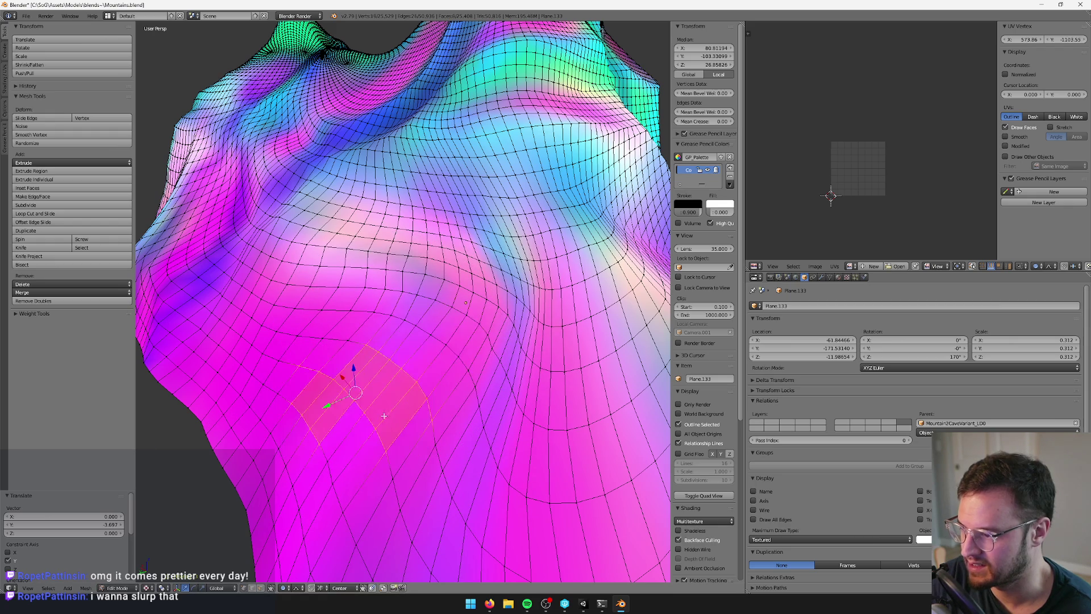
{"action": "key", "text": "g"}
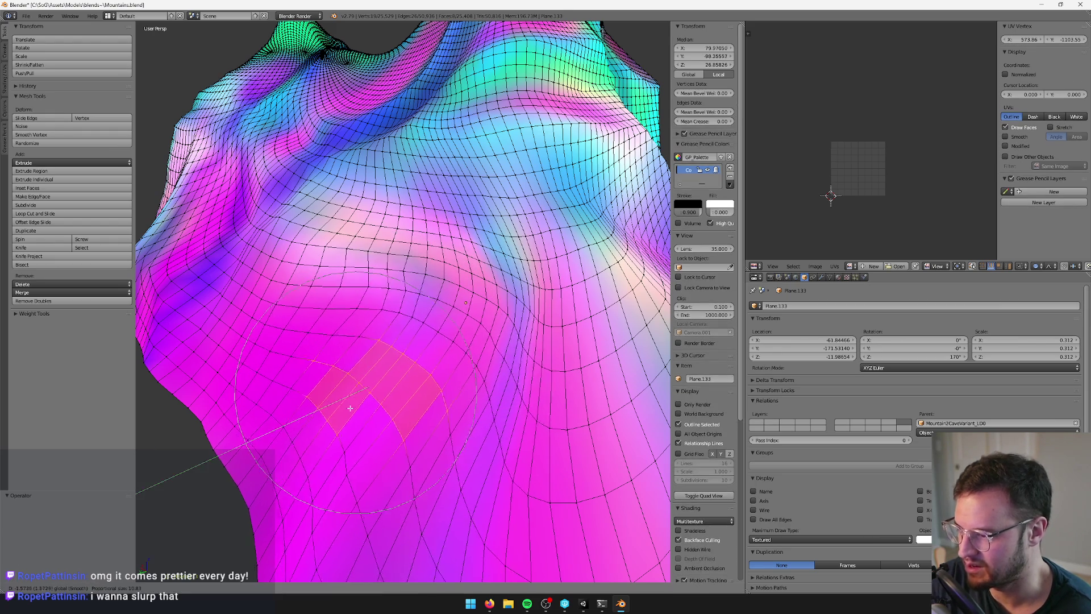
{"action": "key", "text": "ctrl+z"}
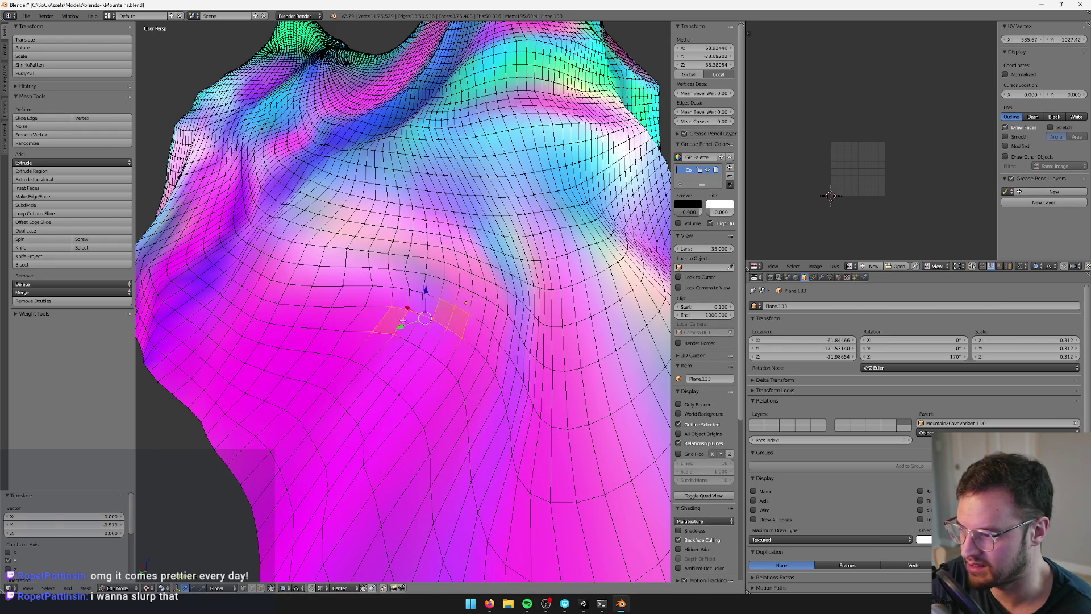
{"action": "scroll", "coordinate": [408, 328], "scroll_direction": "down", "scroll_amount": 5}
{"action": "key", "text": "Tab"}
{"action": "scroll", "coordinate": [441, 332], "scroll_direction": "up", "scroll_amount": 2}
Save the mountain with Ctrl+S so Unity reimports the reshaped slope
{"action": "key", "text": "alt+Tab"}
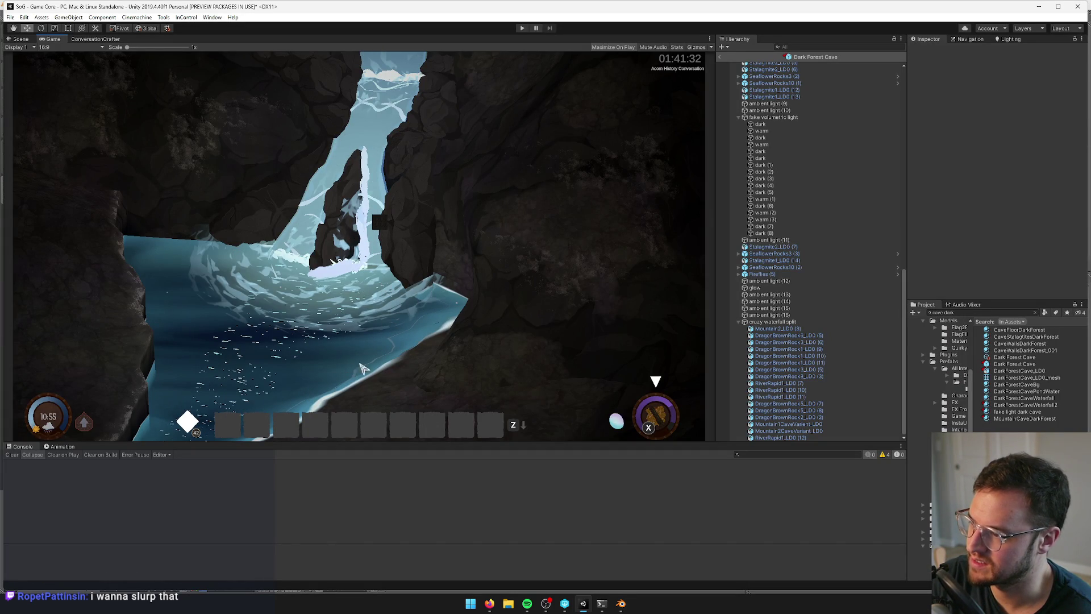
{"action": "key", "text": "alt+Tab"}
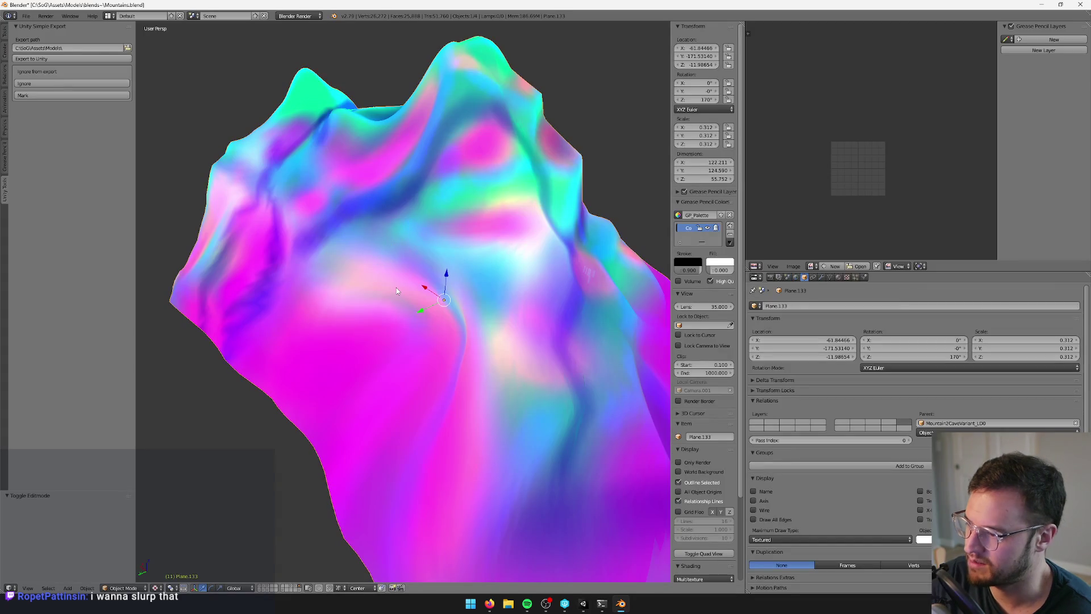
{"action": "key", "text": "Tab"}
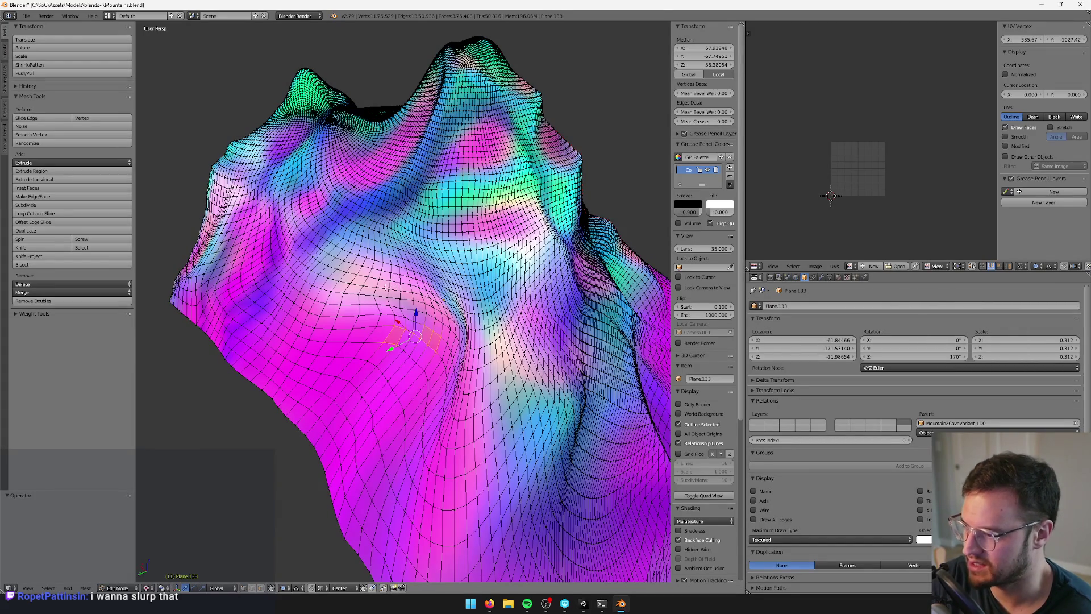
{"action": "key", "text": "Tab"}
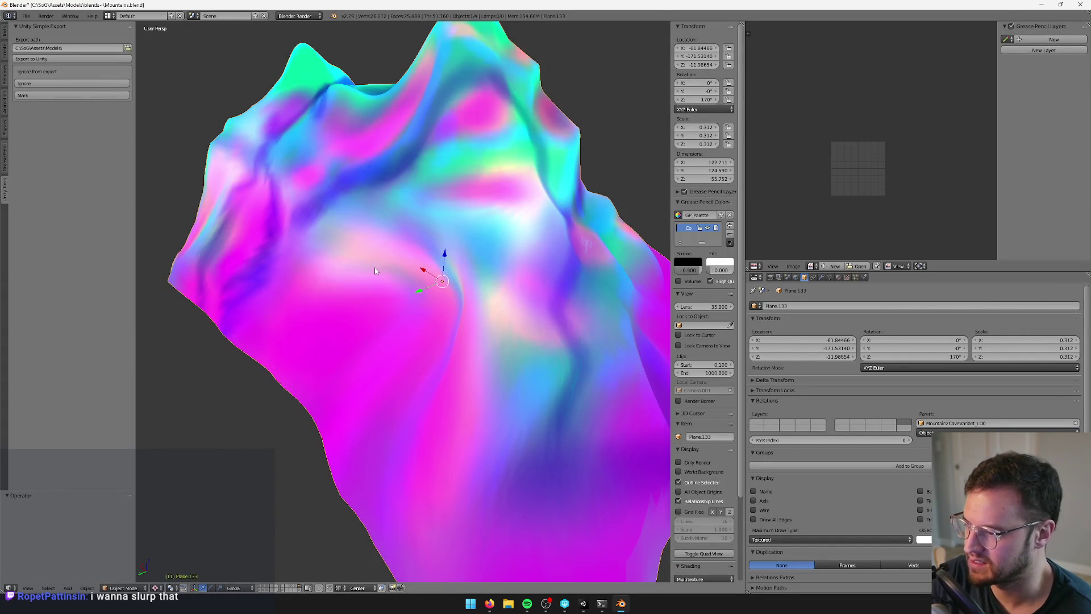
{"action": "key", "text": "Tab"}
{"action": "key", "text": "Tab"}
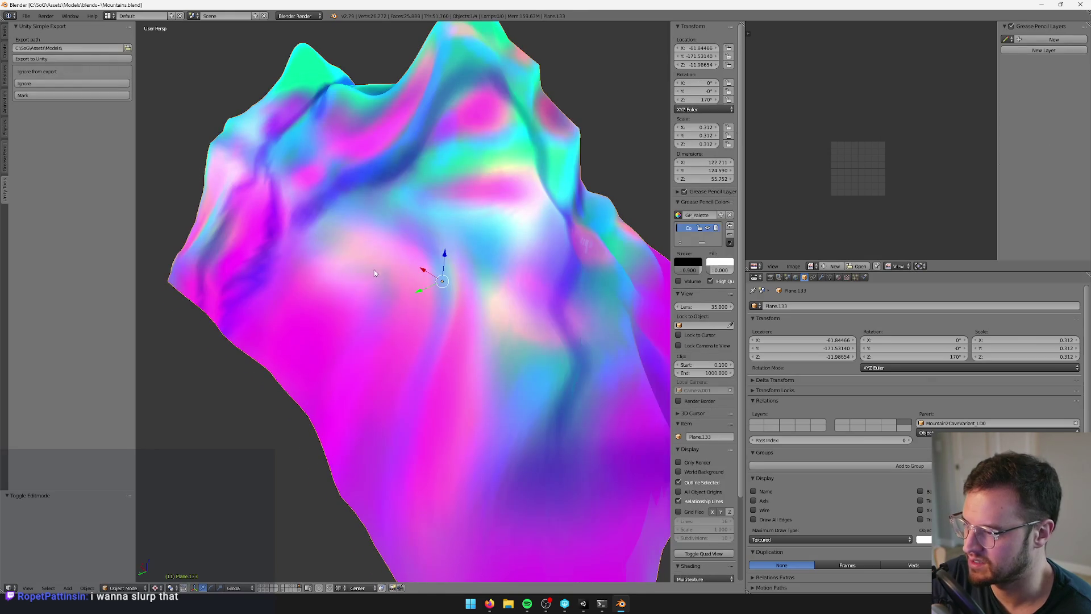
{"action": "key", "text": "Tab"}
{"action": "key", "text": "ctrl+s"}
{"action": "key", "text": "alt+Tab"}
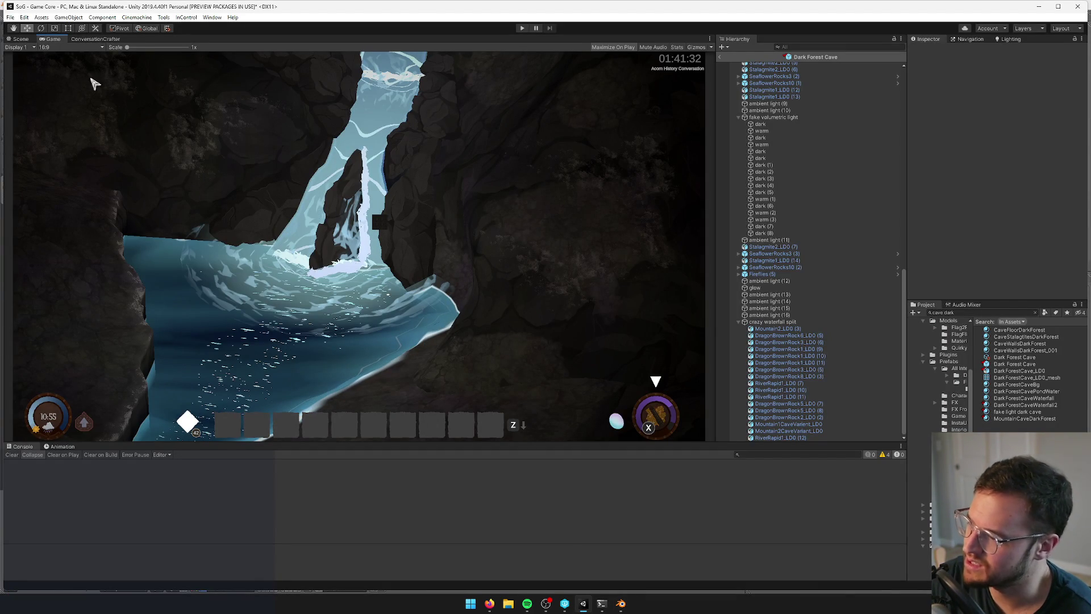
Frame the crazy waterfall split group in Scene view, undoing a trial lowering, then return to Blender
{"action": "left_click", "coordinate": [28, 39]}
{"action": "scroll", "coordinate": [202, 178], "scroll_direction": "up", "scroll_amount": 5}
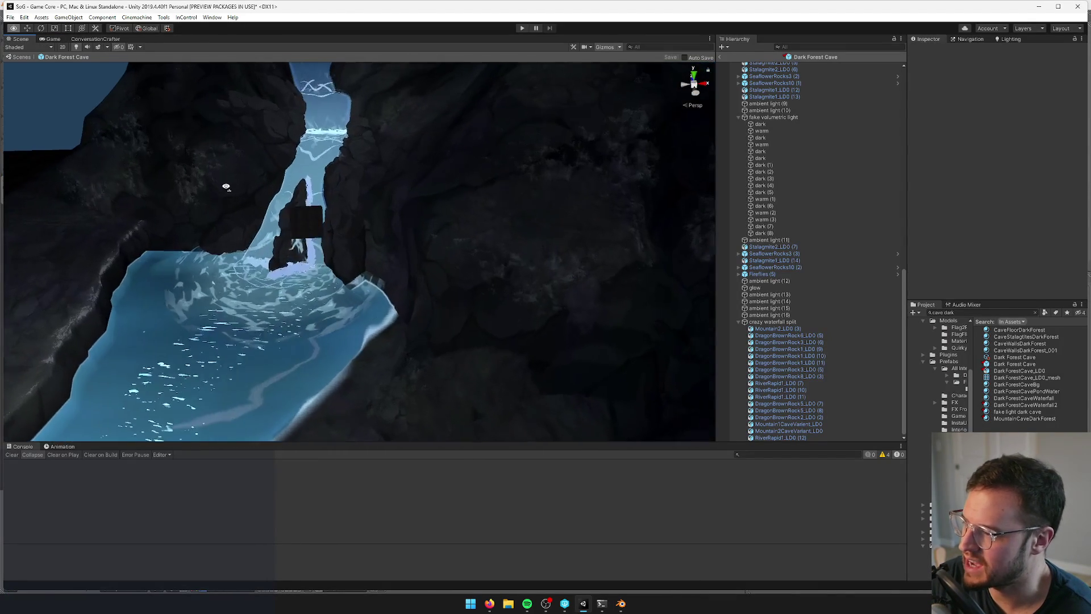
{"action": "left_click", "coordinate": [420, 152]}
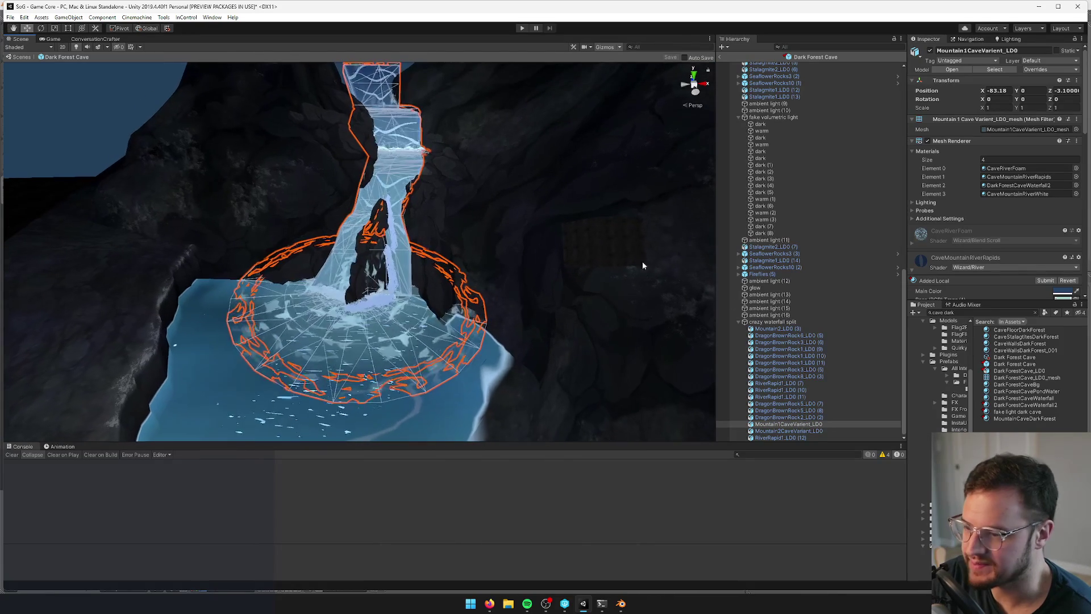
{"action": "double_click", "coordinate": [773, 322]}
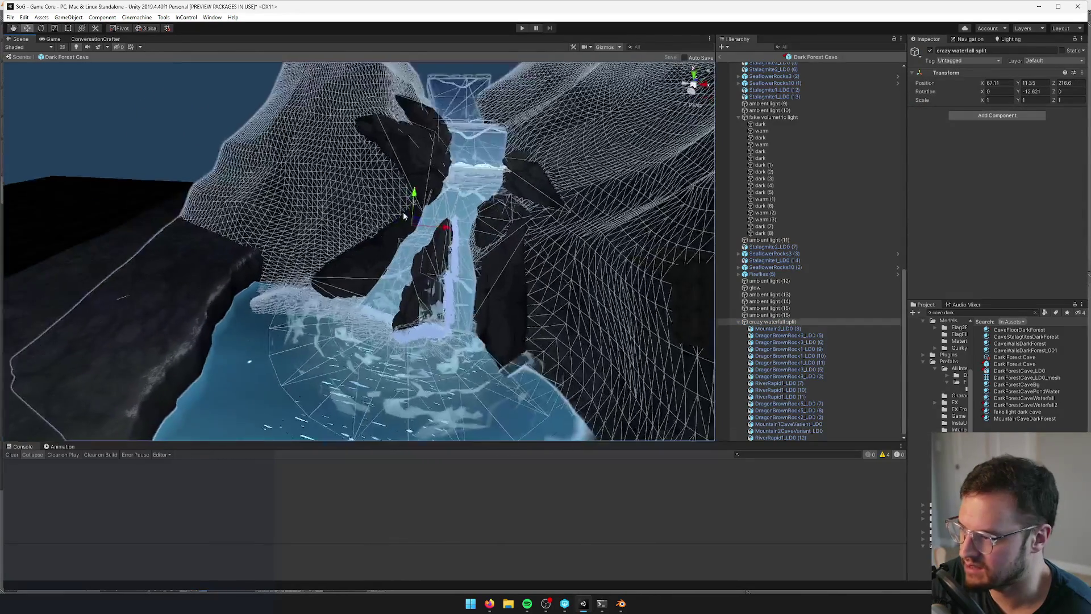
{"action": "mouse_move", "coordinate": [413, 205]}
{"action": "left_mouse_down"}
{"action": "mouse_move", "coordinate": [453, 317]}
{"action": "mouse_move", "coordinate": [501, 316]}
{"action": "left_mouse_up"}
{"action": "key", "text": "ctrl+z"}
{"action": "key", "text": "alt+Tab"}
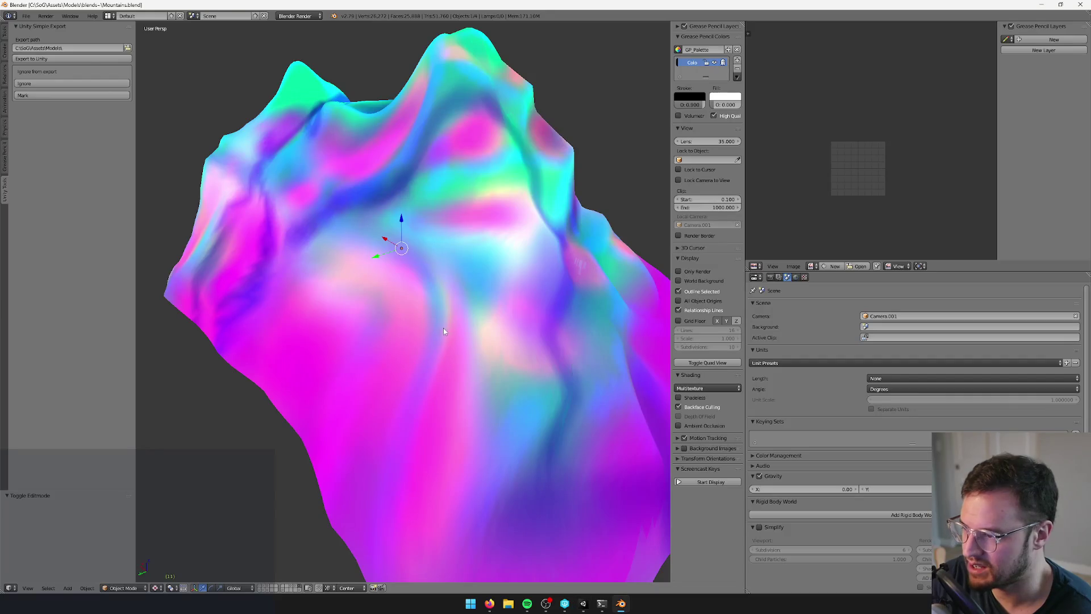
Select the waterfall object in Blender and frame it with the pool
{"action": "scroll", "coordinate": [501, 316], "scroll_direction": "down", "scroll_amount": 3}
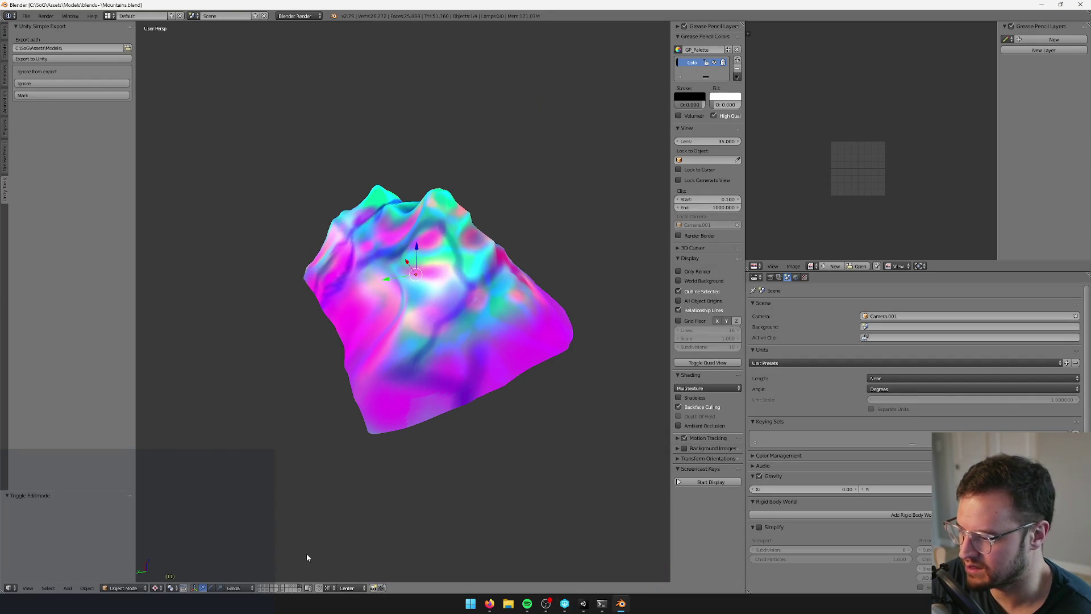
{"action": "mouse_move", "coordinate": [386, 512]}
{"action": "left_mouse_down"}
{"action": "mouse_move", "coordinate": [476, 434]}
{"action": "mouse_move", "coordinate": [363, 431]}
{"action": "mouse_move", "coordinate": [409, 449]}
{"action": "mouse_move", "coordinate": [448, 422]}
{"action": "left_mouse_up"}
{"action": "scroll", "coordinate": [448, 422], "scroll_direction": "down", "scroll_amount": 5}
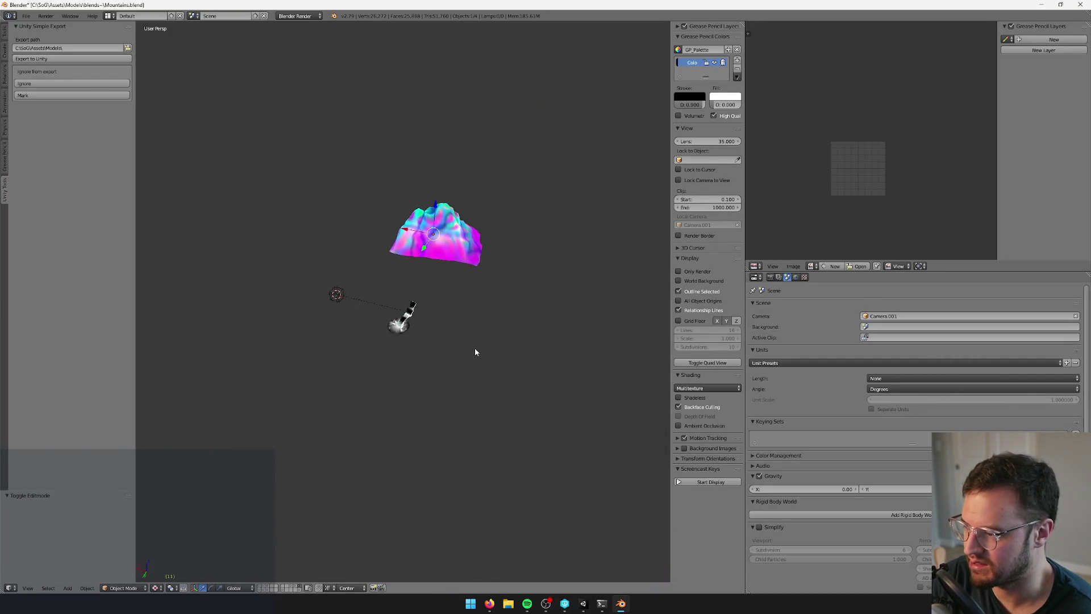
{"action": "right_click", "coordinate": [405, 327]}
{"action": "key", "text": "KP_Decimal"}
{"action": "mouse_move", "coordinate": [428, 365]}
{"action": "left_mouse_down"}
{"action": "mouse_move", "coordinate": [523, 274]}
{"action": "mouse_move", "coordinate": [545, 283]}
{"action": "left_mouse_up"}
Brush-select the pool vertices and lower them straight down
{"action": "key", "text": "Tab"}
{"action": "key", "text": "Tab"}
{"action": "key", "text": "Tab"}
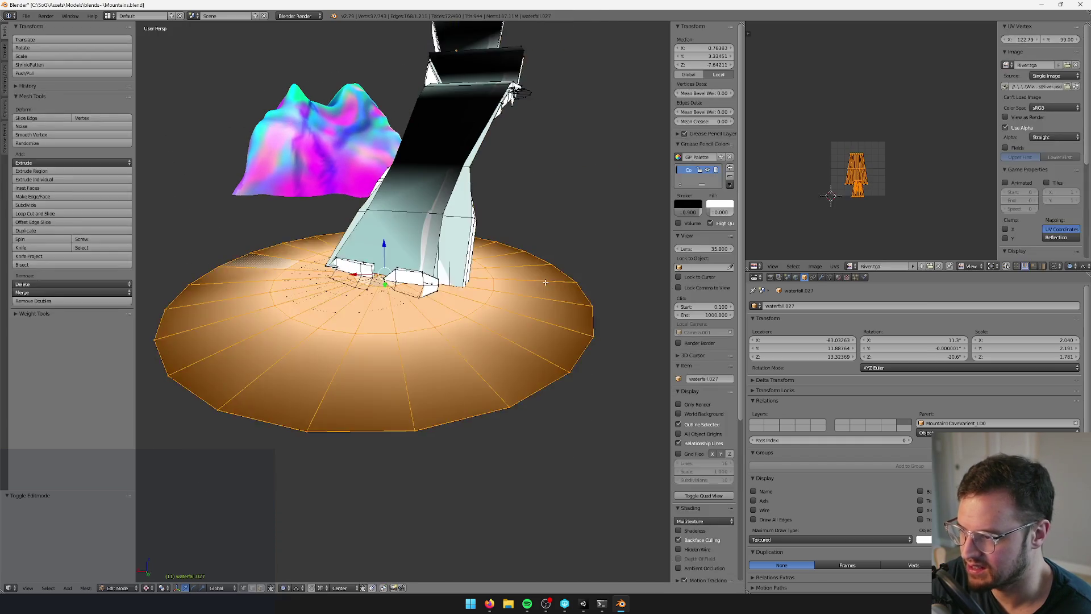
{"action": "key", "text": "c"}
{"action": "key", "text": "Escape"}
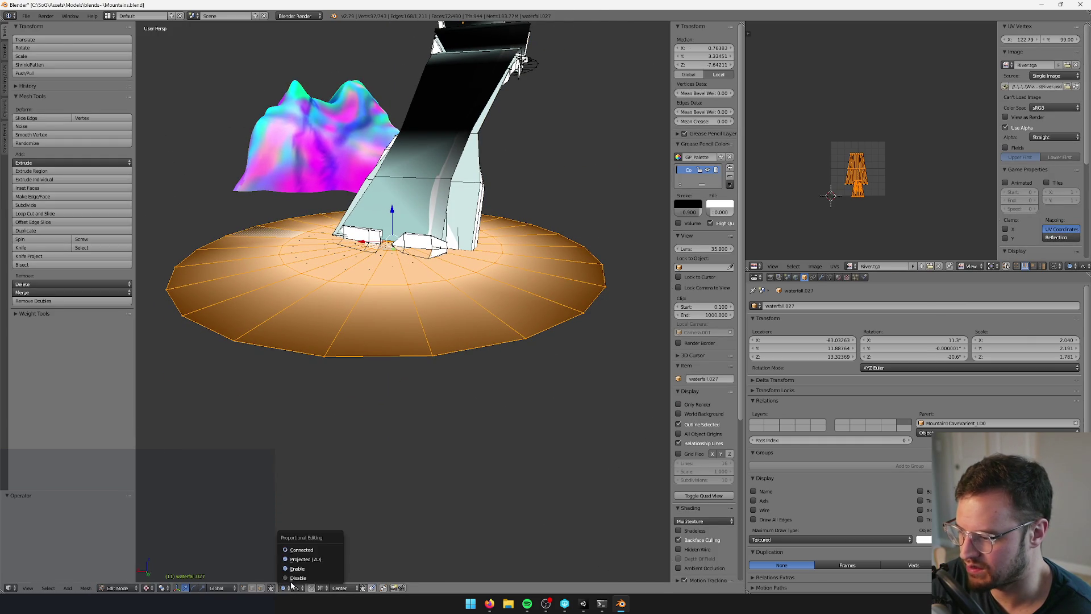
{"action": "left_click_drag", "start_coordinate": [392, 210], "coordinate": [410, 212]}
{"action": "key", "text": "Tab"}
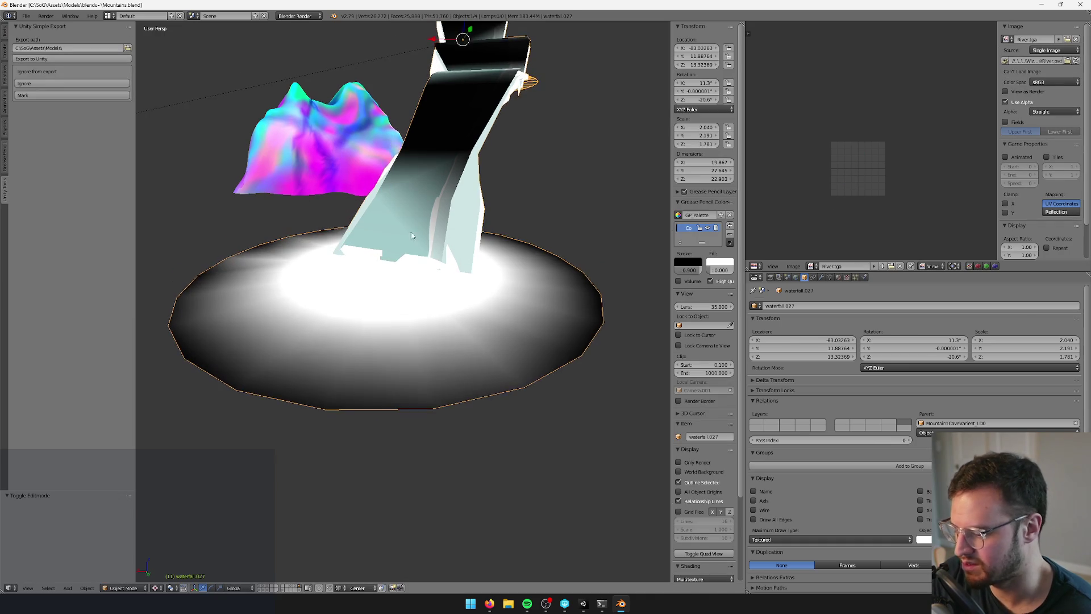
Check the river channel in Unity, then save the Blender file for reimport
{"action": "key", "text": "alt+Tab"}
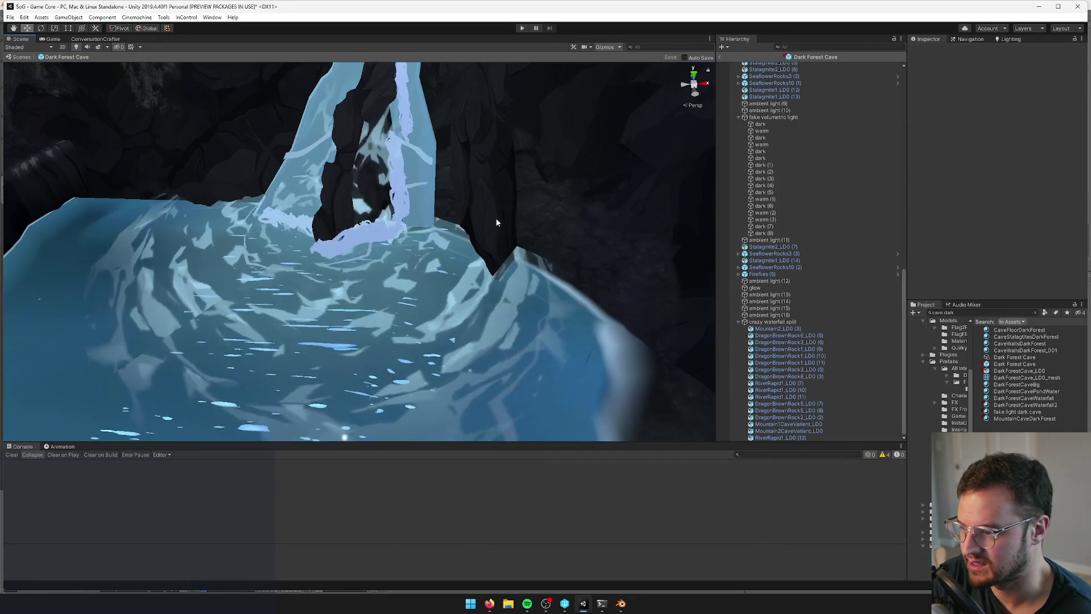
{"action": "left_click_drag", "start_coordinate": [461, 246], "coordinate": [384, 285]}
{"action": "key", "text": "alt+Tab"}
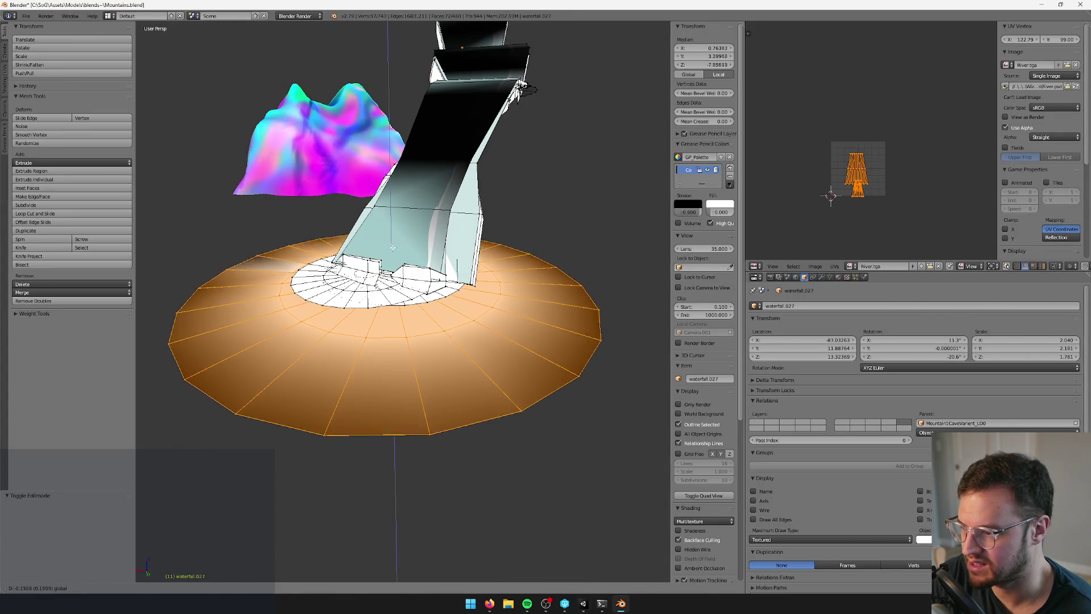
{"action": "key", "text": "Tab"}
{"action": "key", "text": "ctrl+s"}
{"action": "key", "text": "alt+Tab"}
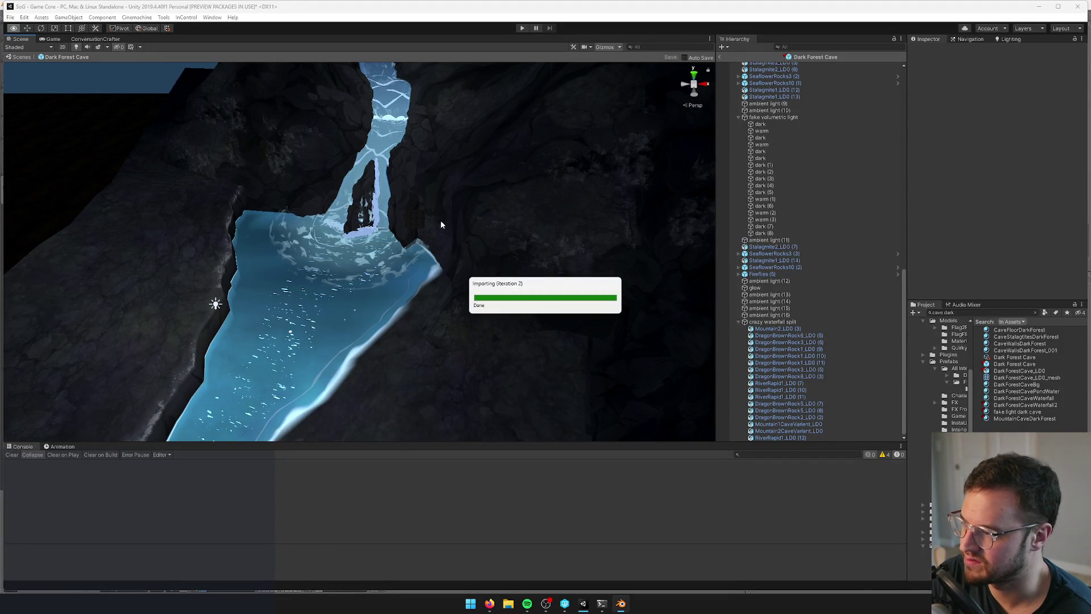
{"action": "mouse_move", "coordinate": [370, 261]}
{"action": "left_mouse_down", "text": "alt"}
{"action": "mouse_move", "coordinate": [436, 248]}
{"action": "mouse_move", "coordinate": [341, 199]}
{"action": "left_mouse_up", "text": "alt"}
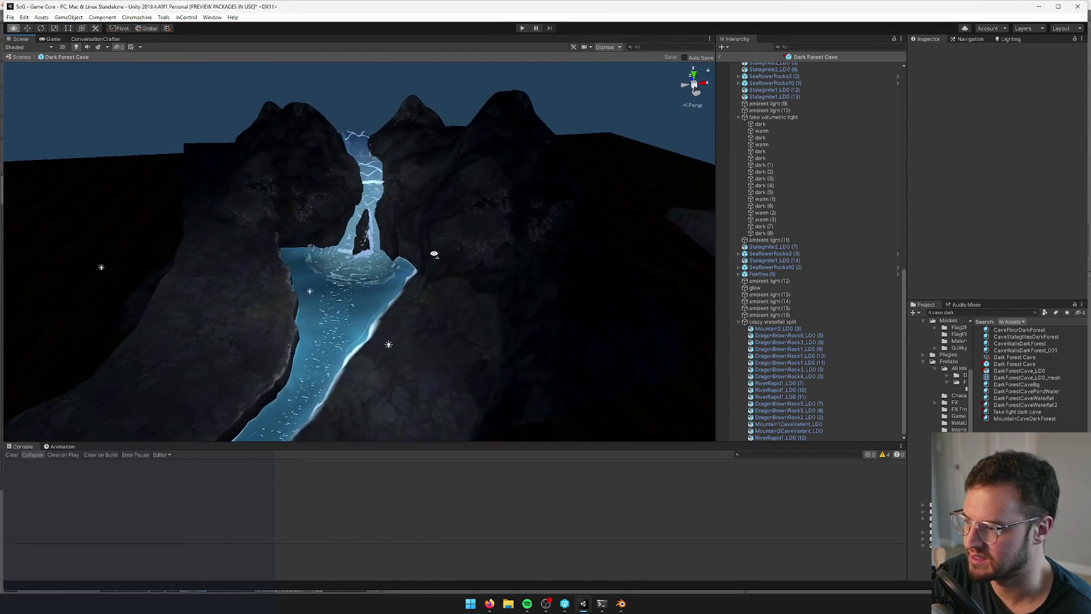
{"action": "scroll", "coordinate": [231, 141], "scroll_direction": "up", "scroll_amount": 5}
{"action": "left_click", "coordinate": [50, 38]}
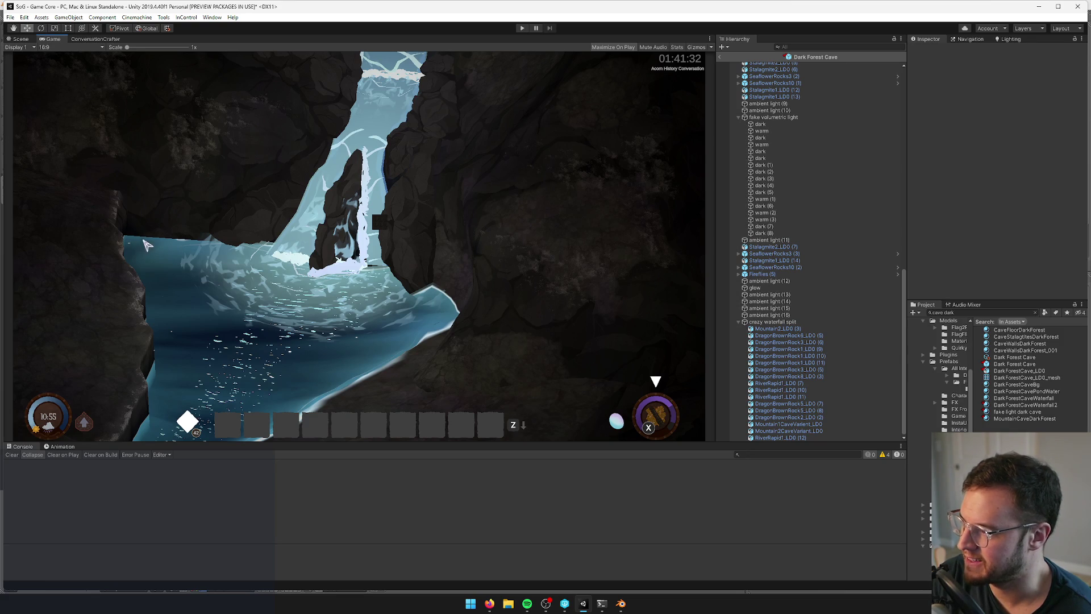
{"action": "left_click", "coordinate": [20, 39]}
{"action": "mouse_move", "coordinate": [370, 415]}
{"action": "left_mouse_down", "text": "alt"}
{"action": "mouse_move", "coordinate": [419, 419]}
{"action": "mouse_move", "coordinate": [184, 142]}
{"action": "mouse_move", "coordinate": [190, 171]}
{"action": "mouse_move", "coordinate": [207, 180]}
{"action": "left_mouse_up", "text": "alt"}
{"action": "scroll", "coordinate": [185, 143], "scroll_direction": "down", "scroll_amount": 10}
{"action": "scroll", "coordinate": [202, 165], "scroll_direction": "up", "scroll_amount": 5}
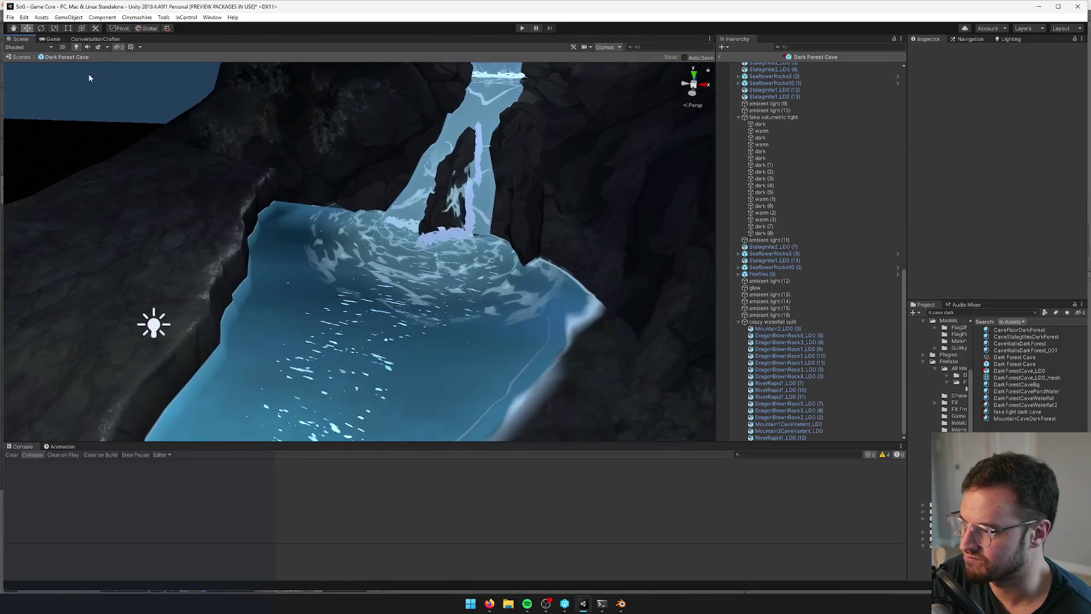
{"action": "left_click", "coordinate": [52, 40]}
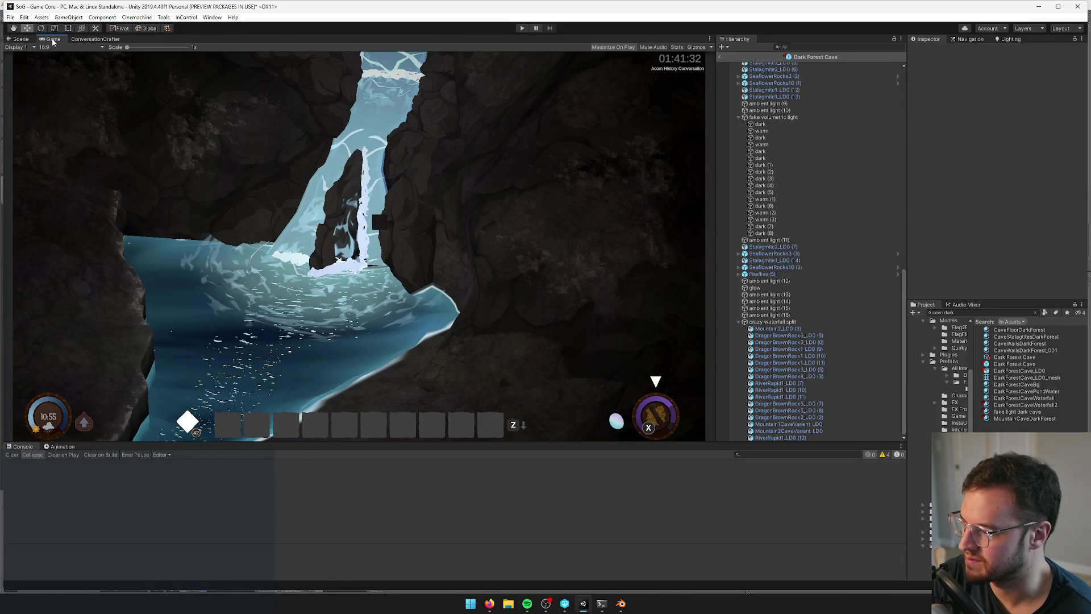
{"action": "left_click", "coordinate": [17, 40]}
{"action": "scroll", "coordinate": [263, 271], "scroll_direction": "down", "scroll_amount": 5}
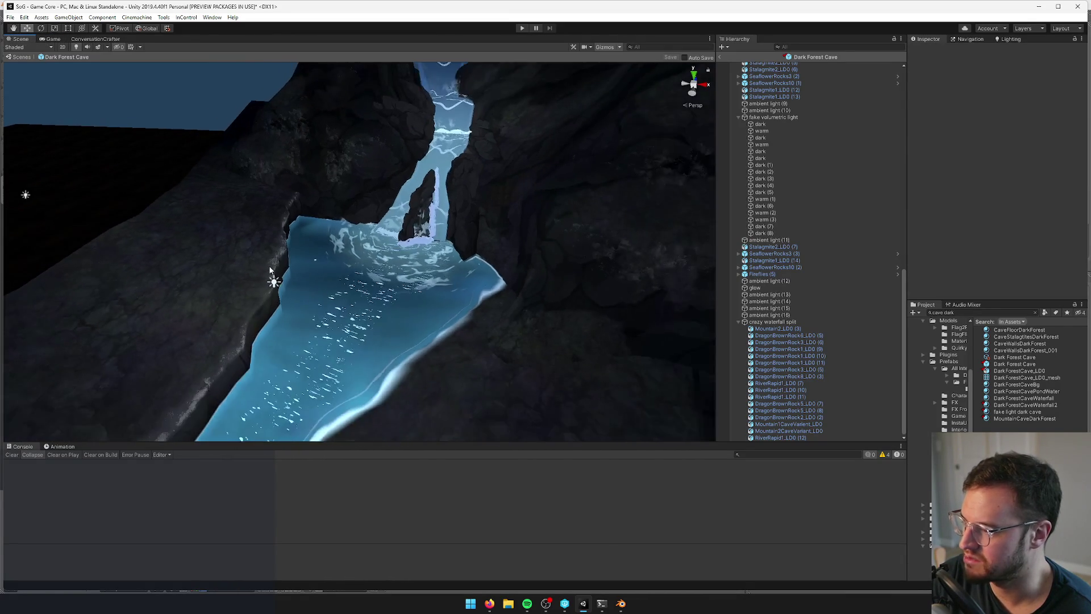
{"action": "scroll", "coordinate": [263, 274], "scroll_direction": "down", "scroll_amount": 5}
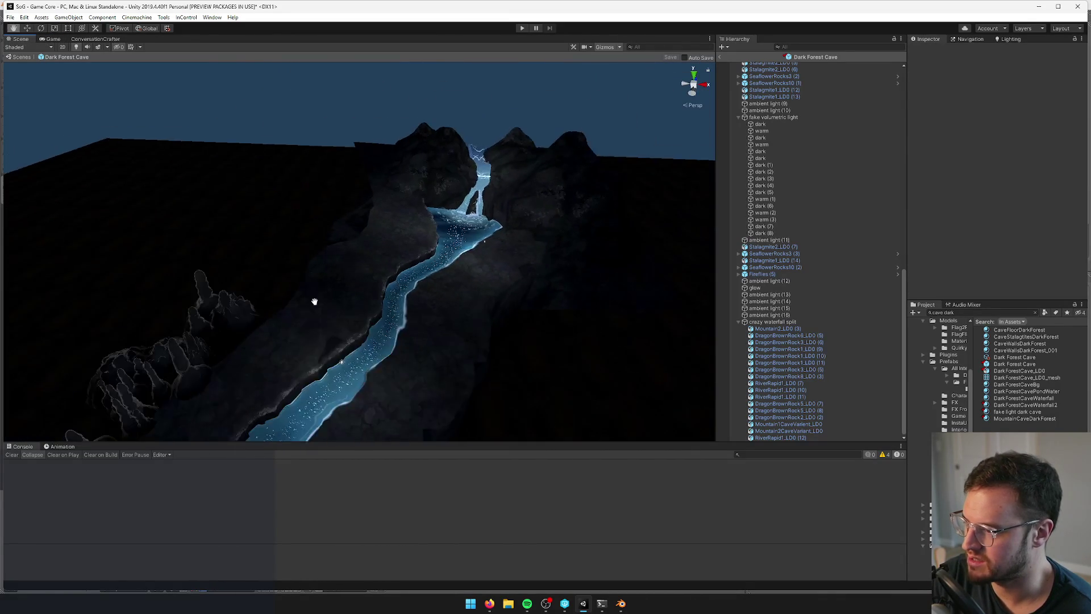
{"action": "mouse_move", "coordinate": [338, 260]}
{"action": "left_mouse_down"}
{"action": "mouse_move", "coordinate": [324, 187]}
{"action": "mouse_move", "coordinate": [280, 187]}
{"action": "mouse_move", "coordinate": [289, 176]}
{"action": "left_mouse_up"}
{"action": "left_click", "coordinate": [350, 194]}
{"action": "scroll", "coordinate": [369, 238], "scroll_direction": "down", "scroll_amount": 10}
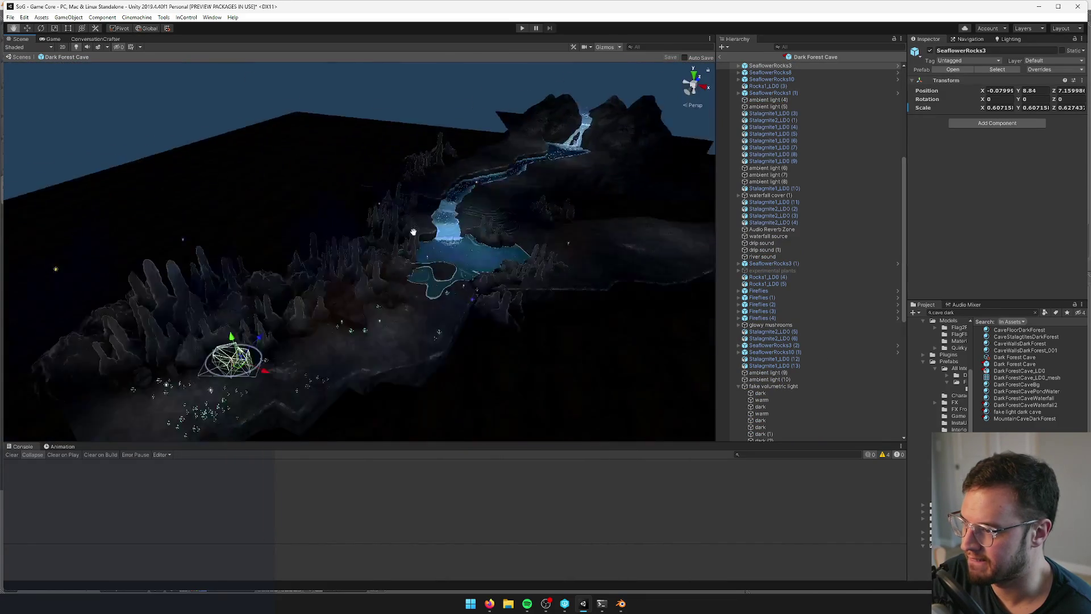
Duplicate the SeaflowerRocks3 cluster and raise the copy onto the waterfall pool's edge
{"action": "left_click_drag", "start_coordinate": [386, 269], "coordinate": [321, 300]}
{"action": "key", "text": "ctrl+d"}
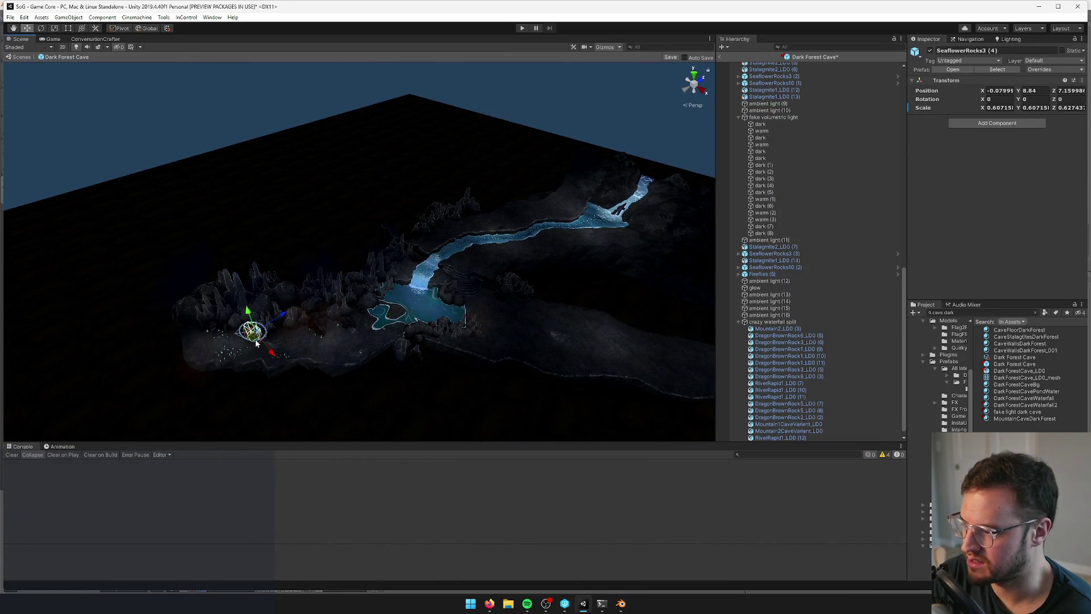
{"action": "key", "text": "f"}
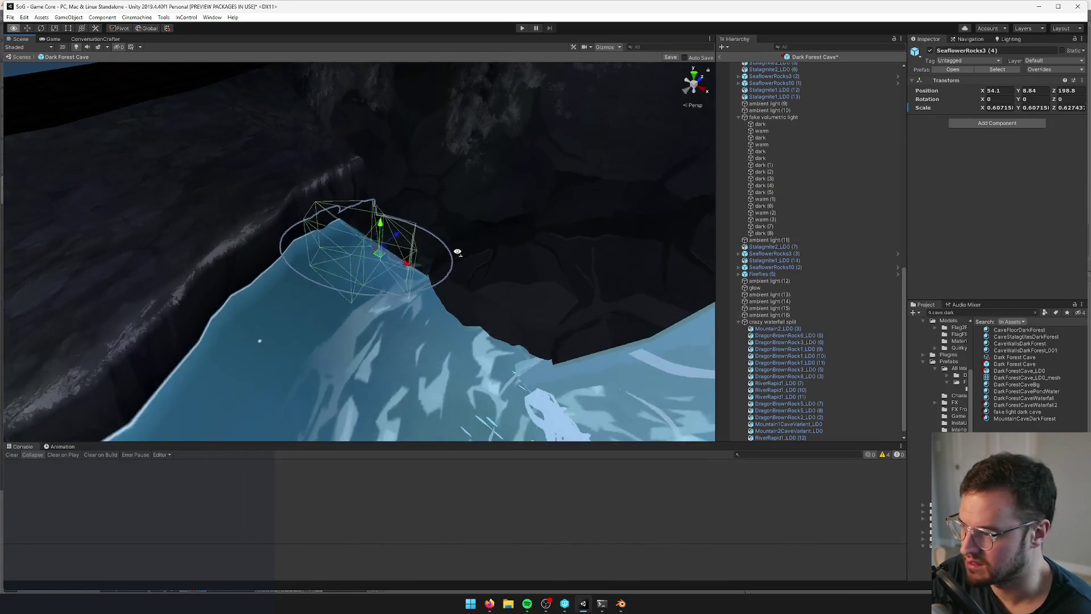
{"action": "mouse_move", "coordinate": [398, 256]}
{"action": "left_mouse_down"}
{"action": "mouse_move", "coordinate": [391, 298]}
{"action": "mouse_move", "coordinate": [440, 323]}
{"action": "left_mouse_up"}
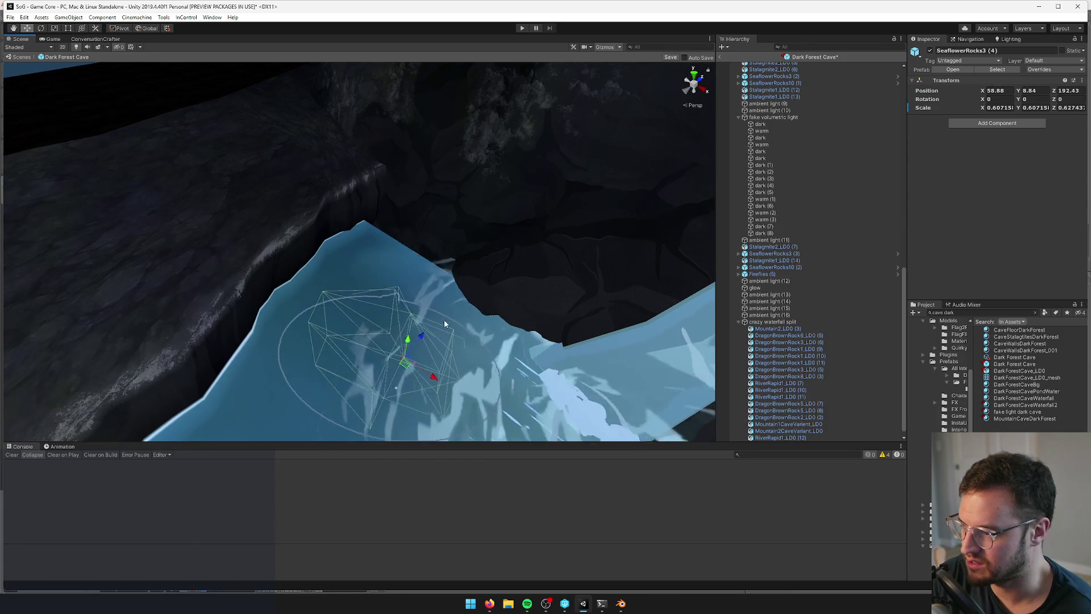
{"action": "key", "text": "f"}
{"action": "left_click_drag", "start_coordinate": [482, 247], "coordinate": [510, 156]}
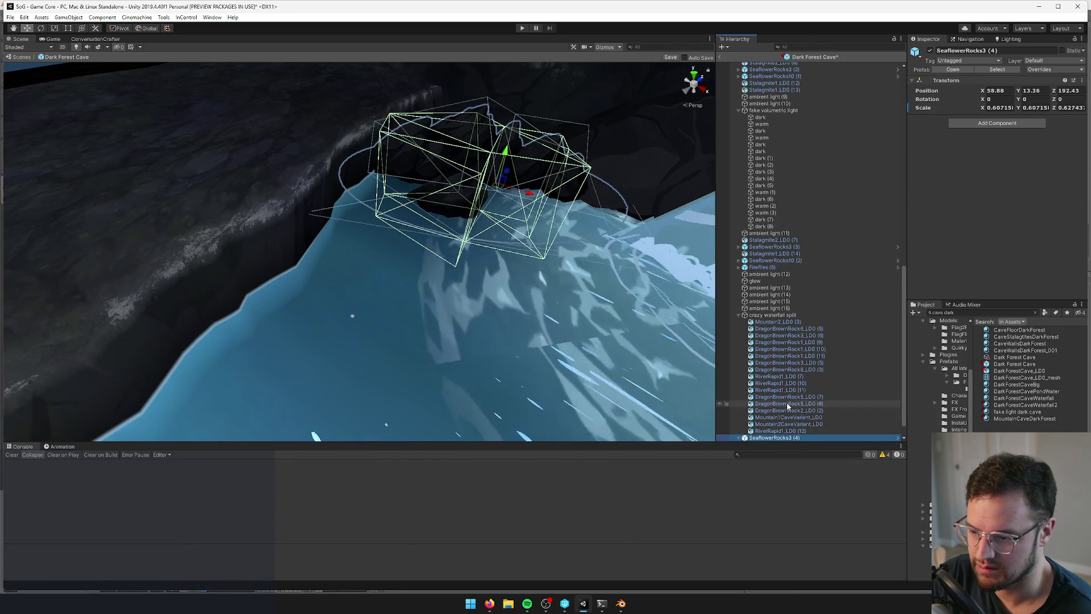
Unpack the copy's prefab, move SeaflowerRocks3_LD0 to the root, and delete the collider parent
{"action": "left_click", "coordinate": [739, 437]}
{"action": "right_click", "coordinate": [774, 419]}
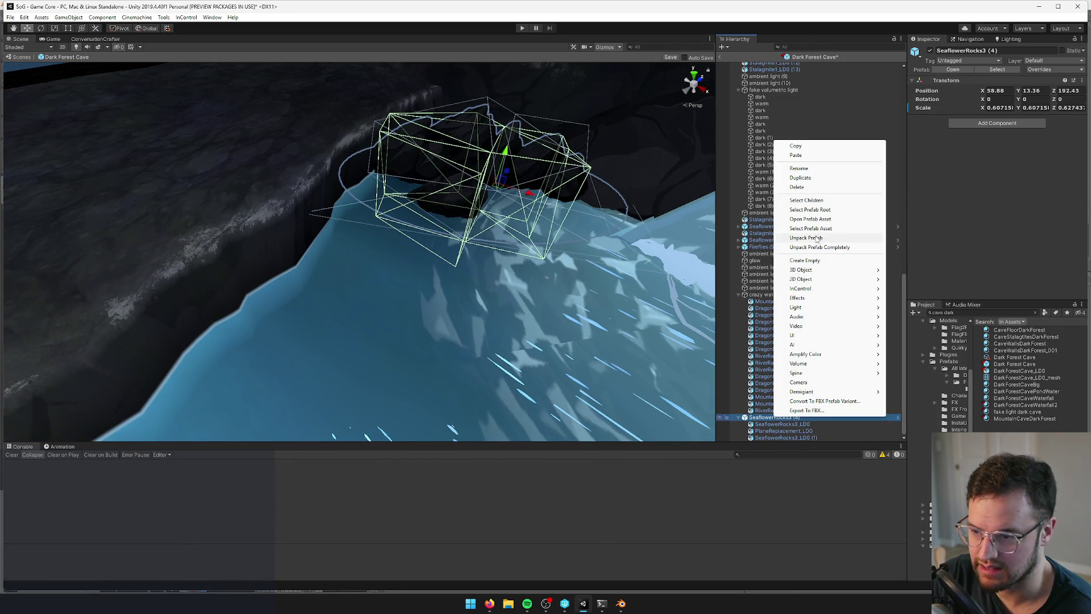
{"action": "left_click", "coordinate": [817, 240]}
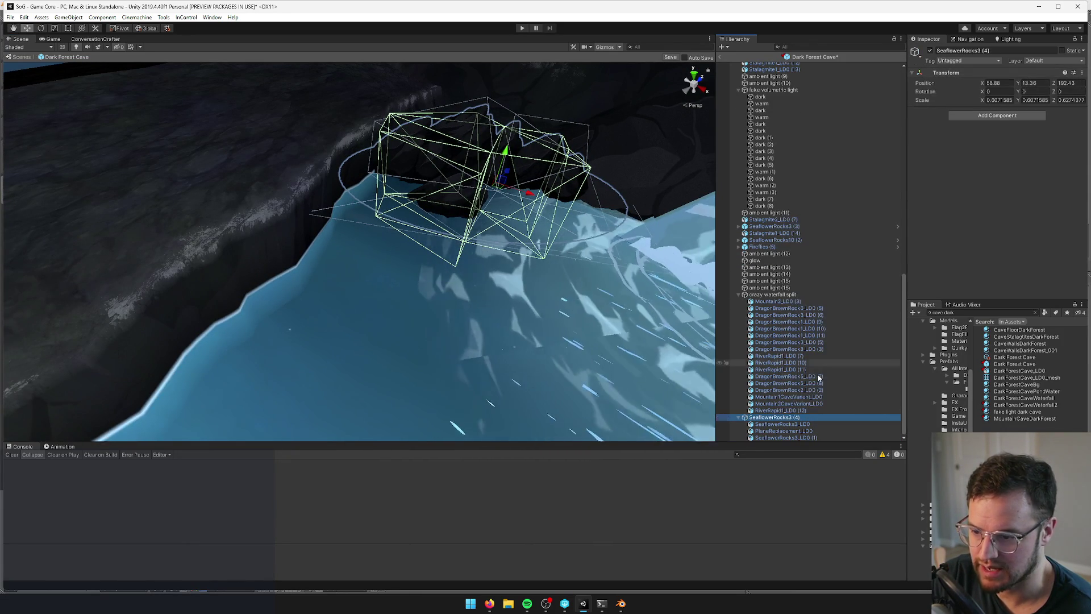
{"action": "left_click", "coordinate": [739, 295]}
{"action": "left_click", "coordinate": [790, 425]}
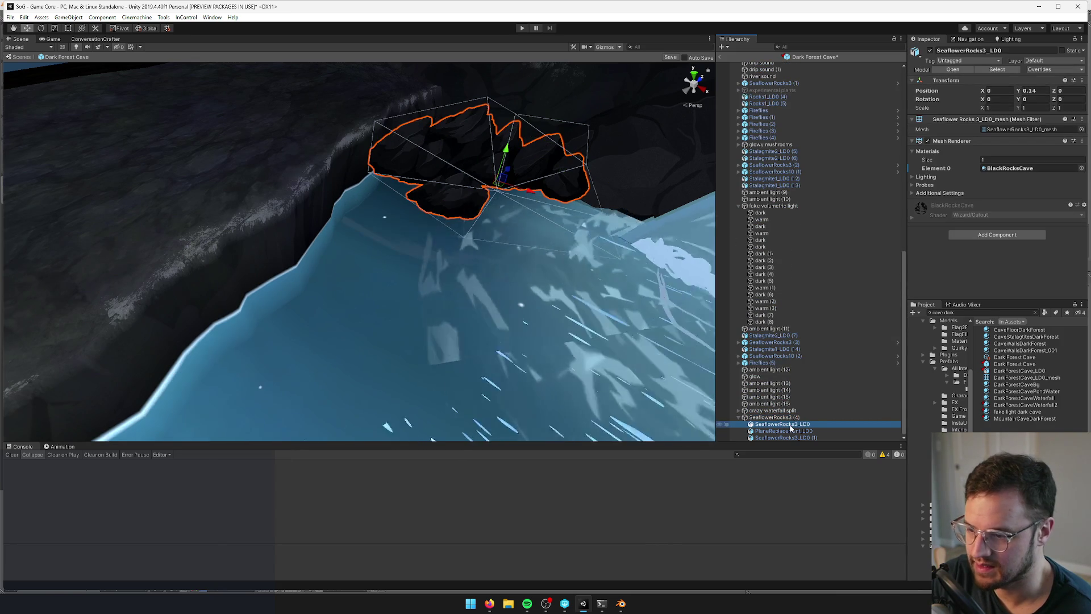
{"action": "left_click_drag", "start_coordinate": [790, 426], "coordinate": [778, 415]}
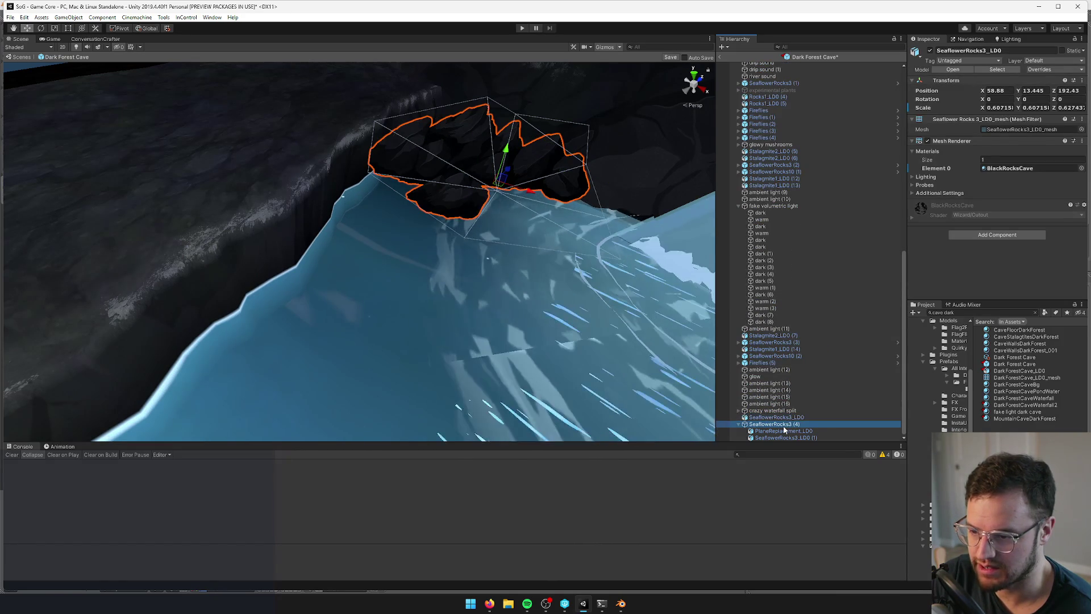
{"action": "left_click", "coordinate": [785, 426]}
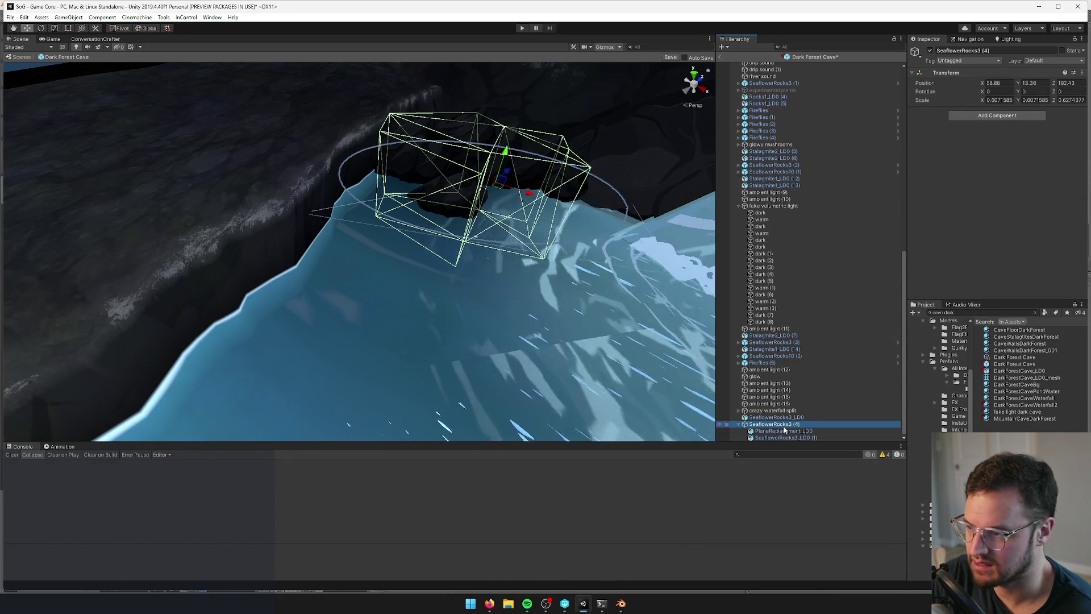
{"action": "key", "text": "Delete"}
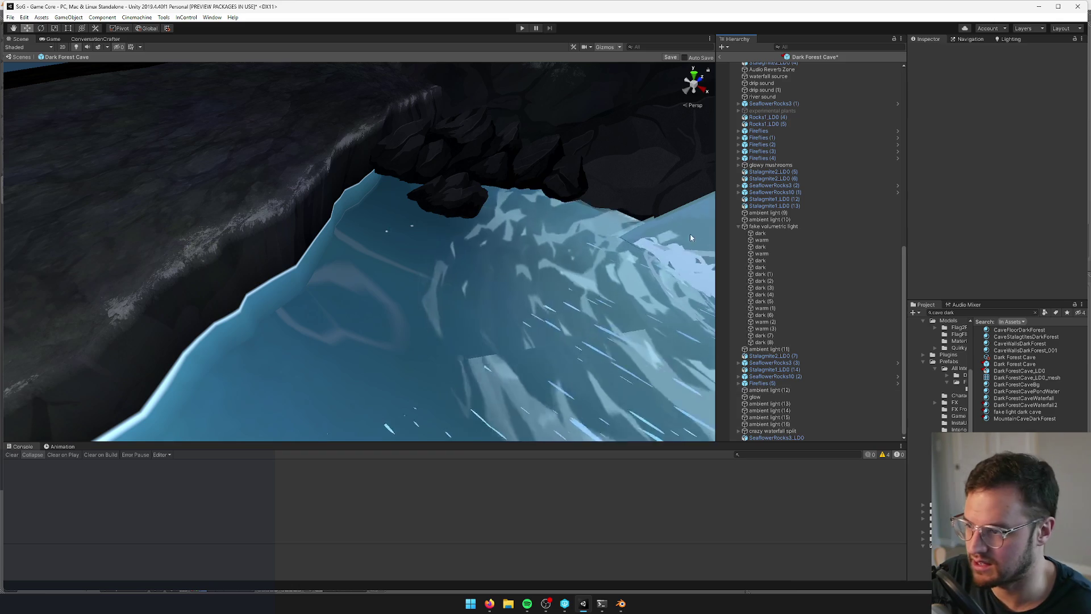
Enlarge the SeaflowerRocks3_LD0 rock slightly and save the cave scene
{"action": "left_click", "coordinate": [493, 147]}
{"action": "key", "text": "r"}
{"action": "mouse_move", "coordinate": [497, 181]}
{"action": "left_mouse_down"}
{"action": "mouse_move", "coordinate": [513, 177]}
{"action": "mouse_move", "coordinate": [495, 191]}
{"action": "mouse_move", "coordinate": [510, 217]}
{"action": "mouse_move", "coordinate": [623, 96]}
{"action": "left_mouse_up"}
{"action": "key", "text": "w"}
{"action": "scroll", "coordinate": [511, 215], "scroll_direction": "down", "scroll_amount": 2}
{"action": "left_click", "coordinate": [670, 57]}
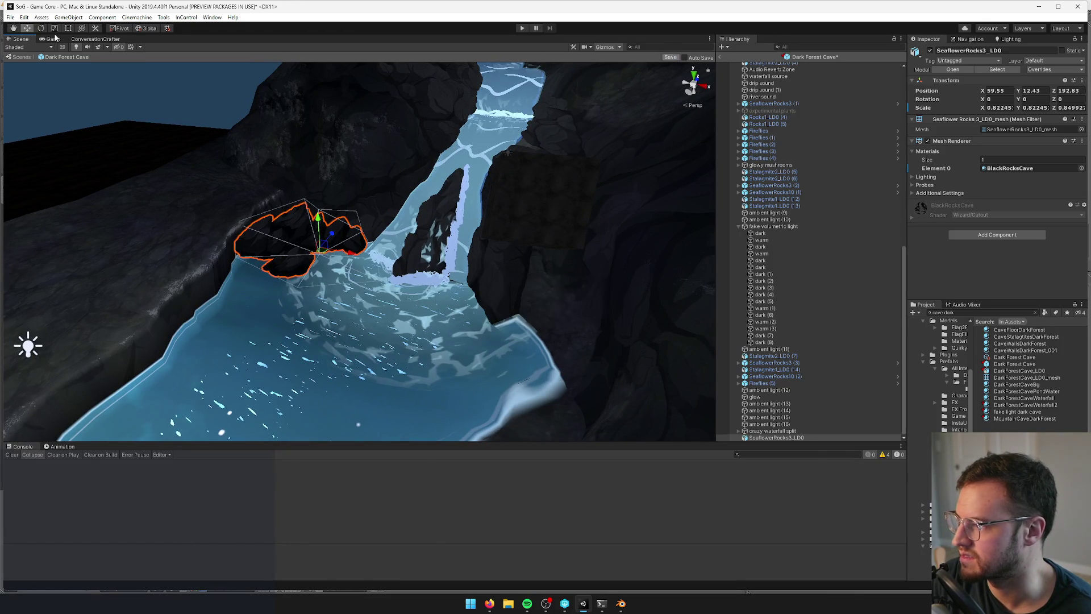
Check the new rock from the game camera and beside the waterfall in Scene view
{"action": "left_click", "coordinate": [53, 39]}
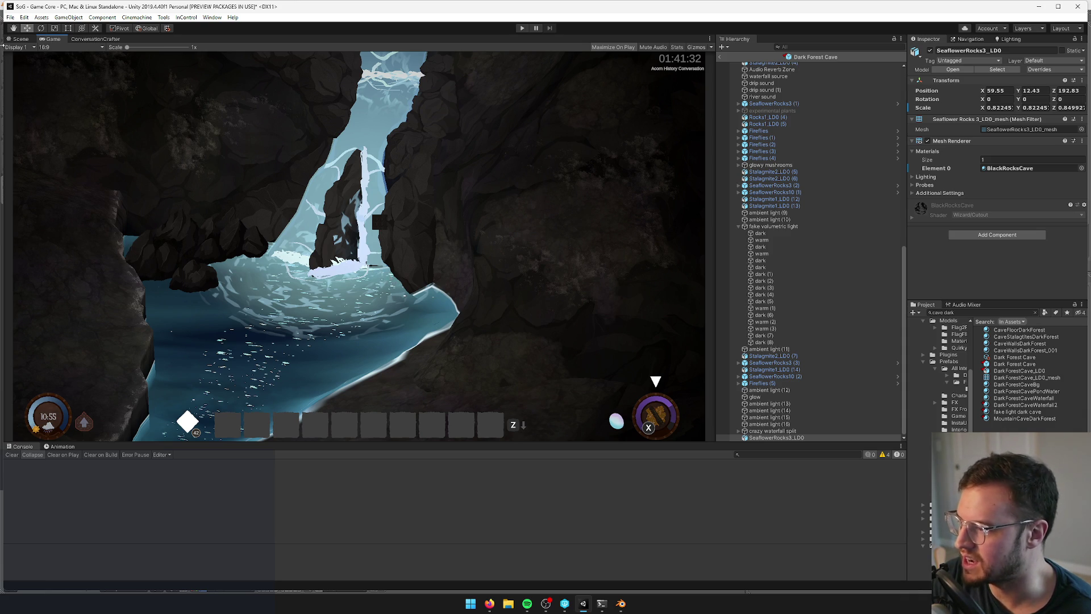
{"action": "left_click", "coordinate": [21, 39]}
{"action": "left_click_drag", "start_coordinate": [297, 155], "coordinate": [256, 156]}
{"action": "left_click_drag", "start_coordinate": [257, 158], "coordinate": [239, 142]}
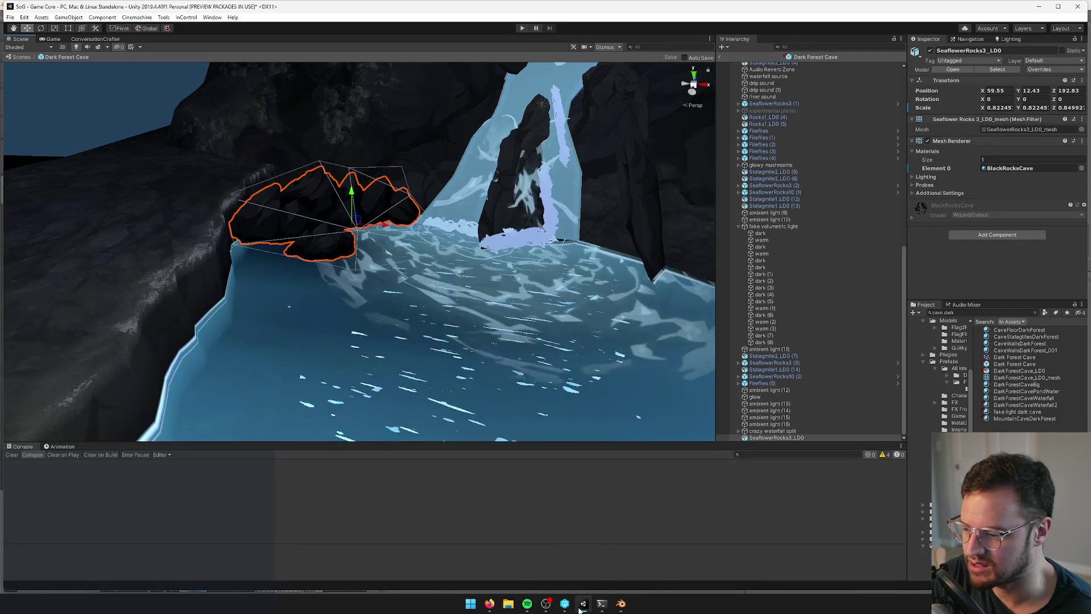
Switch to Blender and select the waterfall object in the Mountains file
{"action": "left_click", "coordinate": [621, 603]}
{"action": "mouse_move", "coordinate": [446, 288]}
{"action": "left_mouse_down"}
{"action": "mouse_move", "coordinate": [540, 314]}
{"action": "mouse_move", "coordinate": [467, 284]}
{"action": "mouse_move", "coordinate": [448, 244]}
{"action": "left_mouse_up"}
{"action": "right_click", "coordinate": [449, 261]}
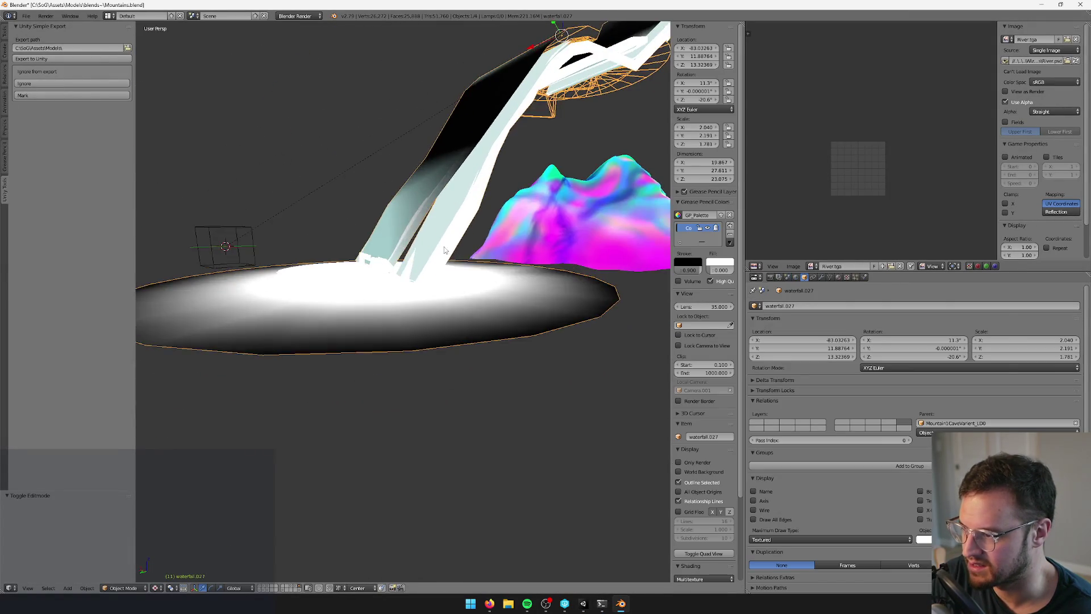
{"action": "key", "text": "alt+Tab"}
{"action": "key", "text": "alt+Tab"}
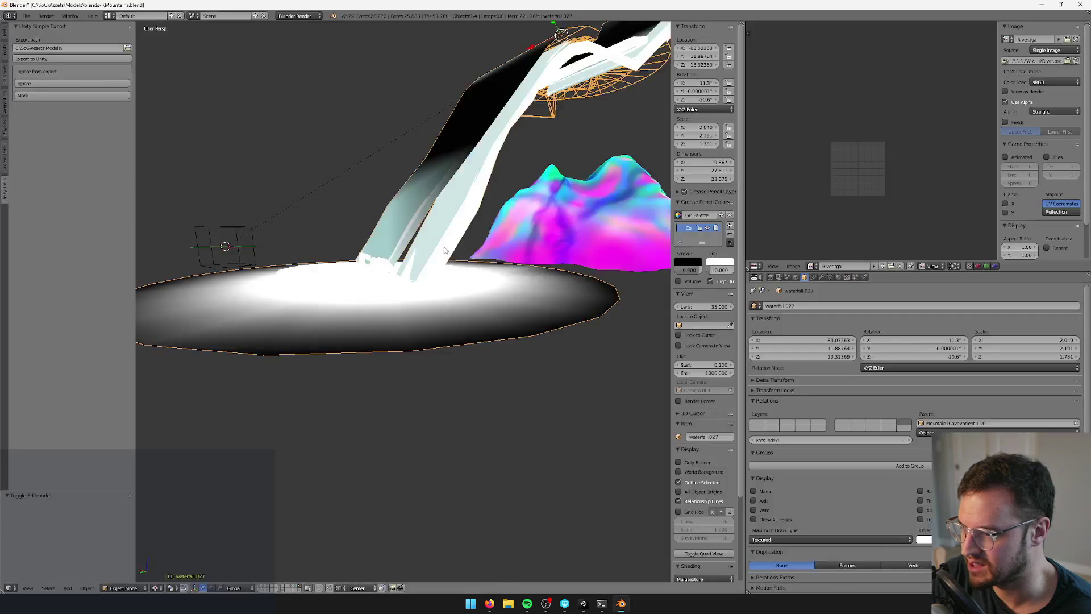
Enter Edit Mode on the waterfall mesh and select an edge at its base
{"action": "key", "text": "Tab"}
{"action": "scroll", "coordinate": [432, 248], "scroll_direction": "up", "scroll_amount": 3}
{"action": "key", "text": "KP_8"}
{"action": "key", "text": "KP_8"}
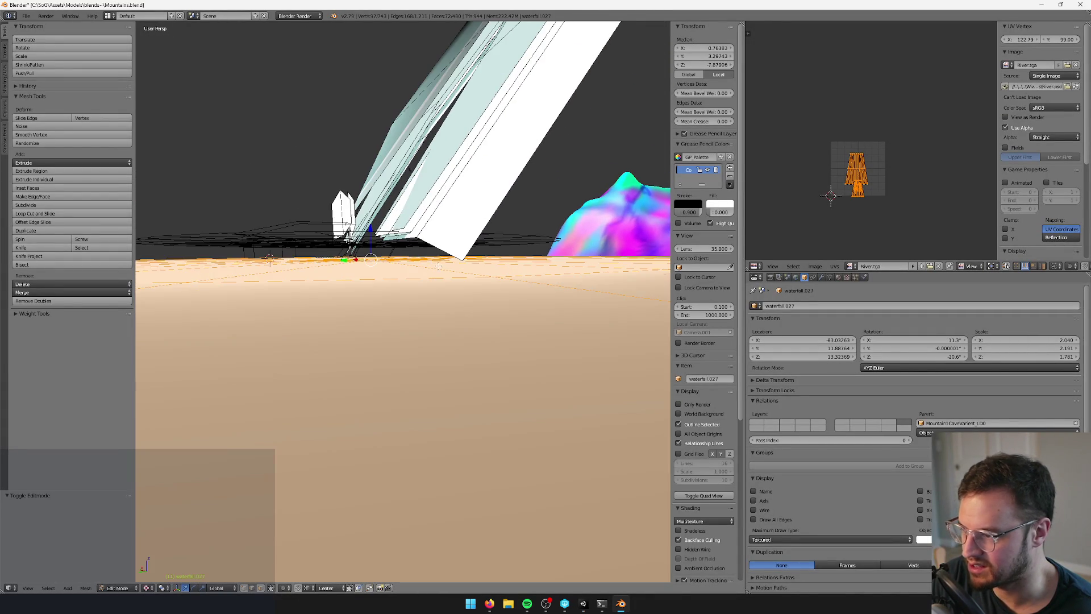
{"action": "right_click", "coordinate": [438, 252]}
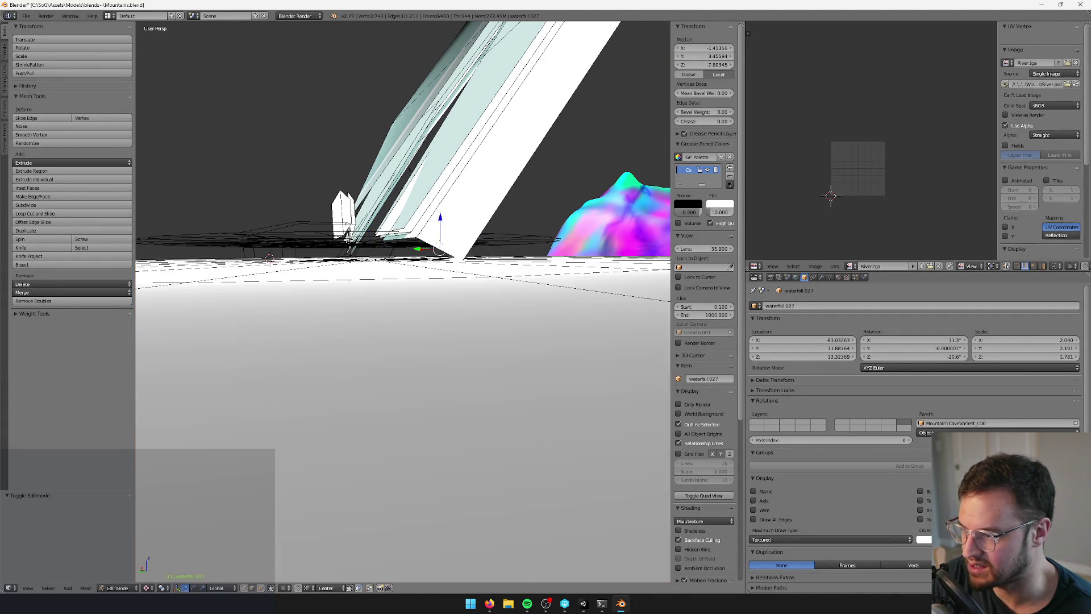
{"action": "key", "text": "KP_Decimal"}
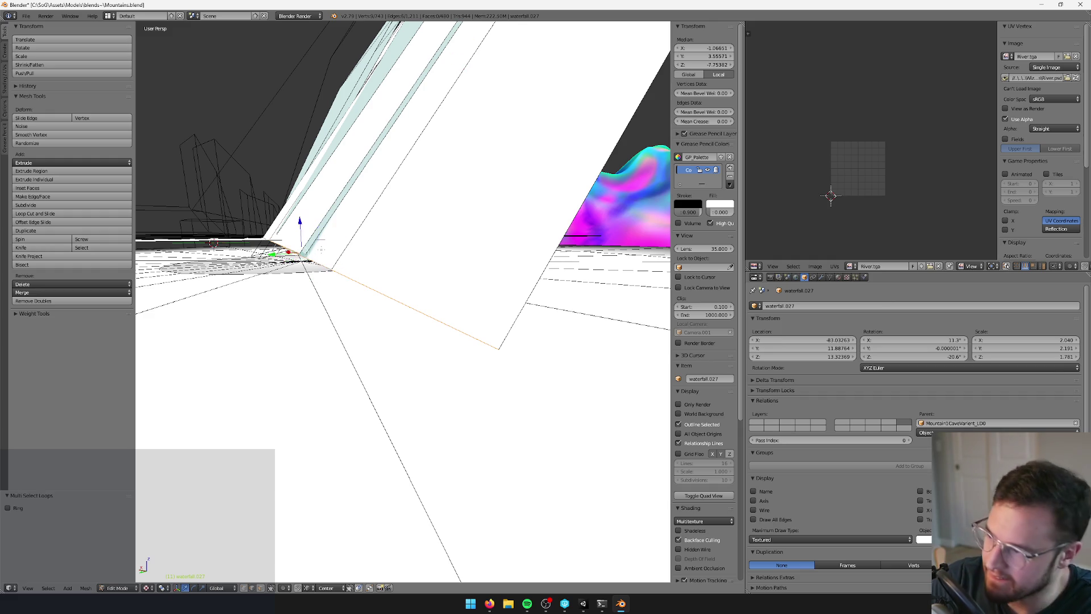
{"action": "mouse_move", "coordinate": [321, 249]}
{"action": "left_mouse_down"}
{"action": "mouse_move", "coordinate": [511, 248]}
{"action": "mouse_move", "coordinate": [432, 255]}
{"action": "mouse_move", "coordinate": [410, 276]}
{"action": "left_mouse_up"}
Lower the base edge onto the pool floor, exit Edit Mode, and return to Unity
{"action": "key", "text": "g"}
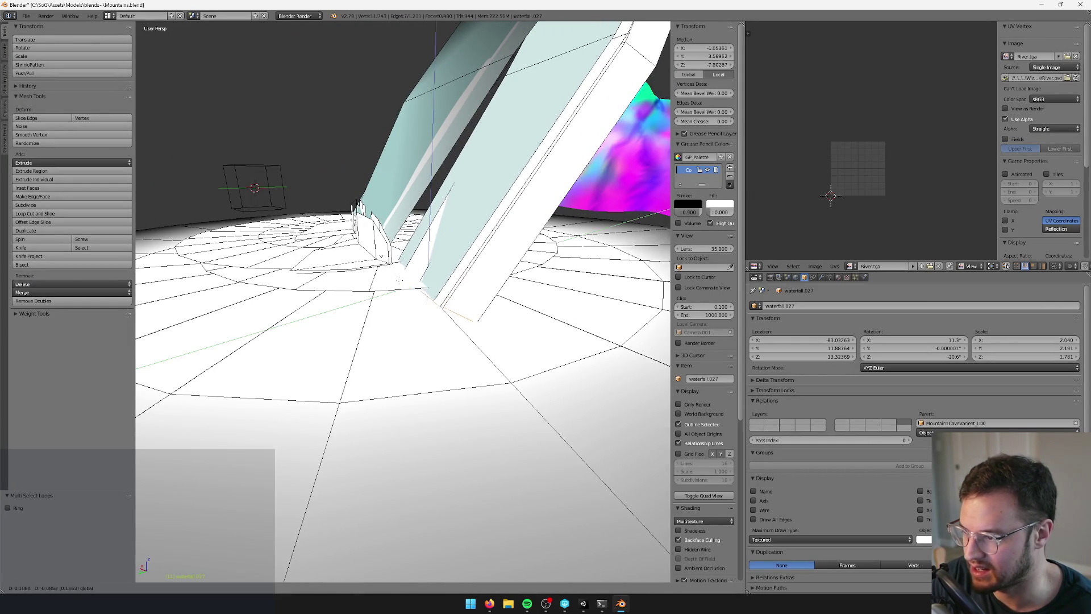
{"action": "key", "text": "Return"}
{"action": "key", "text": "ctrl+z"}
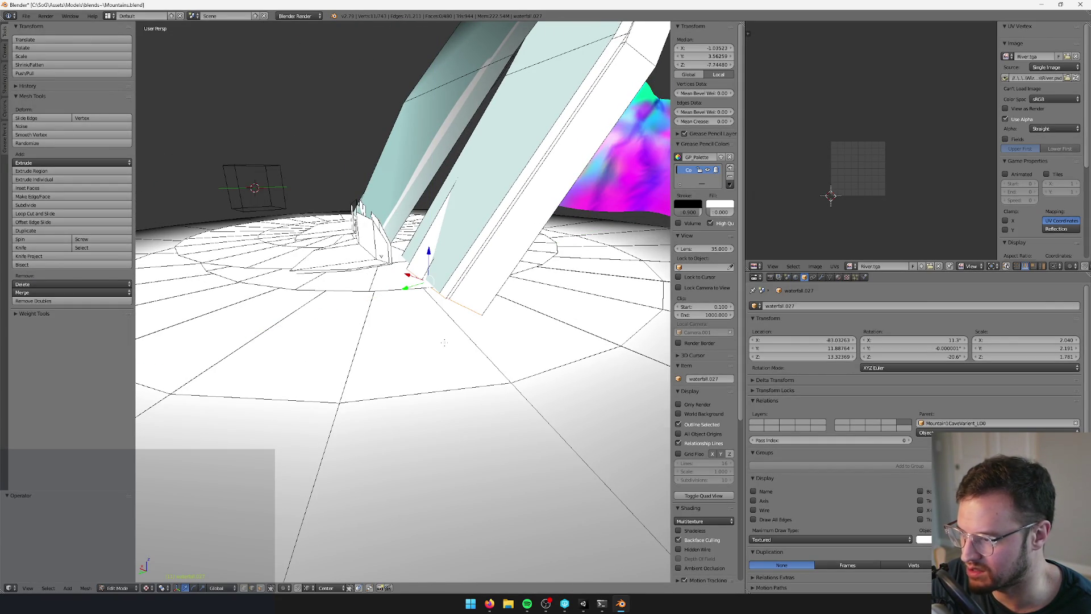
{"action": "key", "text": "g"}
{"action": "key", "text": "shift+x"}
{"action": "key", "text": "Return"}
{"action": "key", "text": "Tab"}
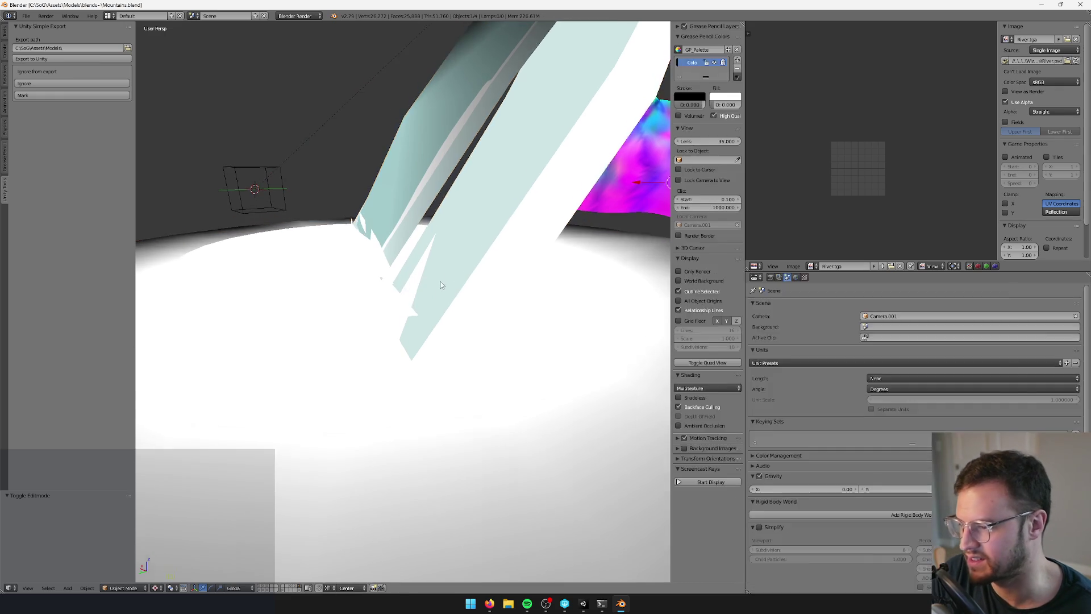
{"action": "key", "text": "alt+Tab"}
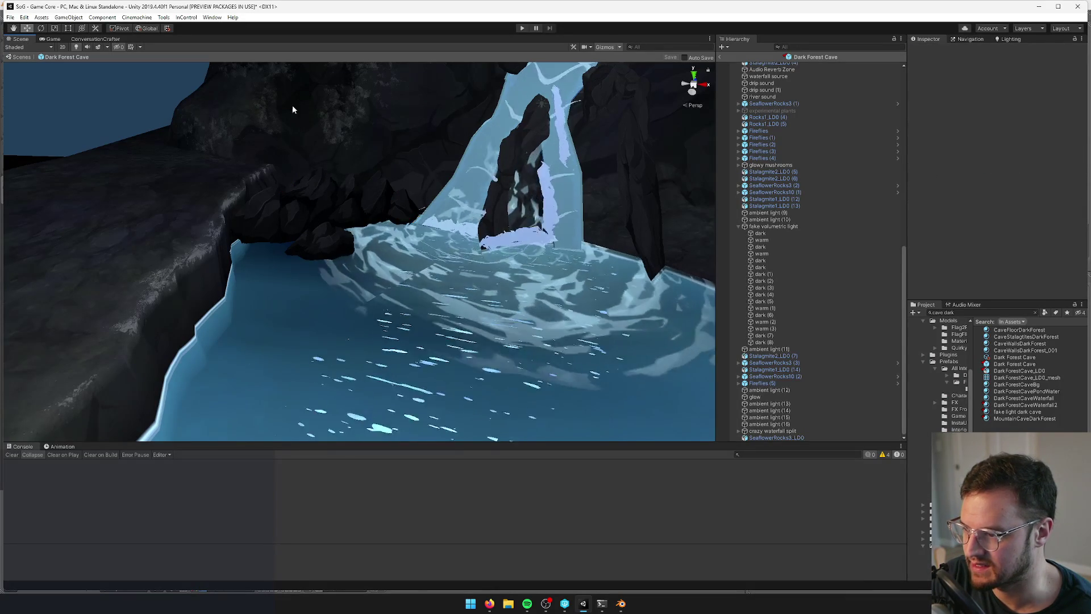
View the game camera, then reselect the waterfall in Blender and recheck it in Unity
{"action": "left_click", "coordinate": [57, 40]}
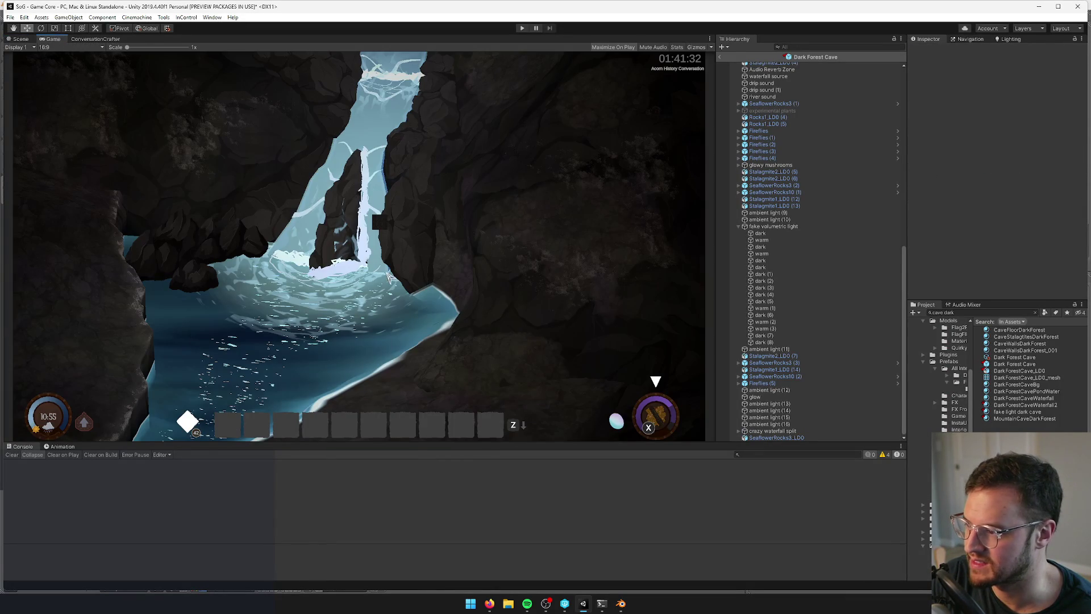
{"action": "left_click", "coordinate": [621, 603]}
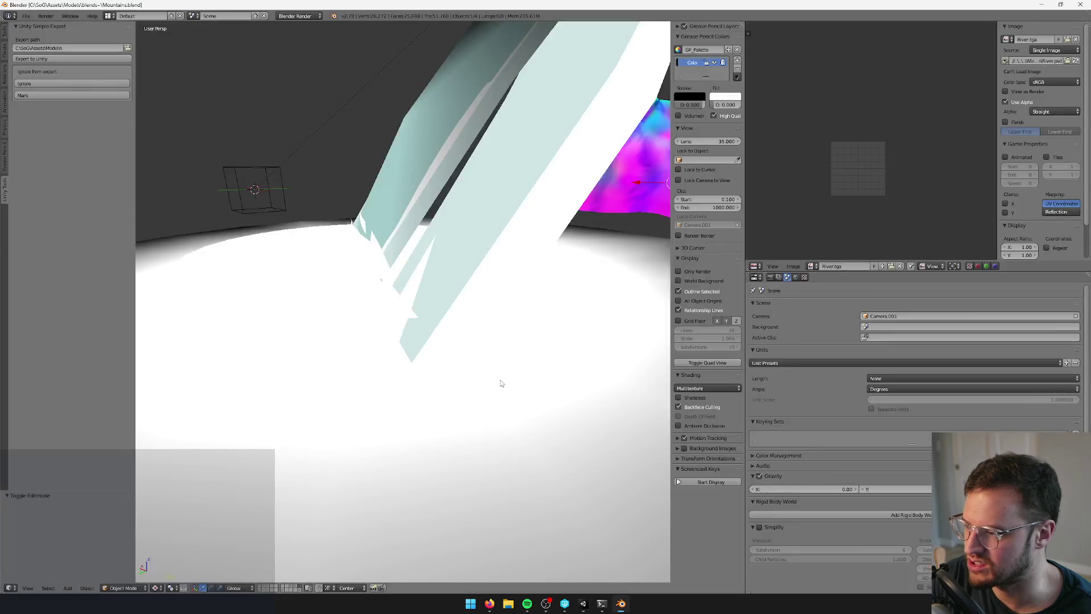
{"action": "right_click", "coordinate": [448, 240]}
{"action": "key", "text": "Tab"}
{"action": "scroll", "coordinate": [391, 353], "scroll_direction": "up", "scroll_amount": 3}
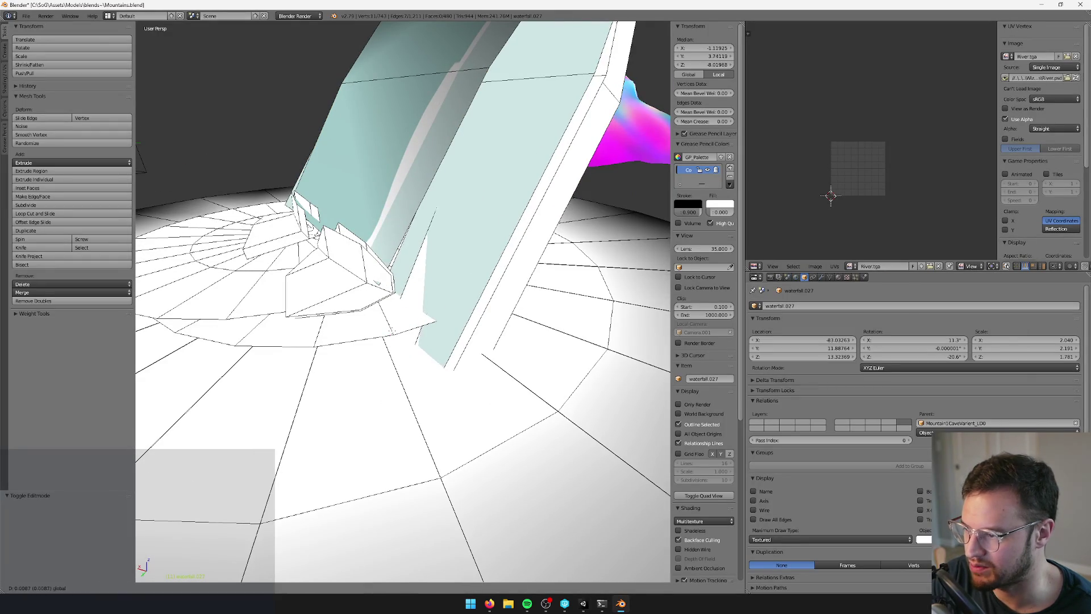
{"action": "key", "text": "Tab"}
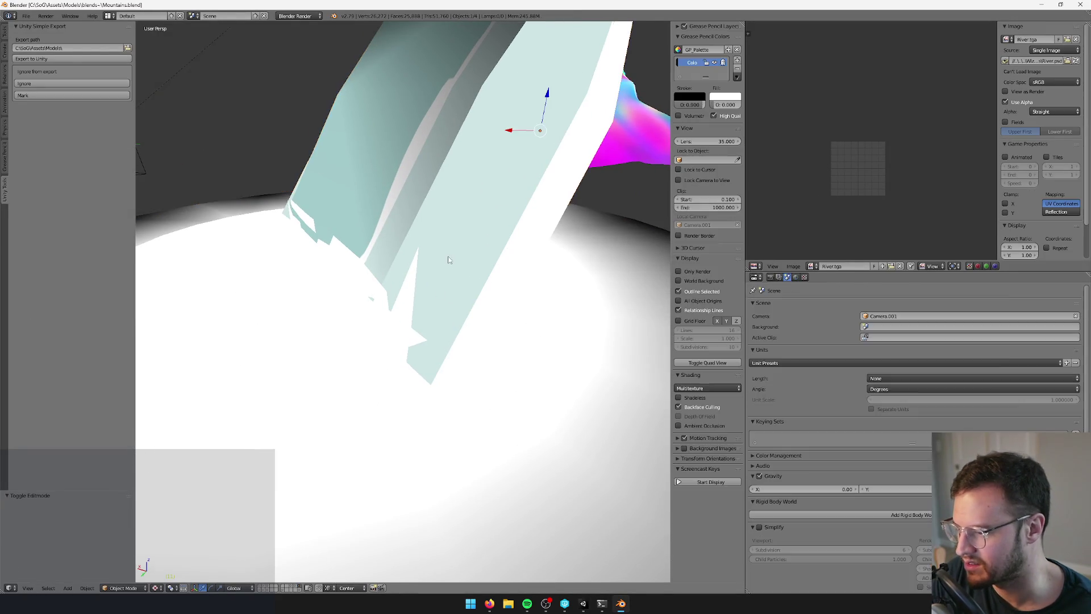
{"action": "key", "text": "alt+Tab"}
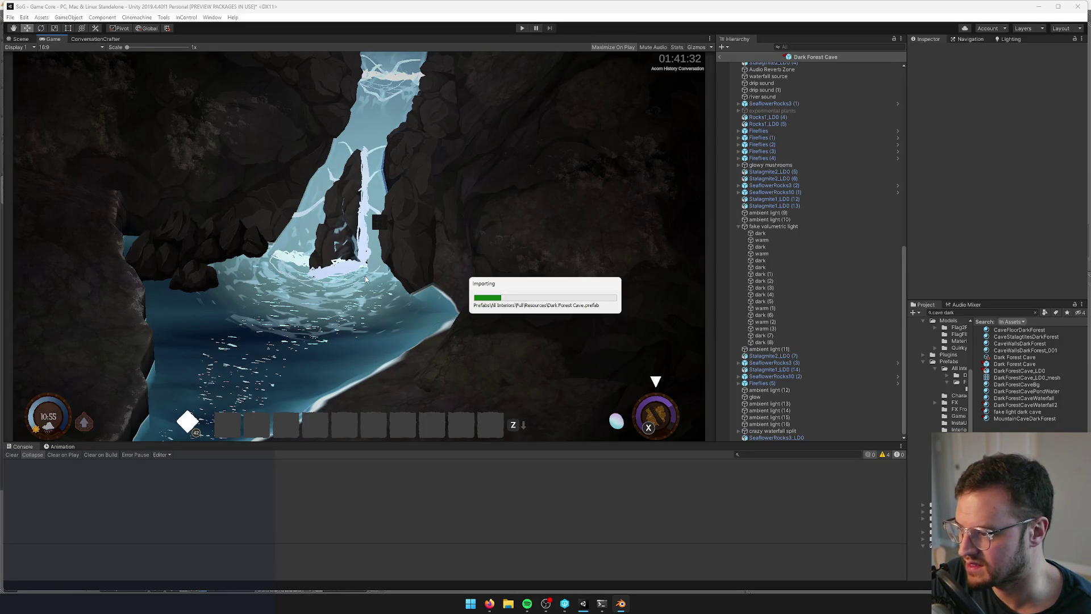
Nudge the waterfall.027 mesh geometry slightly along the X axis in Blender
{"action": "key", "text": "alt+Tab"}
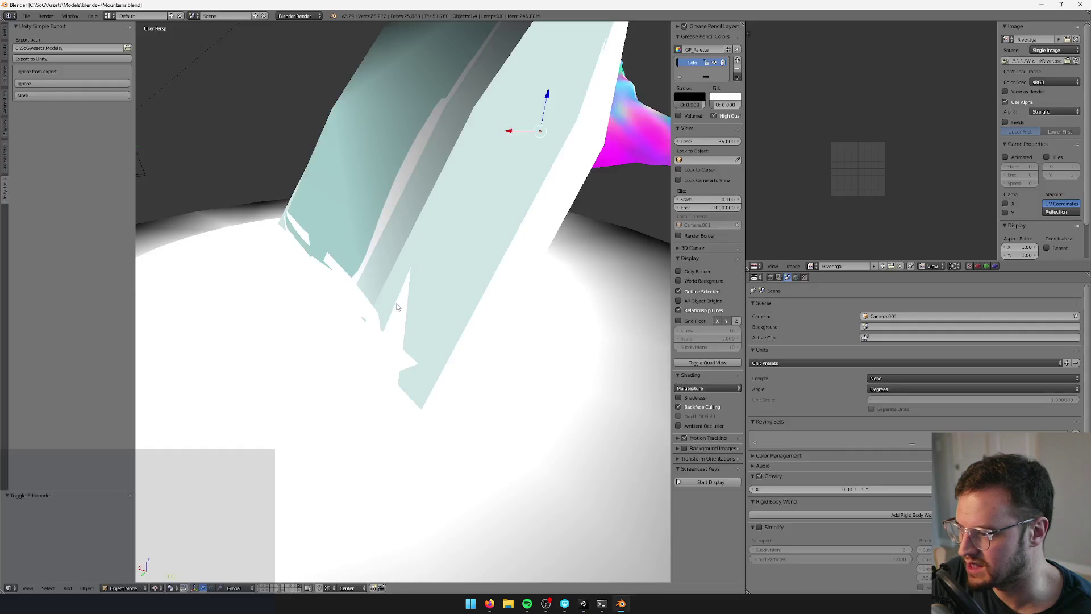
{"action": "right_click", "coordinate": [392, 302]}
{"action": "key", "text": "Tab"}
{"action": "scroll", "coordinate": [392, 303], "scroll_direction": "up", "scroll_amount": 2}
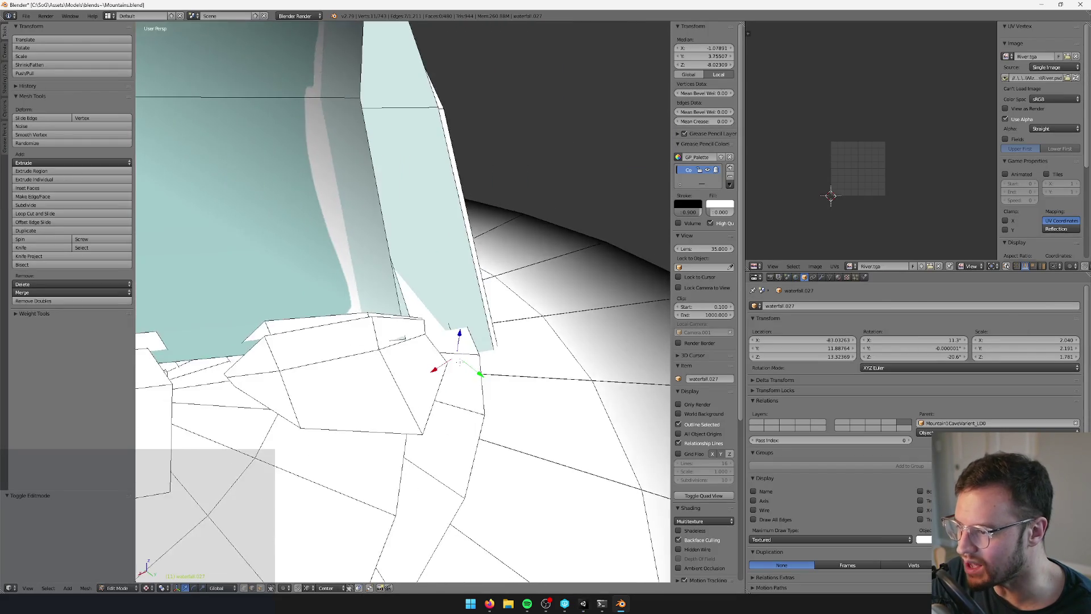
{"action": "scroll", "coordinate": [402, 301], "scroll_direction": "down", "scroll_amount": 5}
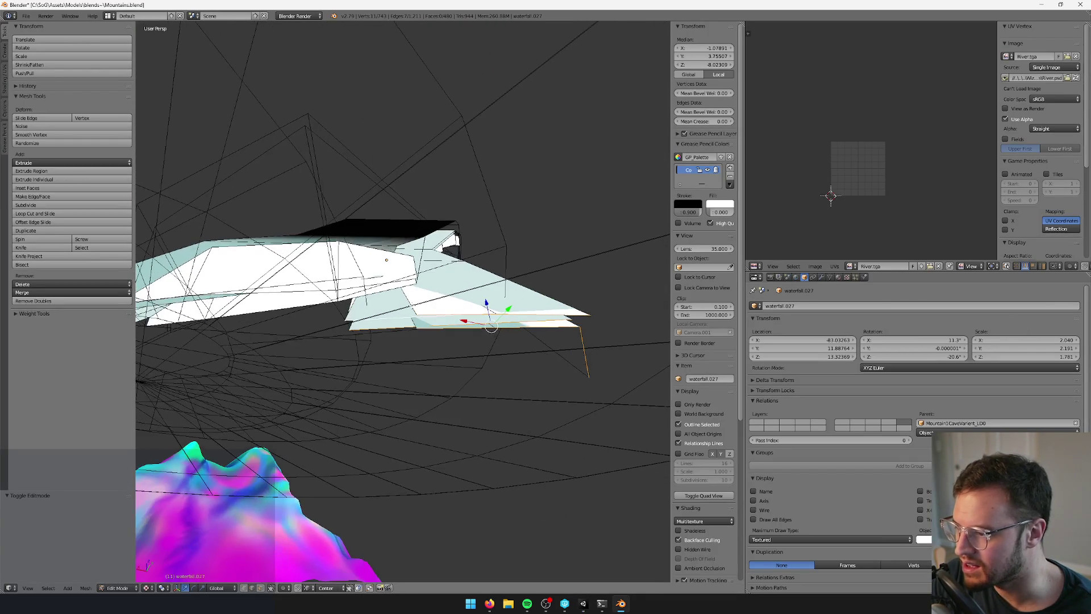
{"action": "scroll", "coordinate": [352, 514], "scroll_direction": "down", "scroll_amount": 2}
{"action": "scroll", "coordinate": [407, 365], "scroll_direction": "up", "scroll_amount": 2}
{"action": "key", "text": "g"}
{"action": "key", "text": "x"}
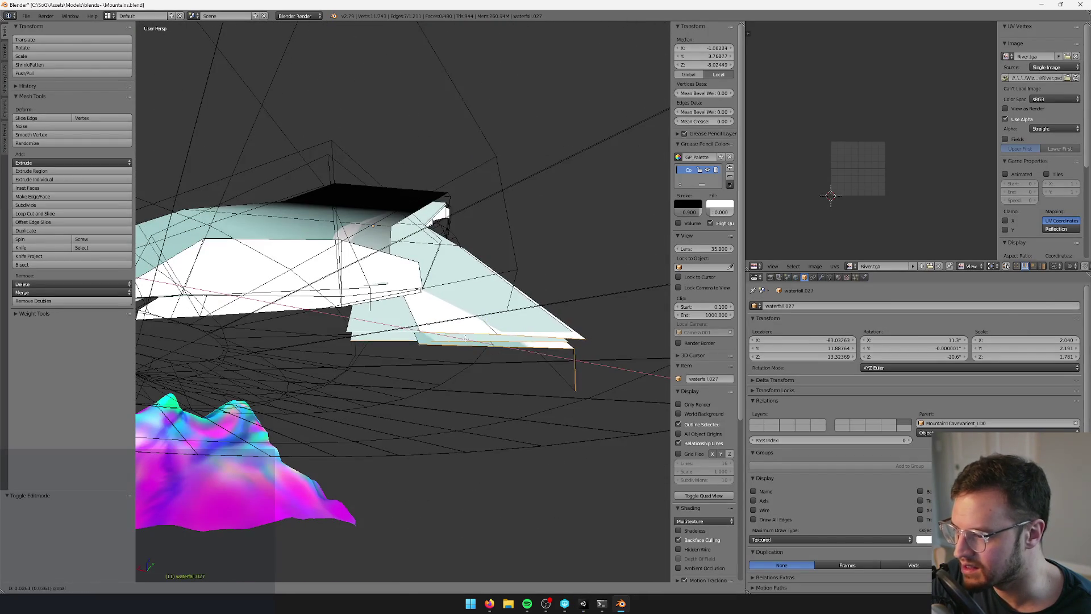
{"action": "left_click", "coordinate": [475, 342]}
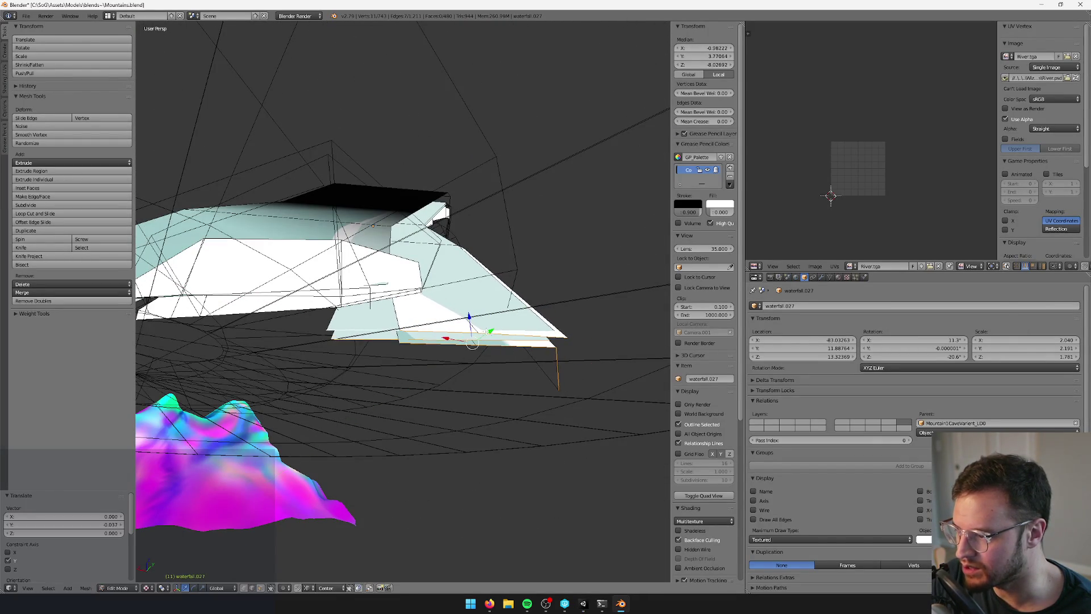
{"action": "key", "text": "Tab"}
Compare the reimported waterfall in Unity's game view against Blender, then return to Scene view
{"action": "scroll", "coordinate": [474, 259], "scroll_direction": "up", "scroll_amount": 3}
{"action": "key", "text": "alt+Tab"}
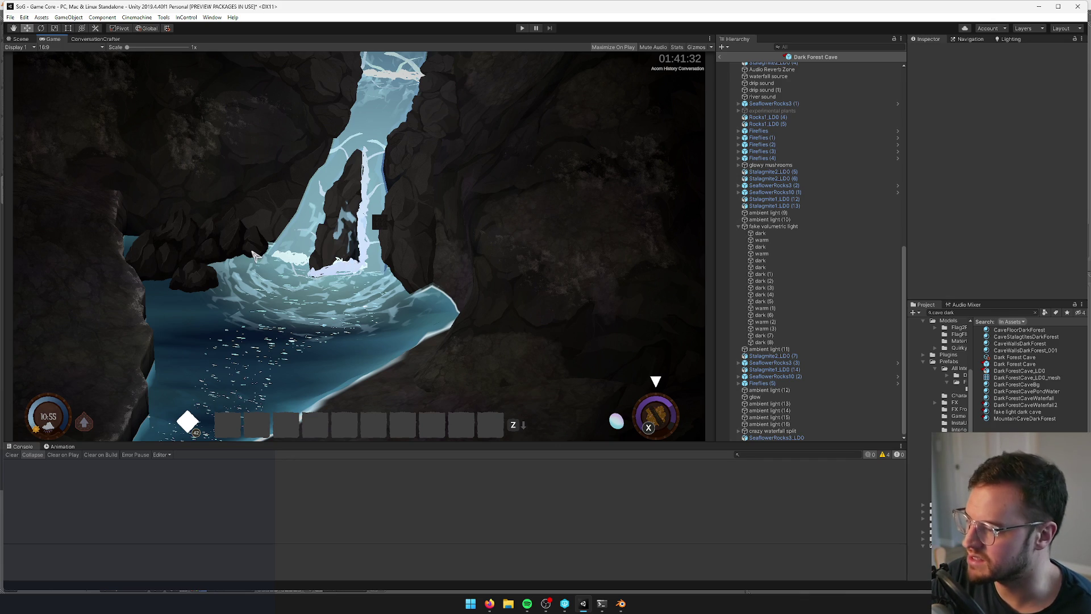
{"action": "key", "text": "alt+Tab"}
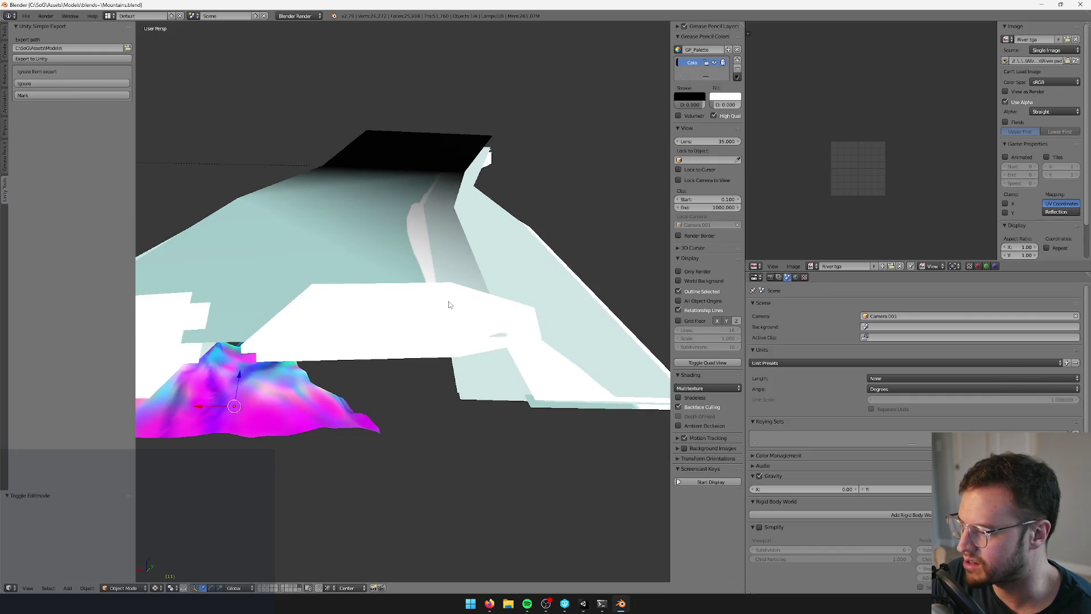
{"action": "key", "text": "alt+Tab"}
{"action": "left_click", "coordinate": [20, 39]}
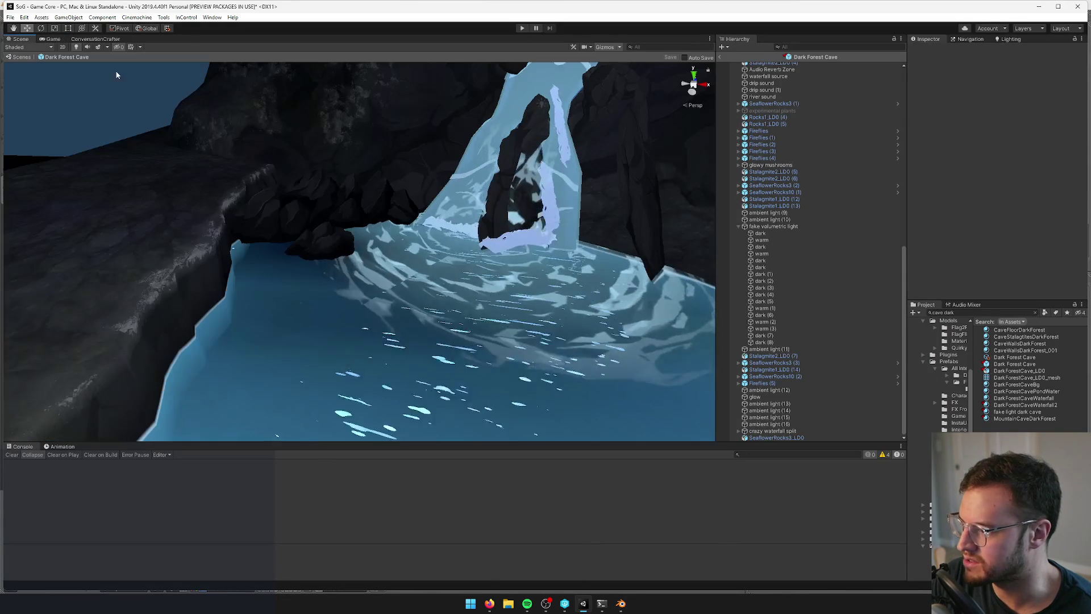
Duplicate the rock beside the waterfall pool and move the copy up-left
{"action": "left_click", "coordinate": [299, 202]}
{"action": "key", "text": "f"}
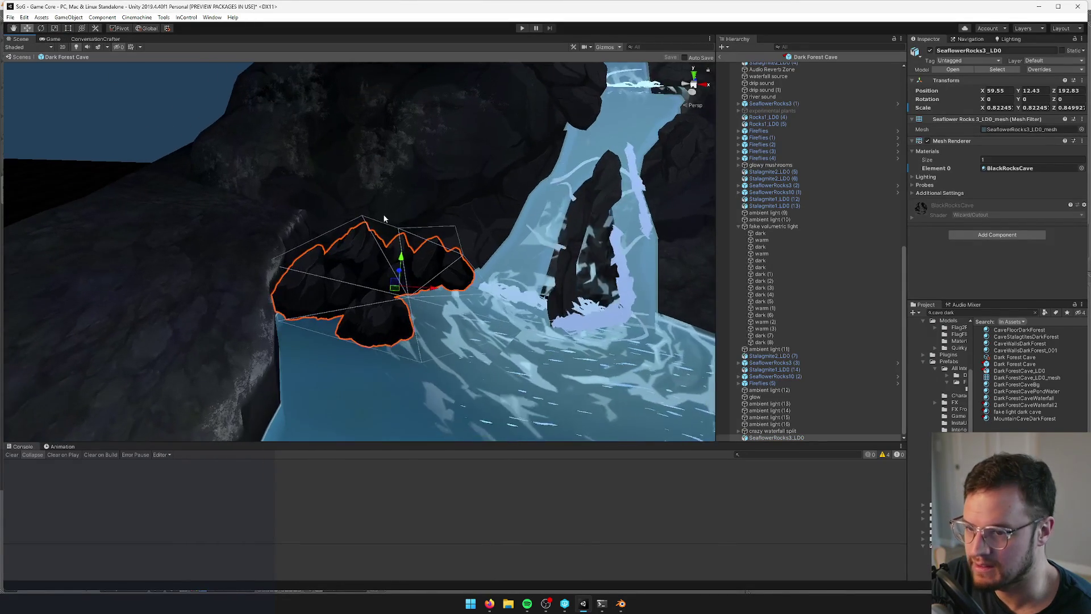
{"action": "key", "text": "ctrl+d"}
{"action": "left_click_drag", "start_coordinate": [399, 307], "coordinate": [405, 286]}
Swap the copy's mesh to SeaflowerRocks5_LD0 after trying several seaflower meshes
{"action": "left_click", "coordinate": [1082, 129]}
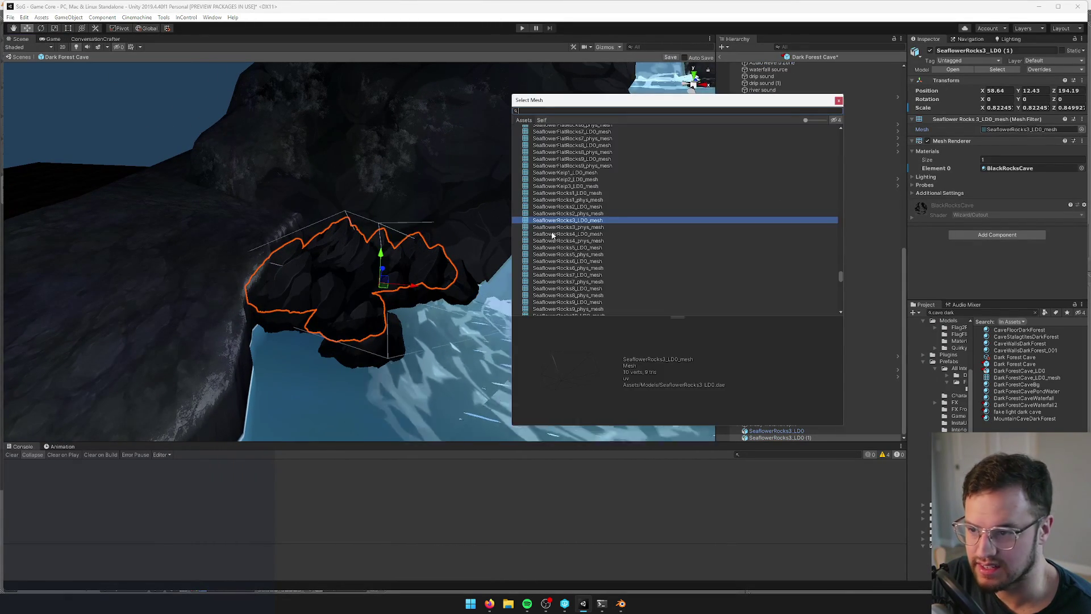
{"action": "left_click", "coordinate": [546, 213]}
{"action": "left_click", "coordinate": [554, 220]}
{"action": "left_click", "coordinate": [556, 228]}
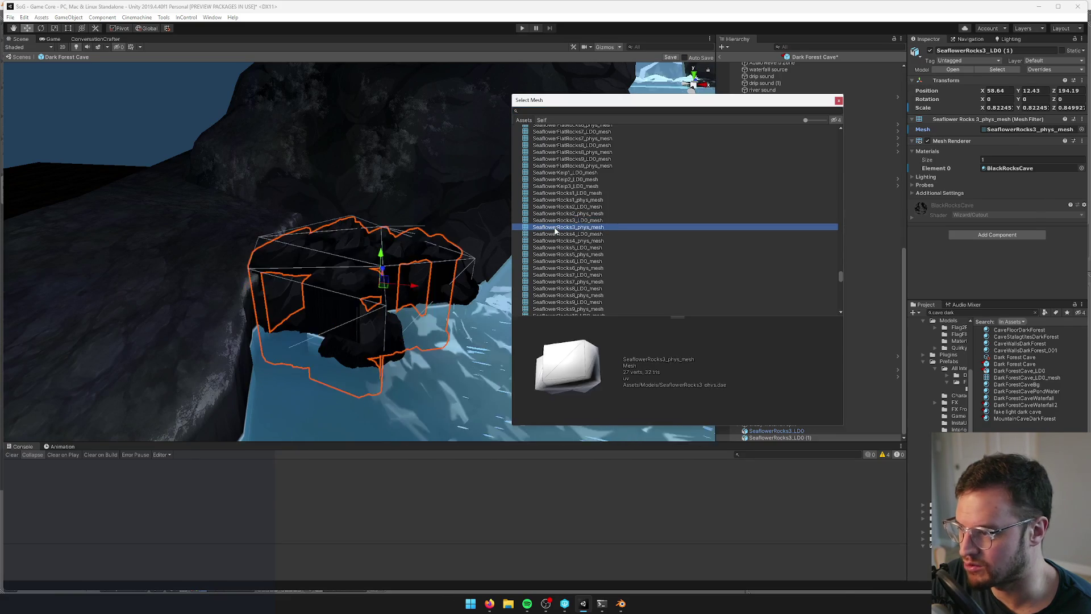
{"action": "left_click", "coordinate": [559, 234]}
{"action": "left_click", "coordinate": [560, 241]}
{"action": "left_click", "coordinate": [560, 248]}
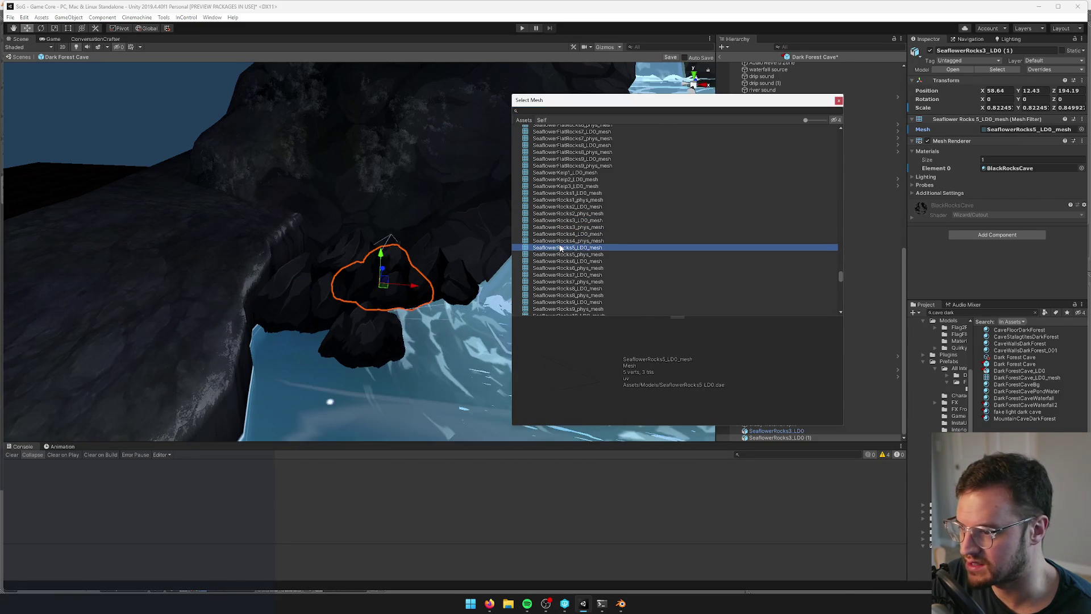
{"action": "left_click", "coordinate": [360, 249]}
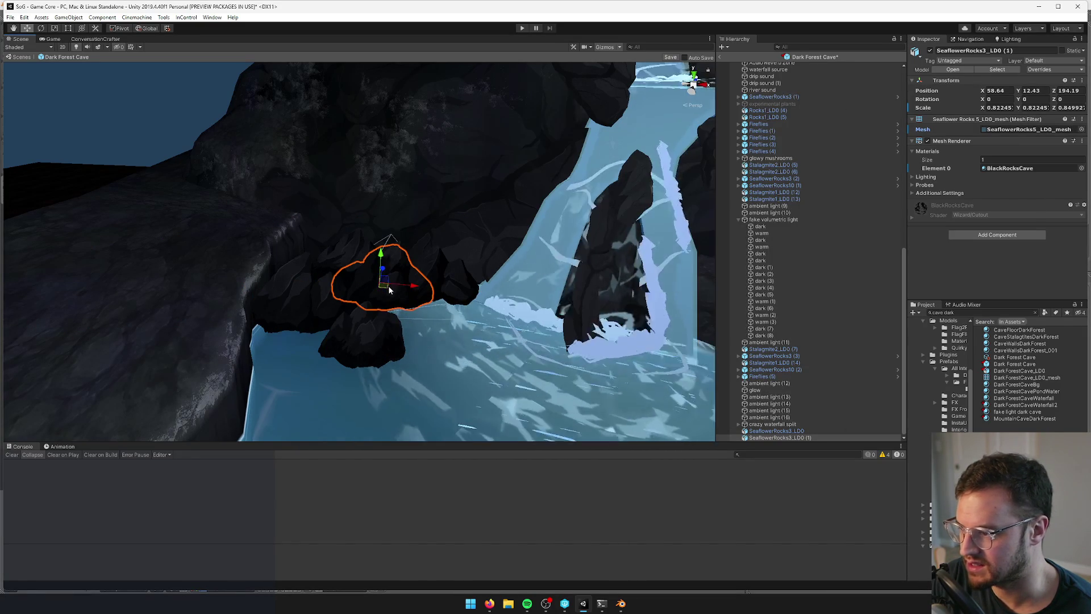
Position the rock toward the wall, save the cave prefab, and check it from the game camera
{"action": "mouse_move", "coordinate": [352, 271]}
{"action": "left_mouse_down"}
{"action": "mouse_move", "coordinate": [333, 256]}
{"action": "mouse_move", "coordinate": [368, 266]}
{"action": "mouse_move", "coordinate": [342, 261]}
{"action": "left_mouse_up"}
{"action": "key", "text": "r"}
{"action": "key", "text": "e"}
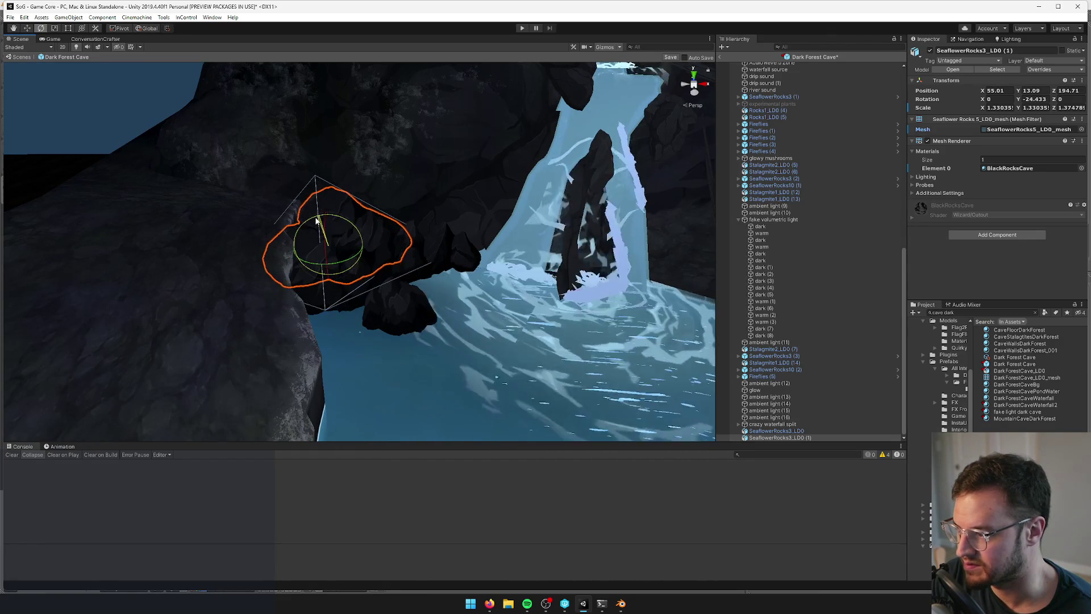
{"action": "left_click_drag", "start_coordinate": [360, 249], "coordinate": [341, 248]}
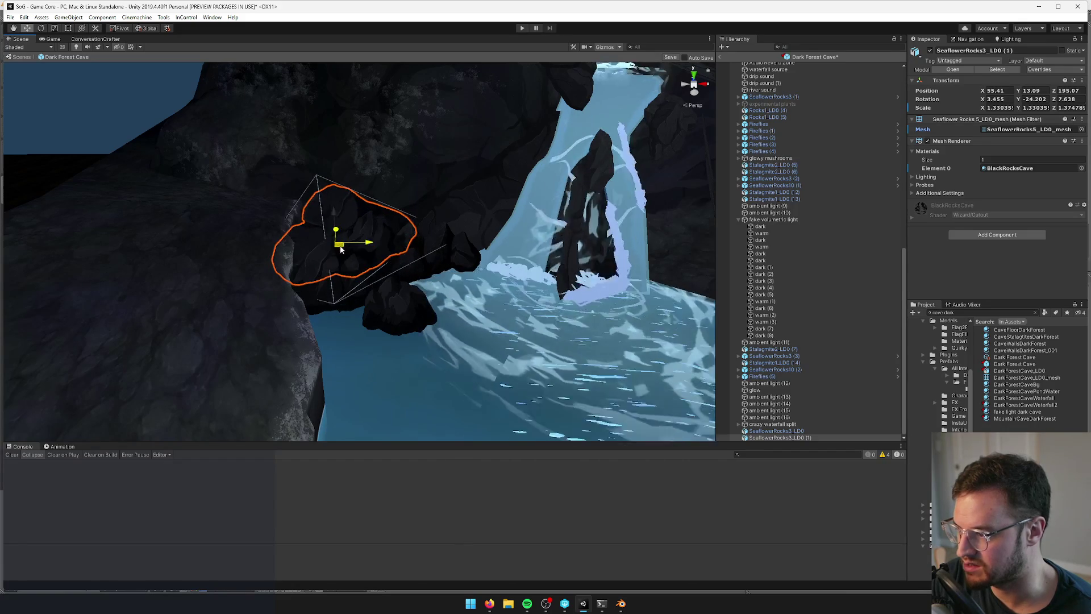
{"action": "left_click", "coordinate": [671, 58]}
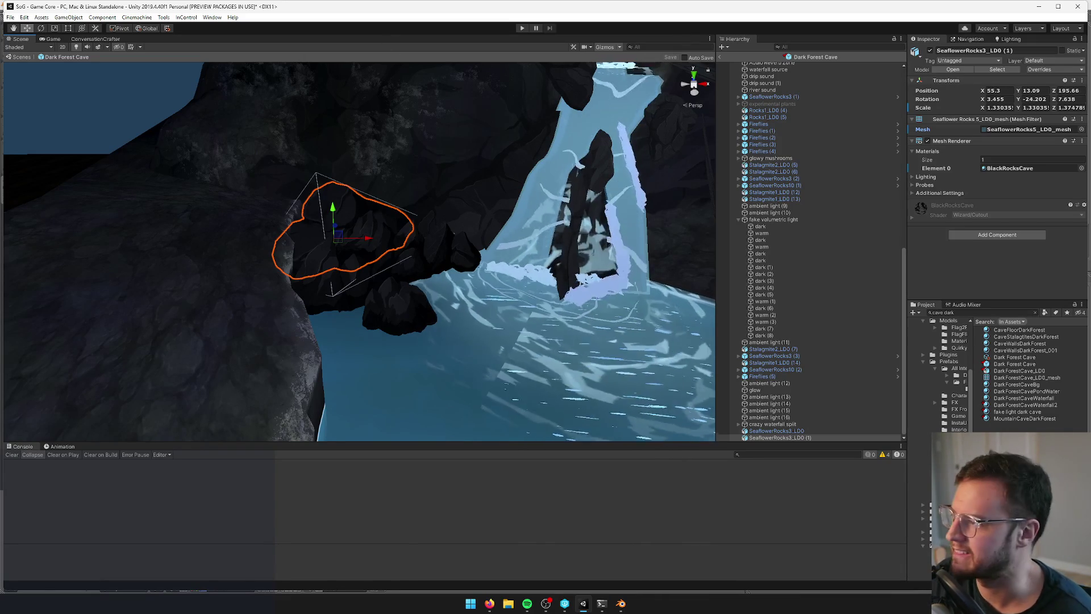
{"action": "left_click", "coordinate": [53, 39]}
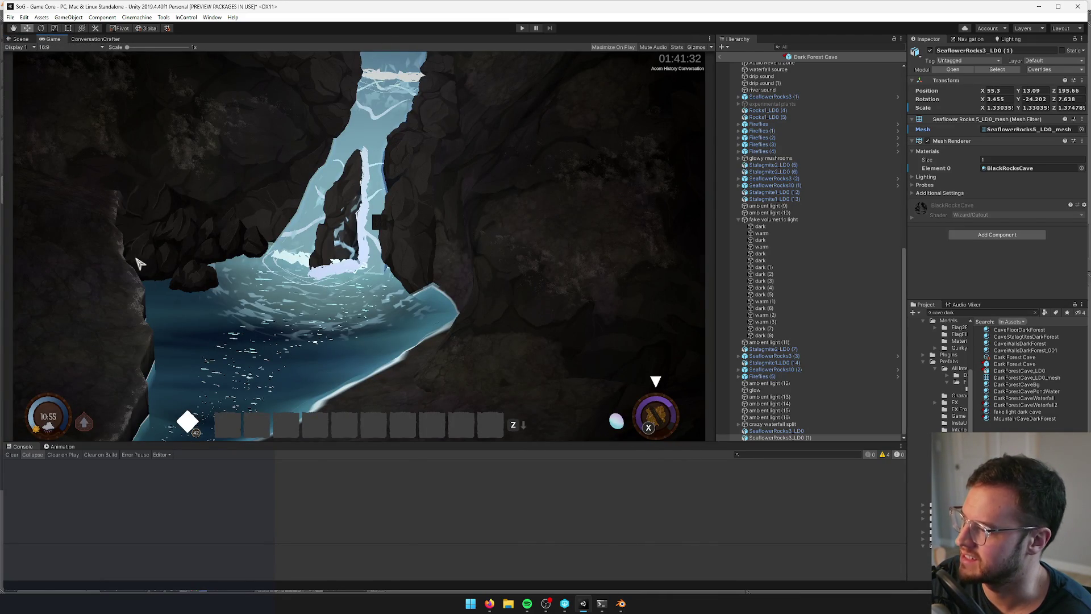
{"action": "left_click", "coordinate": [20, 39]}
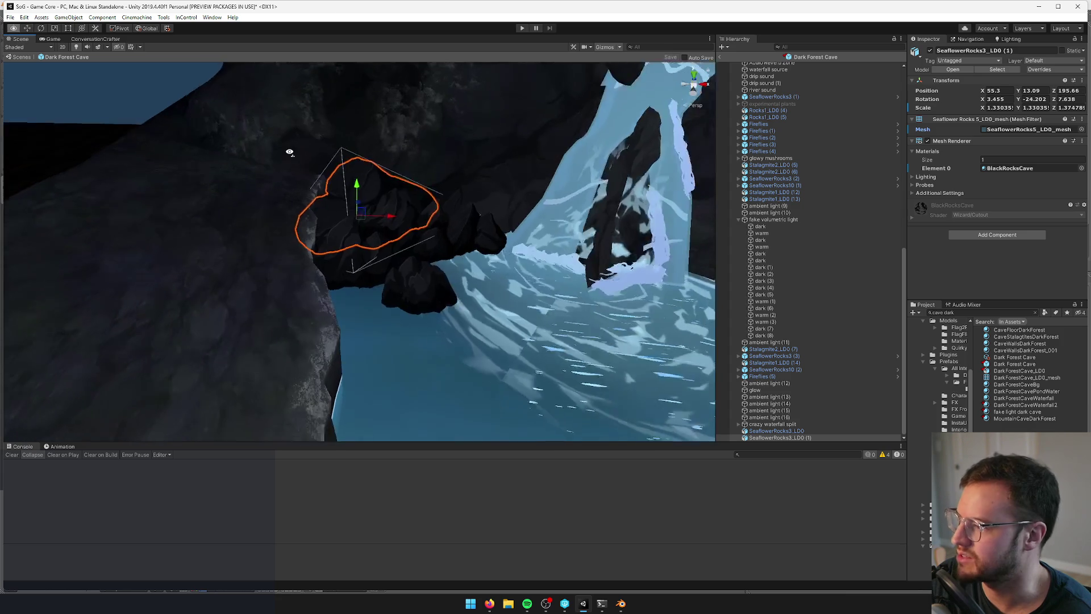
Duplicate SeaflowerRocks3_LD0, lower the copy to Y 12.21, and open its Element 0 material picker
{"action": "left_click", "coordinate": [509, 248]}
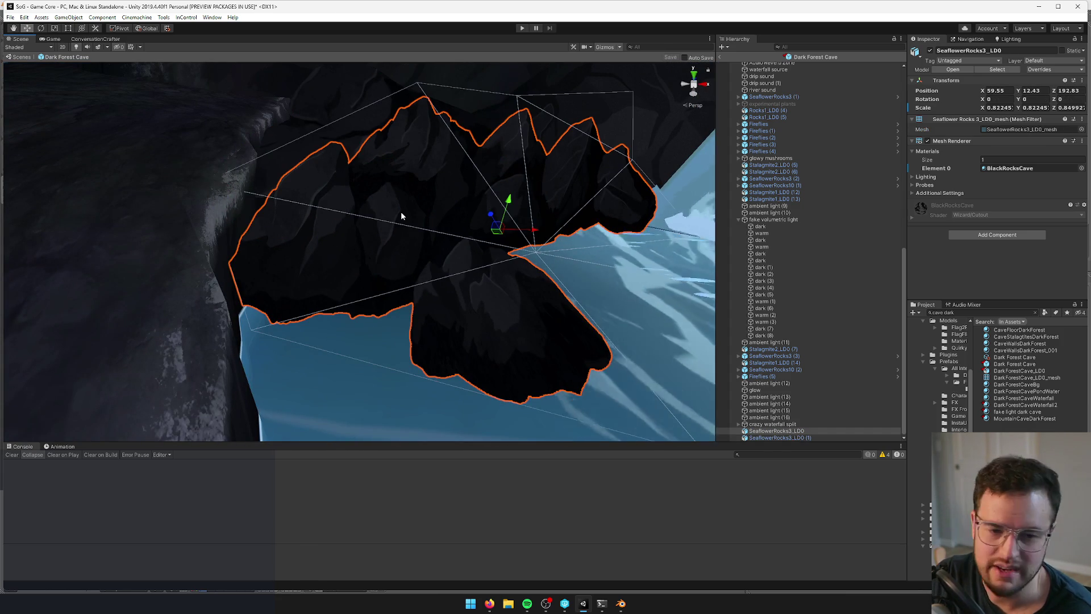
{"action": "mouse_move", "coordinate": [401, 211]}
{"action": "left_mouse_down"}
{"action": "mouse_move", "coordinate": [349, 209]}
{"action": "mouse_move", "coordinate": [372, 195]}
{"action": "left_mouse_up"}
{"action": "key", "text": "ctrl+d"}
{"action": "key", "text": "f"}
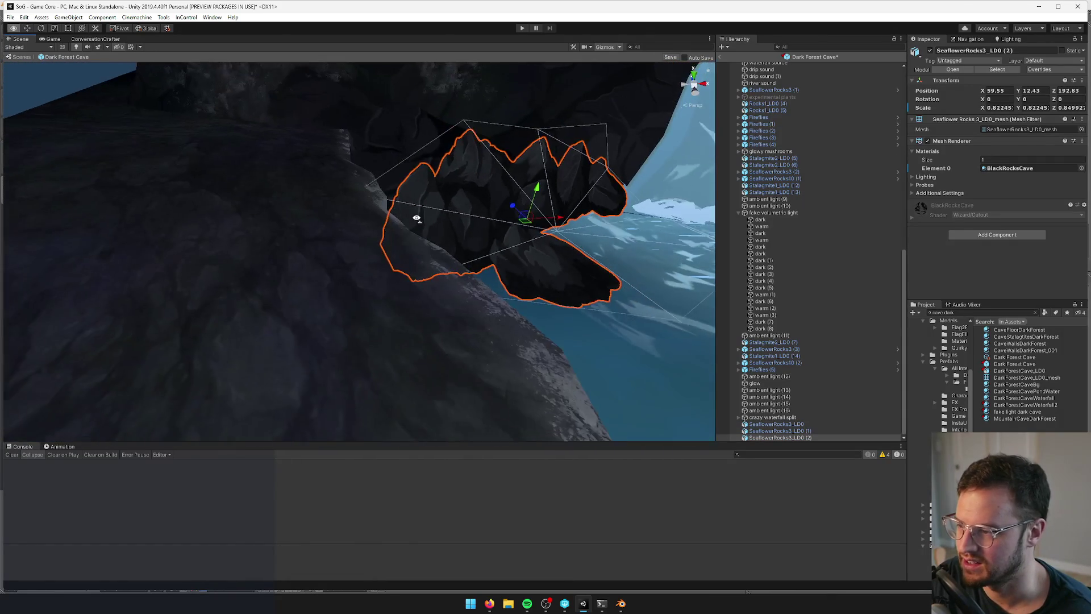
{"action": "scroll", "coordinate": [415, 217], "scroll_direction": "up", "scroll_amount": 5}
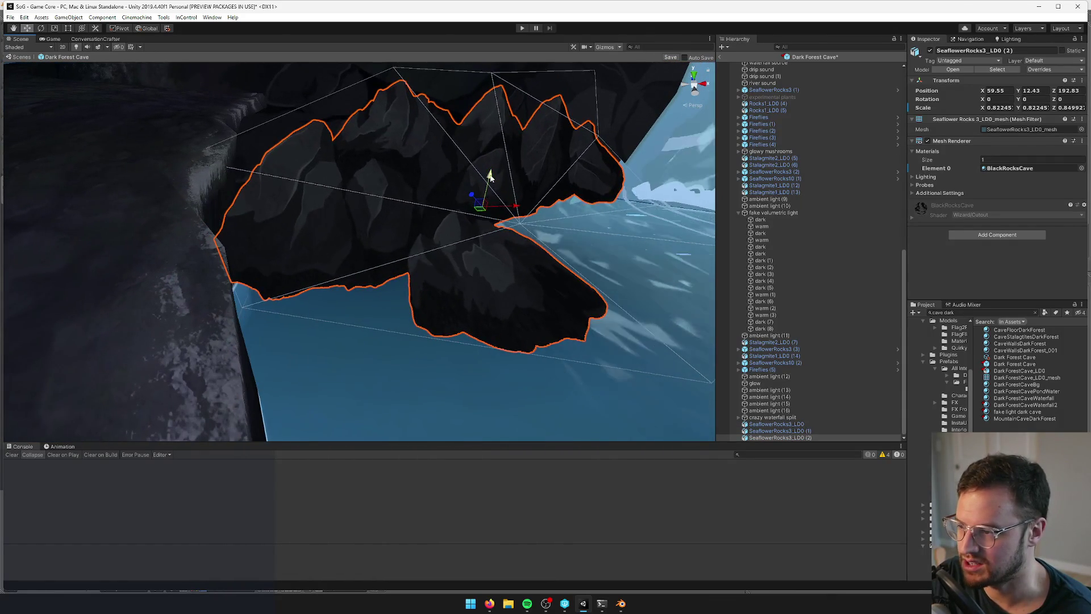
{"action": "mouse_move", "coordinate": [490, 177]}
{"action": "left_mouse_down"}
{"action": "mouse_move", "coordinate": [492, 186]}
{"action": "mouse_move", "coordinate": [449, 189]}
{"action": "left_mouse_up"}
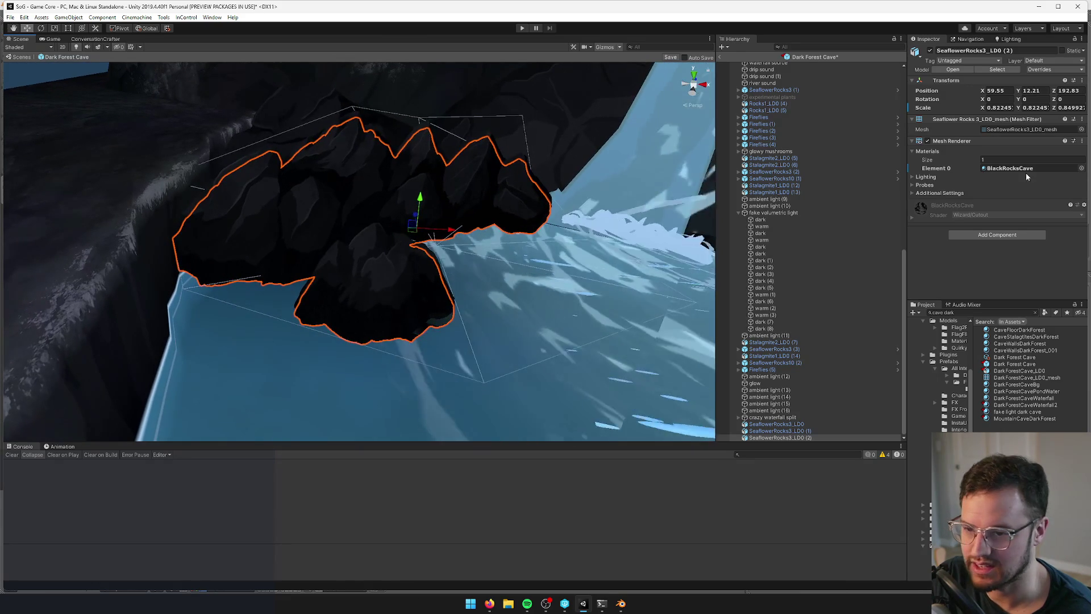
{"action": "left_click", "coordinate": [1082, 170]}
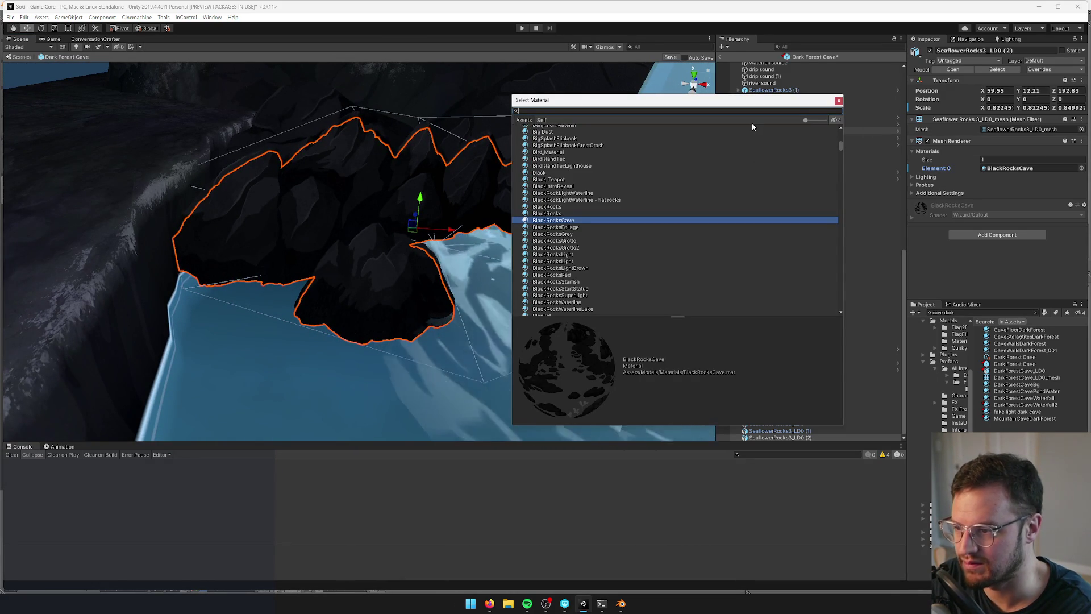
Search materials for 'waterline' and assign BlackRockWaterline to the SeaflowerRocks3_LD0 (2) copy
{"action": "type", "text": "blackrocksc"}
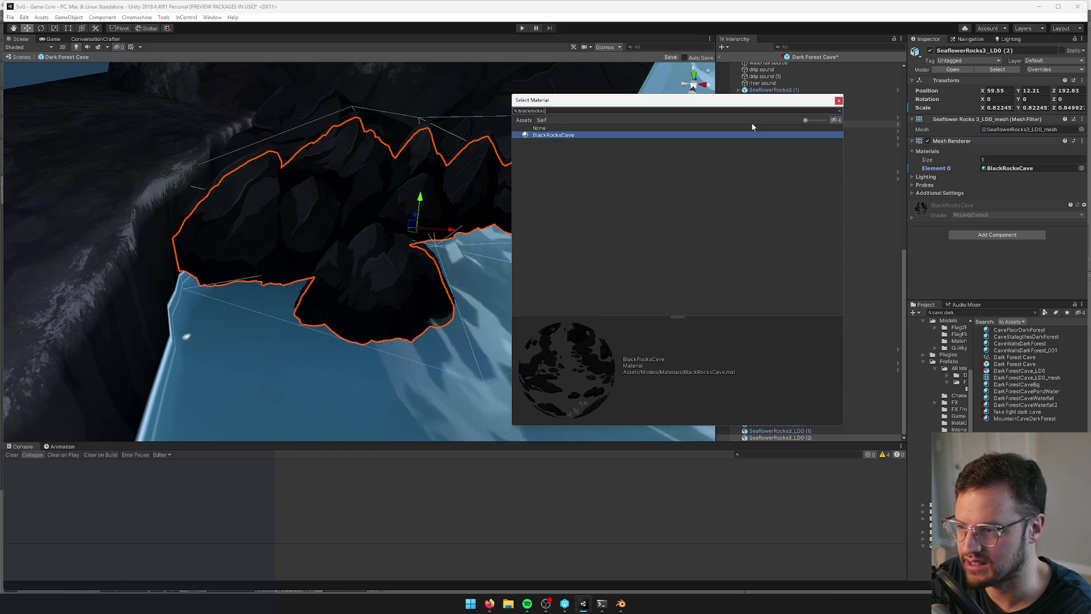
{"action": "key", "text": "BackSpace"}
{"action": "key", "text": "BackSpace"}
{"action": "key", "text": "BackSpace"}
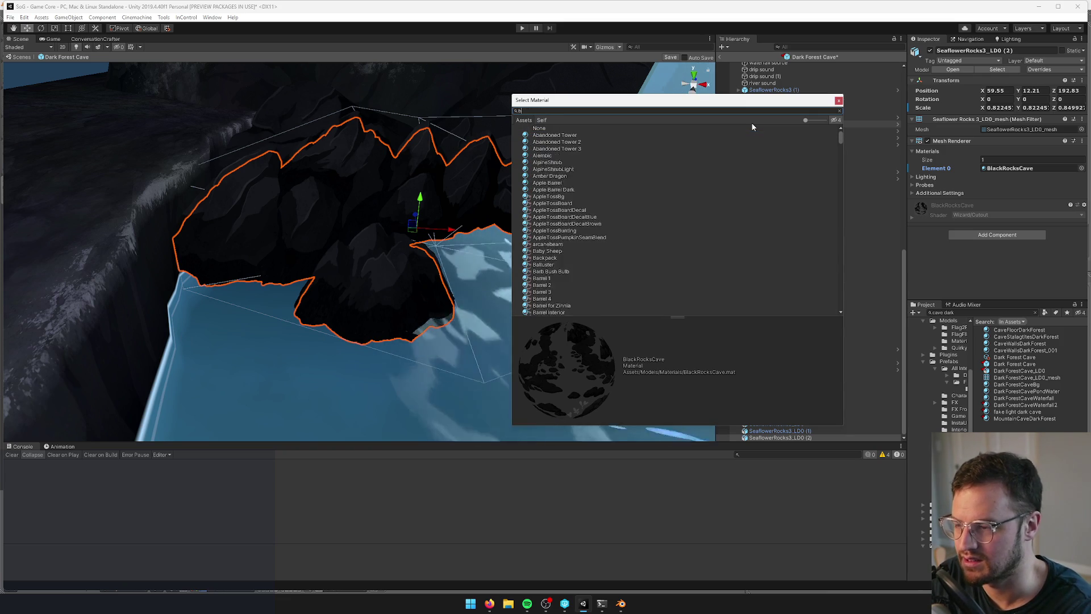
{"action": "type", "text": "rocks"}
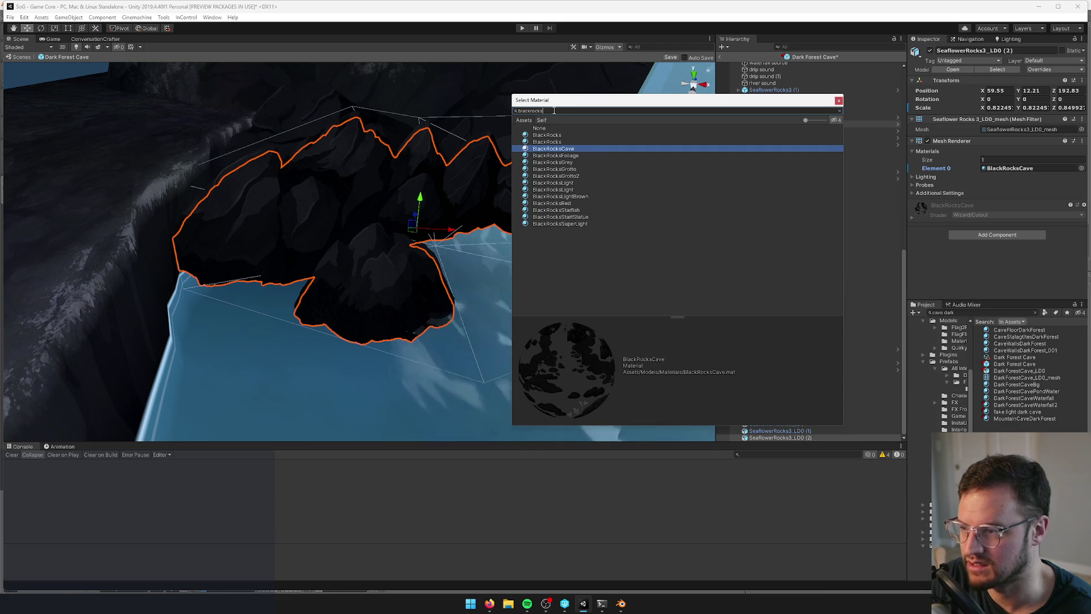
{"action": "key", "text": "ctrl+a"}
{"action": "type", "text": "seaflower"}
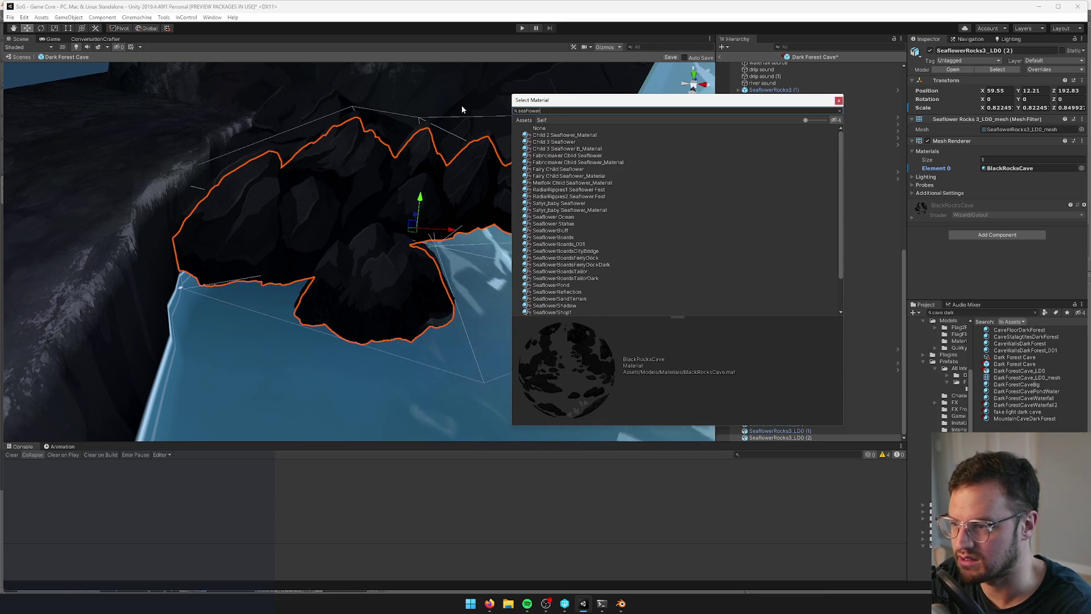
{"action": "type", "text": "r"}
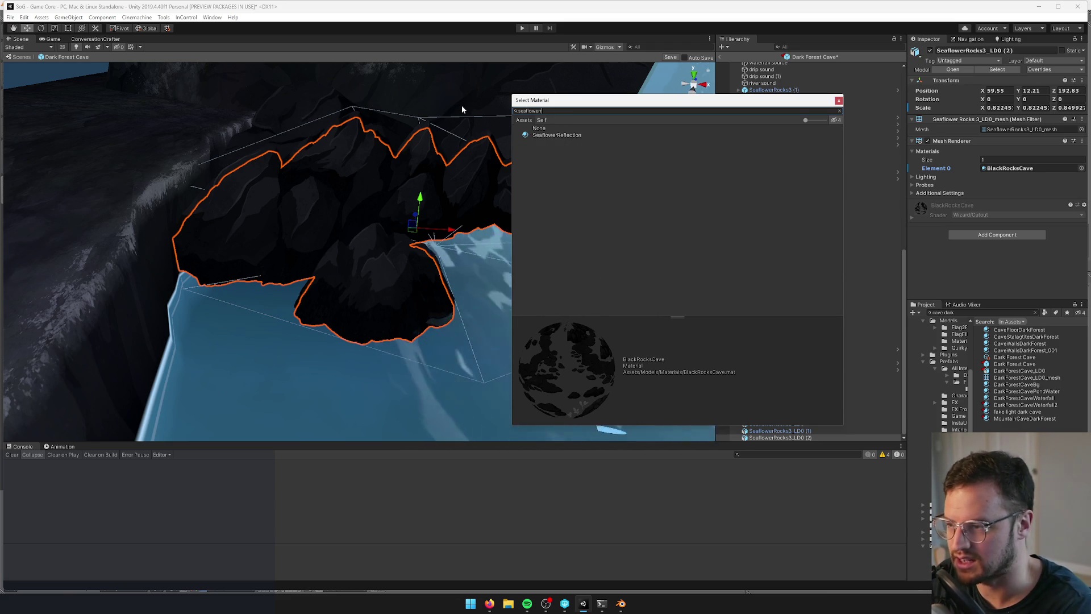
{"action": "key", "text": "ctrl+a"}
{"action": "type", "text": "waterline"}
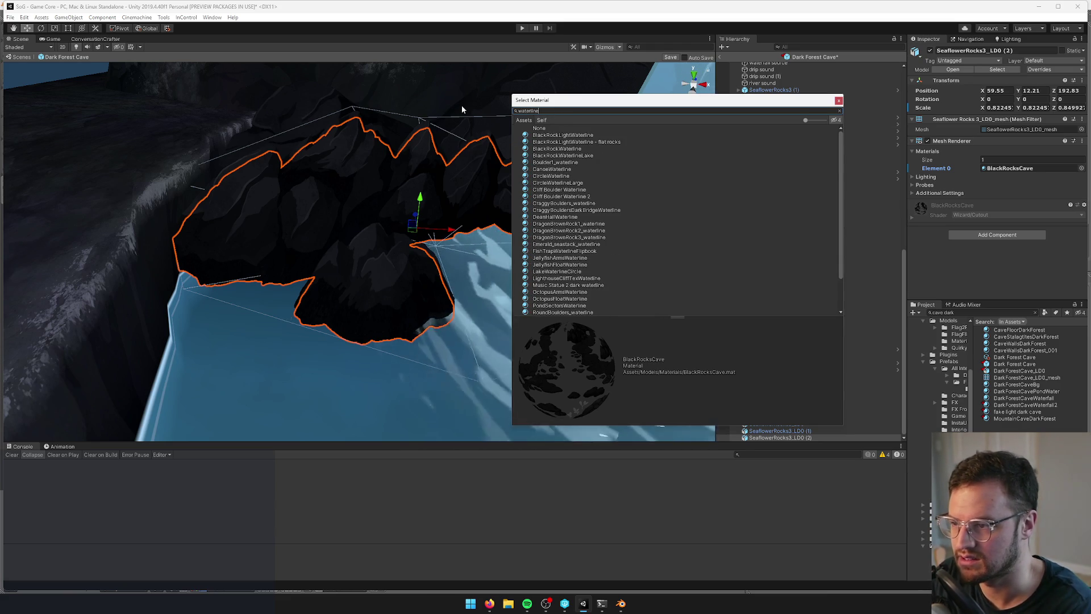
{"action": "left_click", "coordinate": [542, 136]}
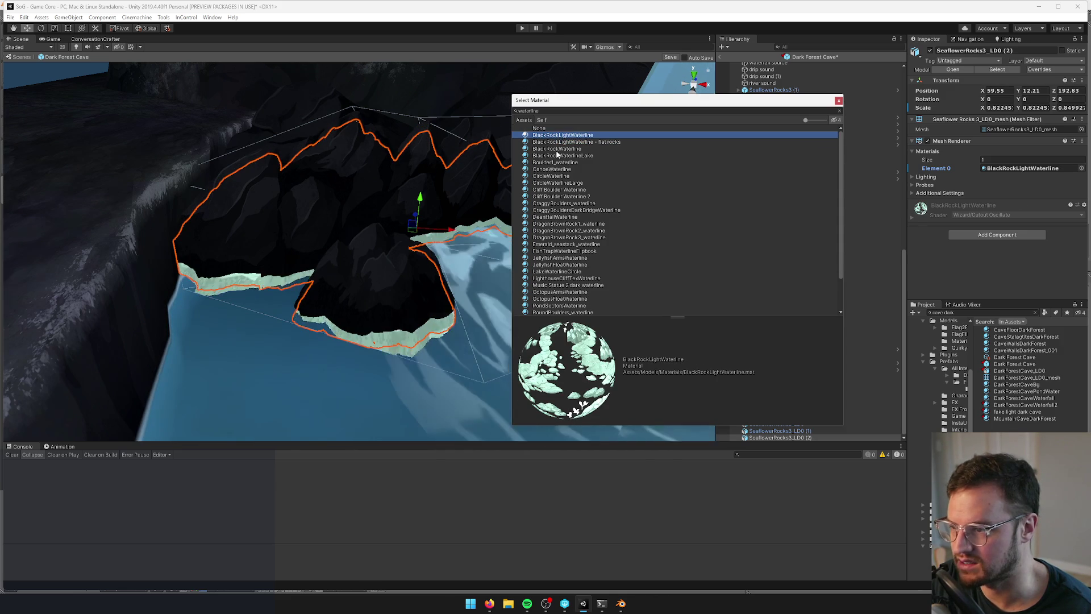
{"action": "left_click", "coordinate": [556, 149]}
{"action": "left_click_drag", "start_coordinate": [483, 162], "coordinate": [433, 149]}
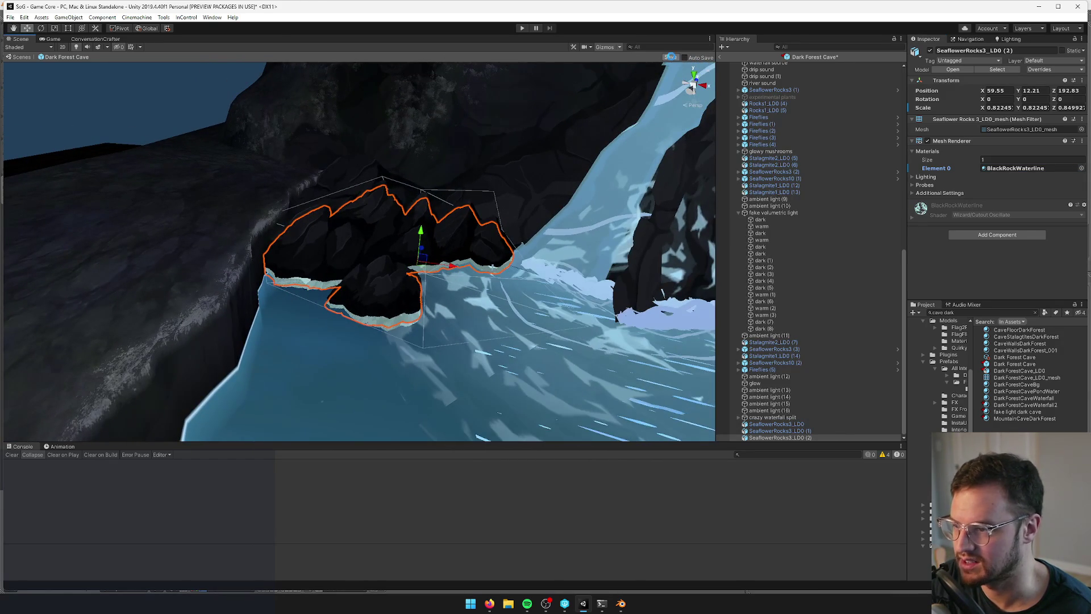
{"action": "left_click", "coordinate": [53, 39]}
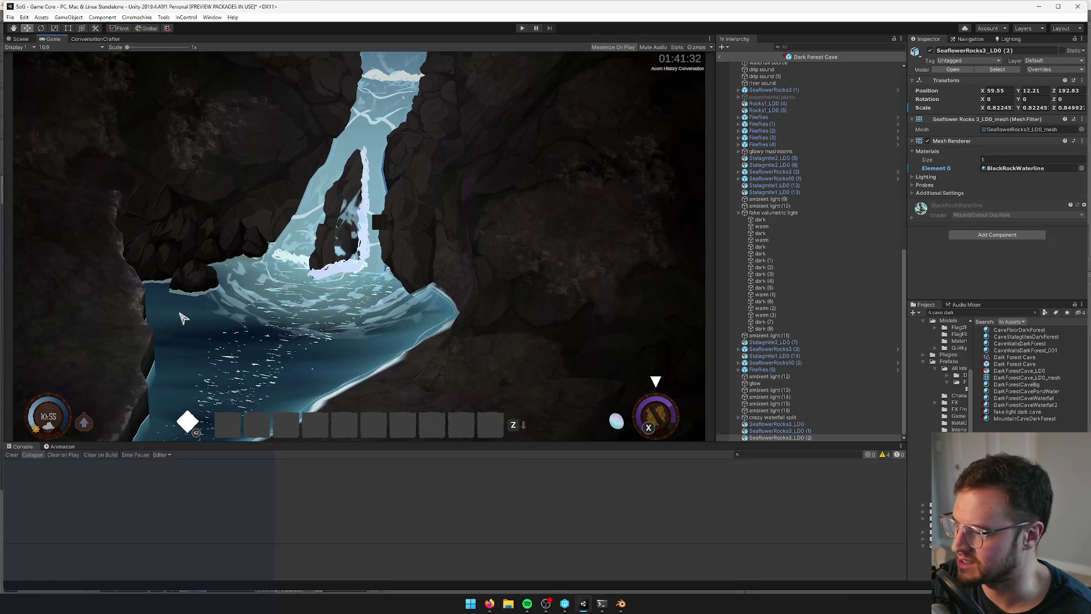
{"action": "left_click", "coordinate": [20, 38]}
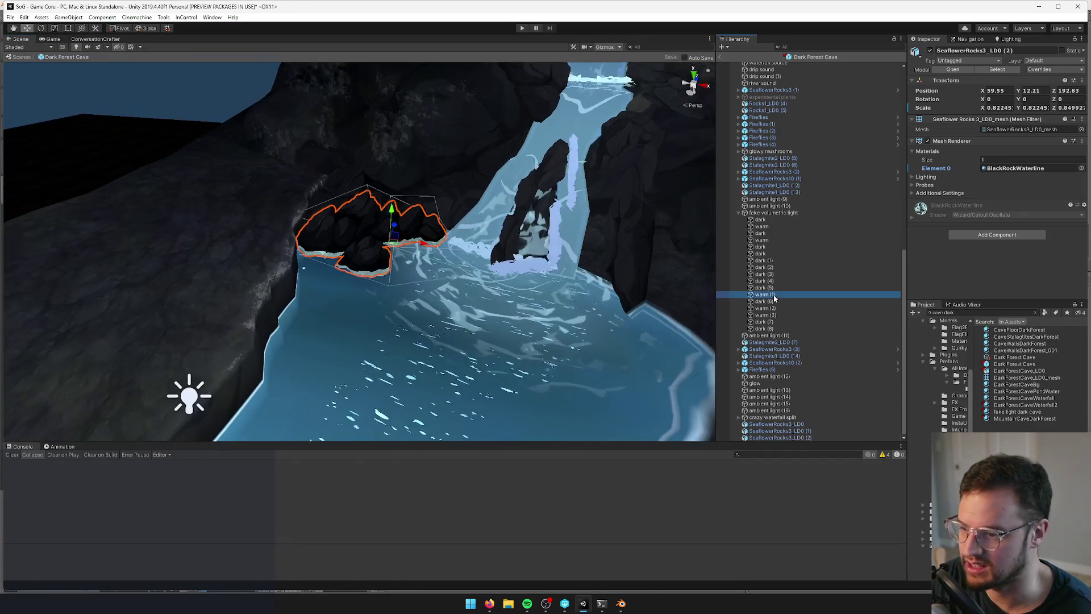
{"action": "double_click", "coordinate": [773, 294]}
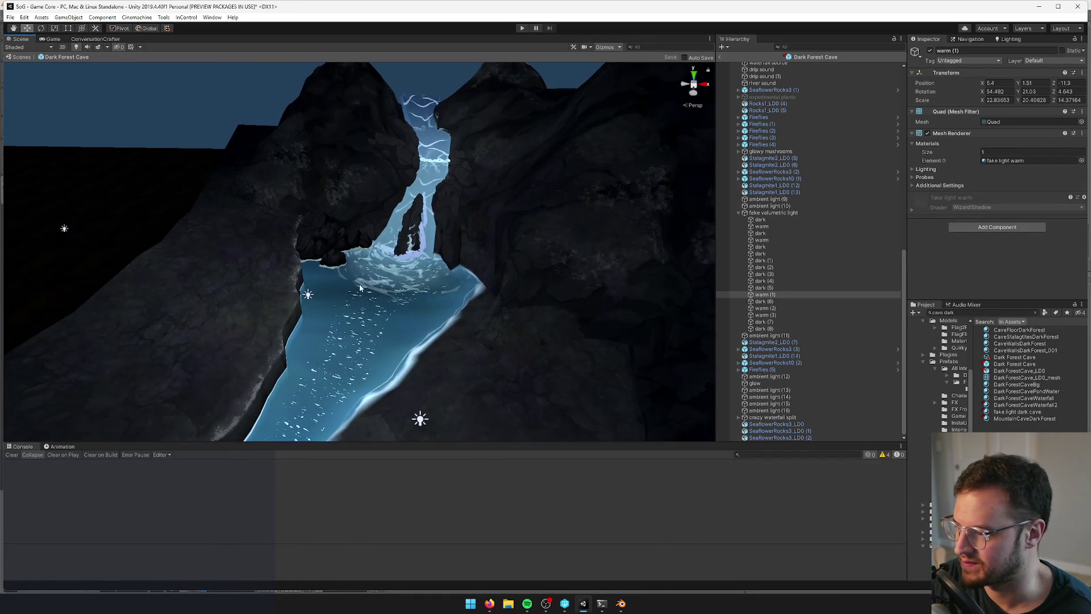
{"action": "mouse_move", "coordinate": [346, 285]}
{"action": "left_mouse_down"}
{"action": "mouse_move", "coordinate": [325, 286]}
{"action": "mouse_move", "coordinate": [326, 272]}
{"action": "left_mouse_up"}
{"action": "left_click", "coordinate": [376, 277]}
{"action": "key", "text": "f"}
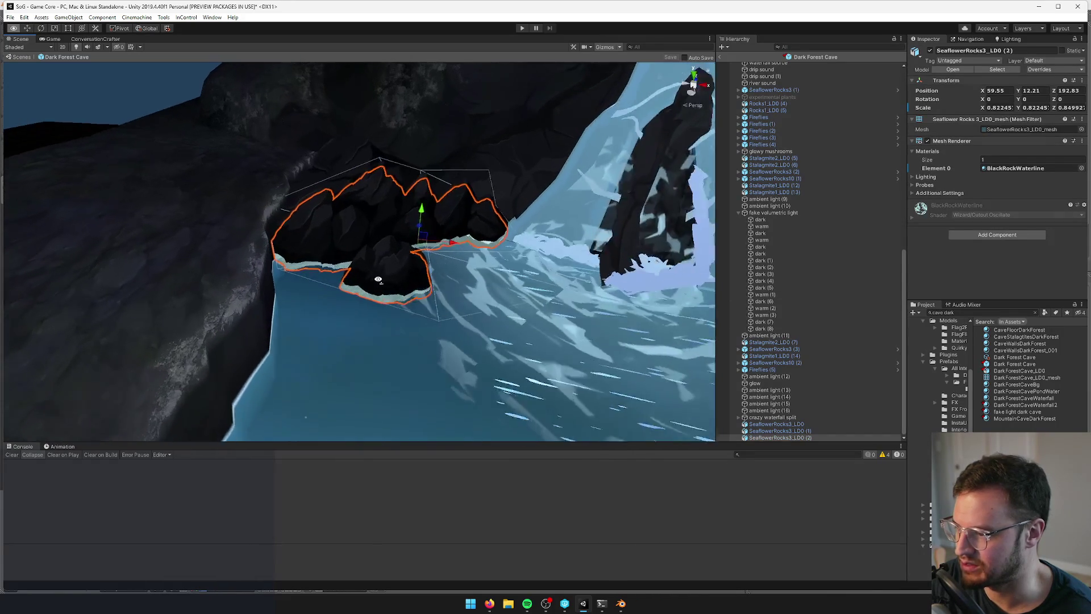
{"action": "mouse_move", "coordinate": [469, 220]}
{"action": "left_mouse_down"}
{"action": "mouse_move", "coordinate": [561, 257]}
{"action": "mouse_move", "coordinate": [437, 236]}
{"action": "left_mouse_up"}
{"action": "left_click", "coordinate": [511, 244]}
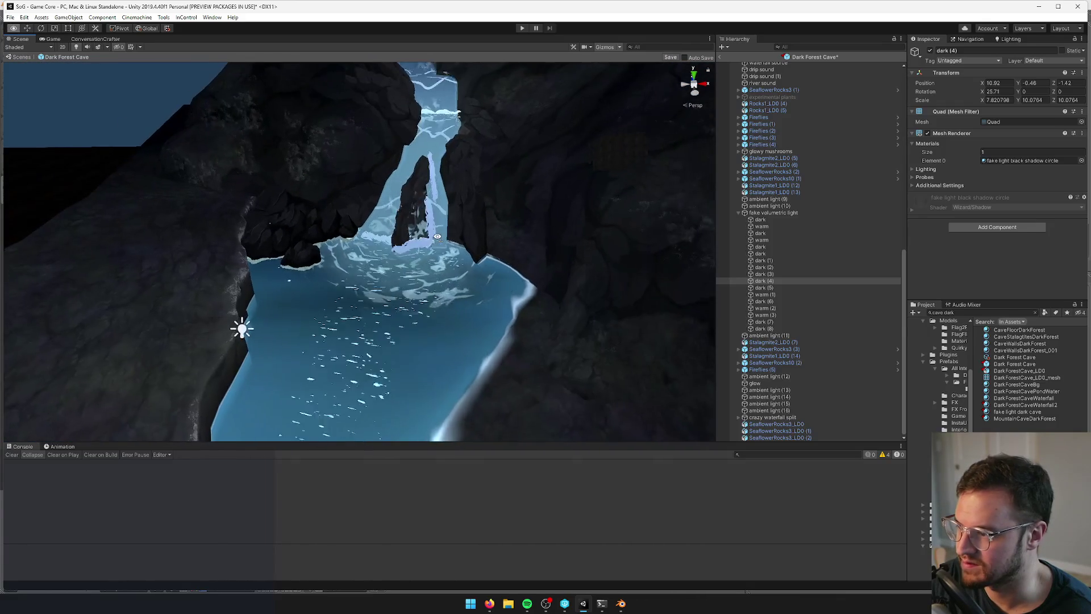
{"action": "left_click", "coordinate": [51, 38]}
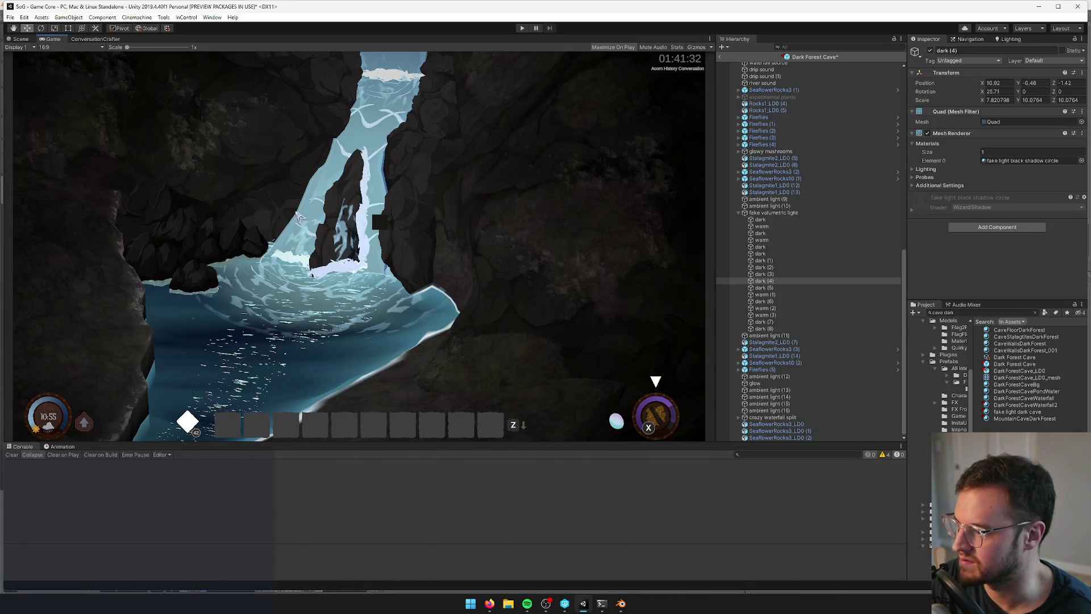
{"action": "left_click", "coordinate": [20, 39]}
{"action": "scroll", "coordinate": [298, 241], "scroll_direction": "up", "scroll_amount": 10}
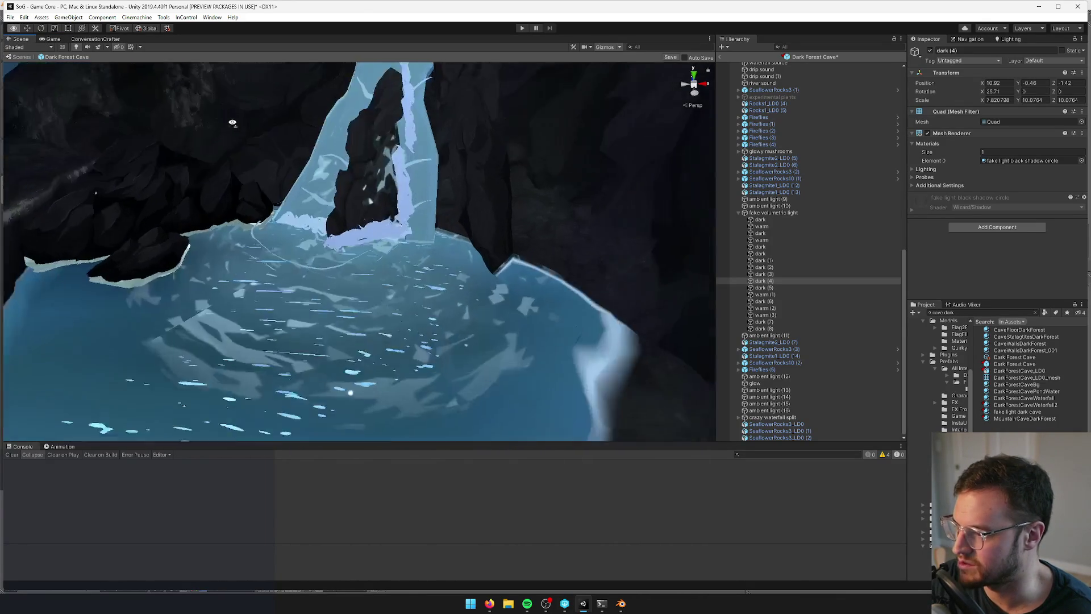
{"action": "left_click", "coordinate": [299, 240]}
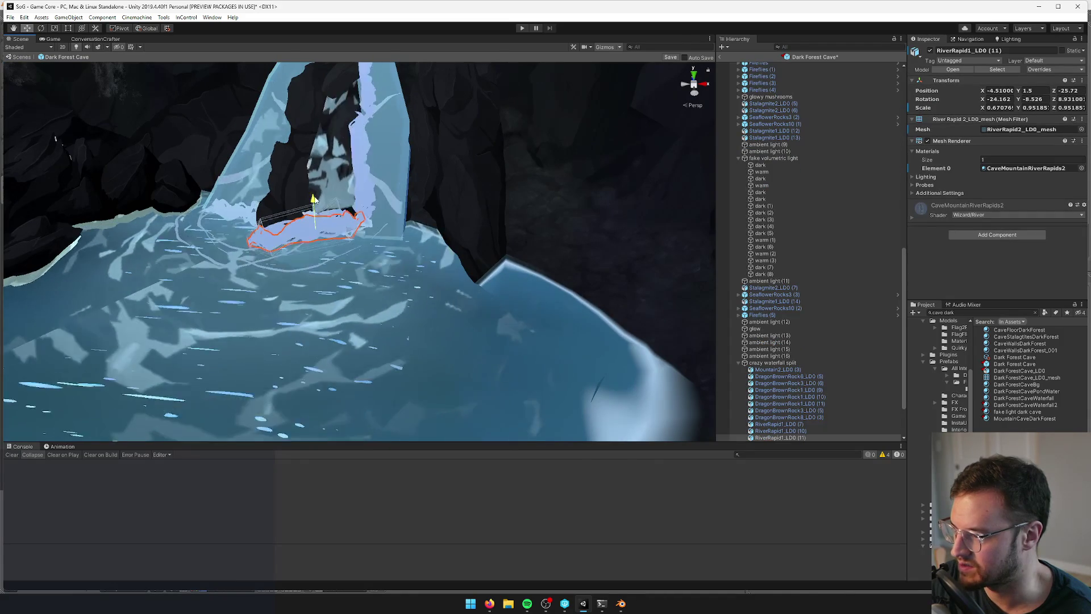
Widen RiverRapid1_LD0 (11) to X scale 0.77708 and save the scene
{"action": "key", "text": "r"}
{"action": "left_click_drag", "start_coordinate": [348, 226], "coordinate": [369, 227]}
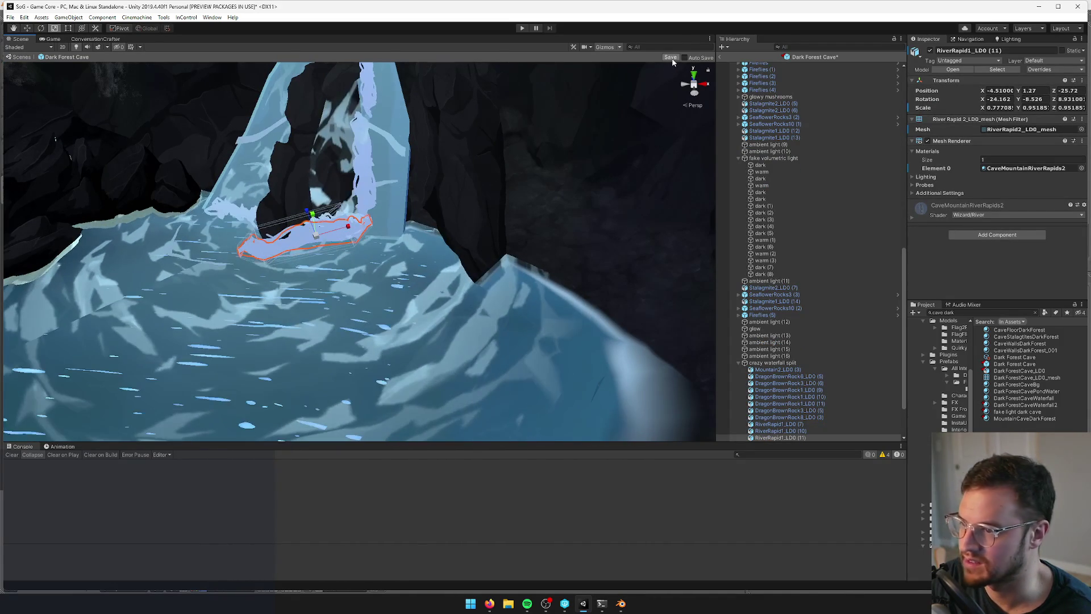
{"action": "left_click", "coordinate": [672, 59]}
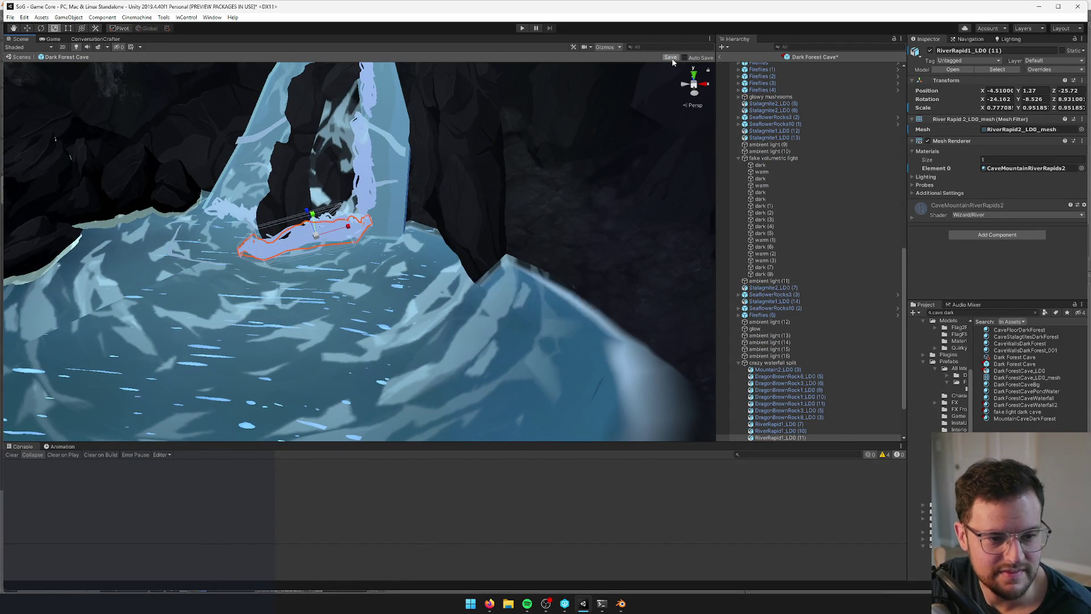
Preview the pool through the game camera, then select the rock at its left edge
{"action": "left_click", "coordinate": [52, 39]}
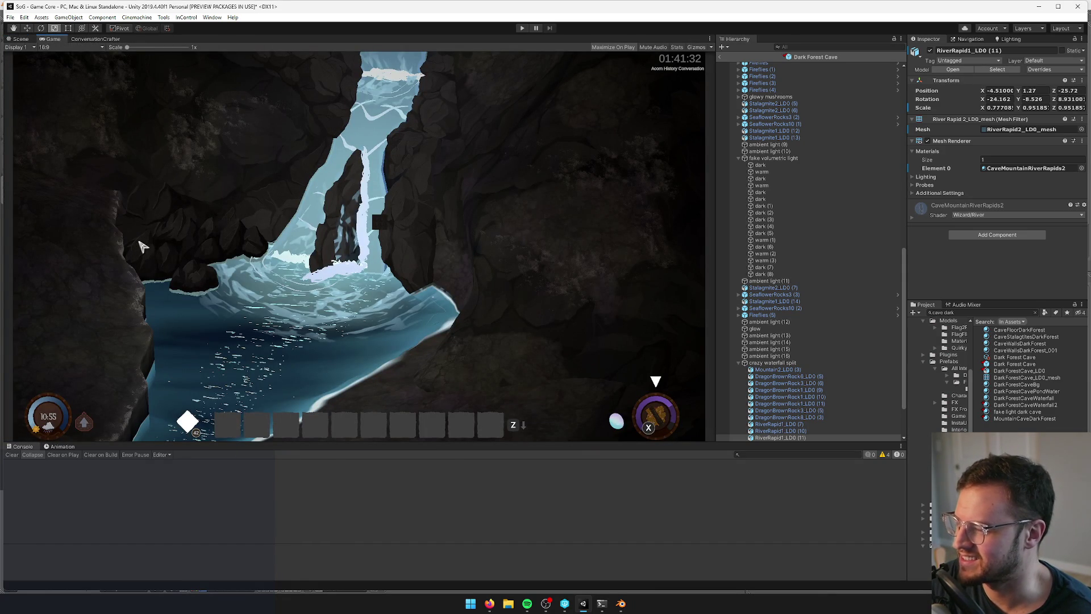
{"action": "left_click", "coordinate": [20, 39]}
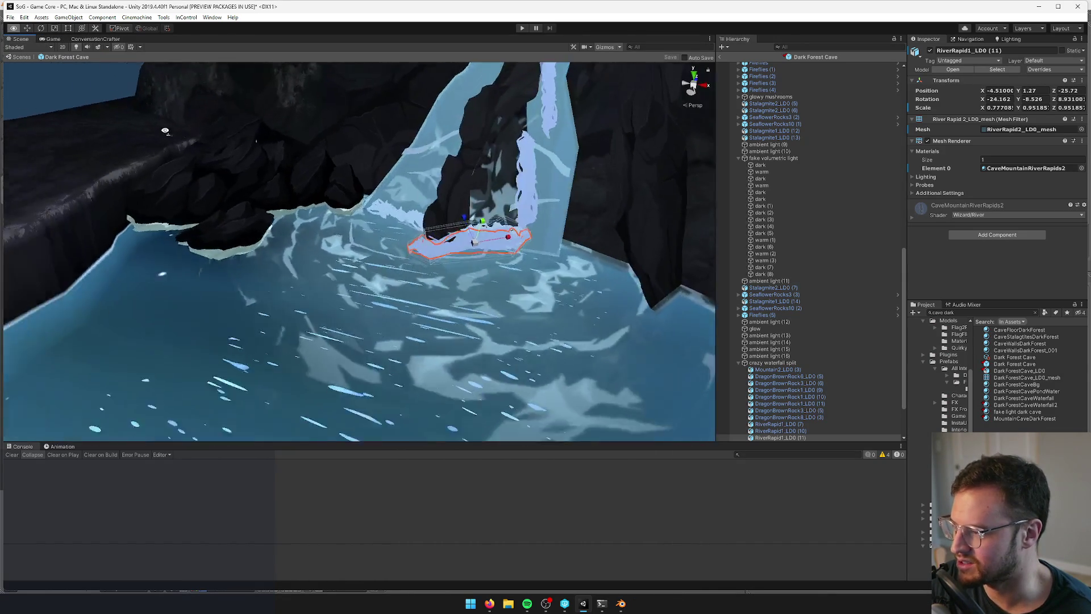
{"action": "left_click_drag", "start_coordinate": [181, 122], "coordinate": [306, 203]}
{"action": "left_click", "coordinate": [307, 204]}
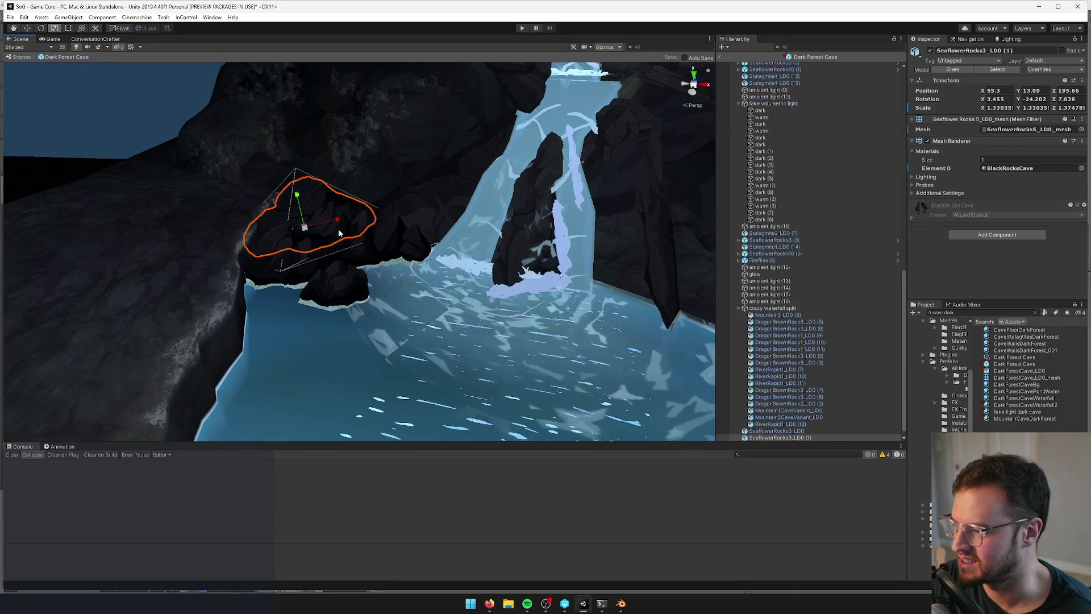
Duplicate the pool-edge rock and shift the copy to the right
{"action": "key", "text": "f"}
{"action": "scroll", "coordinate": [332, 266], "scroll_direction": "up", "scroll_amount": 2}
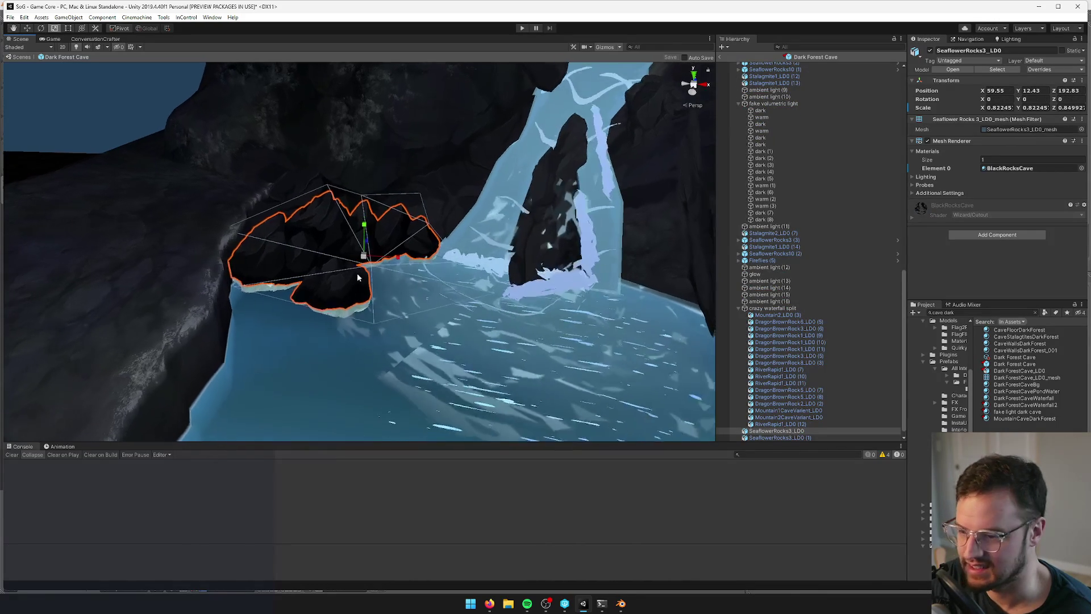
{"action": "key", "text": "w"}
{"action": "key", "text": "ctrl+d"}
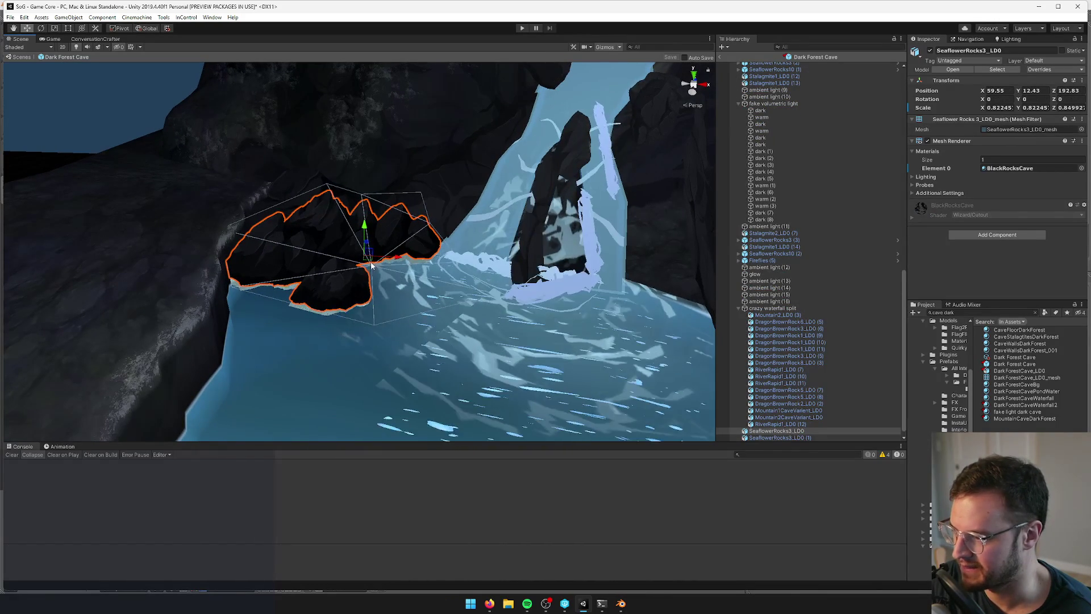
{"action": "left_click_drag", "start_coordinate": [372, 262], "coordinate": [417, 270]}
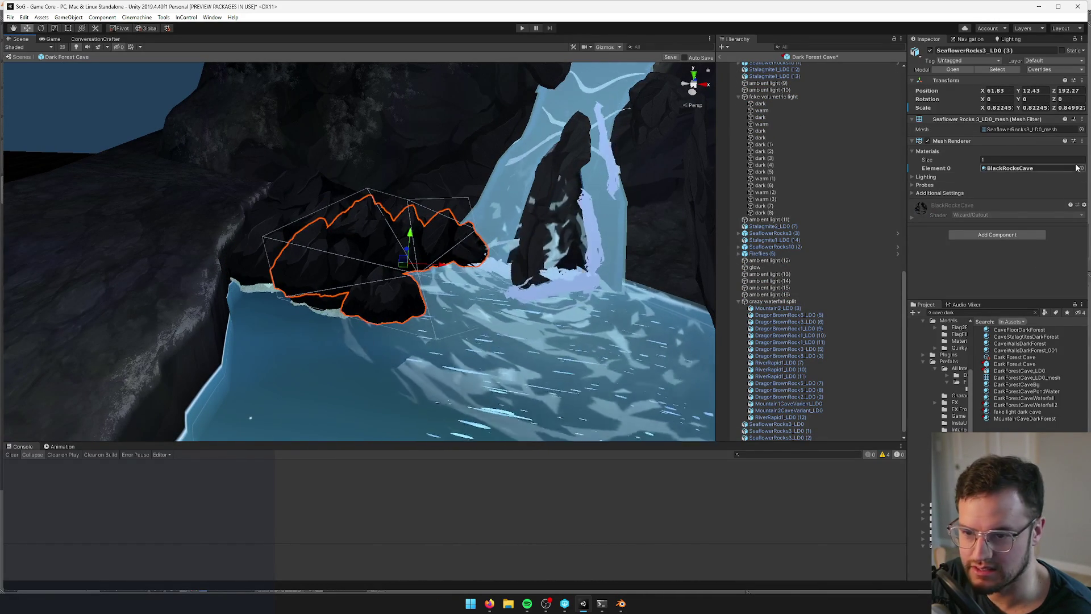
Swap the copy's mesh to SeaflowerRocks6_LOD0_mesh
{"action": "left_click", "coordinate": [1081, 129]}
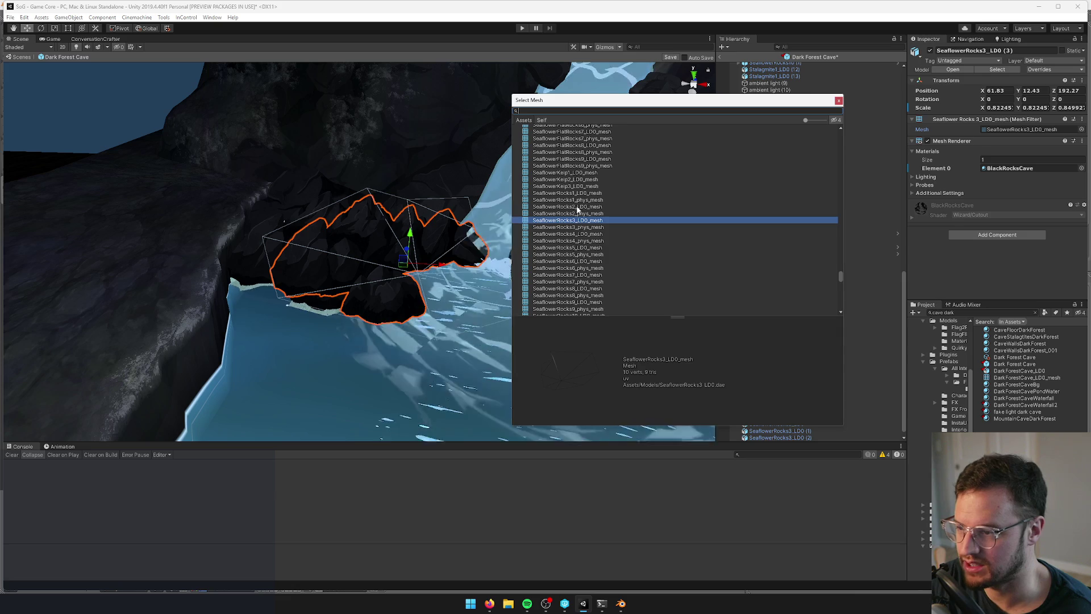
{"action": "left_click", "coordinate": [564, 235]}
{"action": "left_click", "coordinate": [567, 247]}
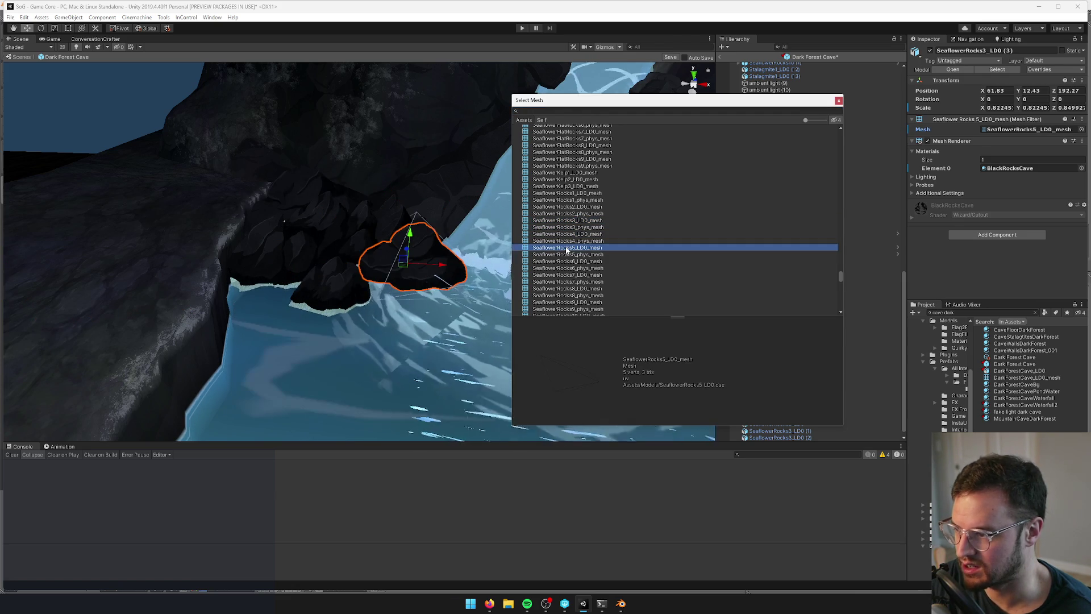
{"action": "left_click", "coordinate": [567, 261]}
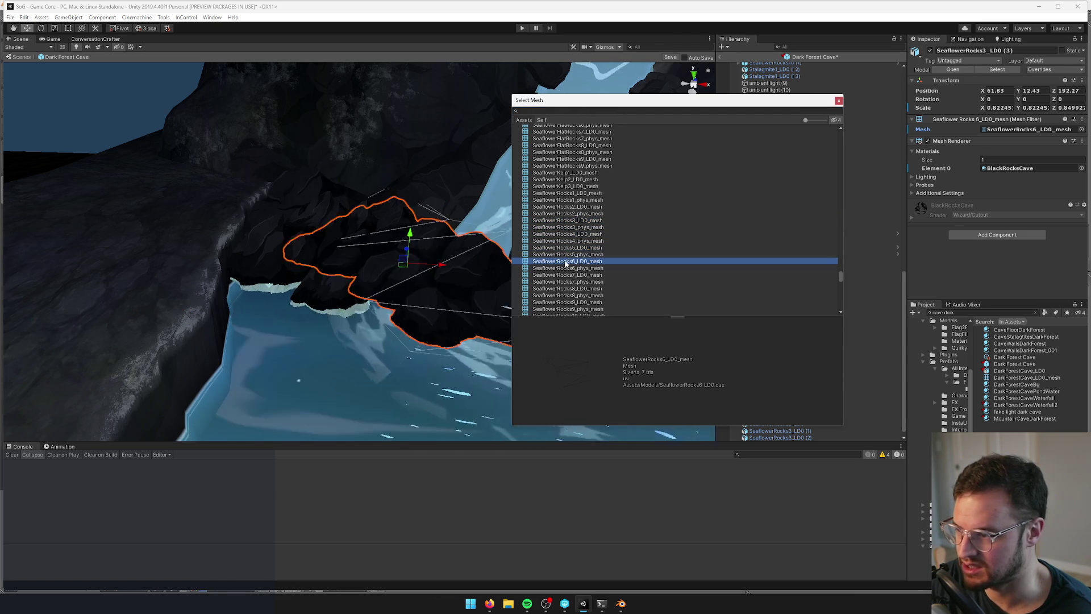
{"action": "key", "text": "Return"}
Adjust the new rock's height in the river and save the scene
{"action": "mouse_move", "coordinate": [398, 256]}
{"action": "left_mouse_down"}
{"action": "mouse_move", "coordinate": [359, 249]}
{"action": "mouse_move", "coordinate": [432, 291]}
{"action": "mouse_move", "coordinate": [503, 283]}
{"action": "mouse_move", "coordinate": [481, 280]}
{"action": "left_mouse_up"}
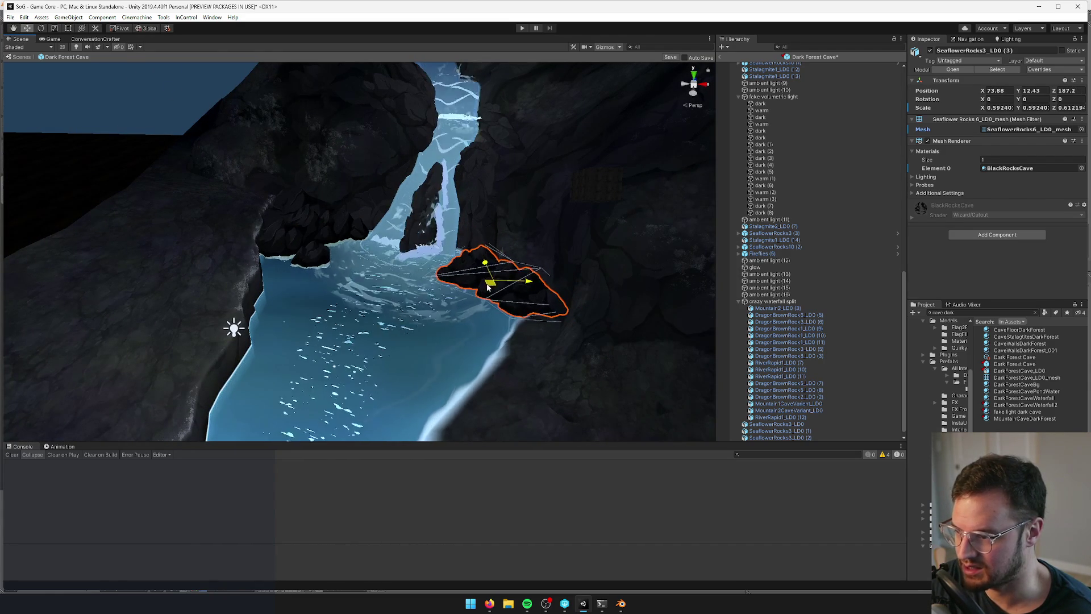
{"action": "scroll", "coordinate": [486, 290], "scroll_direction": "up", "scroll_amount": 5}
{"action": "left_click_drag", "start_coordinate": [516, 161], "coordinate": [514, 158]}
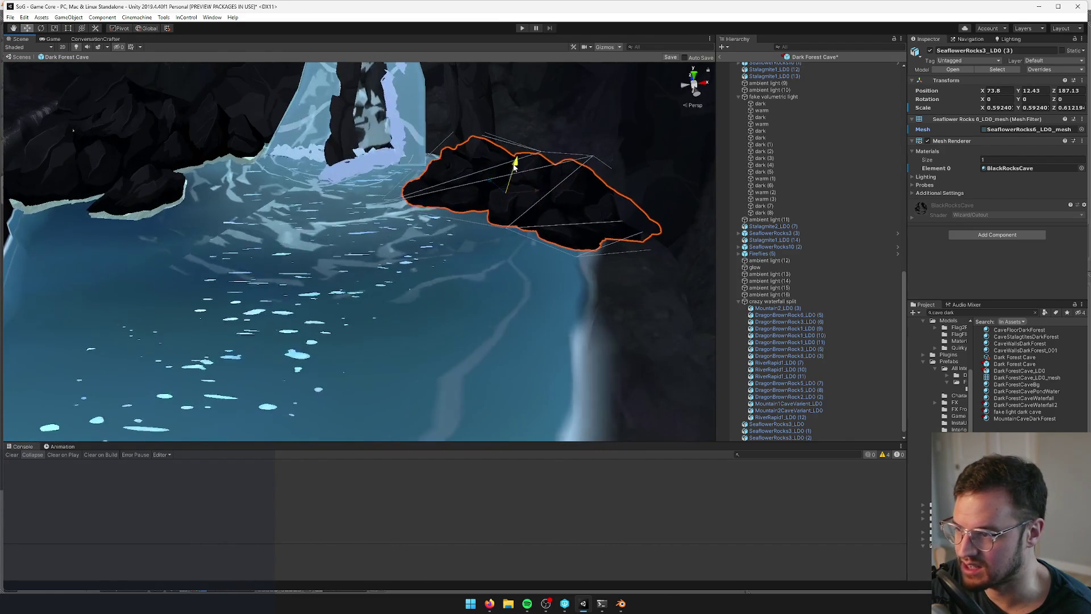
{"action": "scroll", "coordinate": [514, 164], "scroll_direction": "down", "scroll_amount": 5}
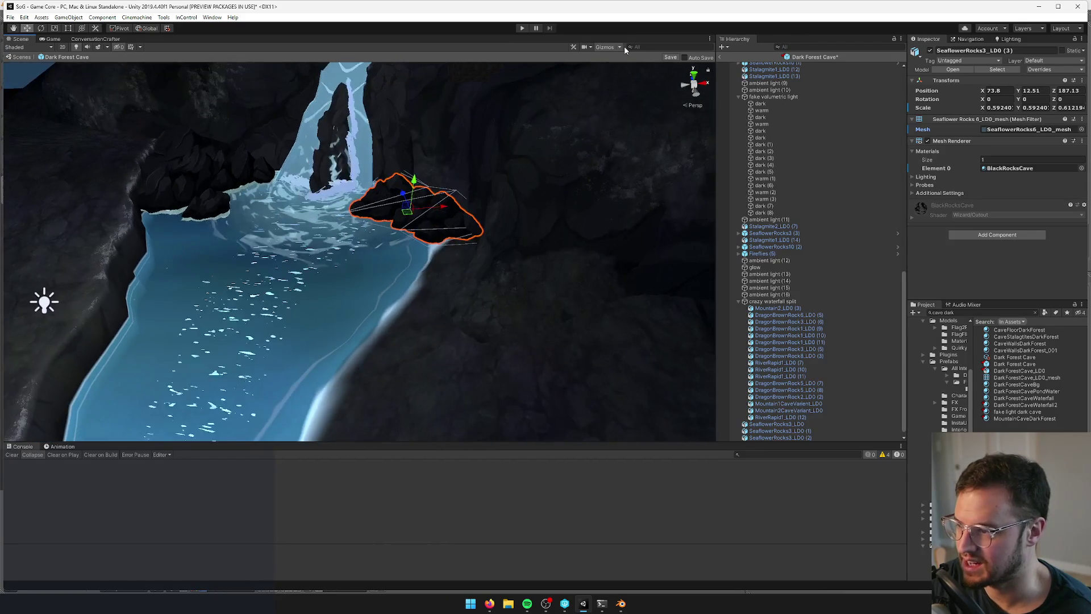
{"action": "left_click", "coordinate": [671, 56]}
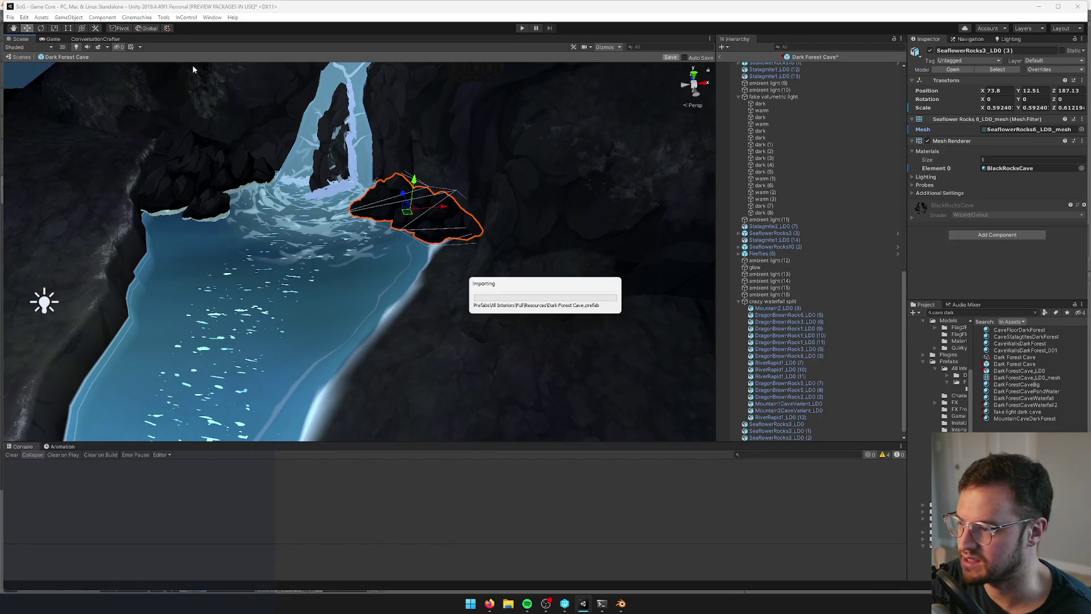
Narrow and slightly raise the tall rock DragonBrownRock1 (11) beside the waterfall, then save
{"action": "left_click", "coordinate": [60, 40]}
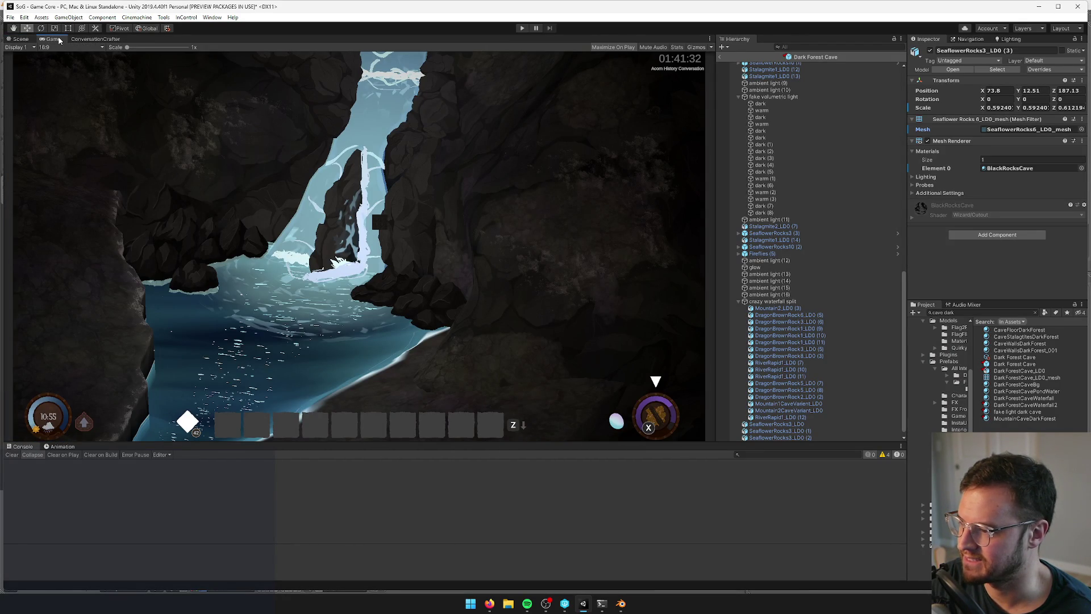
{"action": "left_click", "coordinate": [23, 40]}
{"action": "scroll", "coordinate": [335, 226], "scroll_direction": "down", "scroll_amount": 6}
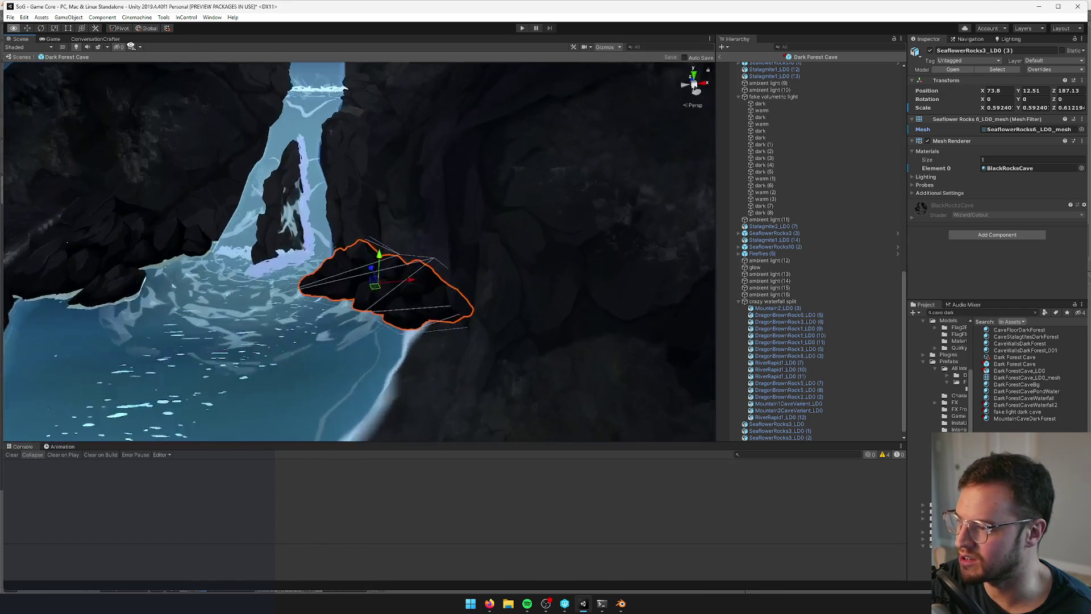
{"action": "left_click_drag", "start_coordinate": [349, 214], "coordinate": [359, 211]}
{"action": "left_click", "coordinate": [381, 172]}
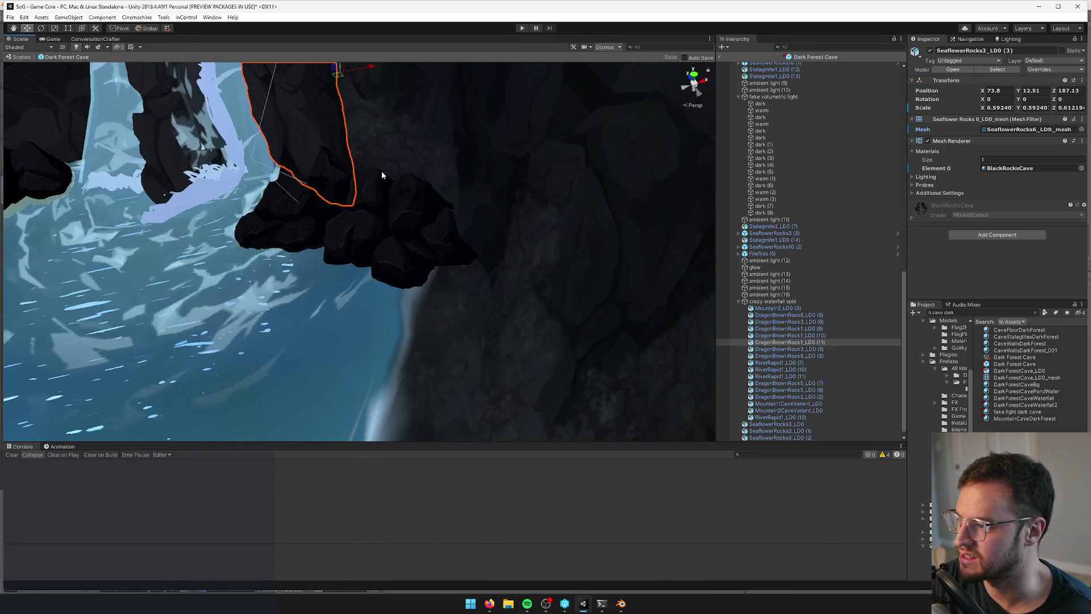
{"action": "key", "text": "ctrl+s"}
{"action": "key", "text": "ctrl+z"}
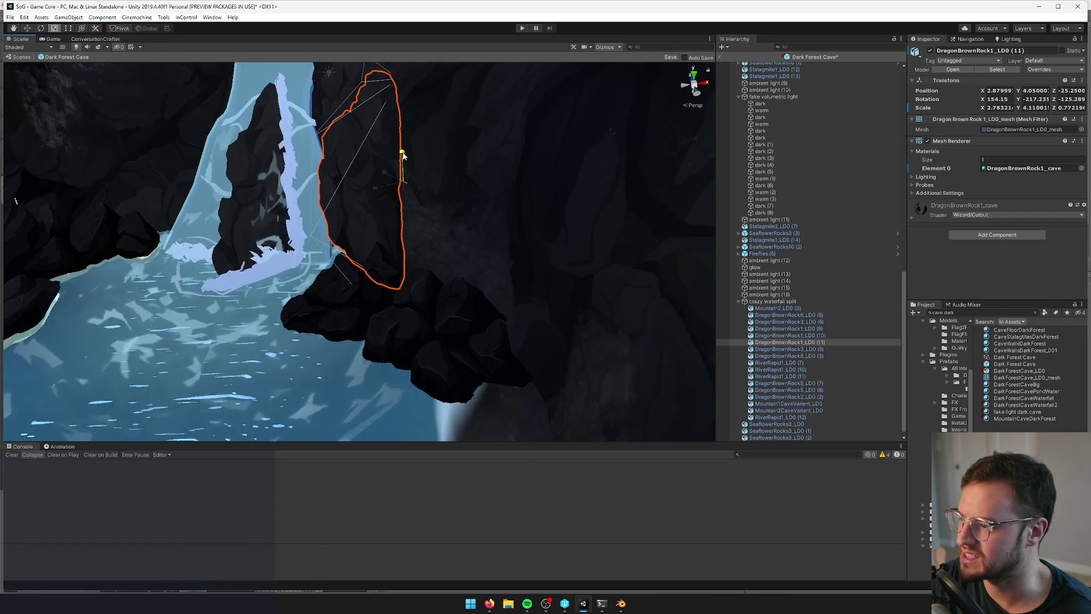
{"action": "mouse_move", "coordinate": [405, 151]}
{"action": "left_mouse_down"}
{"action": "mouse_move", "coordinate": [404, 138]}
{"action": "mouse_move", "coordinate": [354, 127]}
{"action": "mouse_move", "coordinate": [370, 151]}
{"action": "mouse_move", "coordinate": [429, 166]}
{"action": "left_mouse_up"}
{"action": "left_click", "coordinate": [671, 57]}
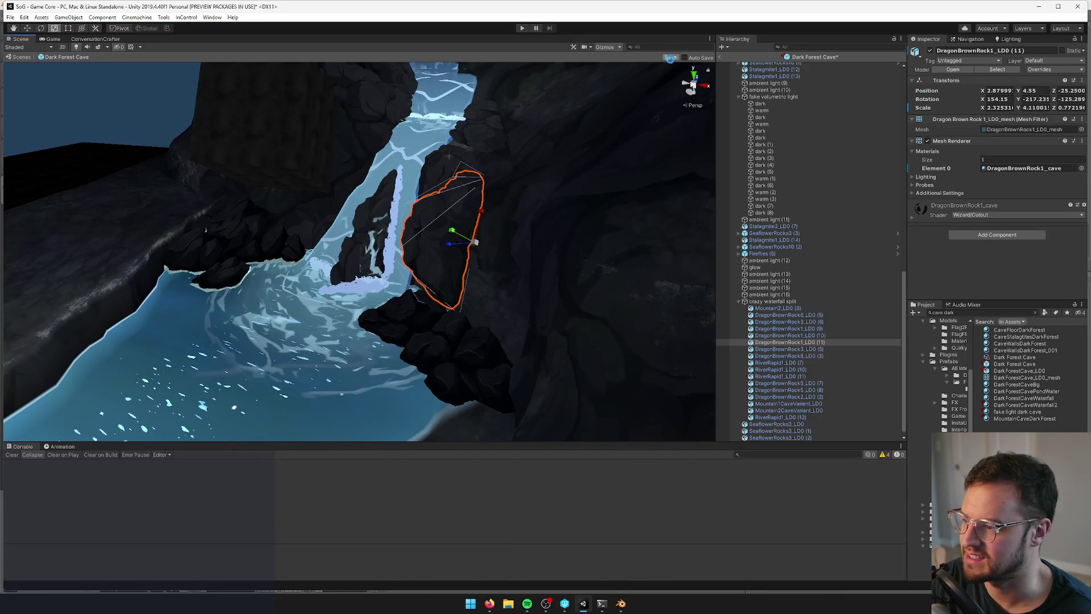
Check the cave in the Game view, then duplicate the small brown rock DragonBrownRock5 (7)
{"action": "left_click", "coordinate": [48, 40]}
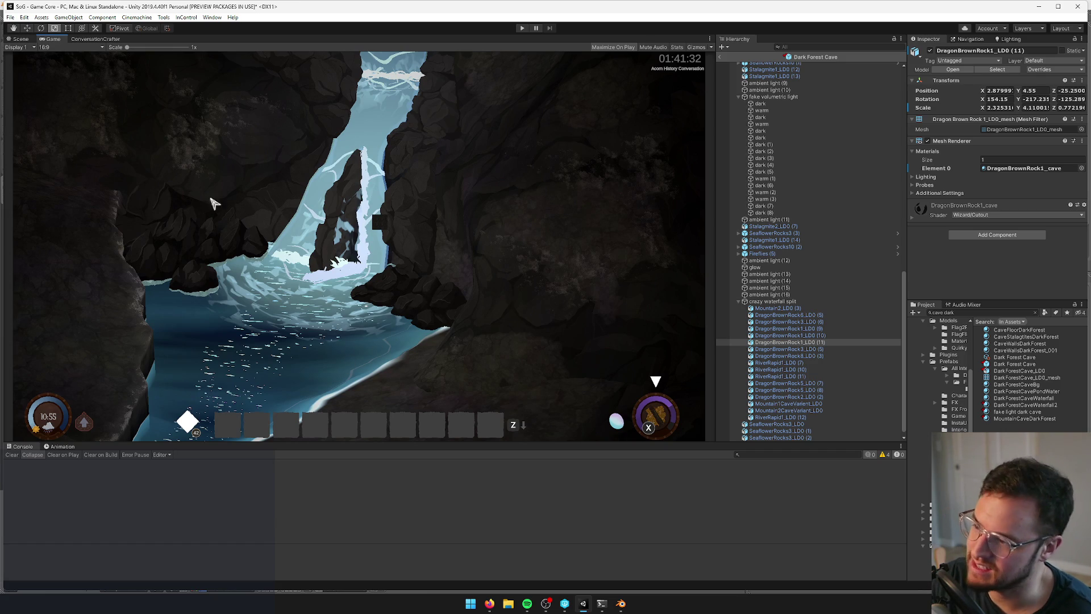
{"action": "left_click", "coordinate": [21, 39]}
{"action": "left_click", "coordinate": [428, 149]}
{"action": "key", "text": "w"}
{"action": "left_click", "coordinate": [466, 127]}
{"action": "left_click", "coordinate": [427, 174]}
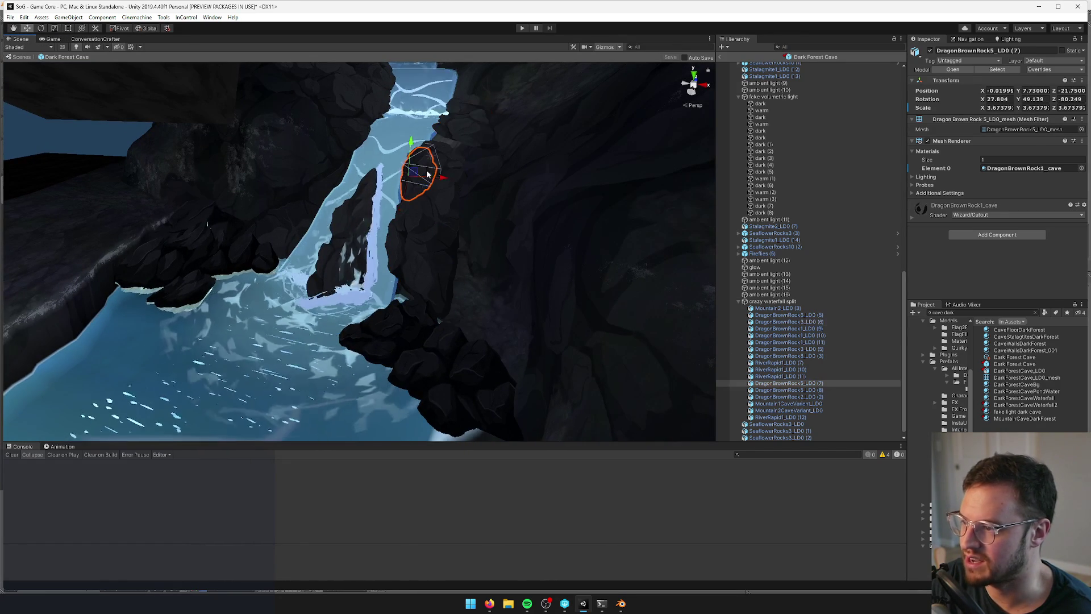
{"action": "key", "text": "ctrl+d"}
Move the rock copy to the waterfall's base, about X -1.32, Y 1.77, Z -26.16, and save
{"action": "left_click_drag", "start_coordinate": [410, 159], "coordinate": [385, 249]}
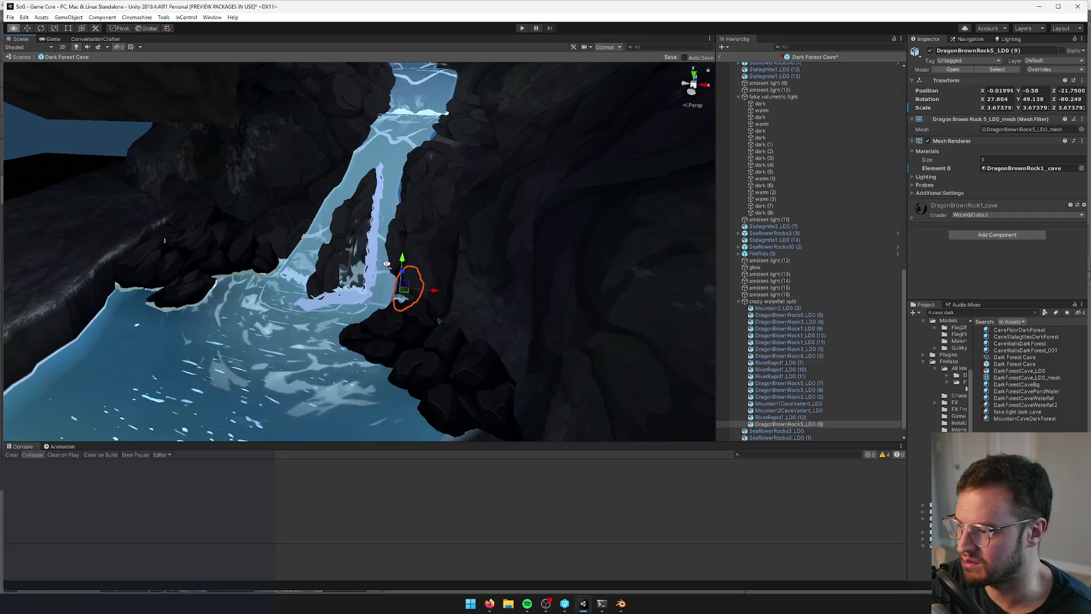
{"action": "scroll", "coordinate": [387, 267], "scroll_direction": "up", "scroll_amount": 3}
{"action": "mouse_move", "coordinate": [404, 311]}
{"action": "left_mouse_down"}
{"action": "mouse_move", "coordinate": [400, 348]}
{"action": "mouse_move", "coordinate": [449, 336]}
{"action": "mouse_move", "coordinate": [454, 290]}
{"action": "mouse_move", "coordinate": [463, 307]}
{"action": "mouse_move", "coordinate": [443, 289]}
{"action": "mouse_move", "coordinate": [418, 296]}
{"action": "left_mouse_up"}
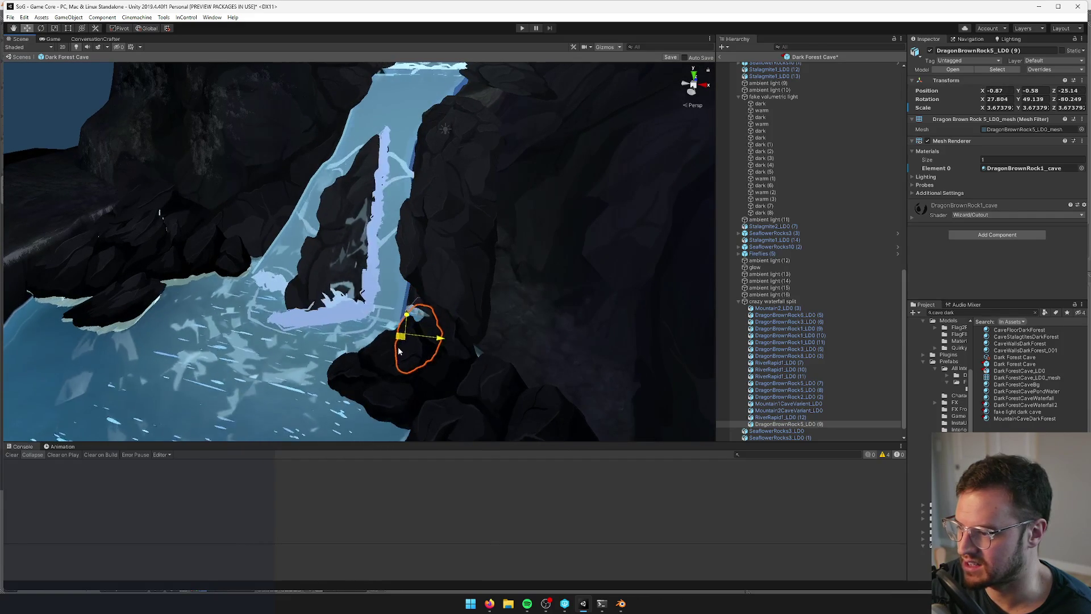
{"action": "scroll", "coordinate": [415, 341], "scroll_direction": "up", "scroll_amount": 2}
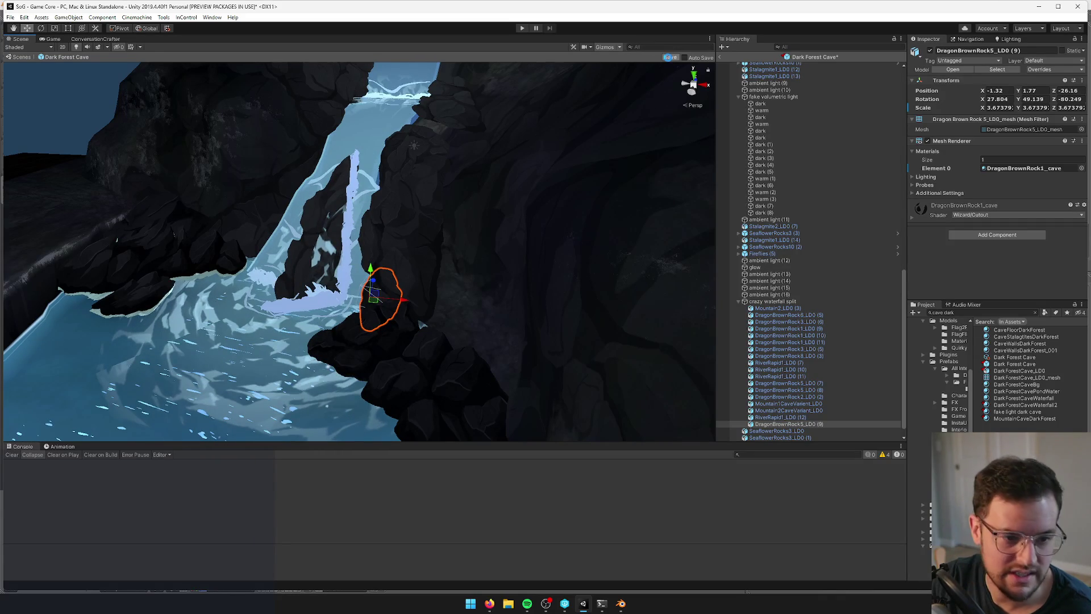
{"action": "left_click", "coordinate": [671, 57]}
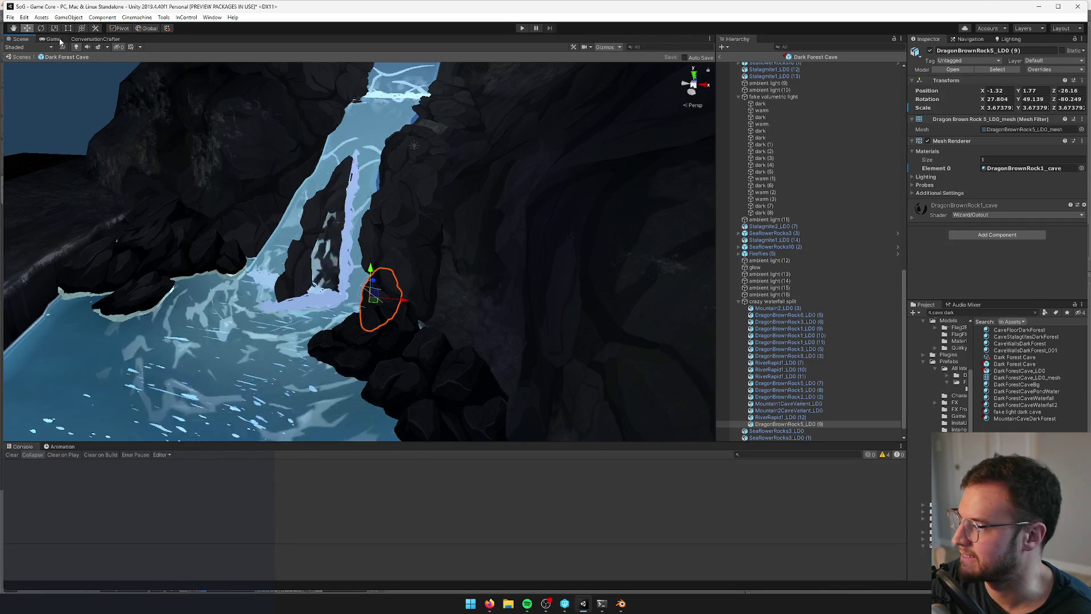
Give the wide pool rock SeaflowerRocks3 (4) the BlackRockWaterline material and preview it in-game
{"action": "left_click", "coordinate": [60, 40]}
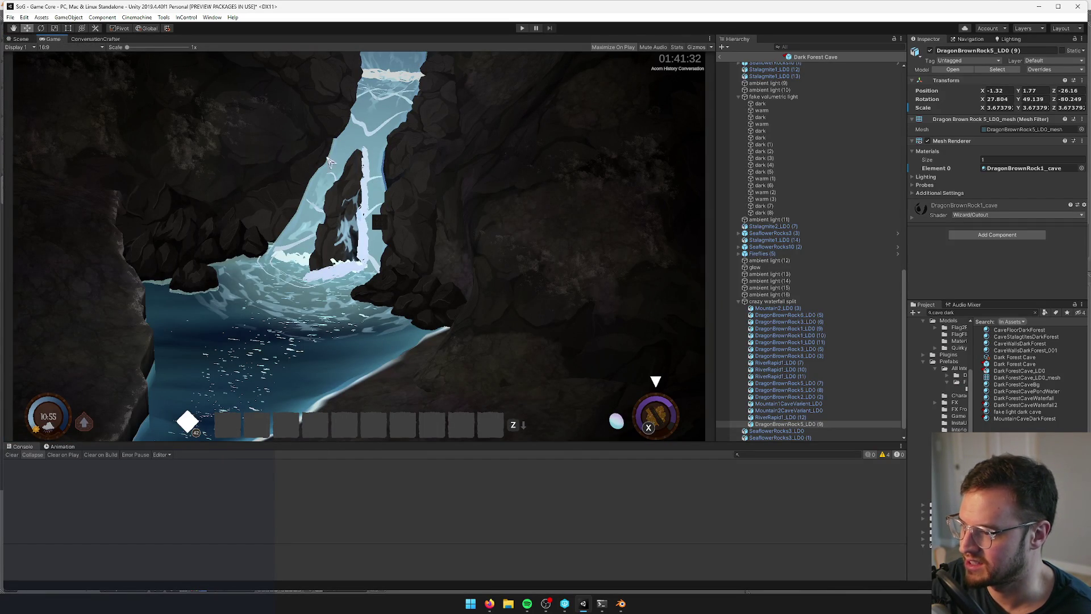
{"action": "left_click", "coordinate": [19, 40]}
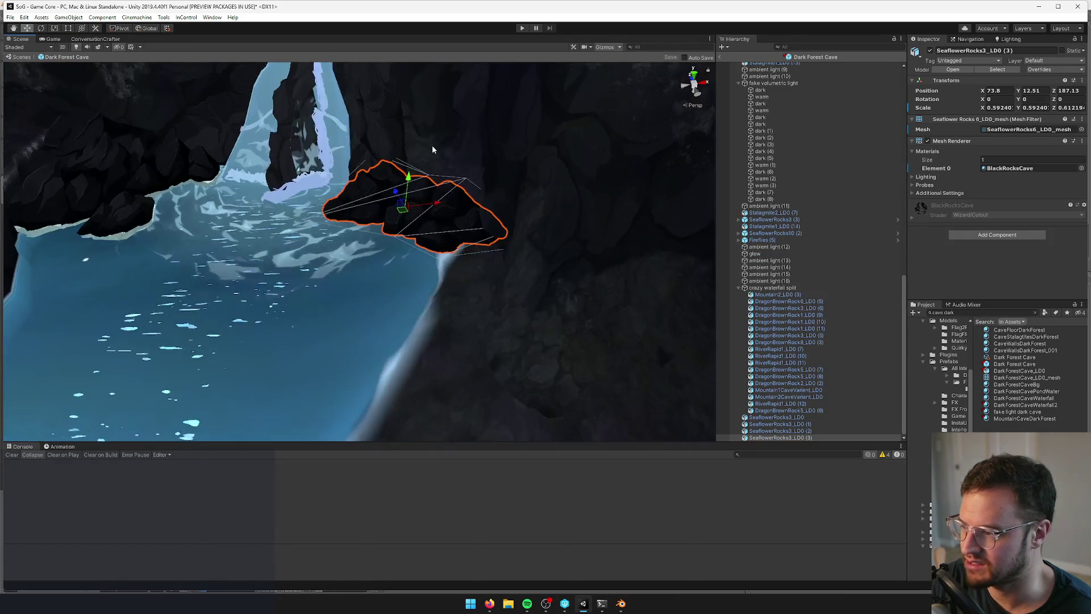
{"action": "left_click", "coordinate": [402, 189]}
{"action": "left_click_drag", "start_coordinate": [402, 189], "coordinate": [402, 195]}
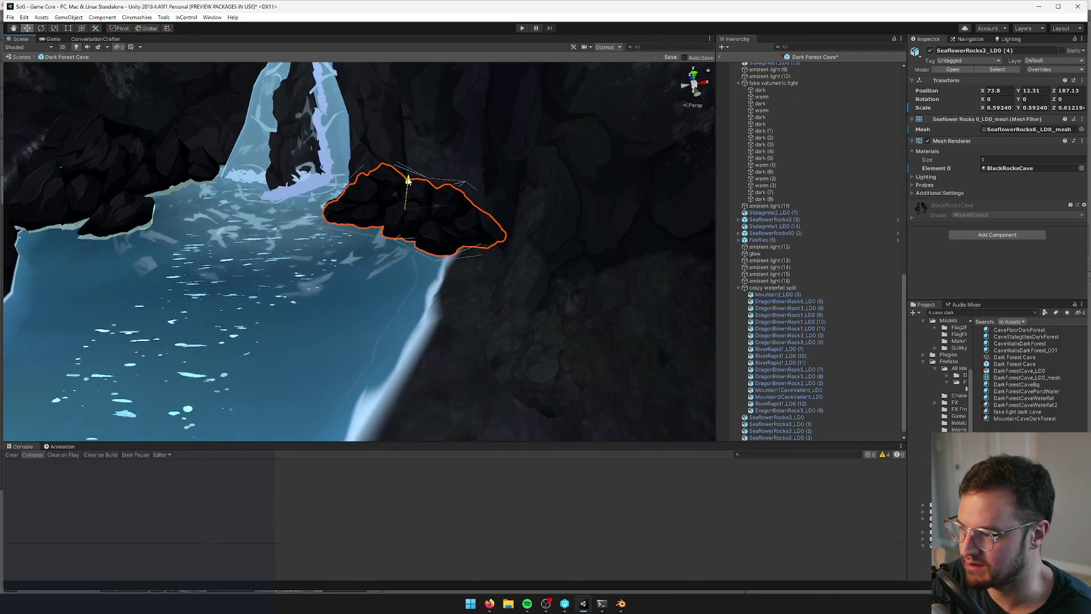
{"action": "key", "text": "ctrl+z"}
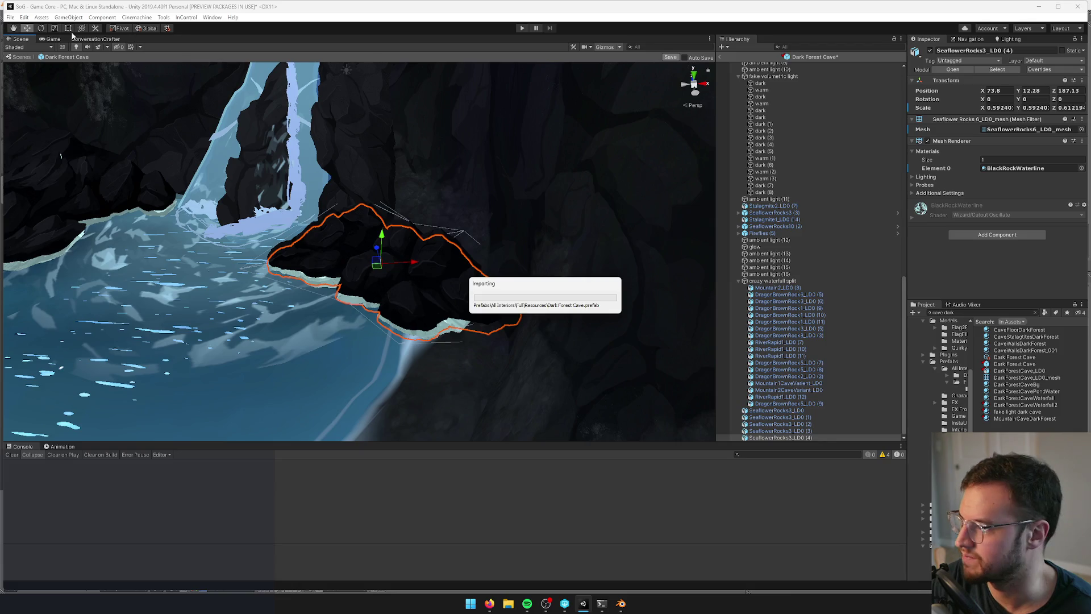
{"action": "left_click", "coordinate": [53, 38]}
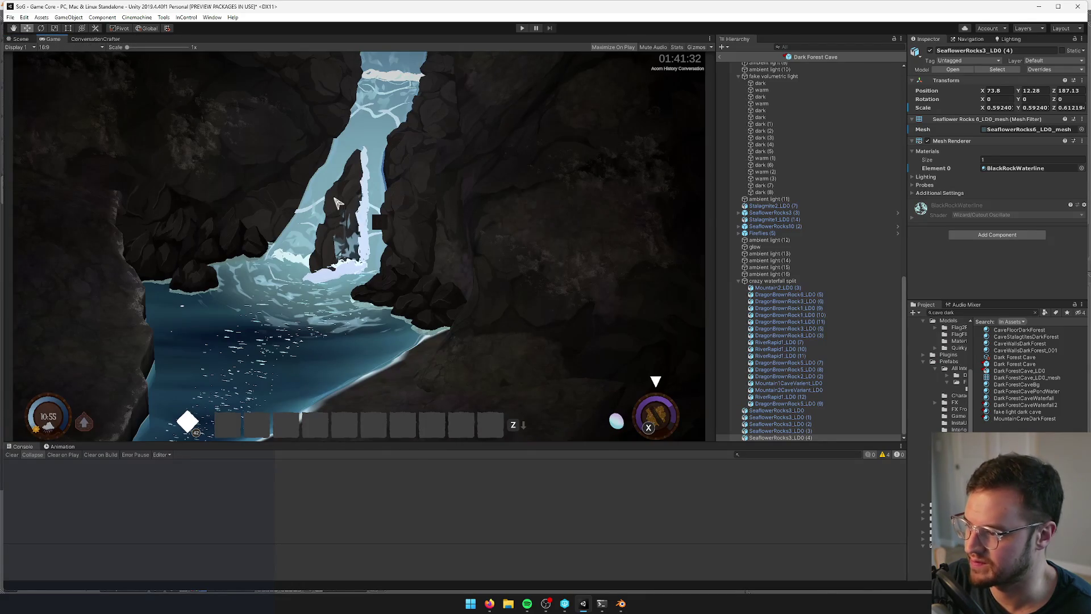
{"action": "left_click", "coordinate": [22, 39]}
Flatten the wide pool rock slightly in Y, save the cave, and preview the result
{"action": "key", "text": "r"}
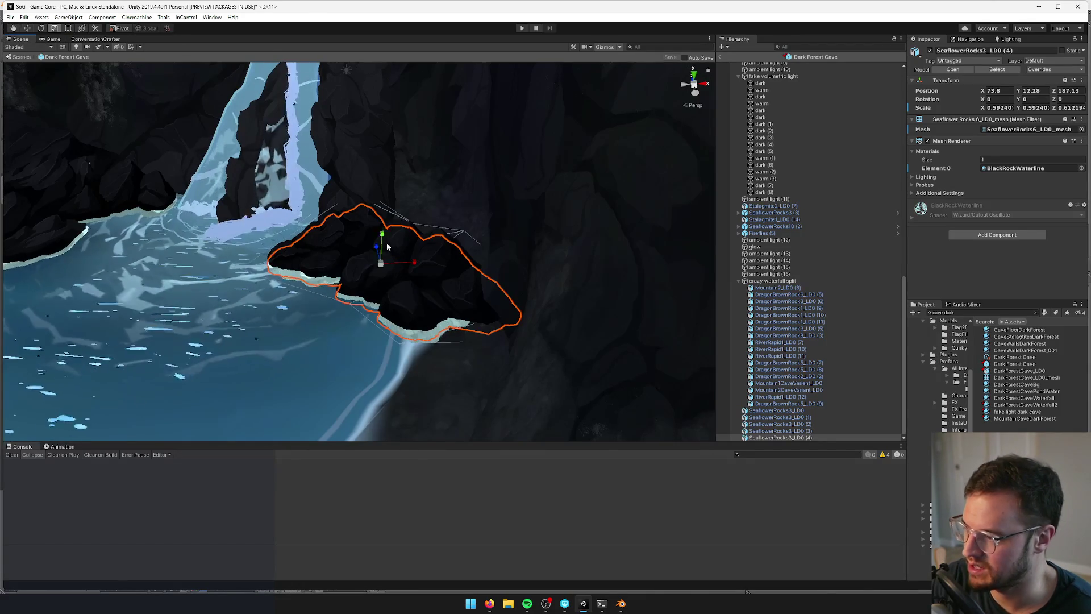
{"action": "left_click_drag", "start_coordinate": [382, 237], "coordinate": [382, 236]}
{"action": "key", "text": "w"}
{"action": "left_click", "coordinate": [670, 57]}
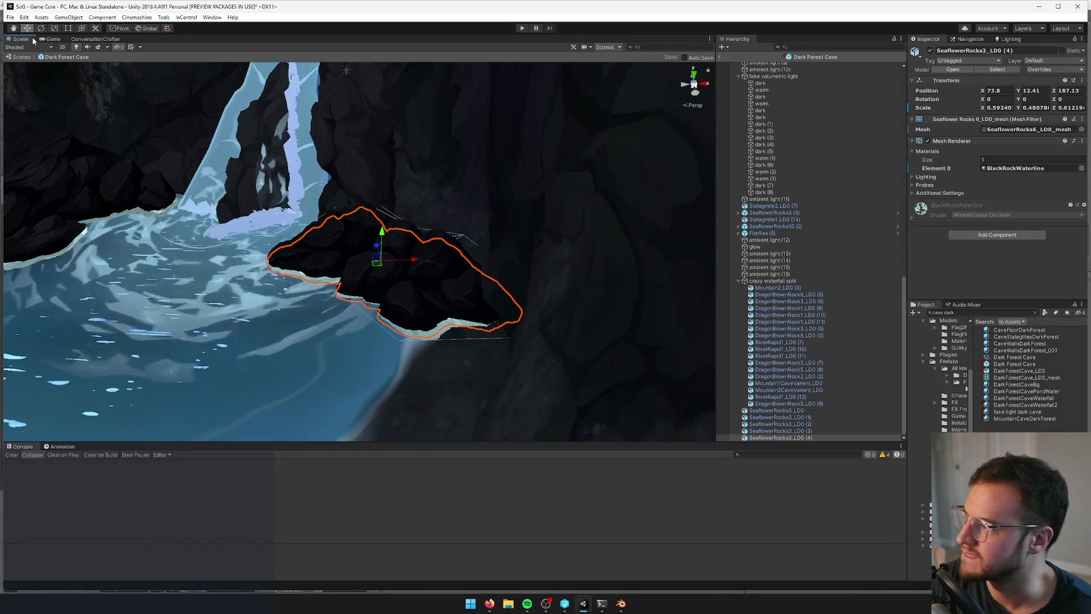
{"action": "left_click", "coordinate": [59, 41]}
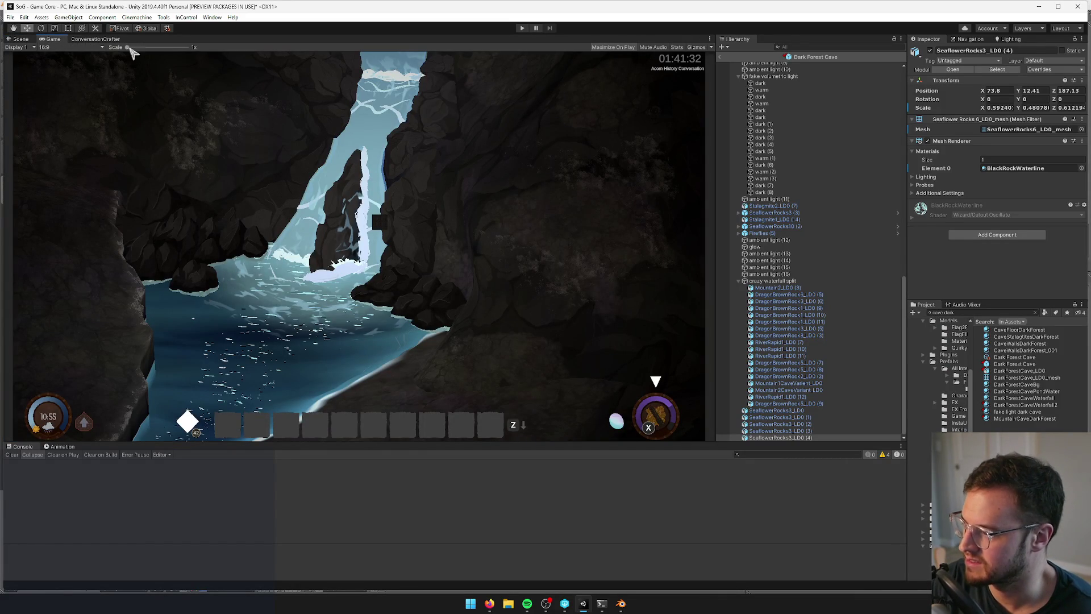
{"action": "left_click", "coordinate": [21, 38]}
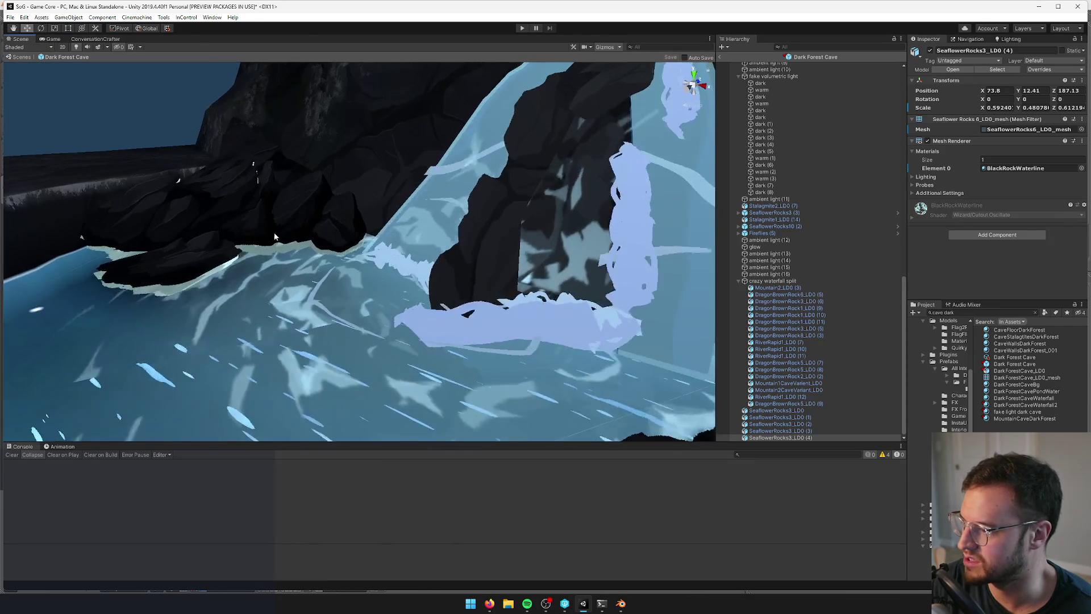
Flatten SeaflowerRocks3 (2), the rock at the pool's left edge, slightly in Y
{"action": "left_click", "coordinate": [276, 249]}
{"action": "key", "text": "f"}
{"action": "key", "text": "r"}
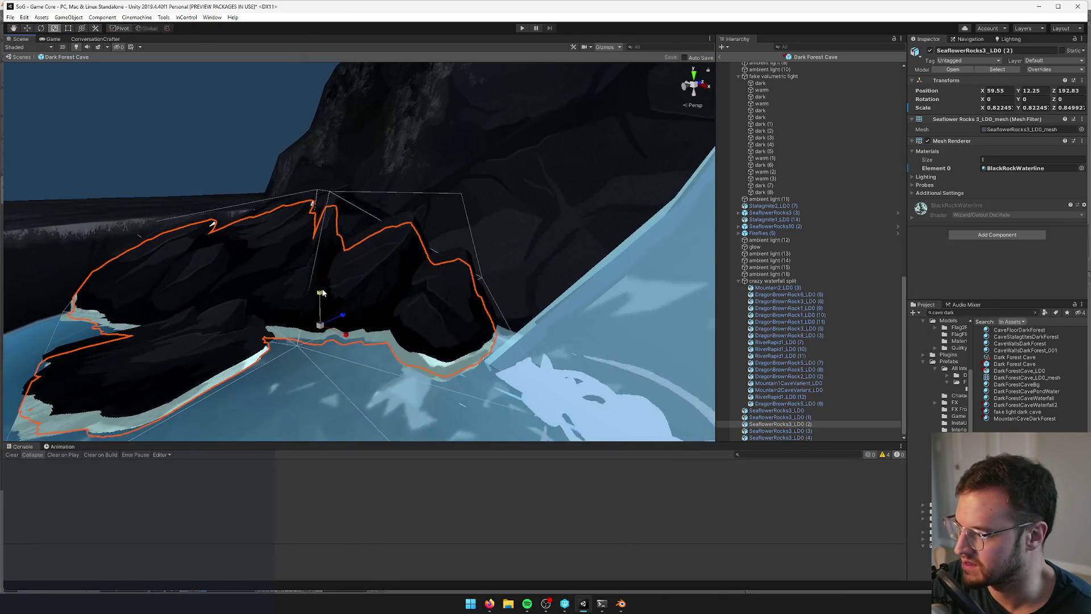
{"action": "left_click_drag", "start_coordinate": [320, 296], "coordinate": [320, 310]}
{"action": "scroll", "coordinate": [341, 273], "scroll_direction": "up", "scroll_amount": 5}
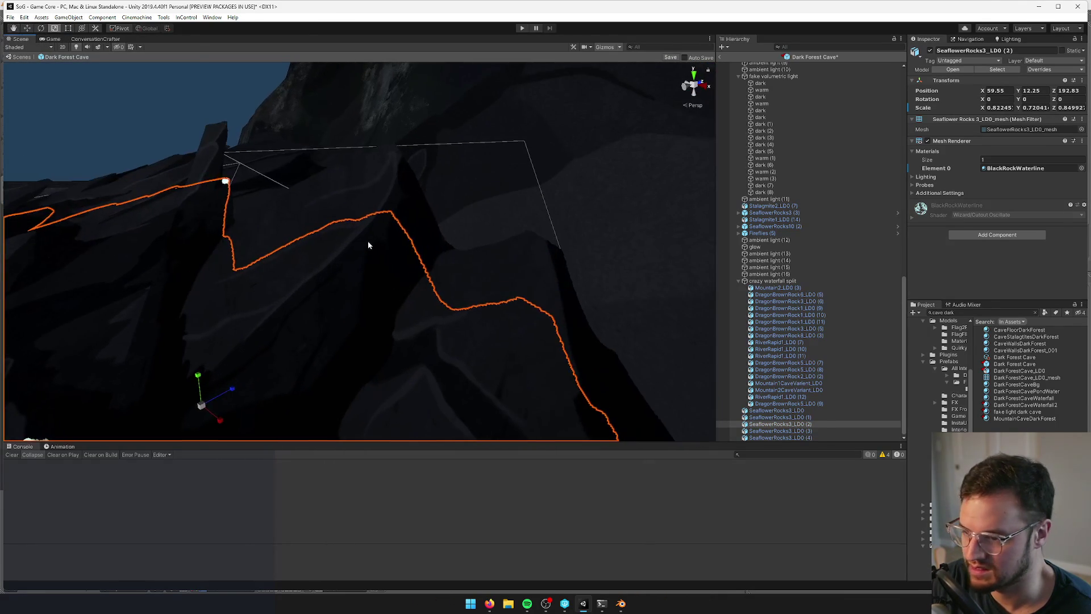
{"action": "left_click", "coordinate": [349, 203], "text": "shift"}
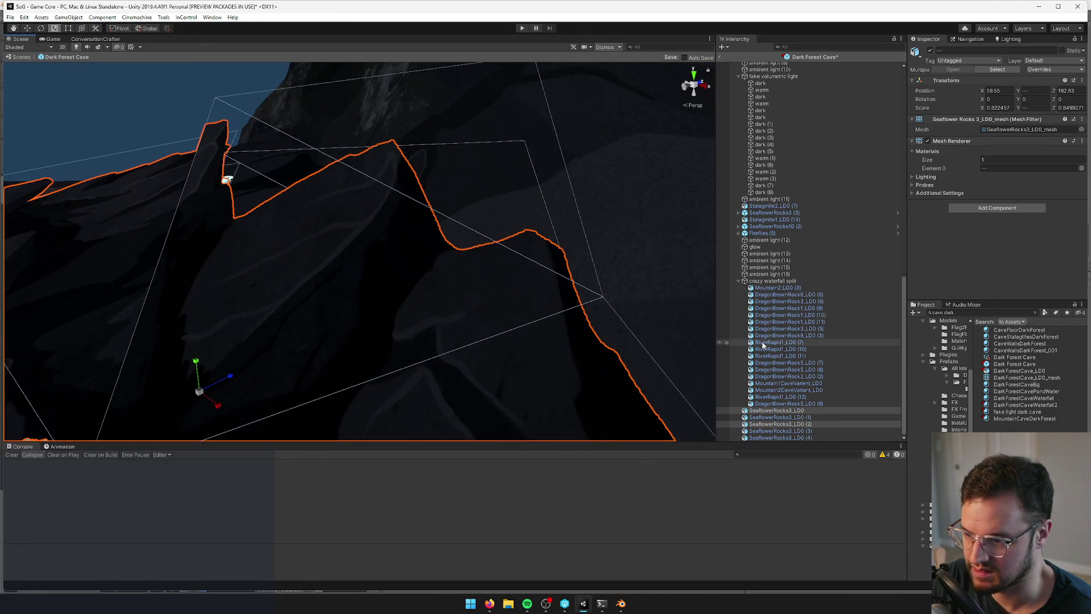
{"action": "left_click", "coordinate": [785, 425]}
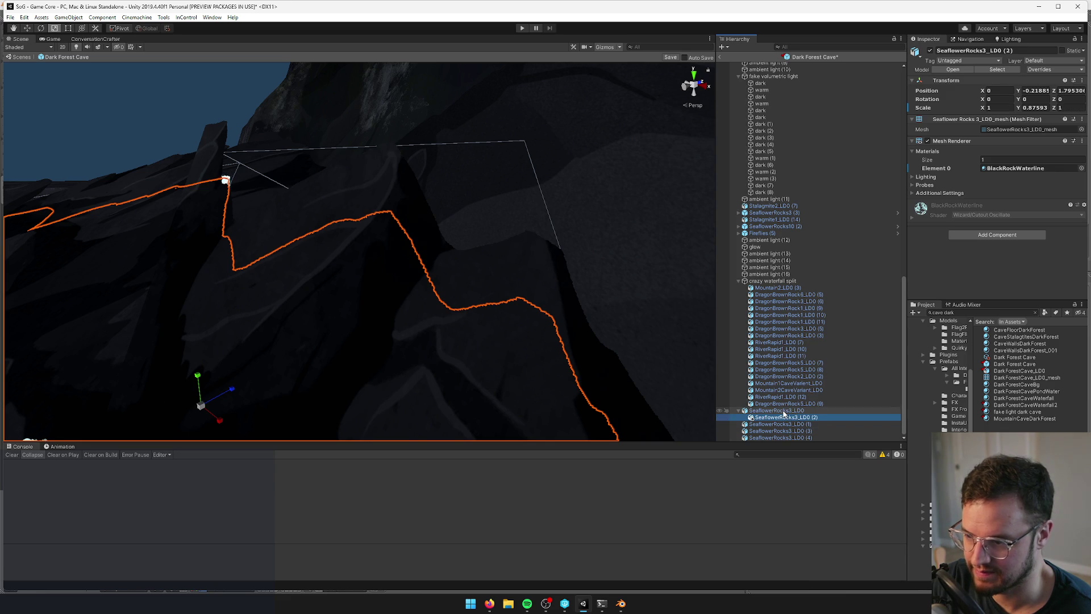
{"action": "scroll", "coordinate": [381, 277], "scroll_direction": "down", "scroll_amount": 5}
{"action": "left_click", "coordinate": [364, 244]}
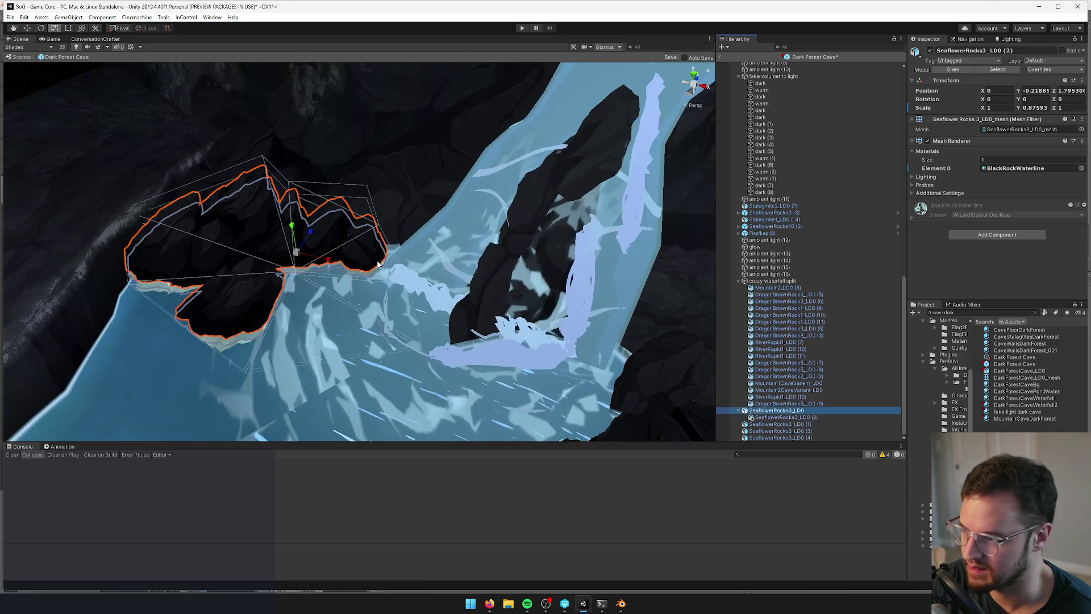
{"action": "scroll", "coordinate": [425, 233], "scroll_direction": "up", "scroll_amount": 3}
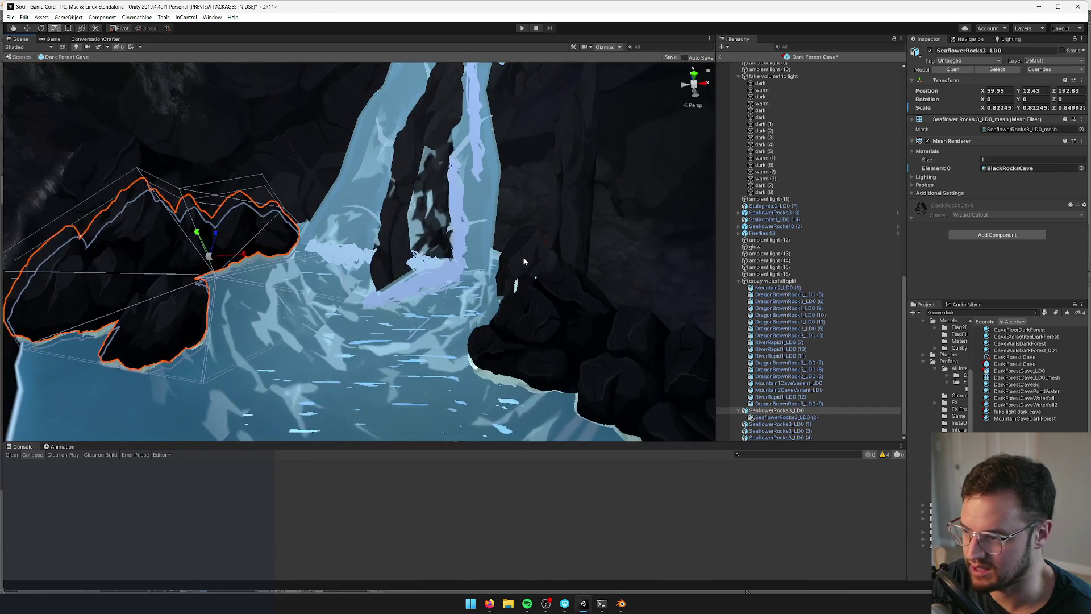
Duplicate the small brown rock at the waterfall's foot and drag the copy left
{"action": "left_click", "coordinate": [512, 280]}
{"action": "key", "text": "ctrl+d"}
{"action": "key", "text": "w"}
{"action": "mouse_move", "coordinate": [511, 280]}
{"action": "left_mouse_down"}
{"action": "mouse_move", "coordinate": [273, 224]}
{"action": "mouse_move", "coordinate": [366, 219]}
{"action": "left_mouse_up"}
Orbit around the new rock copy DragonBrownRock5 (10), then preview the cave from the game camera
{"action": "scroll", "coordinate": [271, 224], "scroll_direction": "up", "scroll_amount": 4}
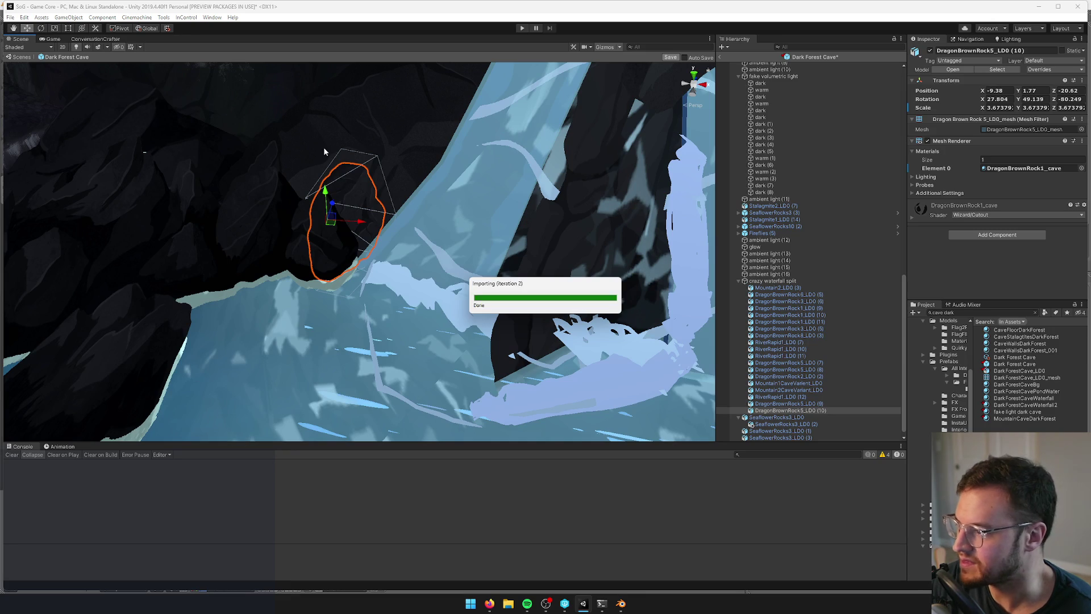
{"action": "mouse_move", "coordinate": [305, 156]}
{"action": "left_mouse_down"}
{"action": "mouse_move", "coordinate": [261, 104]}
{"action": "mouse_move", "coordinate": [317, 149]}
{"action": "mouse_move", "coordinate": [316, 175]}
{"action": "mouse_move", "coordinate": [307, 171]}
{"action": "left_mouse_up"}
{"action": "key", "text": "ctrl+2"}
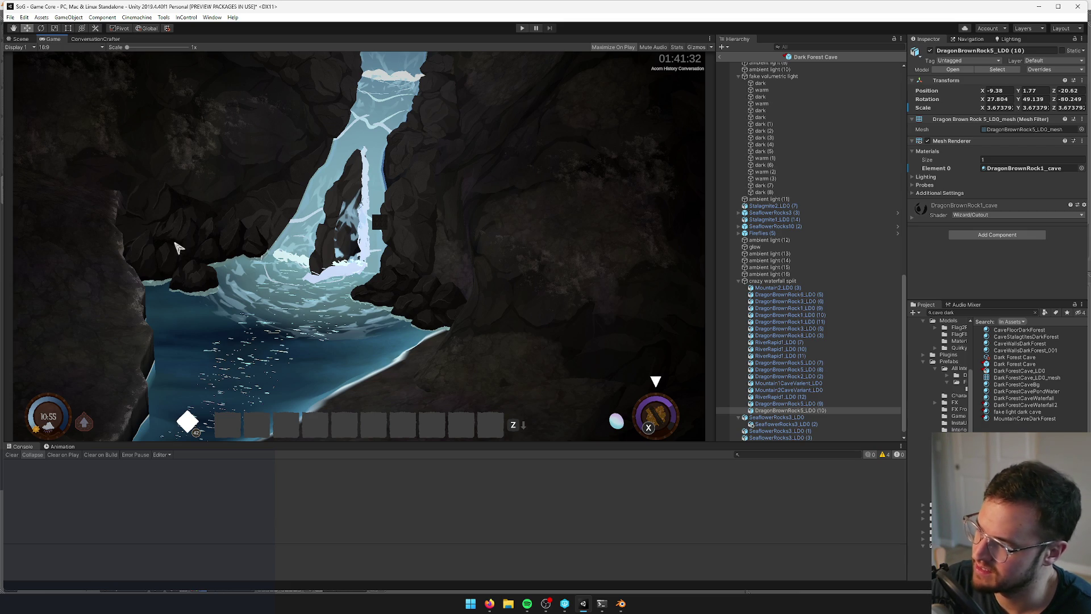
Orbit and pull the Scene view back until the whole river winding from the waterfall shows
{"action": "left_click", "coordinate": [20, 38]}
{"action": "mouse_move", "coordinate": [367, 164]}
{"action": "left_mouse_down"}
{"action": "mouse_move", "coordinate": [109, 224]}
{"action": "mouse_move", "coordinate": [548, 165]}
{"action": "mouse_move", "coordinate": [230, 148]}
{"action": "left_mouse_up"}
{"action": "key", "text": "ctrl+2"}
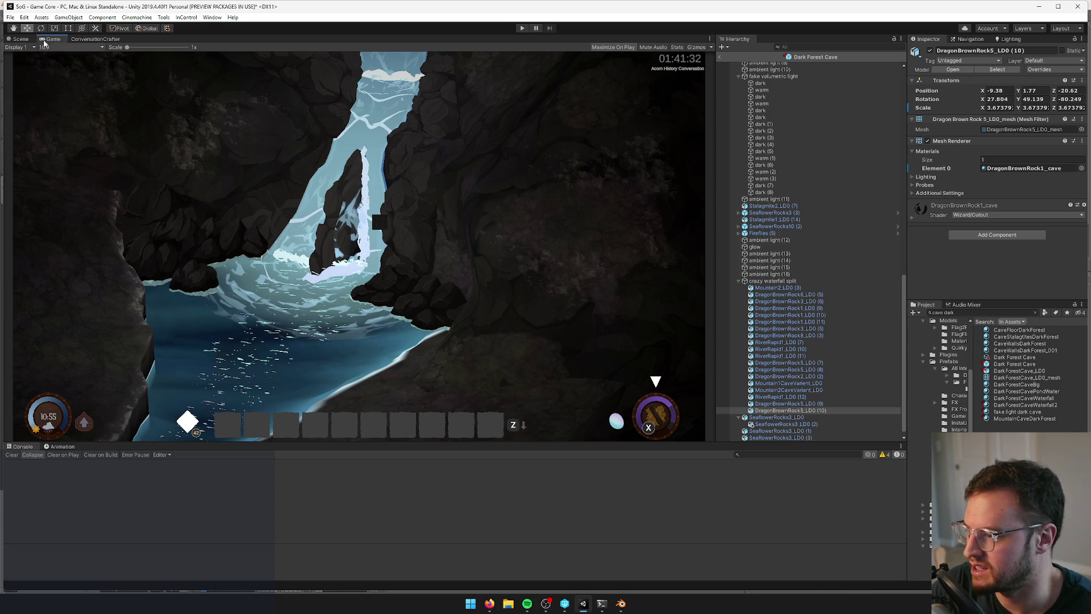
{"action": "left_click", "coordinate": [25, 40]}
{"action": "mouse_move", "coordinate": [449, 244]}
{"action": "left_mouse_down"}
{"action": "mouse_move", "coordinate": [463, 237]}
{"action": "mouse_move", "coordinate": [392, 316]}
{"action": "mouse_move", "coordinate": [441, 314]}
{"action": "mouse_move", "coordinate": [385, 317]}
{"action": "mouse_move", "coordinate": [376, 307]}
{"action": "mouse_move", "coordinate": [398, 312]}
{"action": "left_mouse_up"}
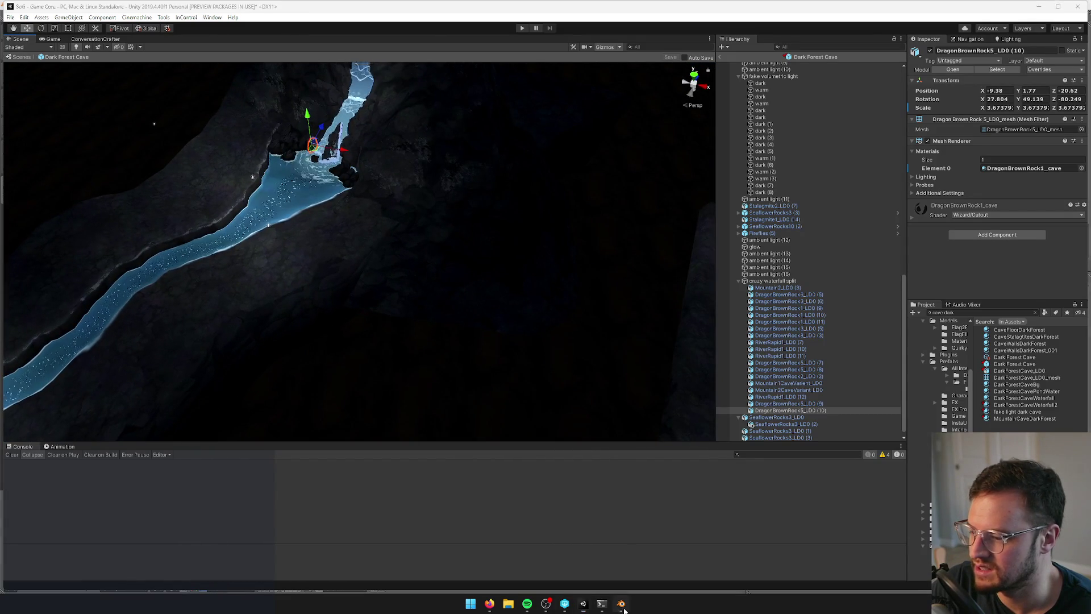
Open GiantCave.blend in Blender from the recent files list
{"action": "left_click", "coordinate": [622, 603]}
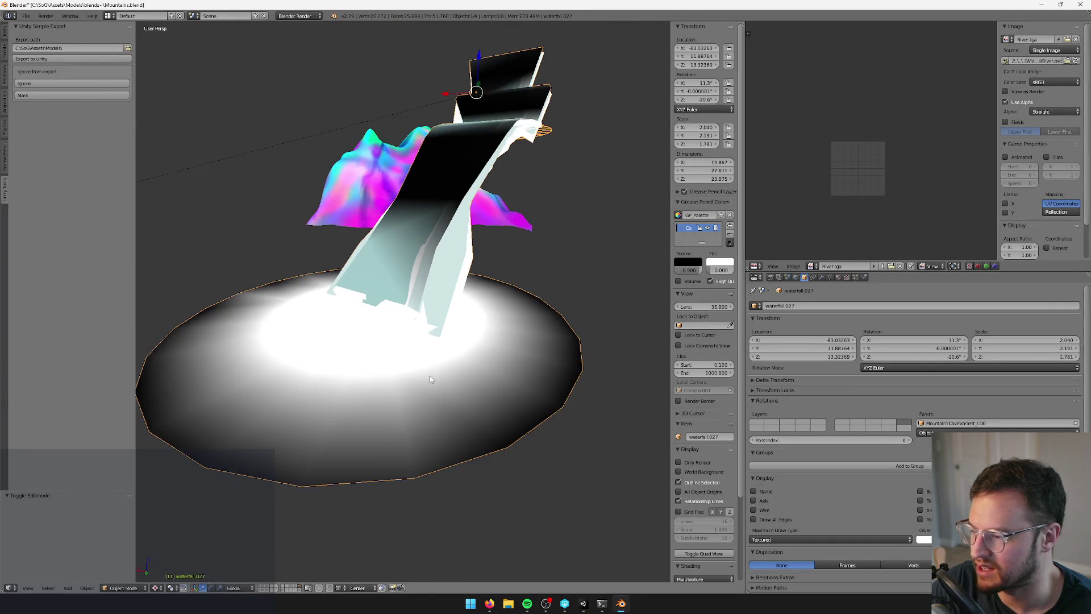
{"action": "left_click", "coordinate": [26, 16]}
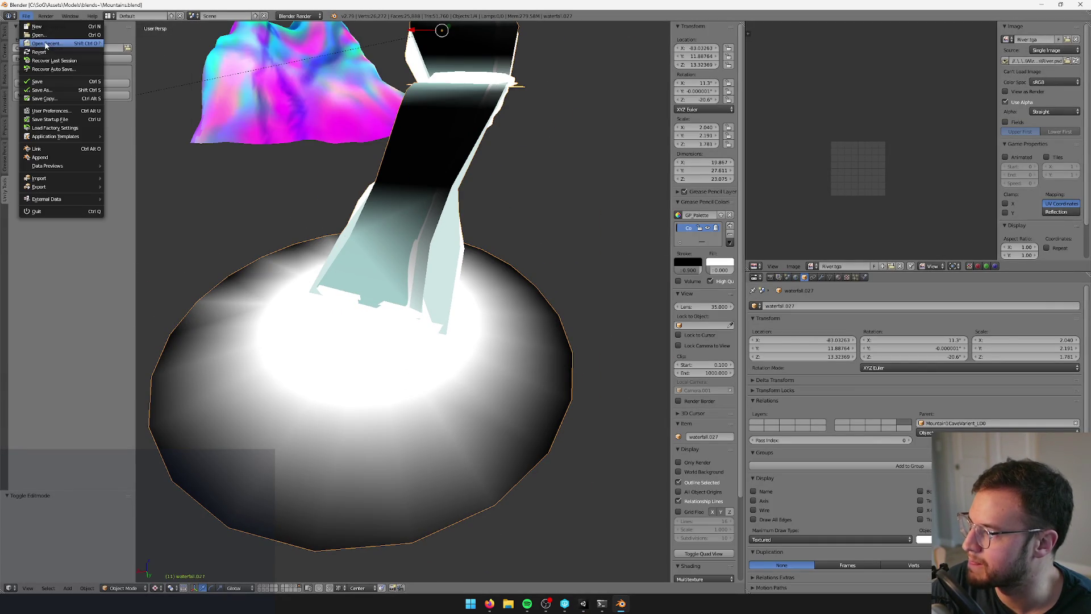
{"action": "mouse_move", "coordinate": [46, 43]}
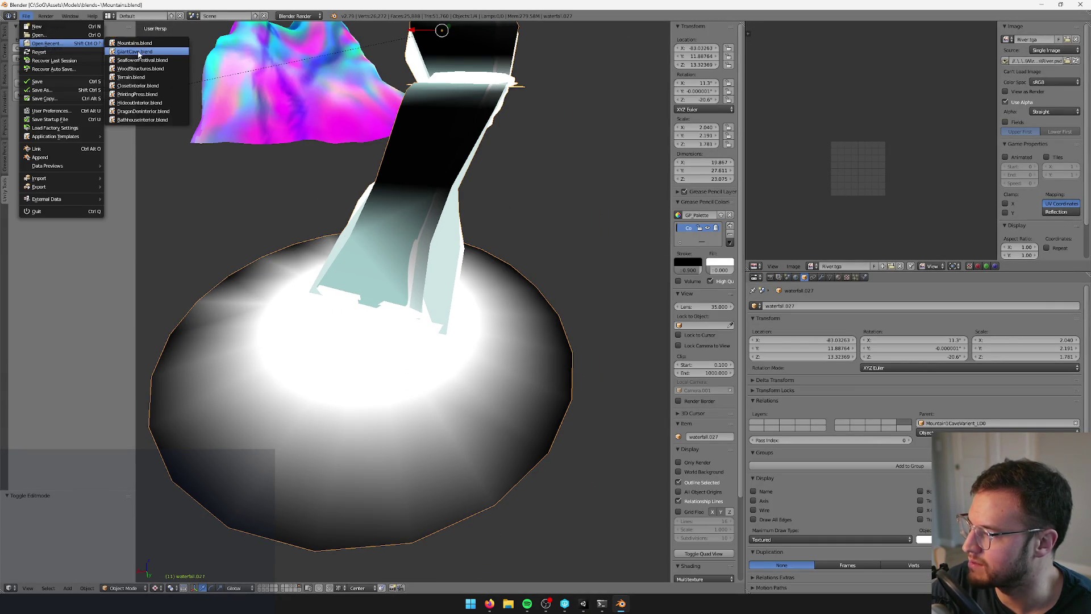
{"action": "left_click", "coordinate": [138, 53]}
{"action": "scroll", "coordinate": [456, 349], "scroll_direction": "down", "scroll_amount": 5}
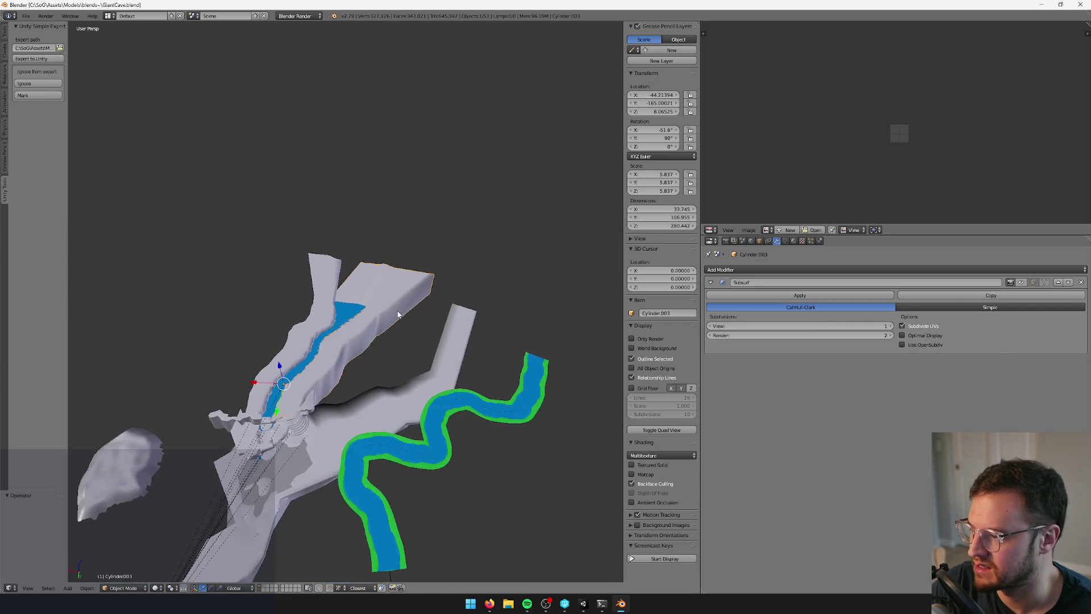
{"action": "scroll", "coordinate": [383, 307], "scroll_direction": "up", "scroll_amount": 5}
{"action": "key", "text": "alt+Tab"}
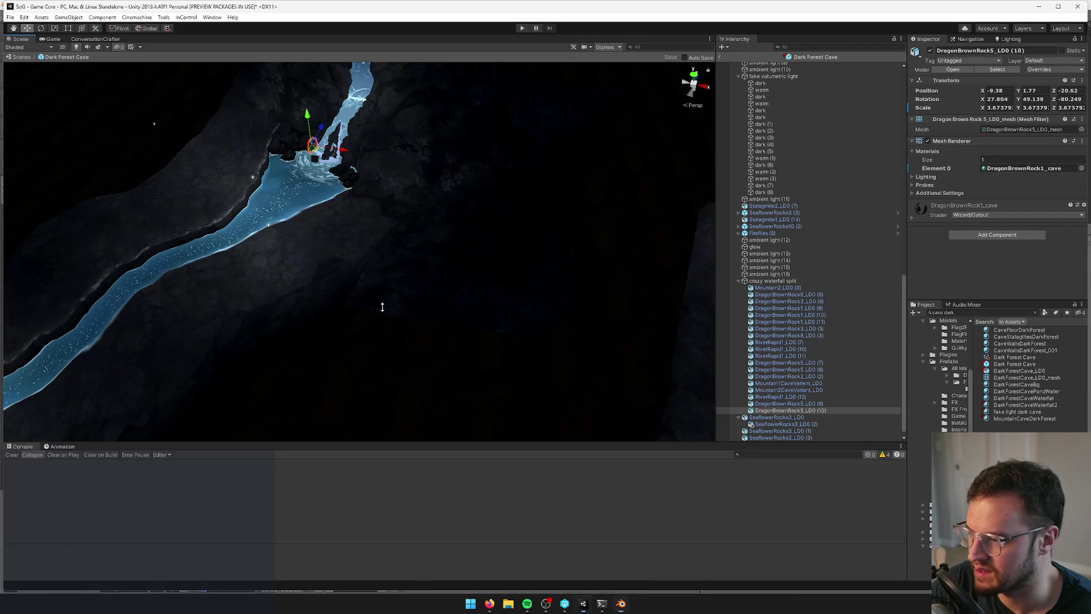
{"action": "key", "text": "alt+Tab"}
Soft-move the river channel's end vertices and rotate them about -42° around Z
{"action": "key", "text": "Tab"}
{"action": "mouse_move", "coordinate": [467, 302]}
{"action": "left_mouse_down"}
{"action": "mouse_move", "coordinate": [433, 267]}
{"action": "mouse_move", "coordinate": [472, 284]}
{"action": "left_mouse_up"}
{"action": "key", "text": "g"}
{"action": "key", "text": "shift+z"}
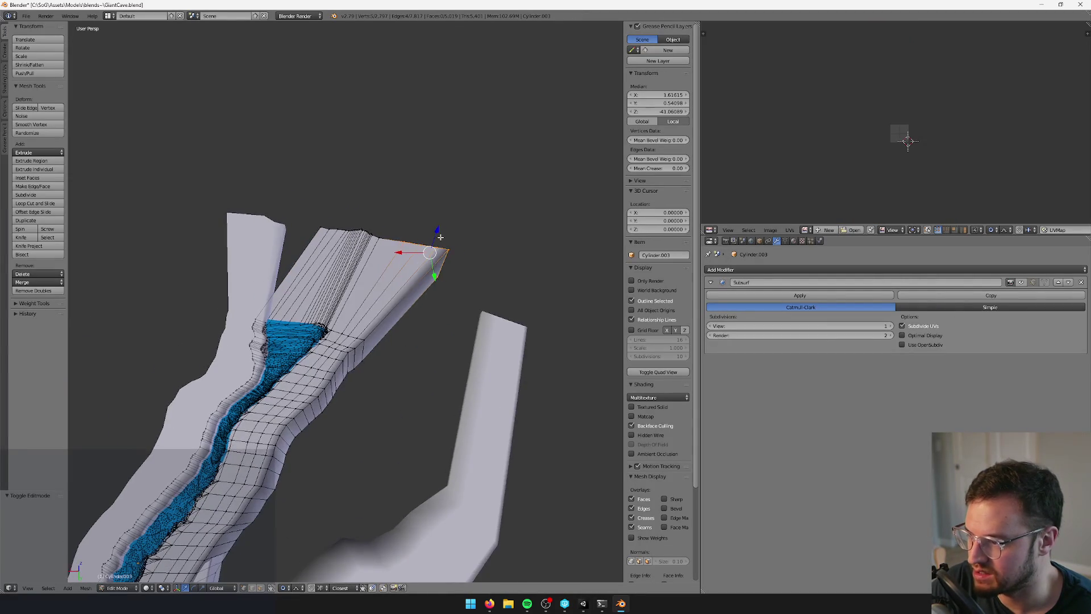
{"action": "left_click", "coordinate": [465, 259]}
{"action": "left_click_drag", "start_coordinate": [436, 299], "coordinate": [388, 279]}
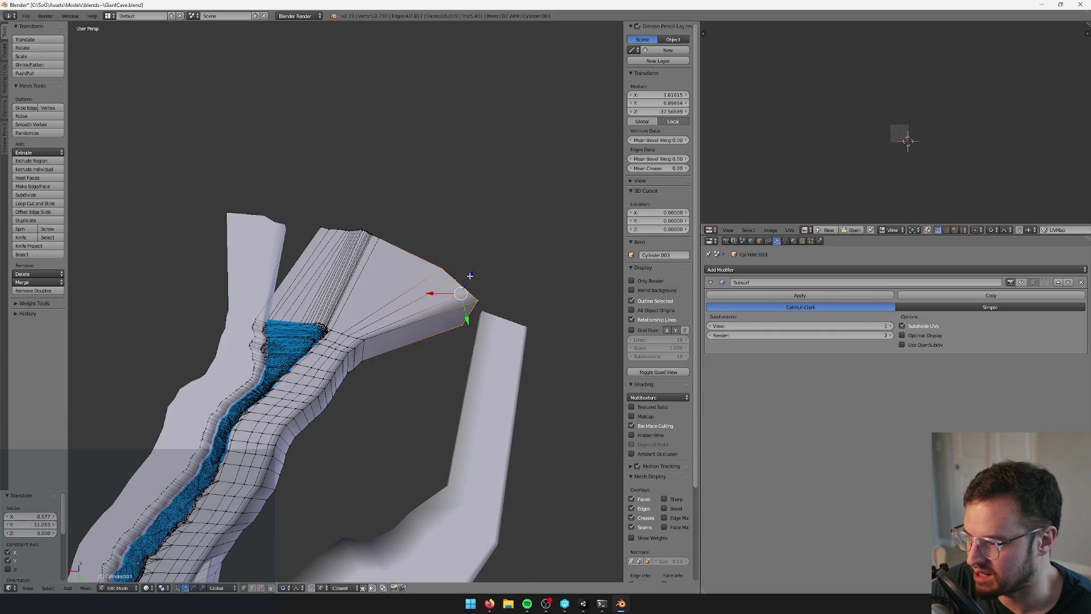
{"action": "left_click_drag", "start_coordinate": [467, 264], "coordinate": [429, 263]}
{"action": "key", "text": "Tab"}
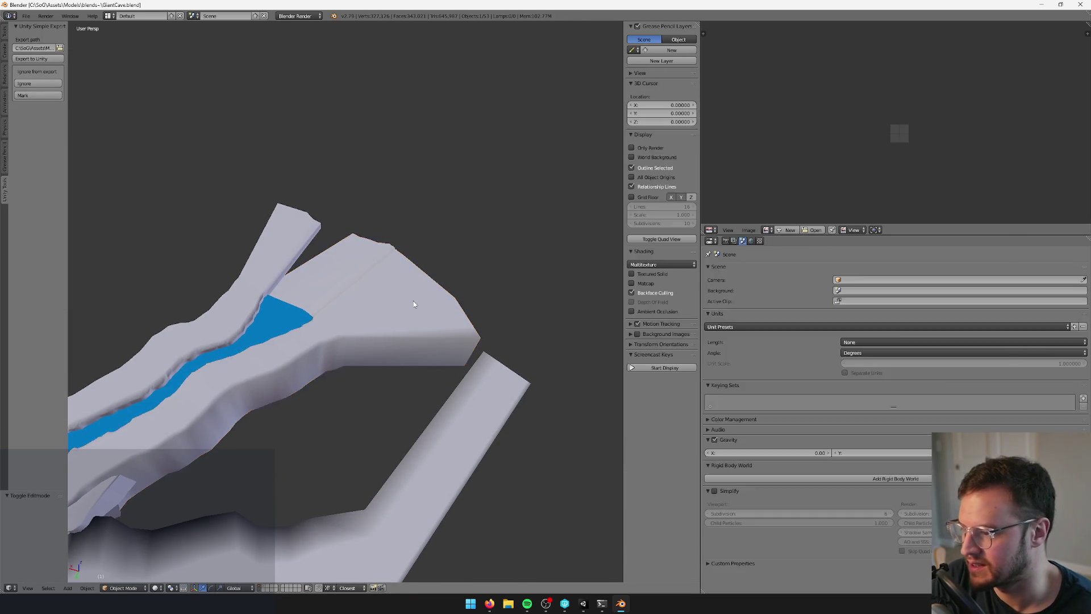
{"action": "key", "text": "alt+Tab"}
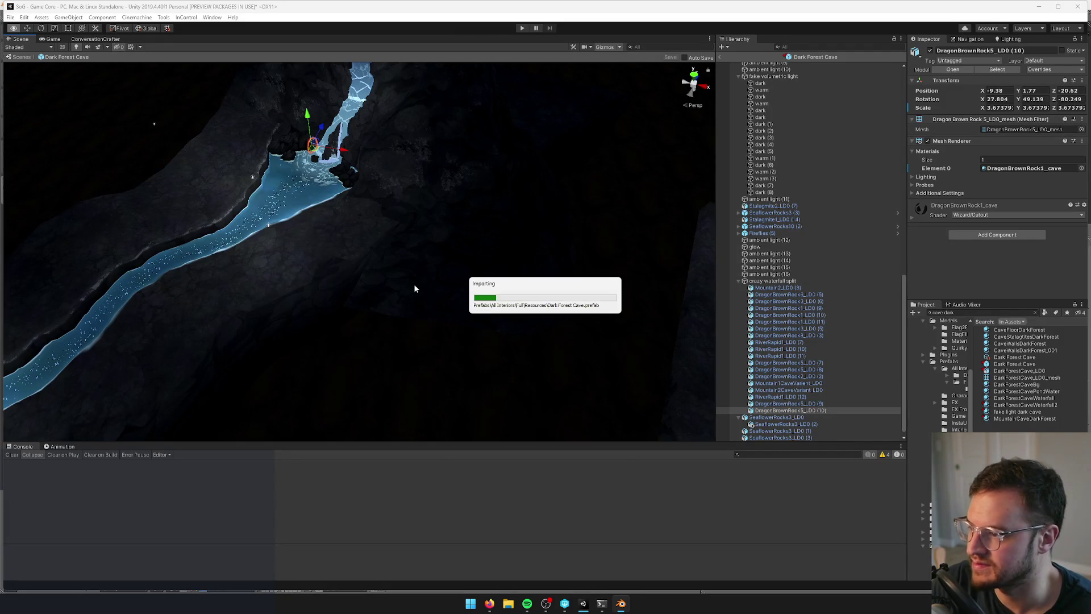
Select the ledge wall edges beside the channel end and soft-move them along X
{"action": "mouse_move", "coordinate": [411, 319]}
{"action": "left_mouse_down"}
{"action": "mouse_move", "coordinate": [442, 236]}
{"action": "mouse_move", "coordinate": [429, 294]}
{"action": "mouse_move", "coordinate": [287, 524]}
{"action": "mouse_move", "coordinate": [377, 487]}
{"action": "left_mouse_up"}
{"action": "key", "text": "alt+Tab"}
{"action": "key", "text": "Tab"}
{"action": "left_click", "coordinate": [256, 589]}
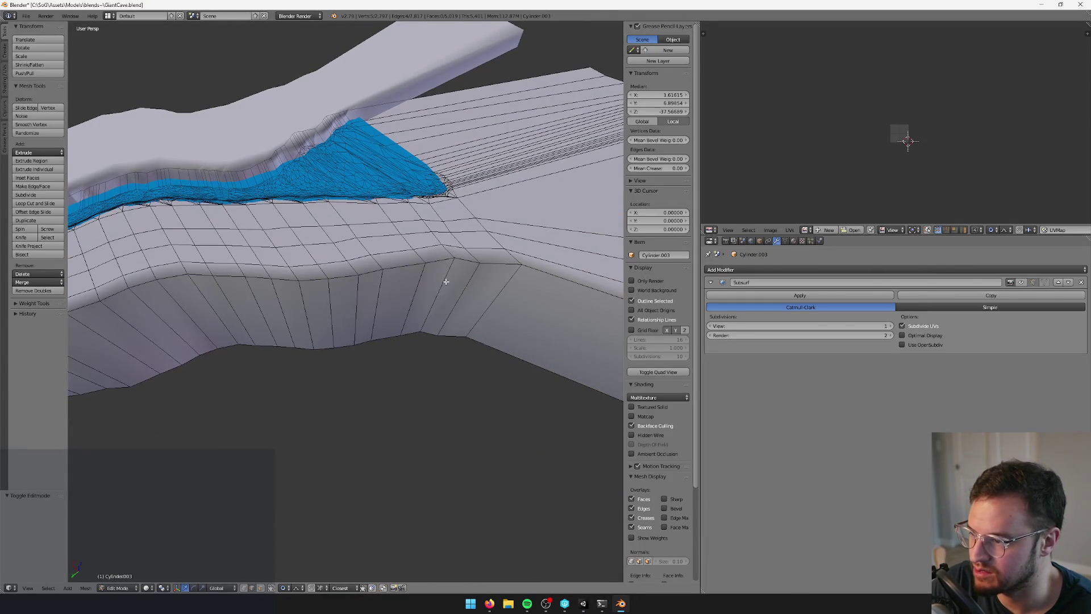
{"action": "right_click", "coordinate": [447, 256], "text": "shift"}
{"action": "left_click_drag", "start_coordinate": [447, 257], "coordinate": [438, 259]}
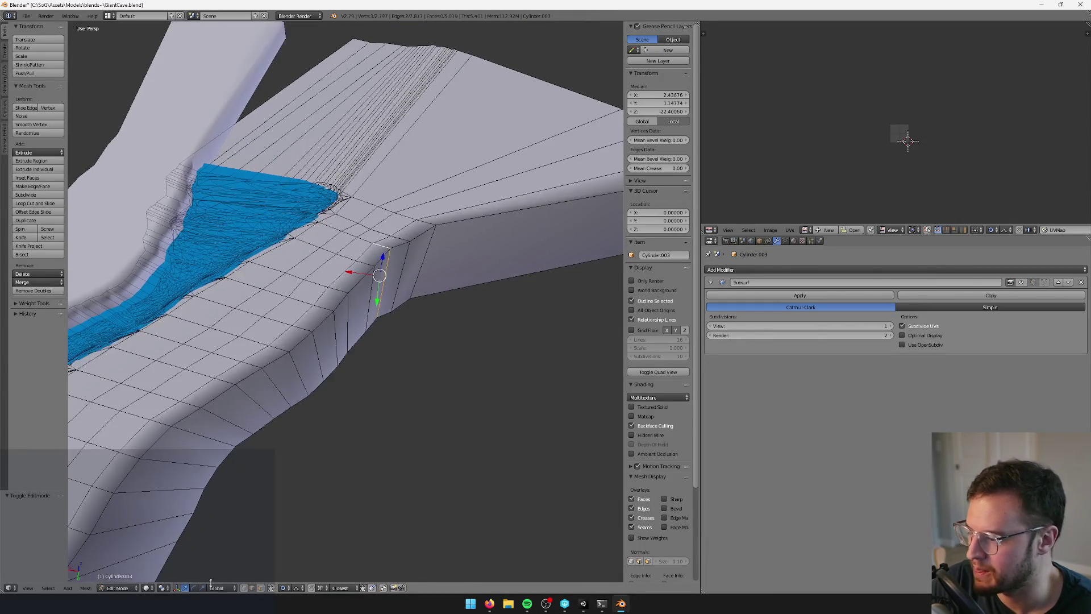
{"action": "left_click_drag", "start_coordinate": [351, 274], "coordinate": [354, 274]}
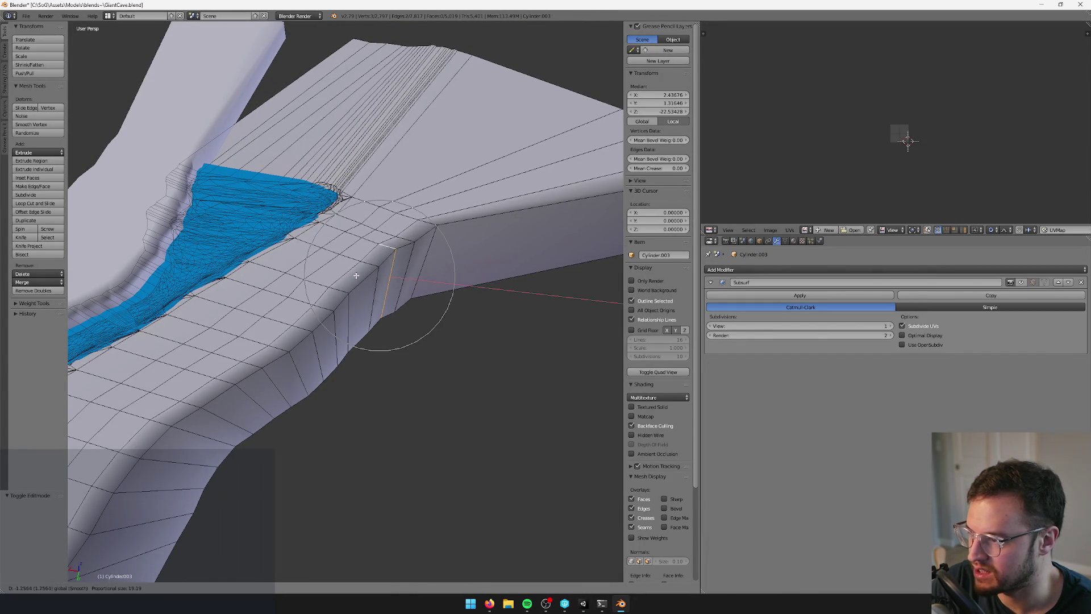
{"action": "left_click", "coordinate": [361, 278]}
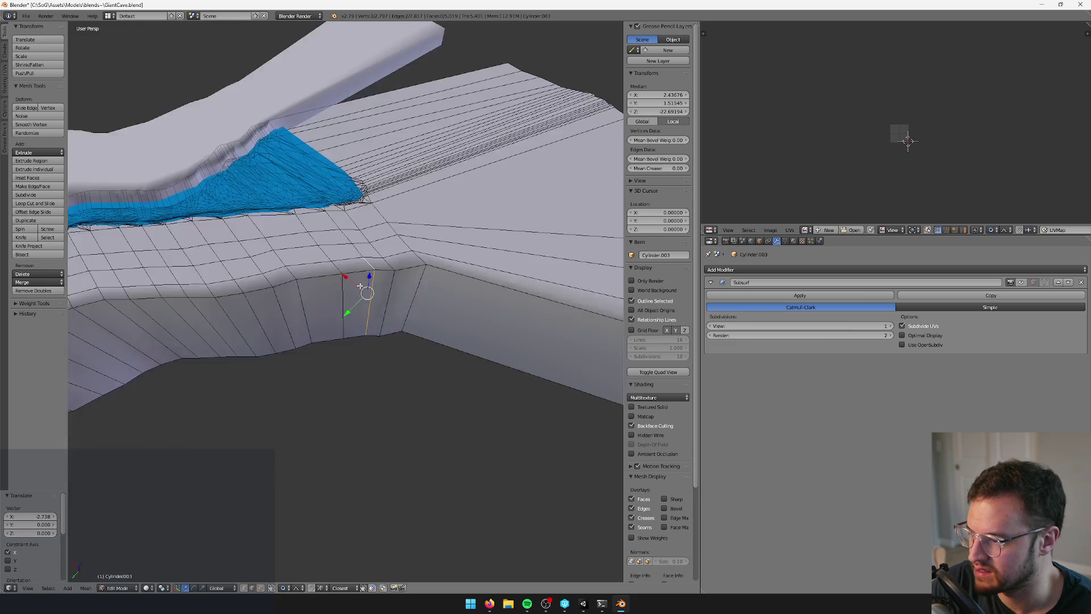
Lower the ledge geometry further with proportional falloff, then return to Unity for reimport
{"action": "mouse_move", "coordinate": [370, 276]}
{"action": "left_mouse_down"}
{"action": "mouse_move", "coordinate": [372, 307]}
{"action": "mouse_move", "coordinate": [299, 306]}
{"action": "mouse_move", "coordinate": [276, 321]}
{"action": "left_mouse_up"}
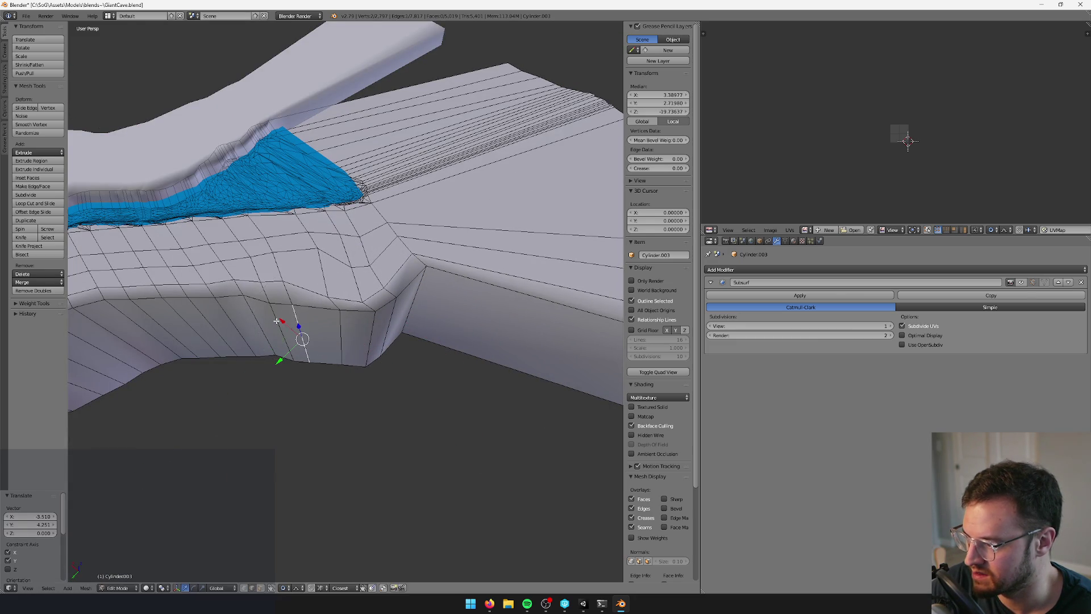
{"action": "mouse_move", "coordinate": [422, 280]}
{"action": "left_mouse_down"}
{"action": "mouse_move", "coordinate": [424, 319]}
{"action": "mouse_move", "coordinate": [398, 315]}
{"action": "left_mouse_up"}
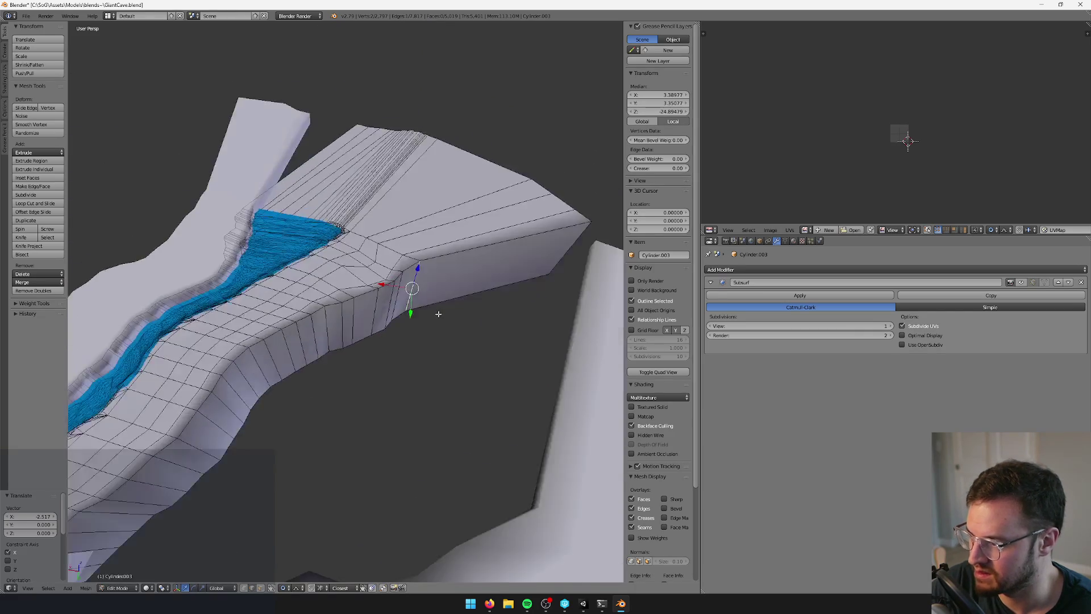
{"action": "key", "text": "Tab"}
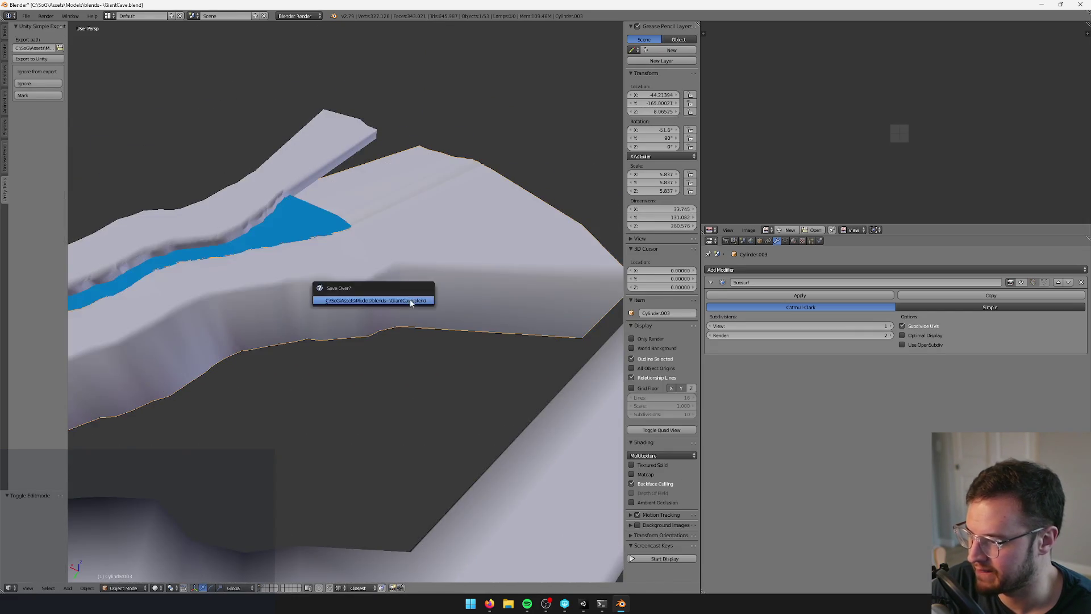
{"action": "right_click", "coordinate": [380, 290]}
{"action": "key", "text": "alt+Tab"}
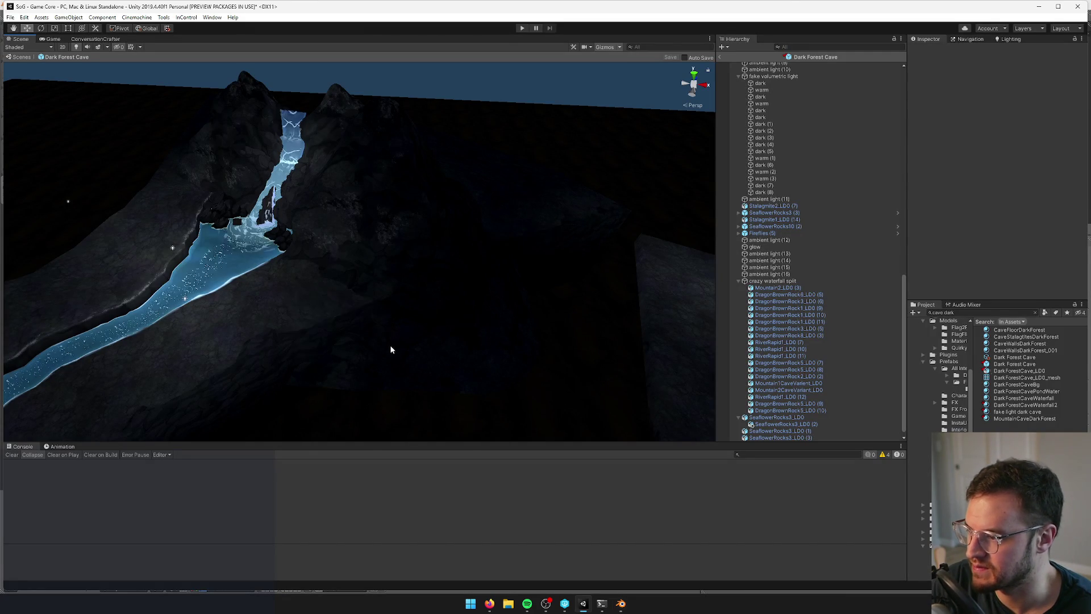
Back in Blender's Edit Mode, turn off proportional editing and nudge a ledge wall vertex horizontally
{"action": "key", "text": "alt+Tab"}
{"action": "key", "text": "Tab"}
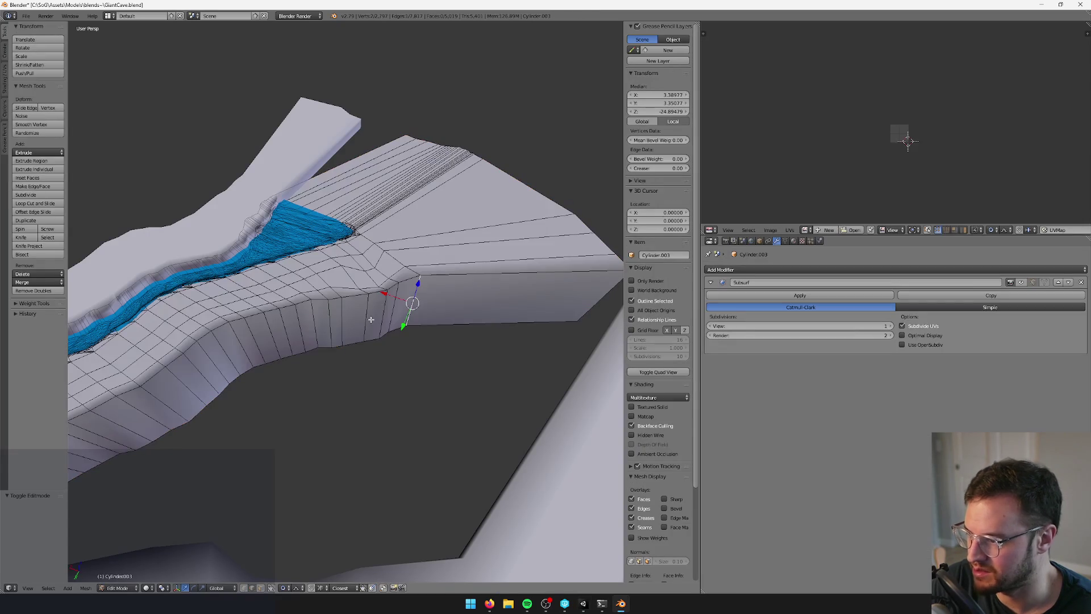
{"action": "left_click_drag", "start_coordinate": [402, 322], "coordinate": [402, 323]}
{"action": "scroll", "coordinate": [402, 322], "scroll_direction": "up", "scroll_amount": 4}
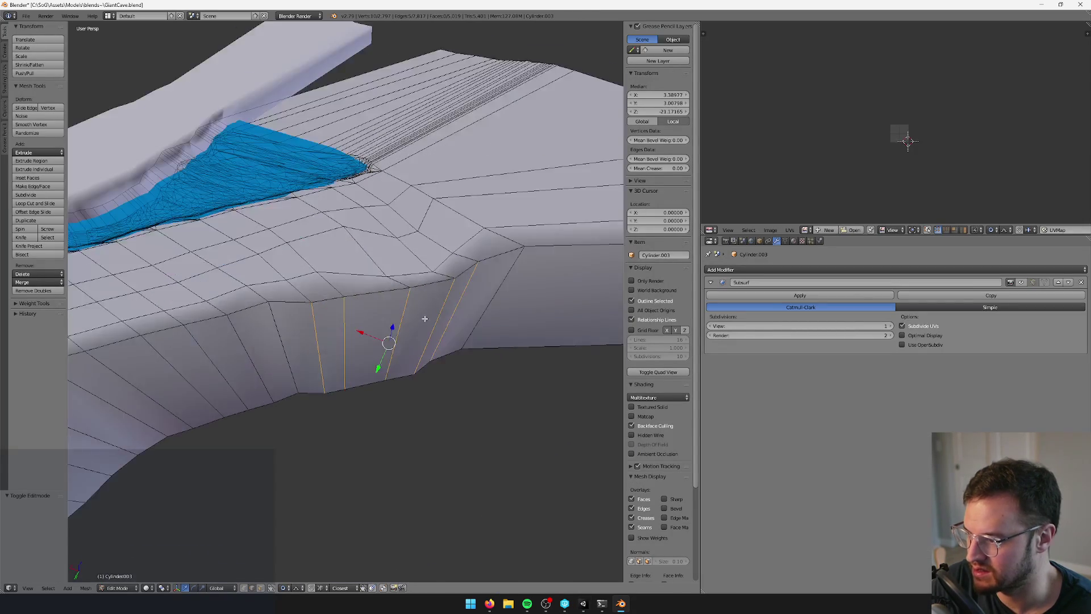
{"action": "right_click", "coordinate": [403, 294]}
{"action": "left_click", "coordinate": [278, 589]}
{"action": "left_click", "coordinate": [295, 575]}
{"action": "left_click_drag", "start_coordinate": [400, 288], "coordinate": [398, 279]}
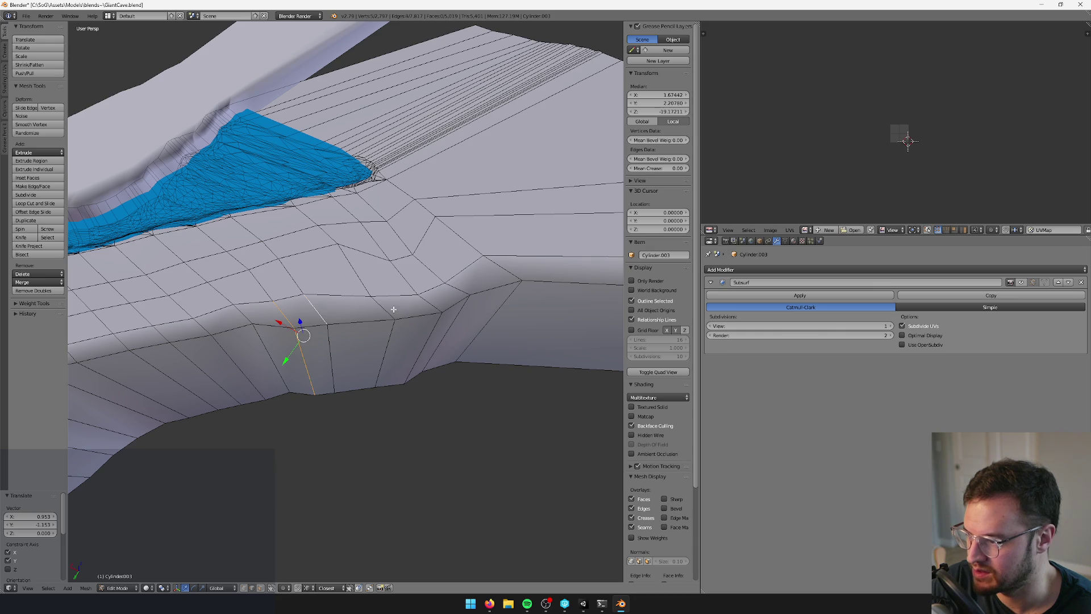
{"action": "mouse_move", "coordinate": [459, 291]}
{"action": "left_mouse_down"}
{"action": "mouse_move", "coordinate": [373, 296]}
{"action": "mouse_move", "coordinate": [437, 337]}
{"action": "left_mouse_up"}
Add an edge to the selection and move the wall faces in the horizontal plane
{"action": "right_click", "coordinate": [367, 307], "text": "shift"}
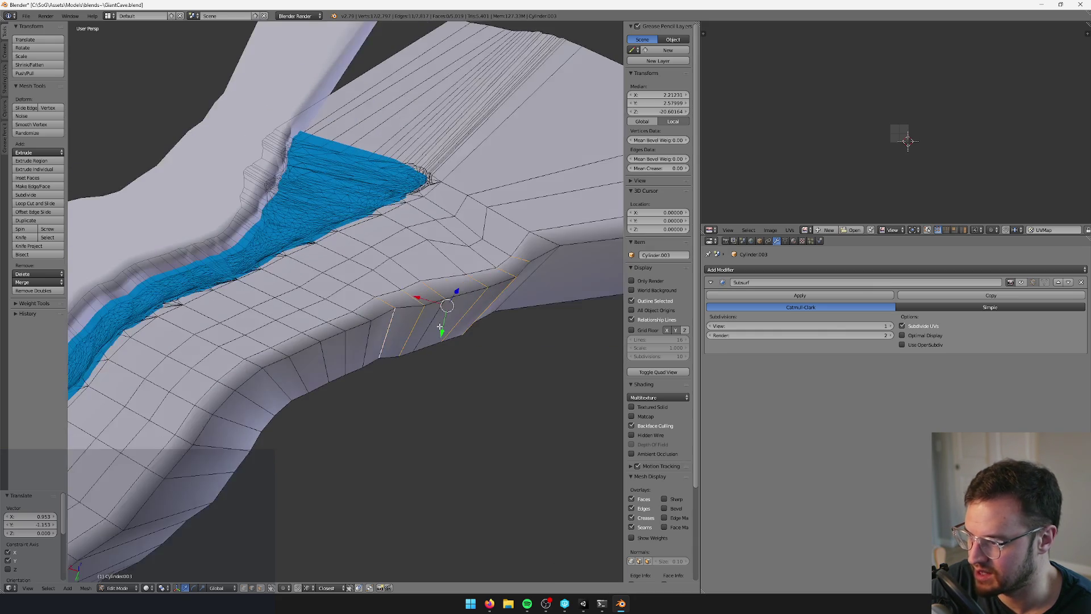
{"action": "mouse_move", "coordinate": [421, 298]}
{"action": "left_mouse_down"}
{"action": "mouse_move", "coordinate": [432, 301]}
{"action": "mouse_move", "coordinate": [364, 269]}
{"action": "left_mouse_up"}
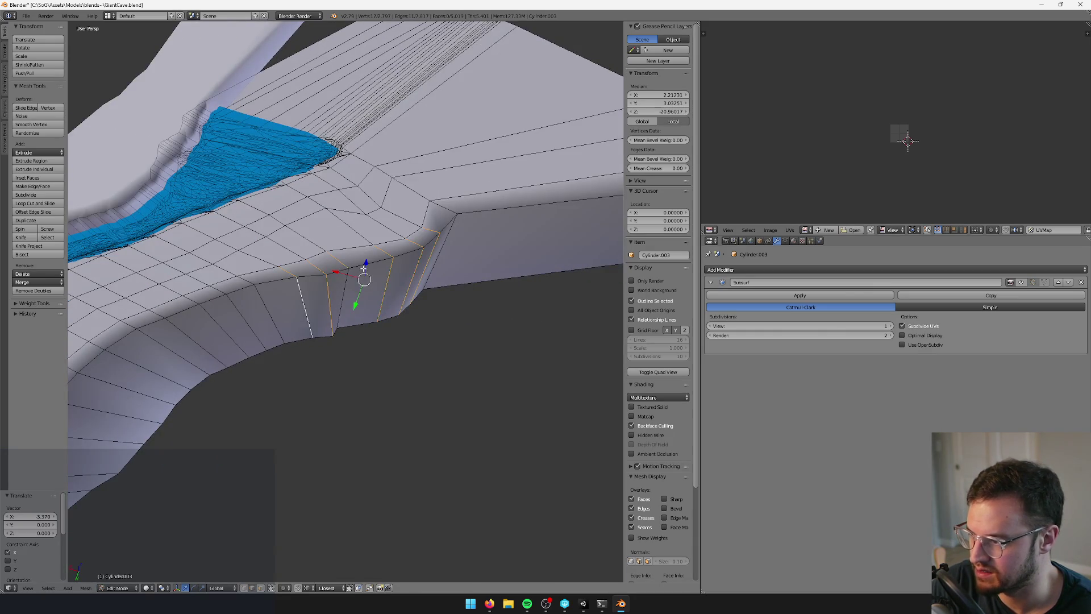
{"action": "key", "text": "ctrl+z"}
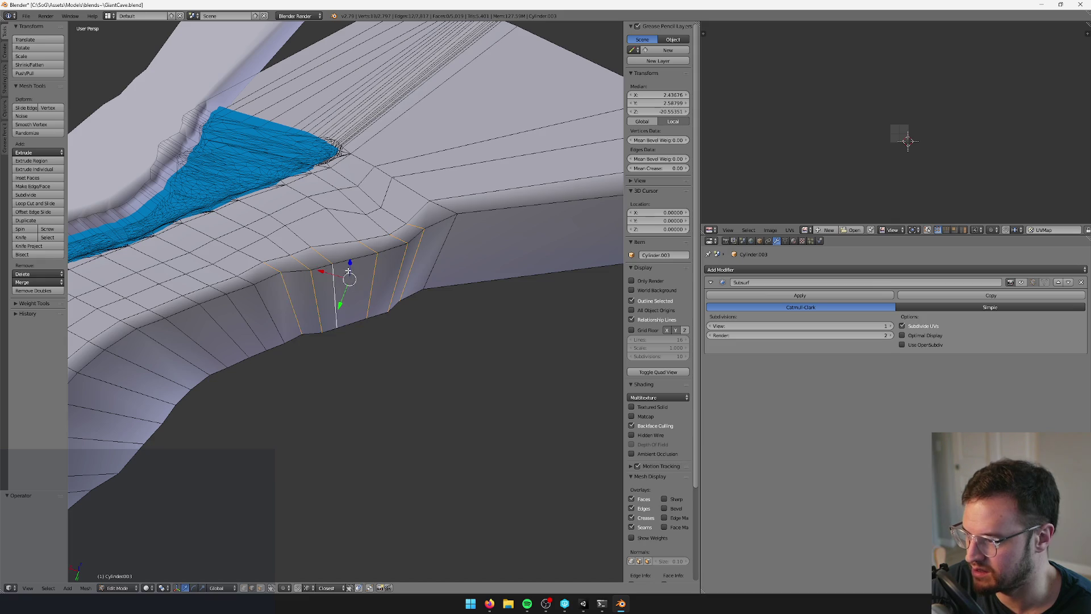
{"action": "key", "text": "g"}
{"action": "key", "text": "shift+z"}
{"action": "left_click", "coordinate": [369, 286]}
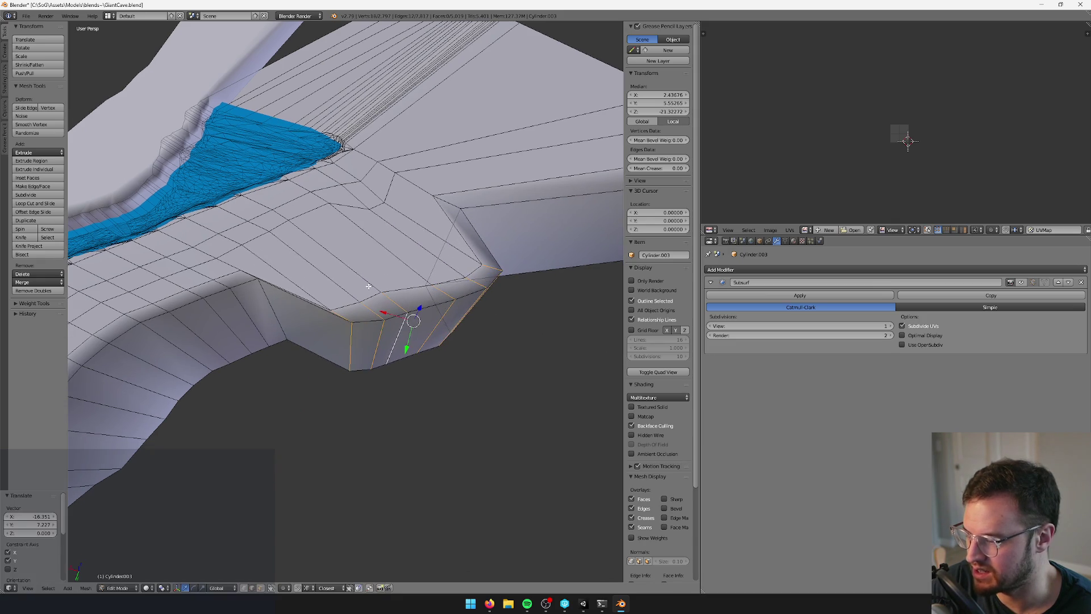
Leave Edit Mode, save over GiantCave.blend, and switch to Unity for the reimport
{"action": "key", "text": "Tab"}
{"action": "left_click", "coordinate": [371, 282]}
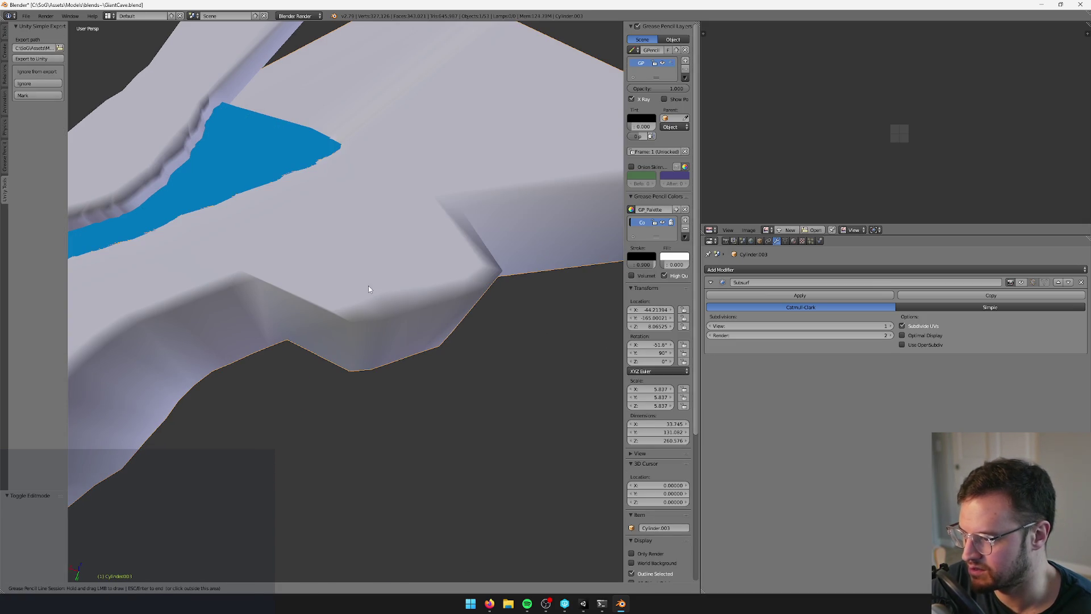
{"action": "key", "text": "Escape"}
{"action": "key", "text": "ctrl+shift+o"}
{"action": "left_click", "coordinate": [382, 295]}
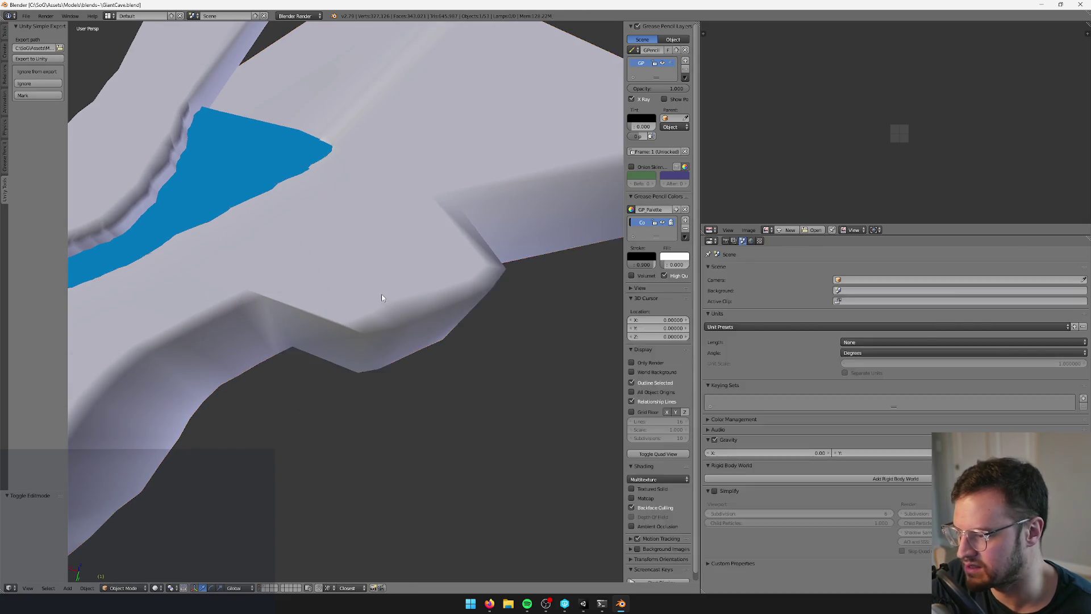
{"action": "key", "text": "alt+Tab"}
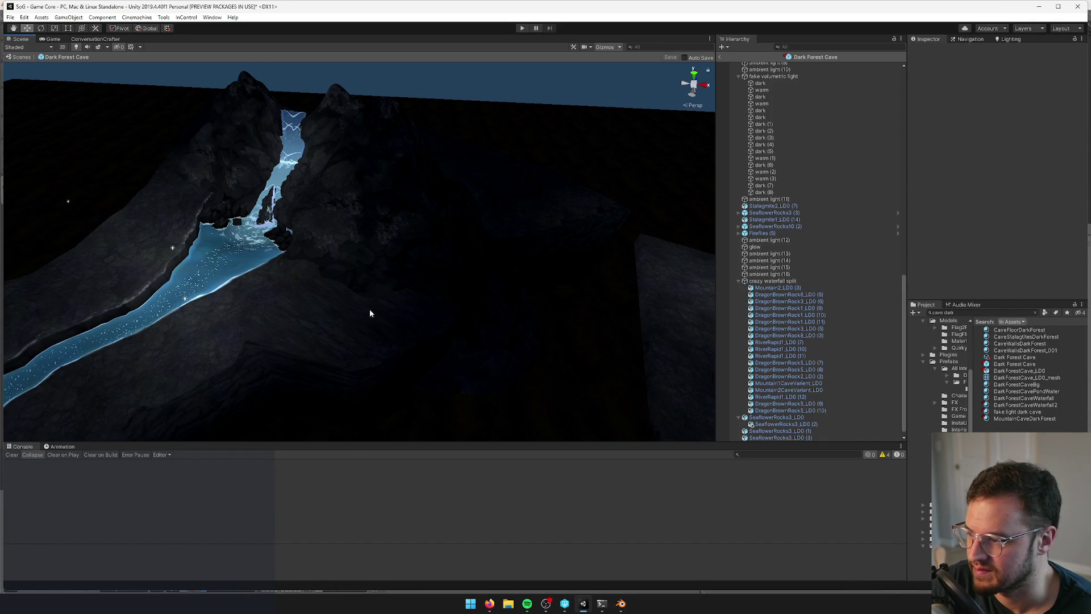
Re-enter Edit Mode on the mountain and shift a ledge vertex horizontally
{"action": "key", "text": "alt+Tab"}
{"action": "key", "text": "Tab"}
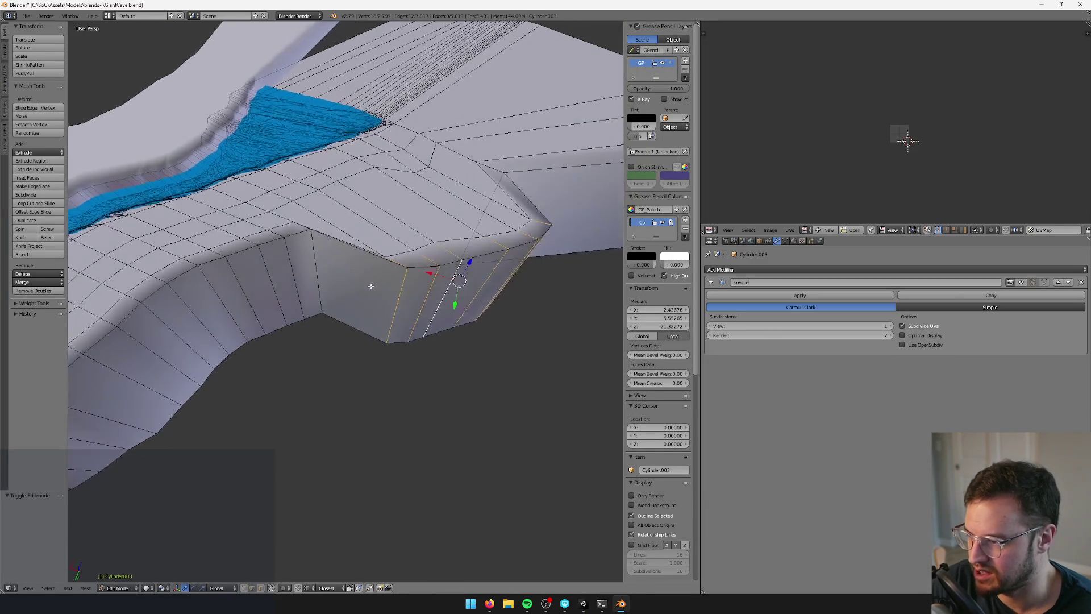
{"action": "left_click_drag", "start_coordinate": [370, 288], "coordinate": [415, 254]}
{"action": "right_click", "coordinate": [418, 237]}
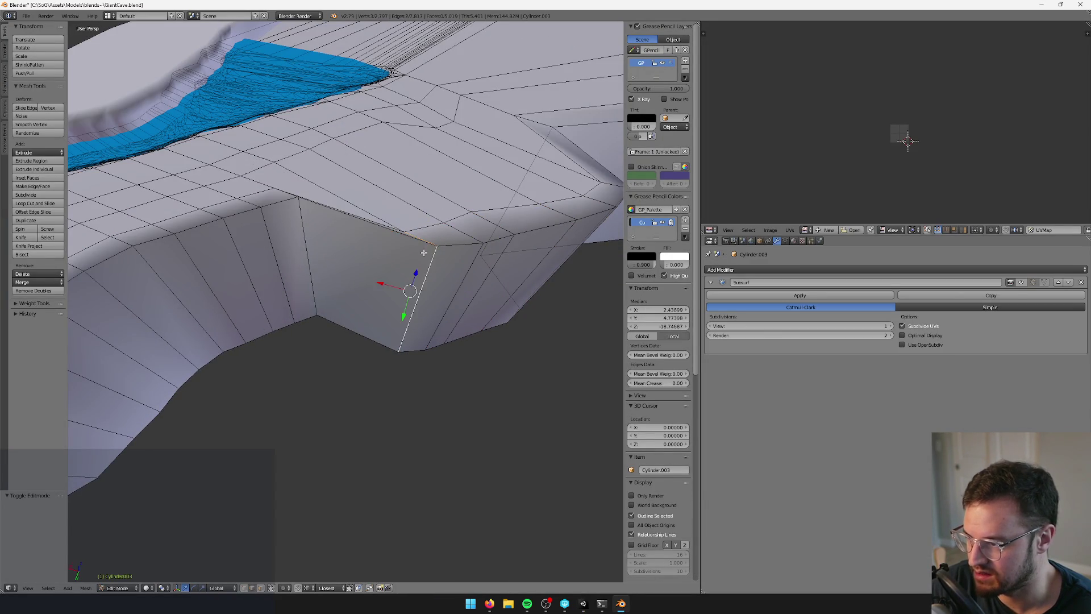
{"action": "key", "text": "g"}
{"action": "key", "text": "shift+z"}
{"action": "left_click", "coordinate": [402, 260]}
Rotate that vertex about -41° around vertical and move it in the horizontal plane
{"action": "left_click_drag", "start_coordinate": [402, 261], "coordinate": [332, 272]}
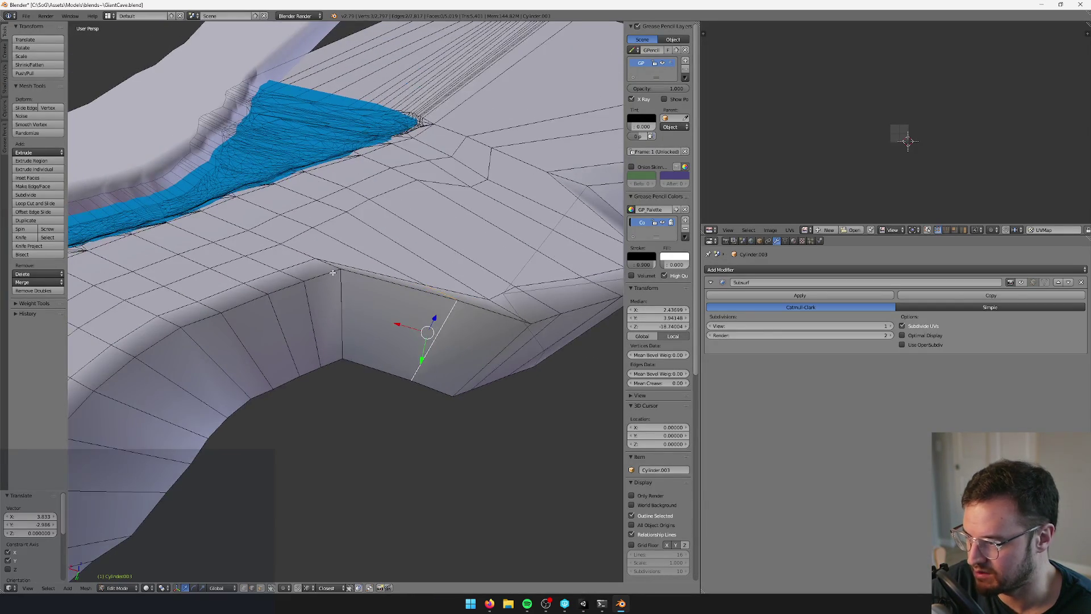
{"action": "key", "text": "ctrl+space"}
{"action": "left_click_drag", "start_coordinate": [333, 336], "coordinate": [318, 330]}
{"action": "key", "text": "g"}
{"action": "key", "text": "shift+z"}
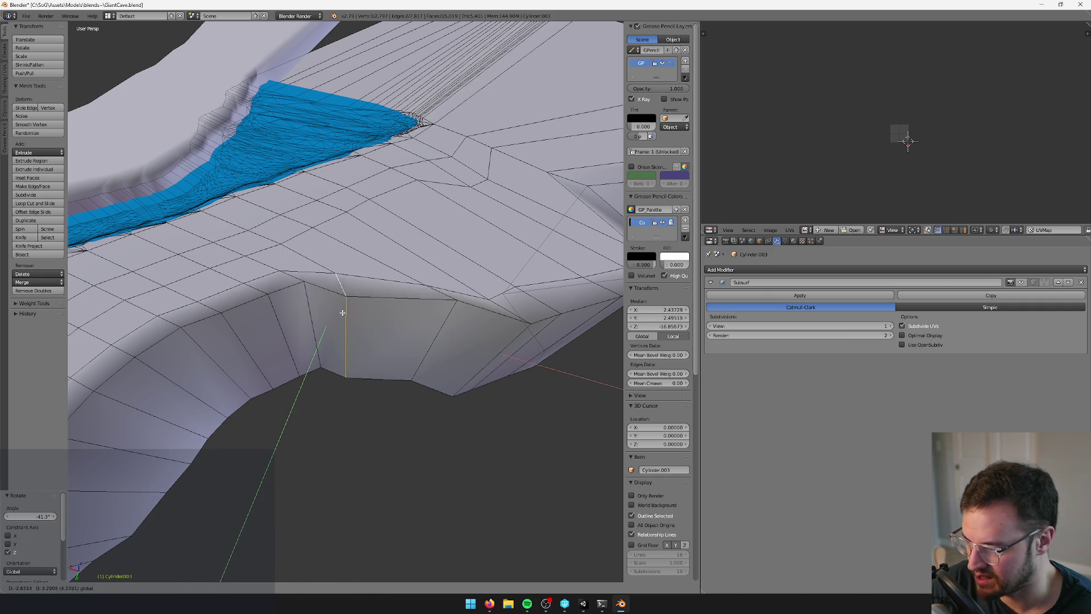
{"action": "left_click", "coordinate": [312, 313]}
Add an edge, rotate it -20.6° around vertical, and slide it horizontally to bend the outline
{"action": "key", "text": "ctrl+space"}
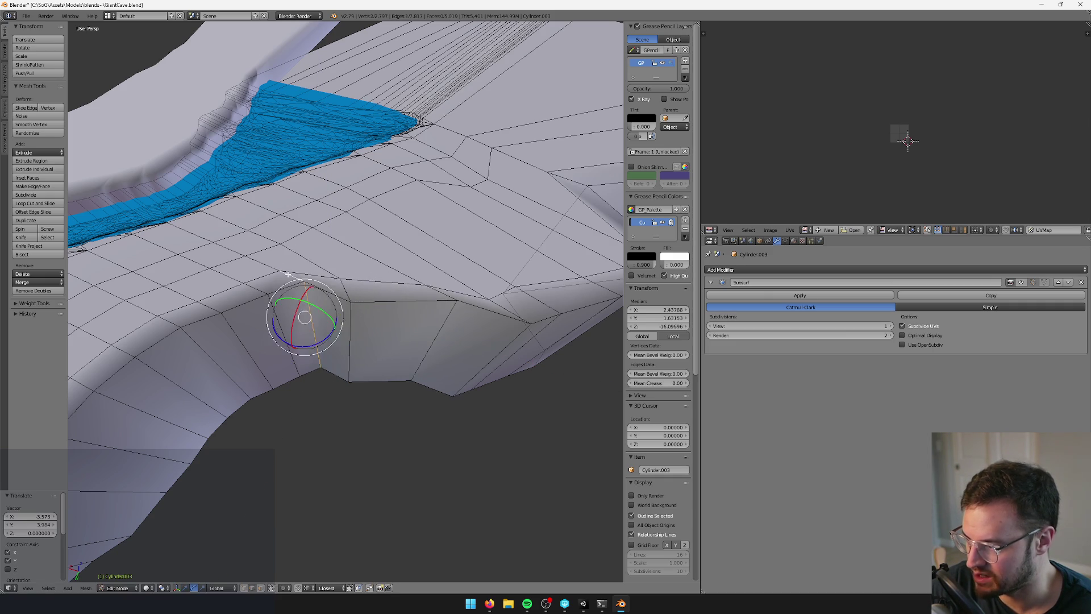
{"action": "left_click", "coordinate": [288, 275], "text": "shift"}
{"action": "left_click_drag", "start_coordinate": [312, 345], "coordinate": [313, 348]}
{"action": "key", "text": "Escape"}
{"action": "key", "text": "ctrl+space"}
{"action": "left_click_drag", "start_coordinate": [270, 358], "coordinate": [266, 364]}
{"action": "key", "text": "ctrl+space"}
{"action": "left_click_drag", "start_coordinate": [271, 314], "coordinate": [227, 336]}
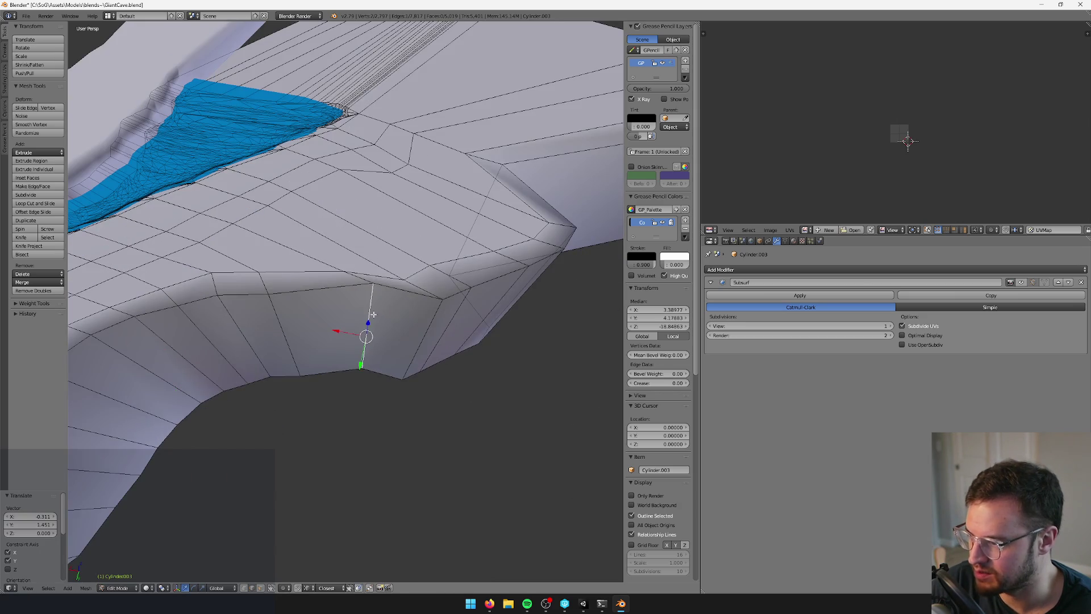
{"action": "left_click_drag", "start_coordinate": [369, 323], "coordinate": [367, 282]}
Add the adjacent top edge and move both edges in the horizontal plane
{"action": "left_click_drag", "start_coordinate": [366, 238], "coordinate": [396, 255]}
{"action": "left_click", "coordinate": [397, 254], "text": "shift"}
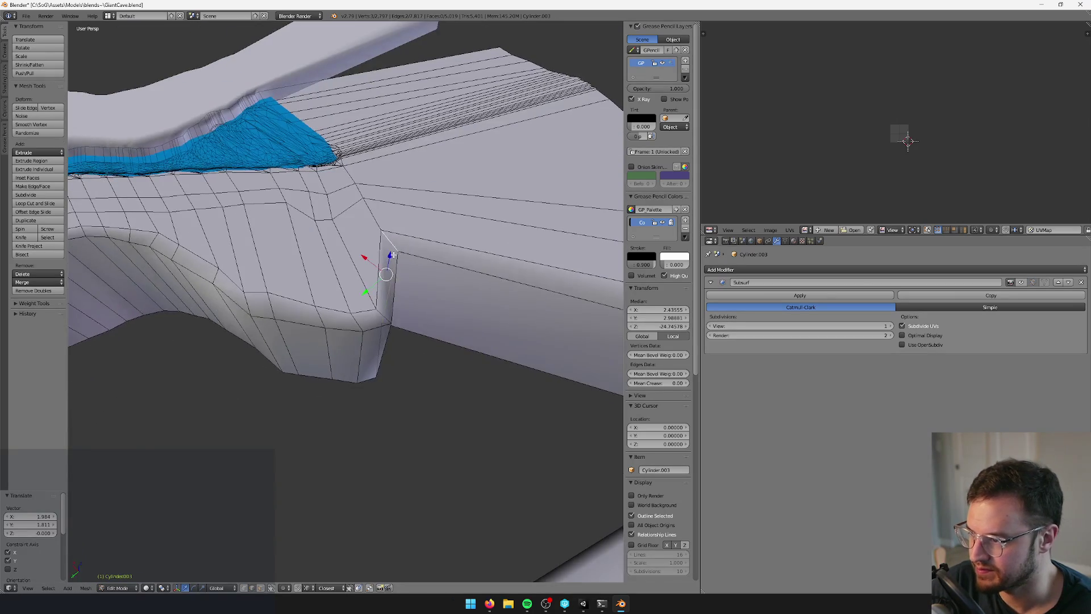
{"action": "key", "text": "g"}
{"action": "key", "text": "shift+z"}
{"action": "left_click", "coordinate": [432, 318]}
Exit Edit Mode, save the blend file, and check the reshaped mountain in Unity
{"action": "key", "text": "Tab"}
{"action": "scroll", "coordinate": [398, 301], "scroll_direction": "down", "scroll_amount": 5}
{"action": "mouse_move", "coordinate": [372, 292]}
{"action": "left_mouse_down"}
{"action": "mouse_move", "coordinate": [428, 282]}
{"action": "mouse_move", "coordinate": [438, 292]}
{"action": "mouse_move", "coordinate": [384, 241]}
{"action": "left_mouse_up"}
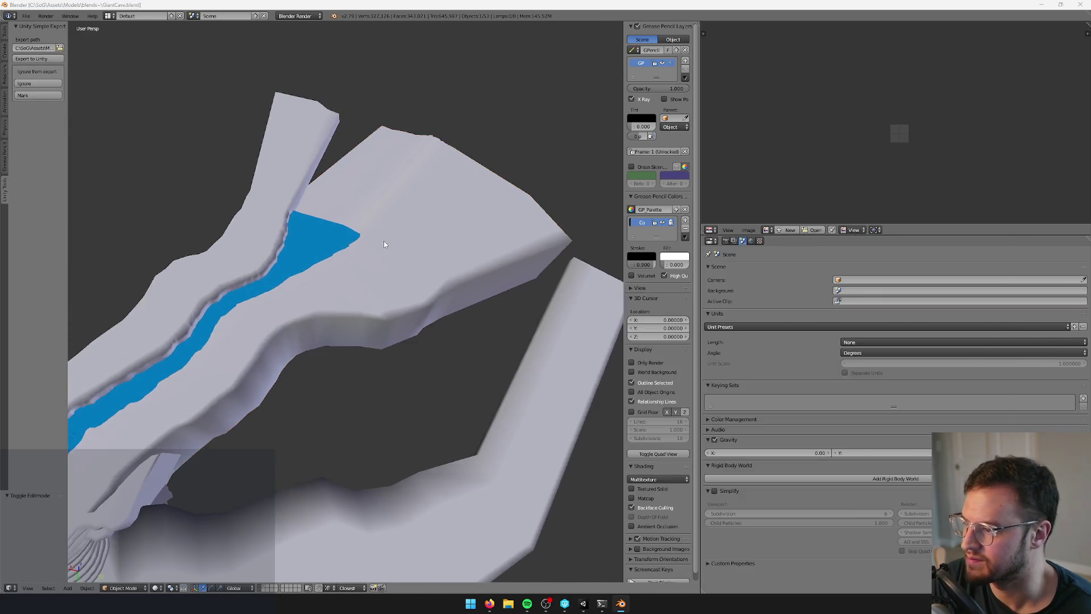
{"action": "key", "text": "ctrl+s"}
{"action": "key", "text": "alt+Tab"}
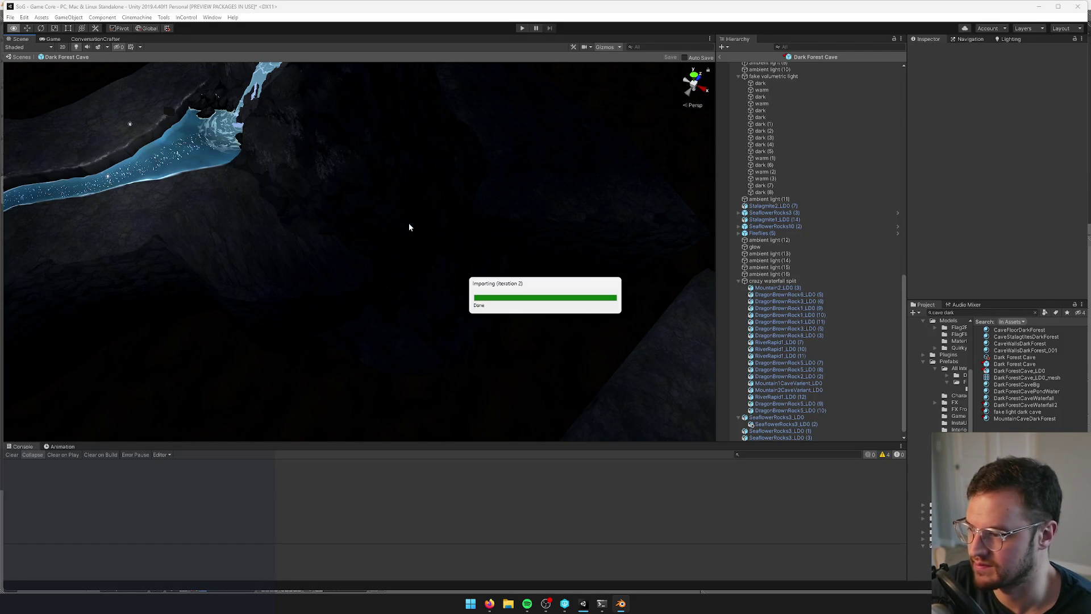
{"action": "mouse_move", "coordinate": [402, 275]}
{"action": "left_mouse_down"}
{"action": "mouse_move", "coordinate": [394, 287]}
{"action": "mouse_move", "coordinate": [449, 292]}
{"action": "mouse_move", "coordinate": [538, 280]}
{"action": "mouse_move", "coordinate": [433, 275]}
{"action": "left_mouse_up"}
Back in Blender, move the corner edge loop horizontally and rotate it -31.6° around Z
{"action": "key", "text": "alt+Tab"}
{"action": "key", "text": "Tab"}
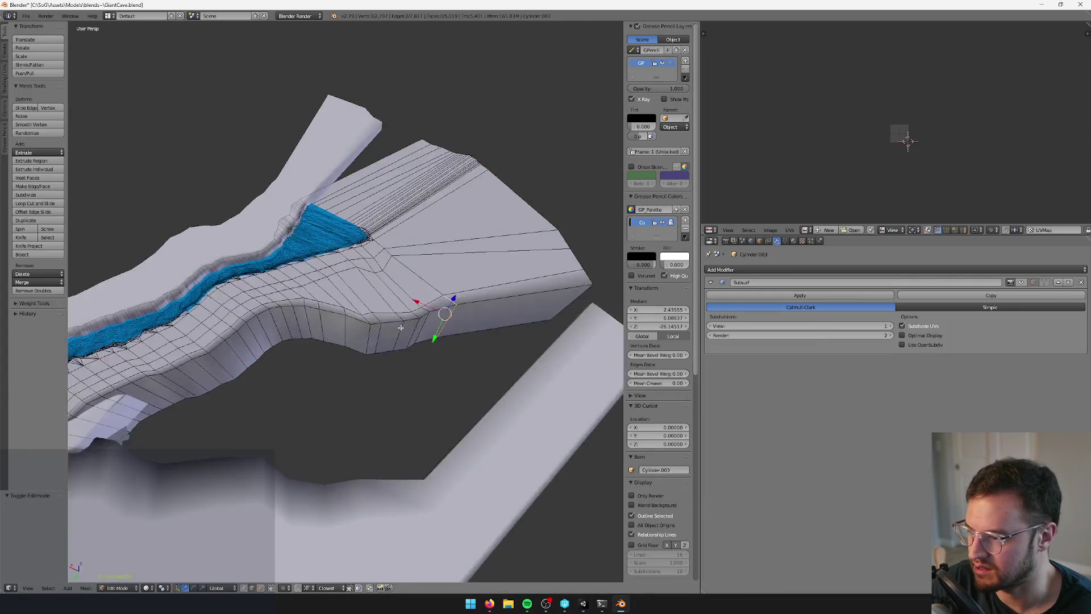
{"action": "scroll", "coordinate": [394, 282], "scroll_direction": "up", "scroll_amount": 4}
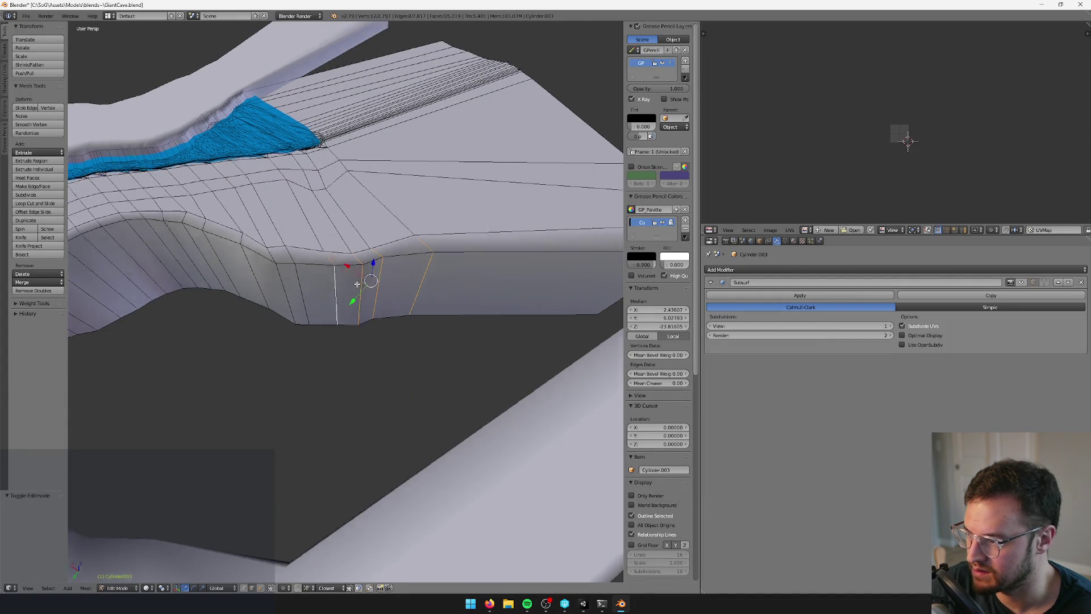
{"action": "key", "text": "g"}
{"action": "key", "text": "shift+z"}
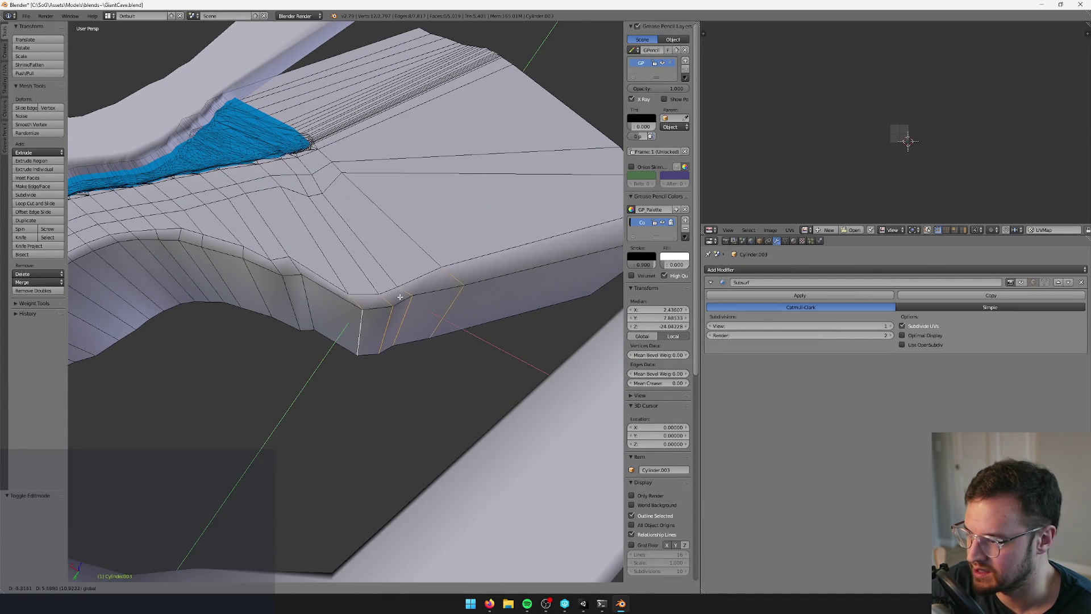
{"action": "left_click", "coordinate": [396, 305]}
{"action": "key", "text": "r"}
{"action": "key", "text": "z"}
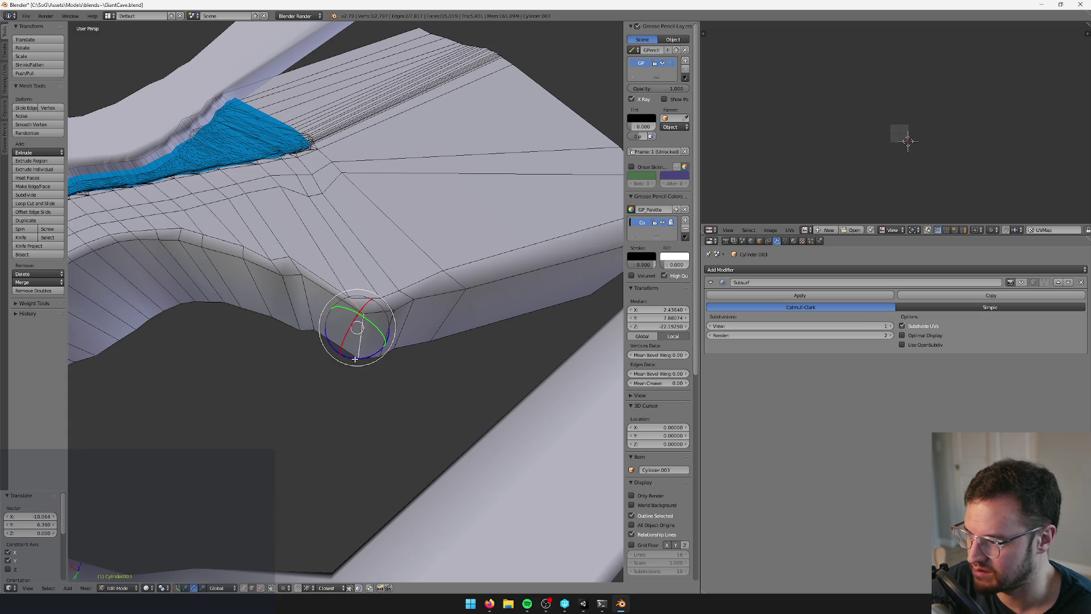
{"action": "left_click", "coordinate": [334, 360]}
Exit Edit Mode, save the blend file, and switch to Unity to see the update
{"action": "key", "text": "Tab"}
{"action": "key", "text": "x"}
{"action": "left_click", "coordinate": [392, 291]}
{"action": "key", "text": "ctrl+s"}
{"action": "key", "text": "alt+Tab"}
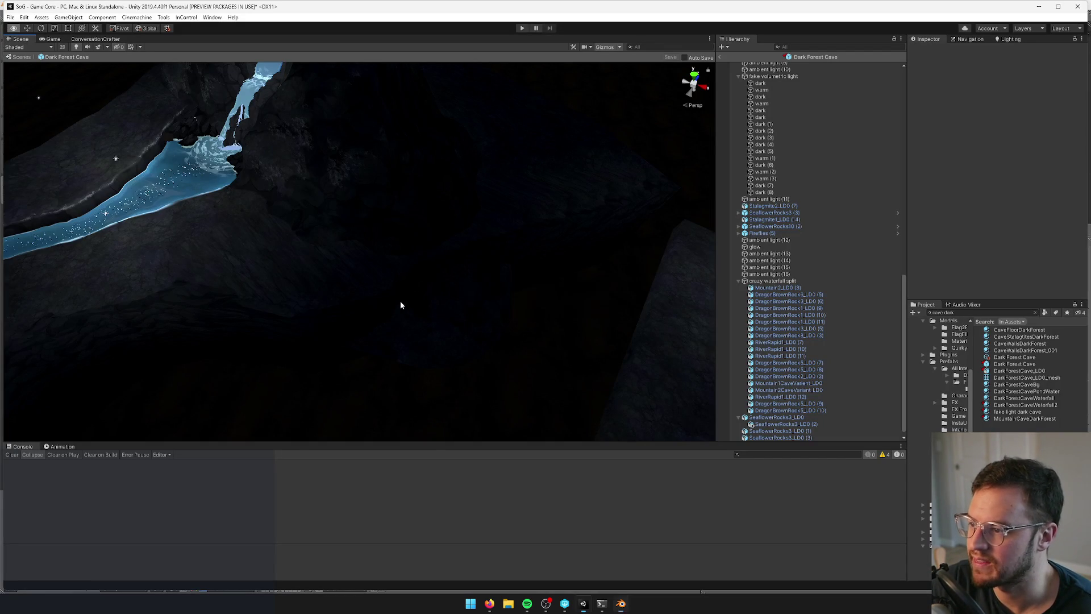
After viewing the waterfall in Unity, rotate the mountain's corner vertices around vertical and shift them horizontally
{"action": "mouse_move", "coordinate": [407, 332]}
{"action": "left_mouse_down"}
{"action": "mouse_move", "coordinate": [330, 312]}
{"action": "mouse_move", "coordinate": [368, 332]}
{"action": "mouse_move", "coordinate": [465, 289]}
{"action": "left_mouse_up"}
{"action": "key", "text": "alt+Tab"}
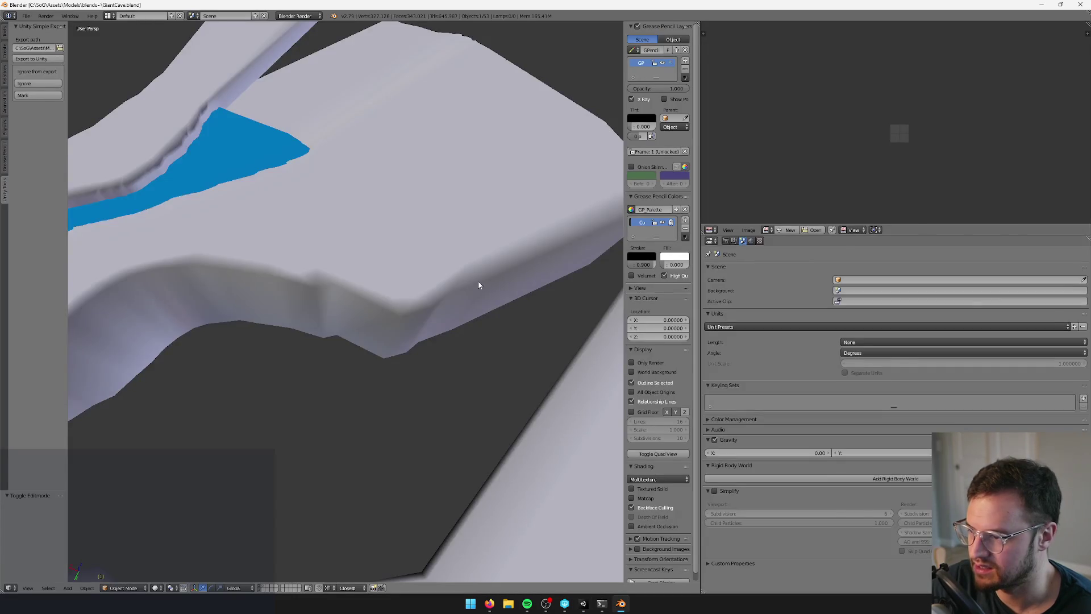
{"action": "key", "text": "Tab"}
{"action": "scroll", "coordinate": [392, 259], "scroll_direction": "up", "scroll_amount": 2}
{"action": "key", "text": "ctrl+space"}
{"action": "scroll", "coordinate": [371, 290], "scroll_direction": "up", "scroll_amount": 3}
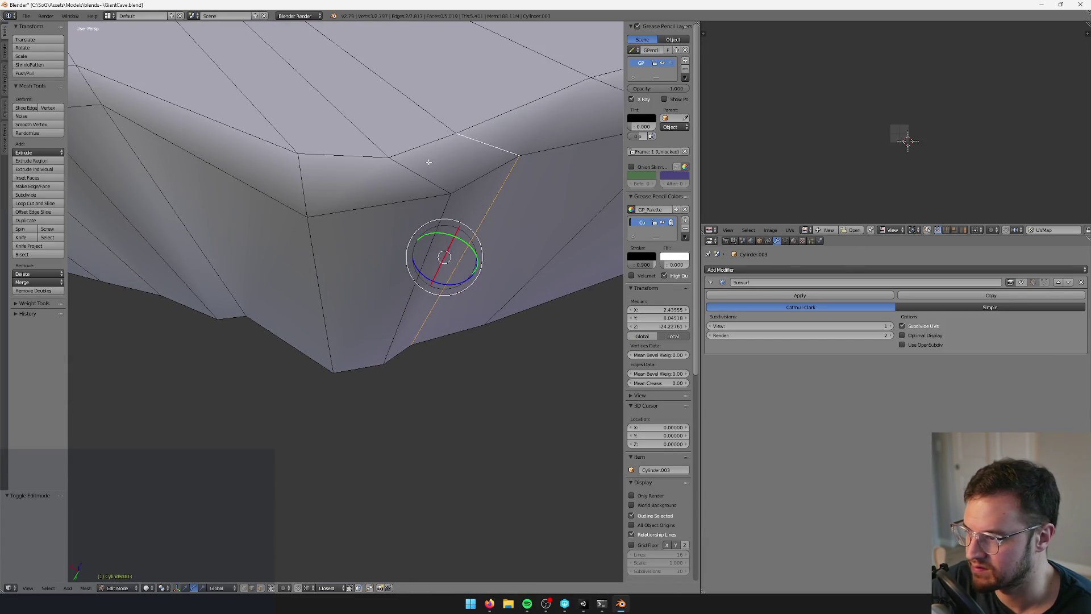
{"action": "left_click_drag", "start_coordinate": [375, 309], "coordinate": [345, 309]}
{"action": "left_click", "coordinate": [345, 309]}
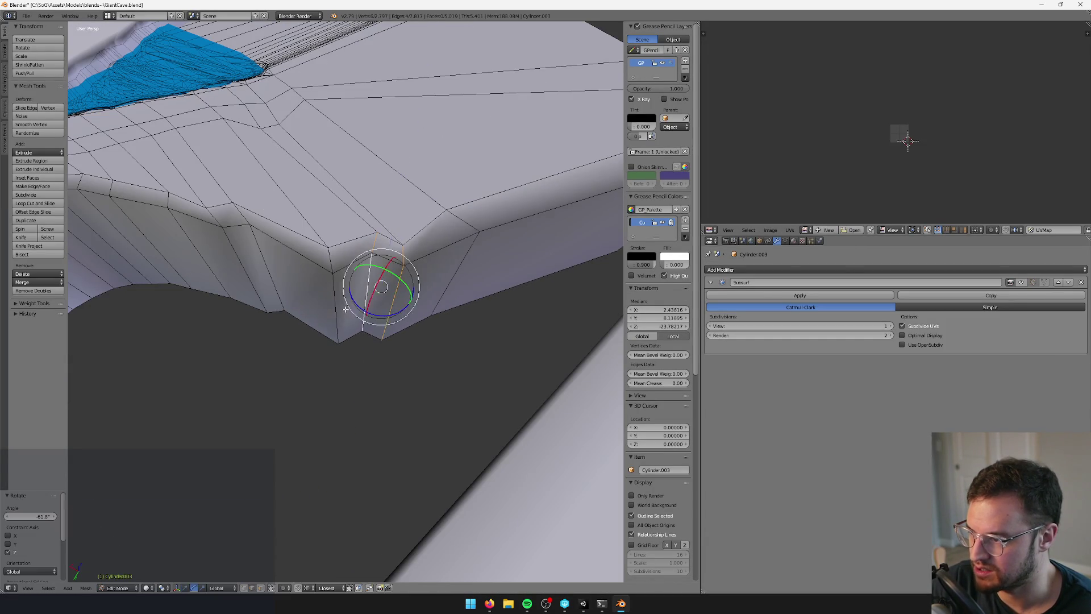
{"action": "key", "text": "g"}
{"action": "key", "text": "shift+z"}
{"action": "left_click", "coordinate": [437, 270]}
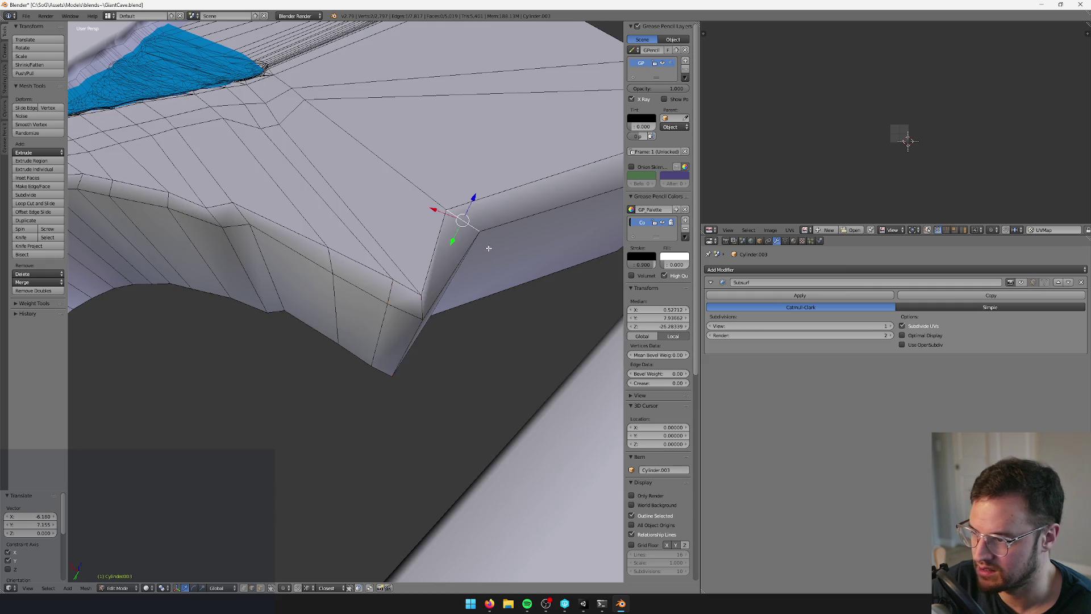
Rotate the corner -45.6° around Z and move it outward in the horizontal plane
{"action": "scroll", "coordinate": [504, 250], "scroll_direction": "down", "scroll_amount": 3}
{"action": "key", "text": "r"}
{"action": "key", "text": "z"}
{"action": "left_click", "coordinate": [324, 293]}
{"action": "key", "text": "g"}
{"action": "key", "text": "shift+z"}
{"action": "left_click", "coordinate": [508, 206]}
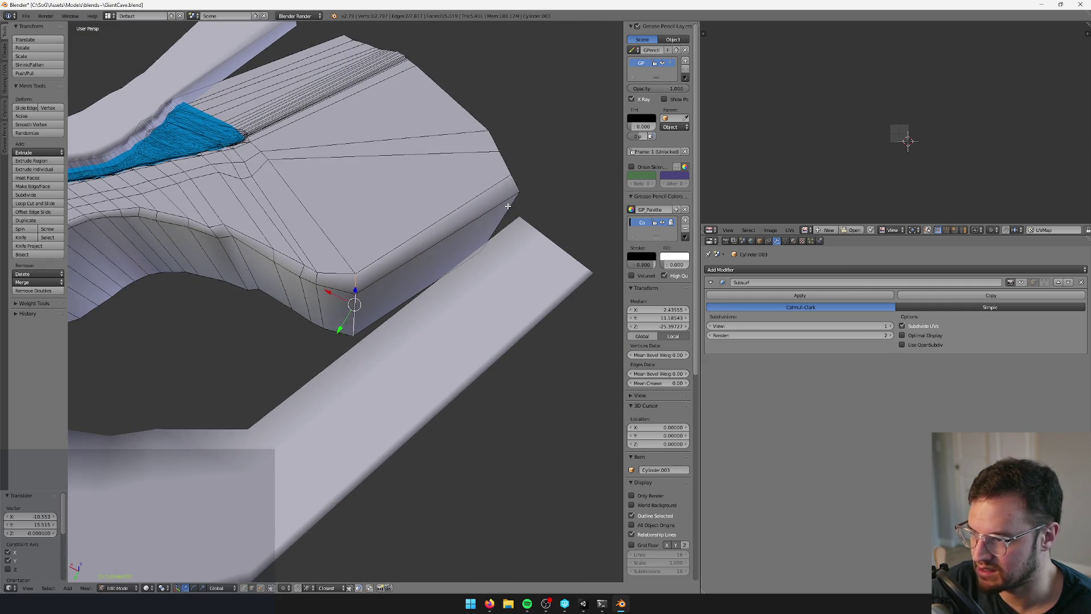
Add another corner vertex, move both horizontally, and toggle Edit Mode to check the wireframe
{"action": "left_click_drag", "start_coordinate": [502, 208], "coordinate": [481, 180]}
{"action": "right_click", "coordinate": [470, 147], "text": "shift"}
{"action": "key", "text": "g"}
{"action": "key", "text": "shift+z"}
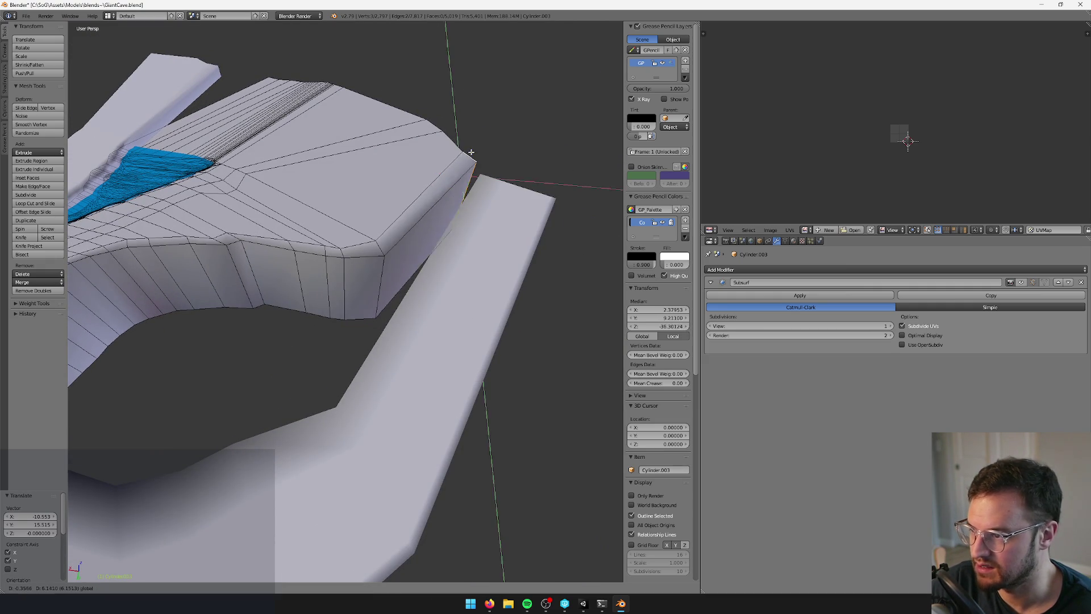
{"action": "left_click", "coordinate": [473, 164]}
{"action": "key", "text": "Tab"}
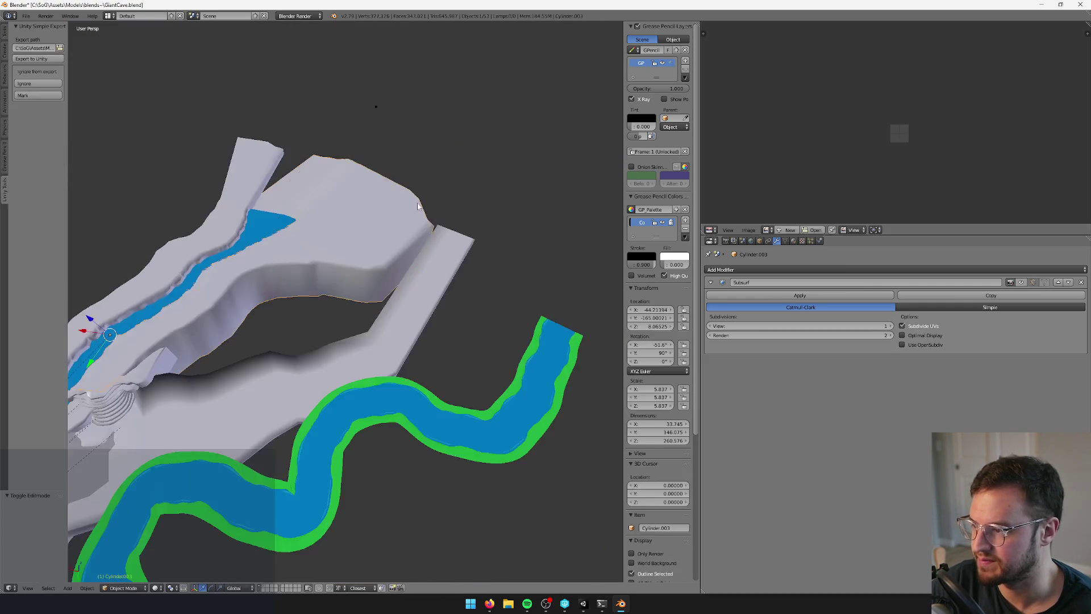
{"action": "scroll", "coordinate": [430, 198], "scroll_direction": "up", "scroll_amount": 4}
{"action": "scroll", "coordinate": [393, 234], "scroll_direction": "up", "scroll_amount": 2}
{"action": "key", "text": "Tab"}
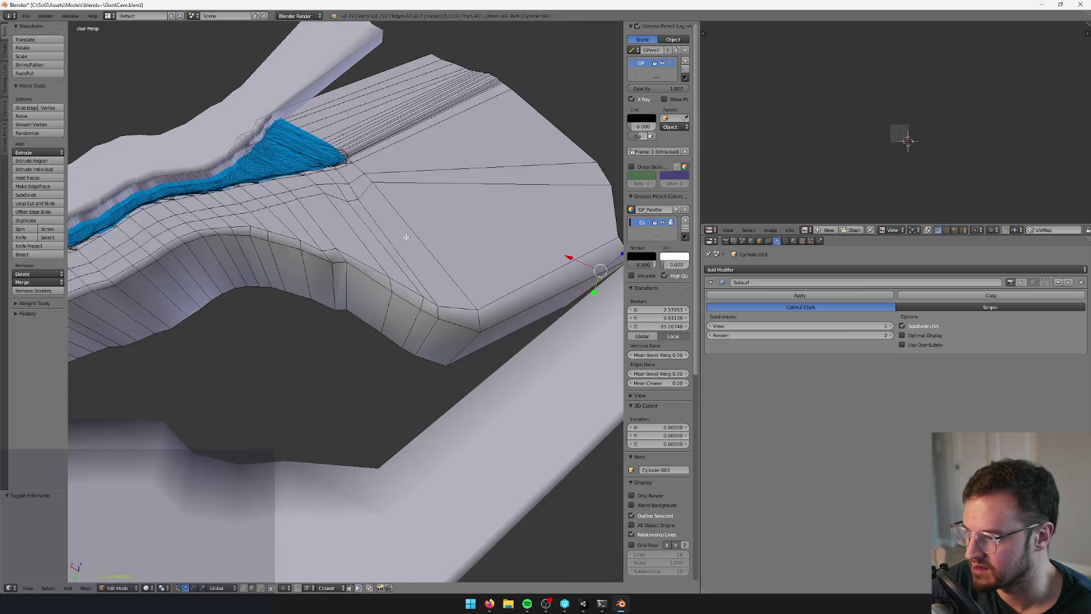
{"action": "scroll", "coordinate": [409, 242], "scroll_direction": "up", "scroll_amount": 2}
{"action": "key", "text": "Tab"}
{"action": "key", "text": "Tab"}
Unwrap all of the mountain's geometry and scale up the new UV layout
{"action": "scroll", "coordinate": [423, 241], "scroll_direction": "down", "scroll_amount": 2}
{"action": "key", "text": "a"}
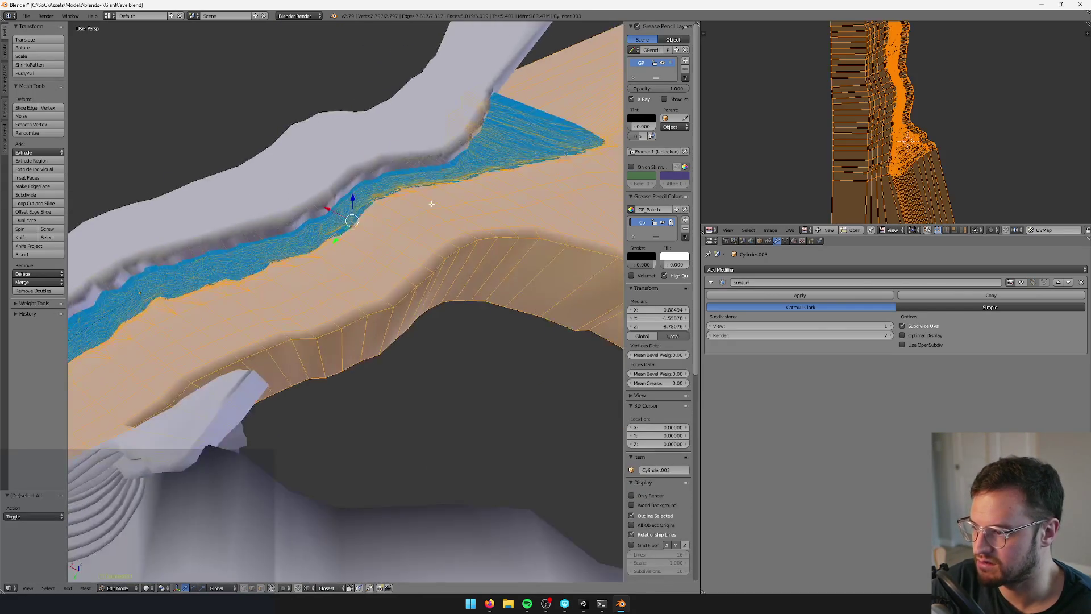
{"action": "scroll", "coordinate": [432, 221], "scroll_direction": "down", "scroll_amount": 2}
{"action": "key", "text": "u"}
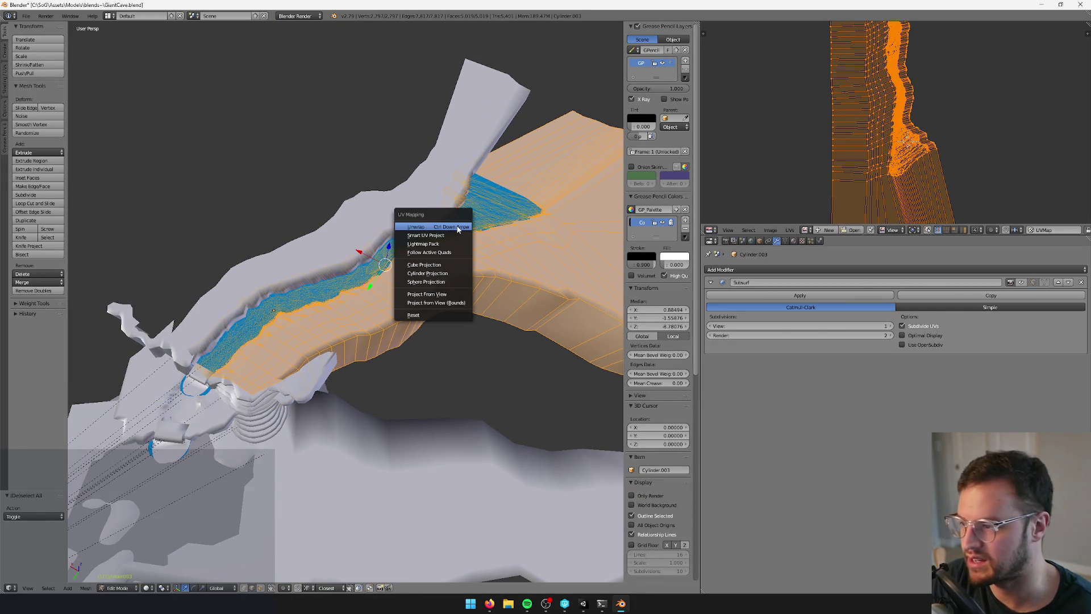
{"action": "left_click", "coordinate": [458, 227]}
{"action": "key", "text": "s"}
{"action": "left_click", "coordinate": [919, 164]}
{"action": "scroll", "coordinate": [919, 165], "scroll_direction": "up", "scroll_amount": 2}
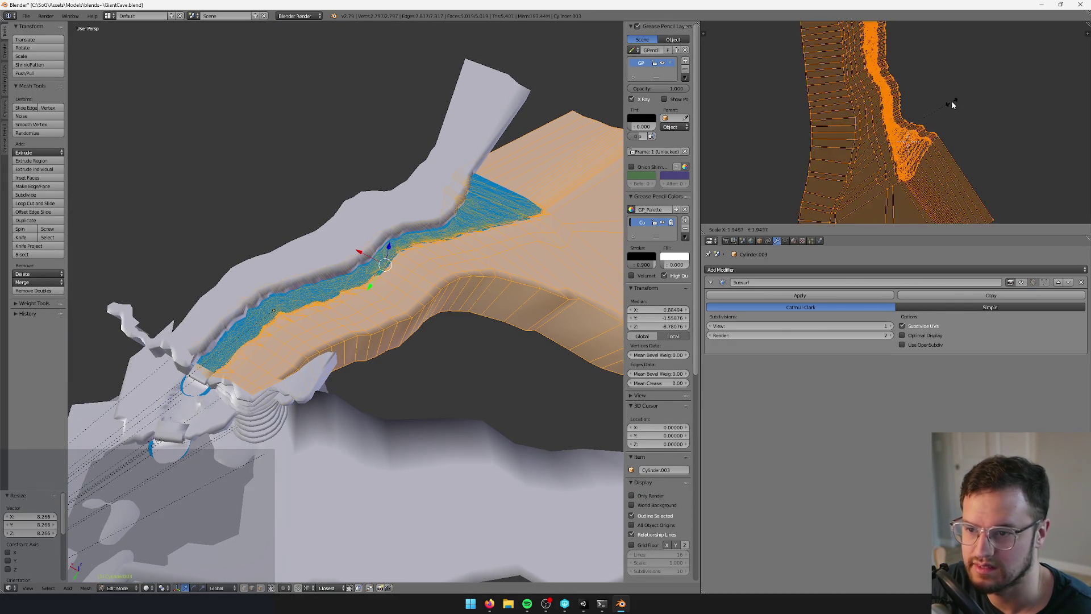
{"action": "key", "text": "Tab"}
{"action": "scroll", "coordinate": [358, 276], "scroll_direction": "up", "scroll_amount": 3}
{"action": "key", "text": "alt+Tab"}
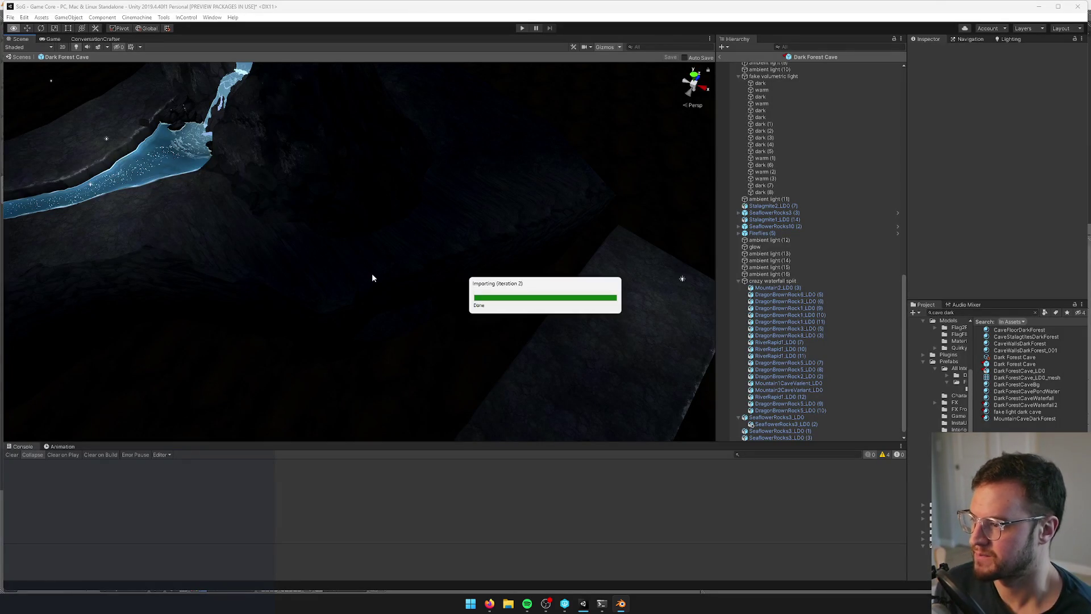
Move the river's ambient light upstream, then duplicate it with range about 20.5, shifted sideways
{"action": "mouse_move", "coordinate": [378, 226]}
{"action": "left_mouse_down"}
{"action": "mouse_move", "coordinate": [341, 244]}
{"action": "mouse_move", "coordinate": [304, 172]}
{"action": "mouse_move", "coordinate": [432, 233]}
{"action": "mouse_move", "coordinate": [463, 311]}
{"action": "mouse_move", "coordinate": [494, 266]}
{"action": "left_mouse_up"}
{"action": "left_click", "coordinate": [353, 200]}
{"action": "mouse_move", "coordinate": [295, 160]}
{"action": "left_mouse_down"}
{"action": "mouse_move", "coordinate": [322, 123]}
{"action": "mouse_move", "coordinate": [310, 139]}
{"action": "mouse_move", "coordinate": [309, 112]}
{"action": "mouse_move", "coordinate": [407, 169]}
{"action": "left_mouse_up"}
{"action": "key", "text": "ctrl+d"}
{"action": "mouse_move", "coordinate": [659, 261]}
{"action": "left_mouse_down"}
{"action": "mouse_move", "coordinate": [546, 237]}
{"action": "mouse_move", "coordinate": [488, 208]}
{"action": "left_mouse_up"}
{"action": "mouse_move", "coordinate": [407, 172]}
{"action": "left_mouse_down"}
{"action": "mouse_move", "coordinate": [463, 191]}
{"action": "mouse_move", "coordinate": [400, 167]}
{"action": "mouse_move", "coordinate": [422, 224]}
{"action": "mouse_move", "coordinate": [483, 219]}
{"action": "mouse_move", "coordinate": [472, 178]}
{"action": "left_mouse_up"}
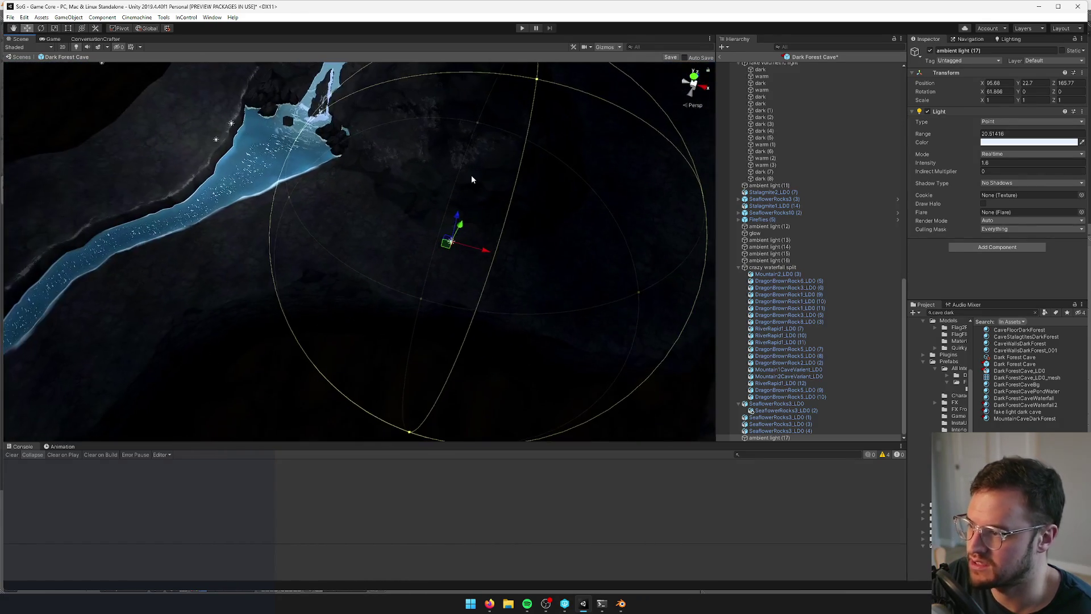
Save the Dark Forest Cave scene and preview it in the Game view
{"action": "left_click", "coordinate": [670, 57]}
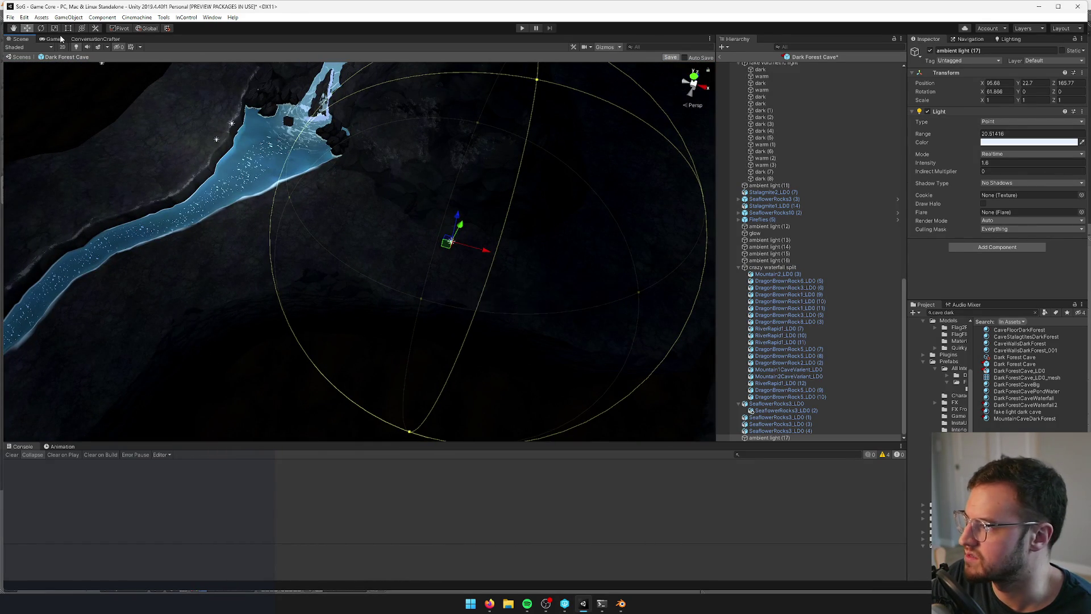
{"action": "left_click", "coordinate": [58, 40]}
{"action": "left_click", "coordinate": [20, 39]}
{"action": "left_click_drag", "start_coordinate": [363, 188], "coordinate": [370, 134]}
Open the rock's MountainCaveDarkForest material and set base tiling 0.6 and red tiling 1
{"action": "left_click", "coordinate": [369, 135]}
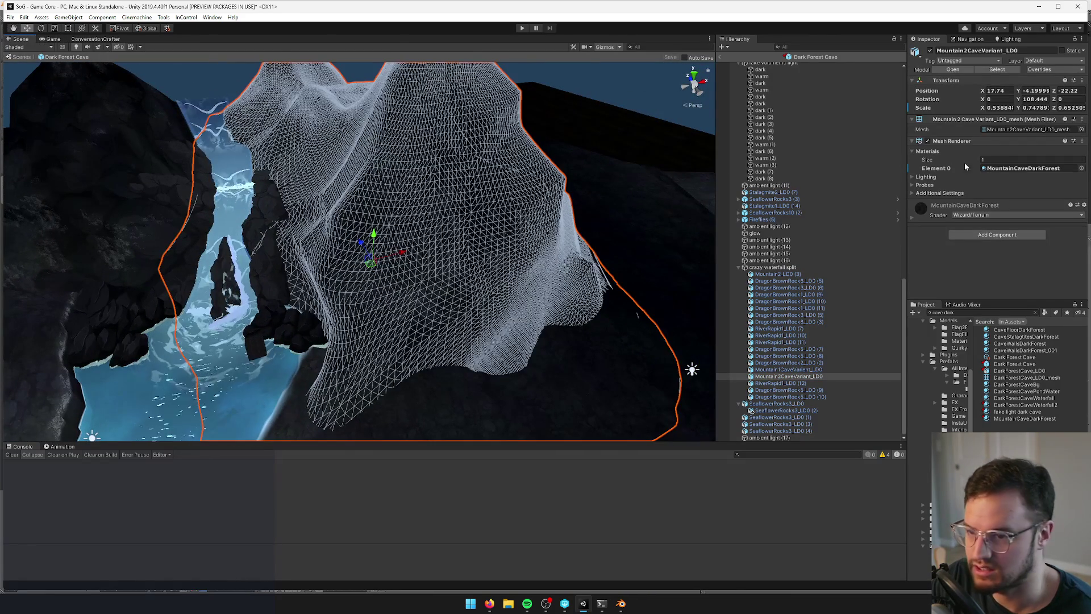
{"action": "left_click", "coordinate": [1023, 168]}
{"action": "double_click", "coordinate": [1023, 169]}
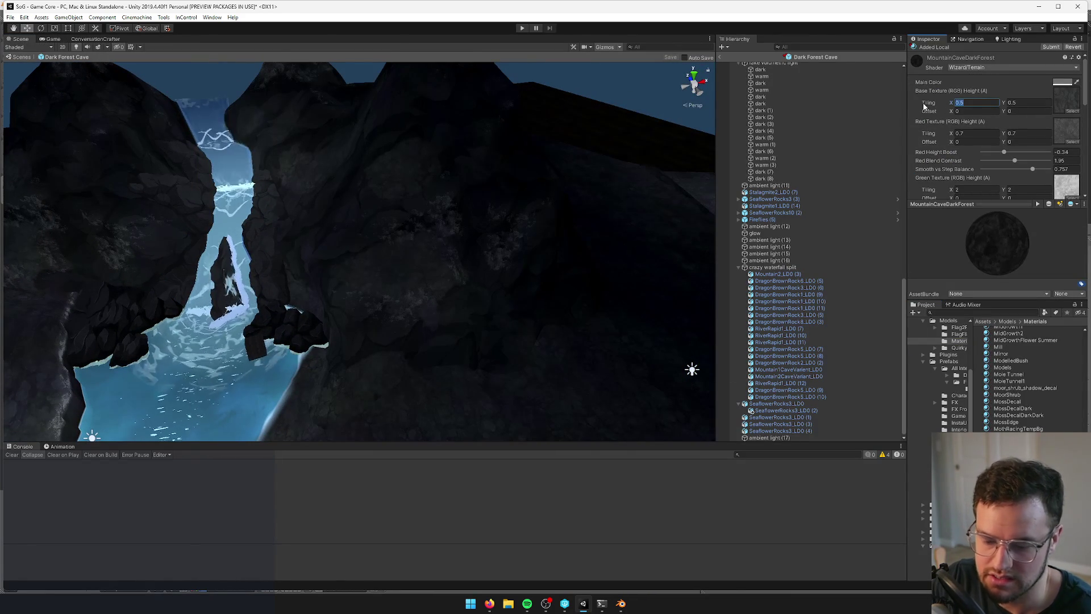
{"action": "key", "text": "Tab"}
{"action": "type", "text": ".7"}
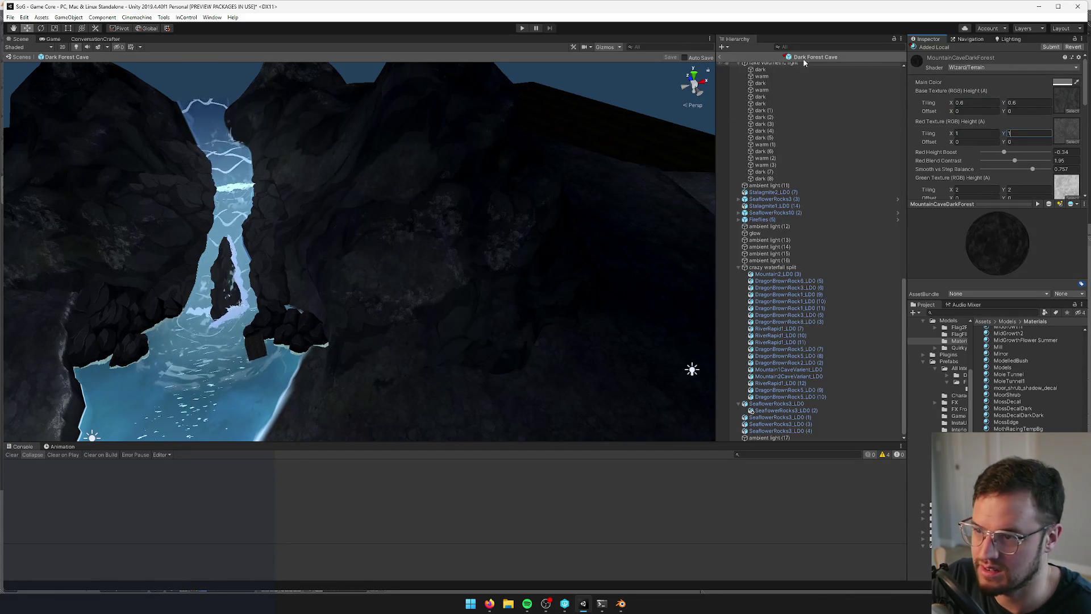
{"action": "mouse_move", "coordinate": [651, 62]}
{"action": "left_mouse_down"}
{"action": "mouse_move", "coordinate": [467, 224]}
{"action": "mouse_move", "coordinate": [426, 226]}
{"action": "mouse_move", "coordinate": [540, 421]}
{"action": "left_mouse_up"}
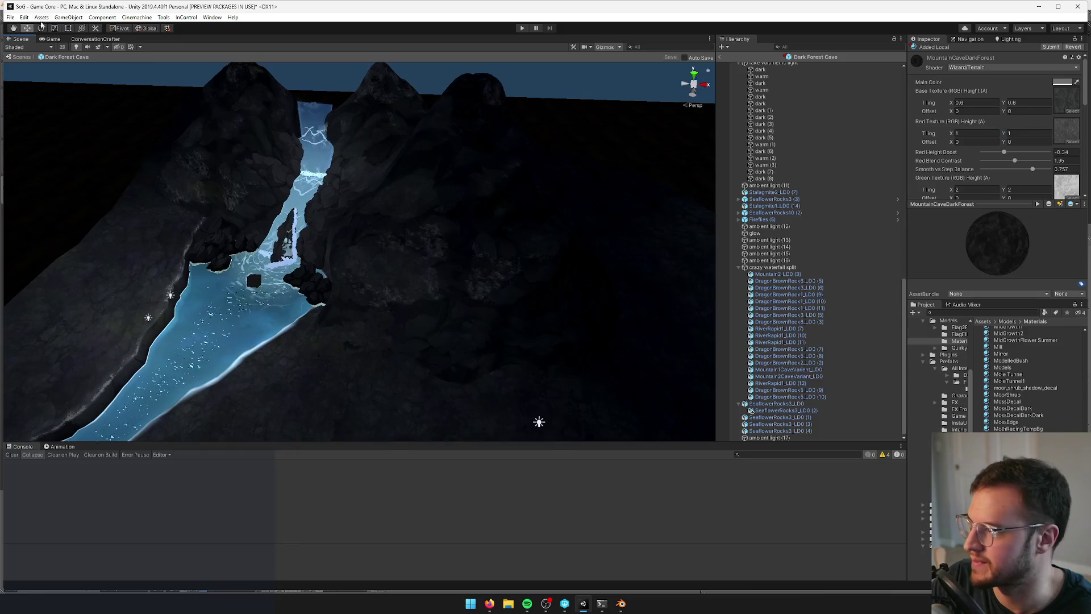
Preview the Game view, then undock and redock the Game and Scene panels
{"action": "left_click", "coordinate": [50, 40]}
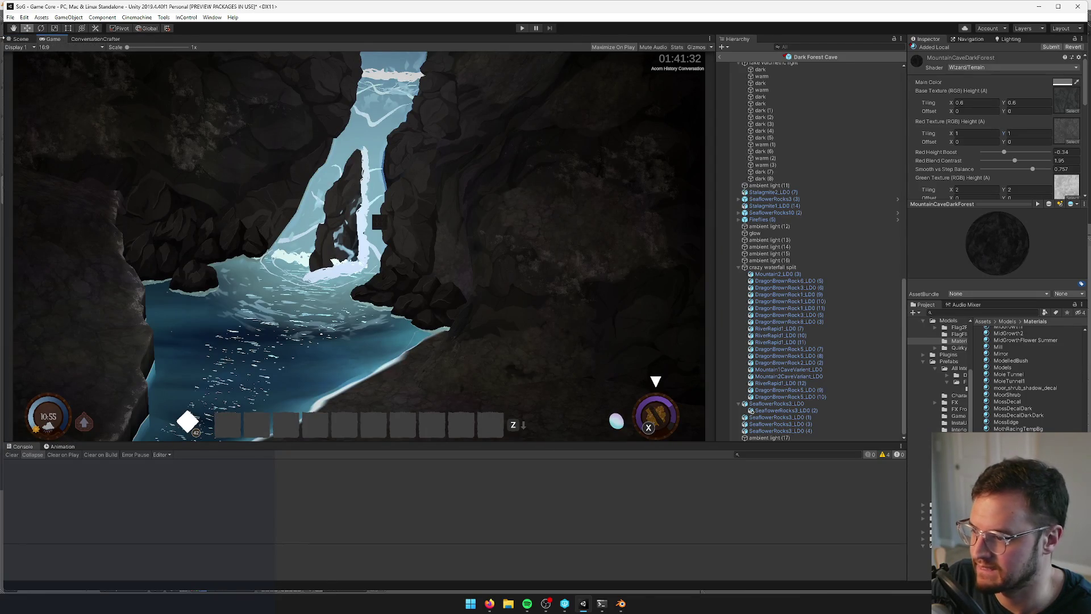
{"action": "left_click", "coordinate": [21, 38]}
{"action": "mouse_move", "coordinate": [539, 421]}
{"action": "left_mouse_down"}
{"action": "mouse_move", "coordinate": [534, 378]}
{"action": "mouse_move", "coordinate": [626, 390]}
{"action": "mouse_move", "coordinate": [257, 202]}
{"action": "mouse_move", "coordinate": [358, 199]}
{"action": "mouse_move", "coordinate": [329, 170]}
{"action": "mouse_move", "coordinate": [239, 156]}
{"action": "mouse_move", "coordinate": [276, 249]}
{"action": "mouse_move", "coordinate": [253, 275]}
{"action": "mouse_move", "coordinate": [263, 261]}
{"action": "mouse_move", "coordinate": [317, 273]}
{"action": "mouse_move", "coordinate": [296, 261]}
{"action": "left_mouse_up"}
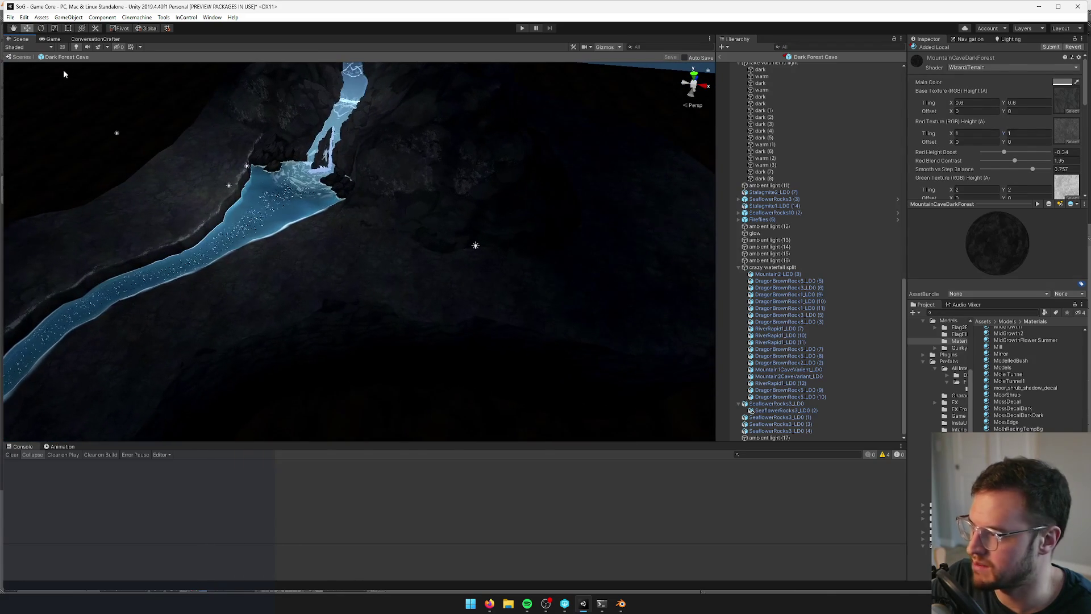
{"action": "left_click_drag", "start_coordinate": [60, 44], "coordinate": [58, 47]}
{"action": "mouse_move", "coordinate": [26, 127]}
{"action": "left_mouse_down"}
{"action": "mouse_move", "coordinate": [27, 99]}
{"action": "mouse_move", "coordinate": [21, 132]}
{"action": "left_mouse_up"}
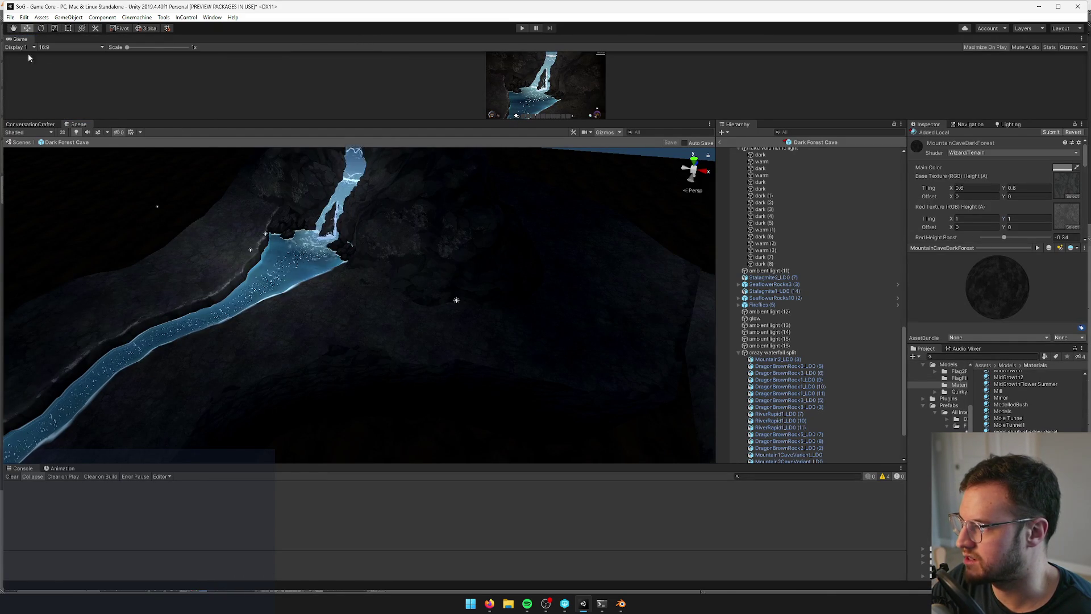
{"action": "left_click_drag", "start_coordinate": [64, 130], "coordinate": [67, 128]}
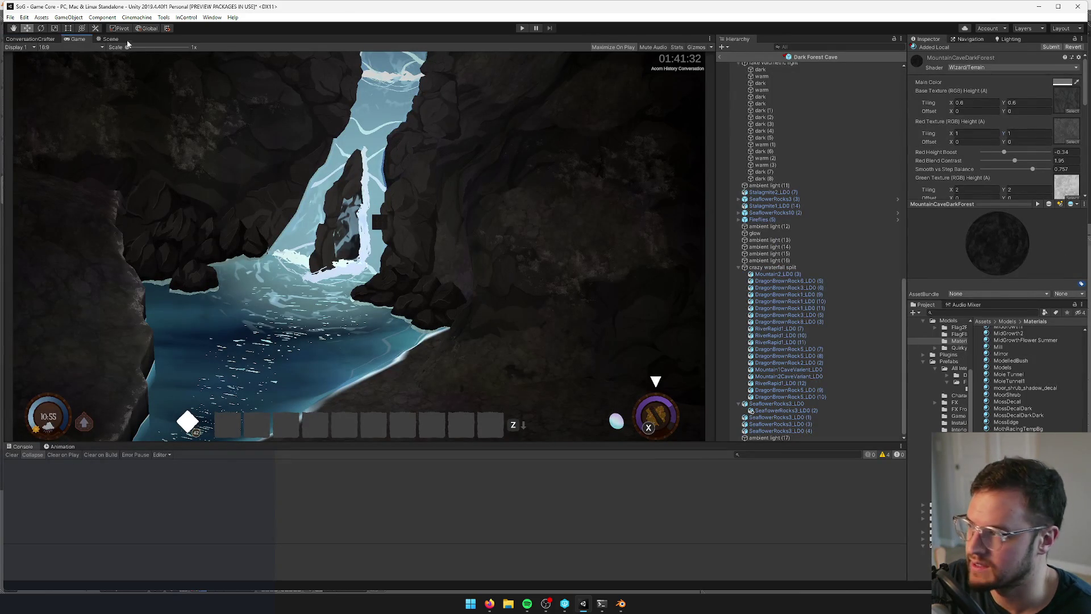
Order the tabs Scene, Game, ConversationCrafter, show the Game render, then bring Blender forward
{"action": "left_click_drag", "start_coordinate": [33, 41], "coordinate": [127, 44]}
{"action": "left_click", "coordinate": [53, 39]}
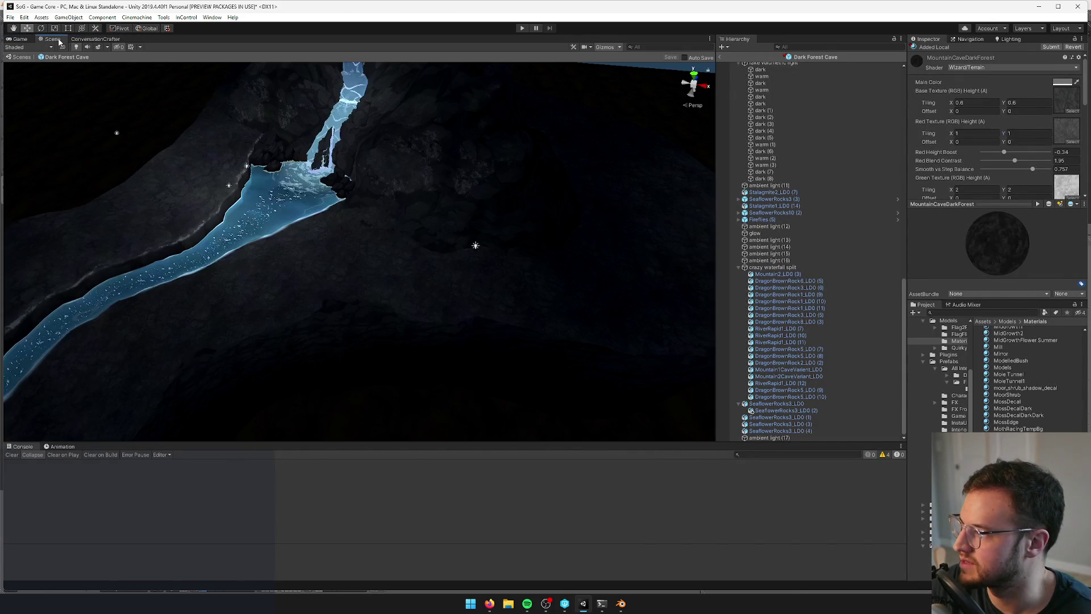
{"action": "mouse_move", "coordinate": [473, 273]}
{"action": "left_mouse_down"}
{"action": "mouse_move", "coordinate": [377, 275]}
{"action": "mouse_move", "coordinate": [495, 258]}
{"action": "left_mouse_up"}
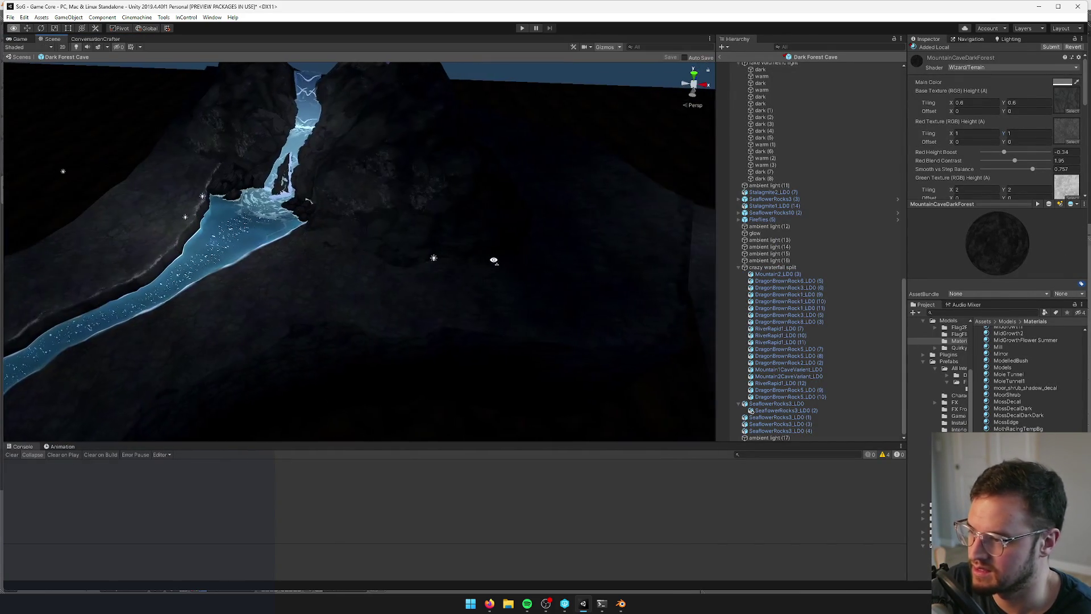
{"action": "left_click_drag", "start_coordinate": [19, 38], "coordinate": [27, 41]}
{"action": "left_click", "coordinate": [50, 39]}
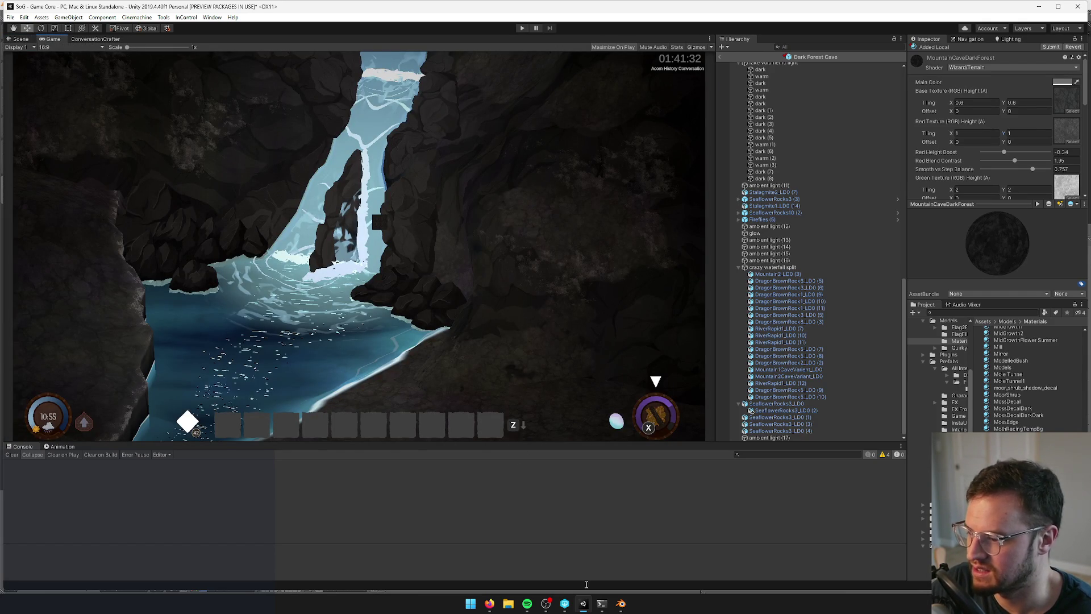
{"action": "left_click", "coordinate": [622, 606]}
Confirm overwriting the cave file and open the recent Mountains.blend in Blender
{"action": "left_click_drag", "start_coordinate": [392, 174], "coordinate": [402, 275]}
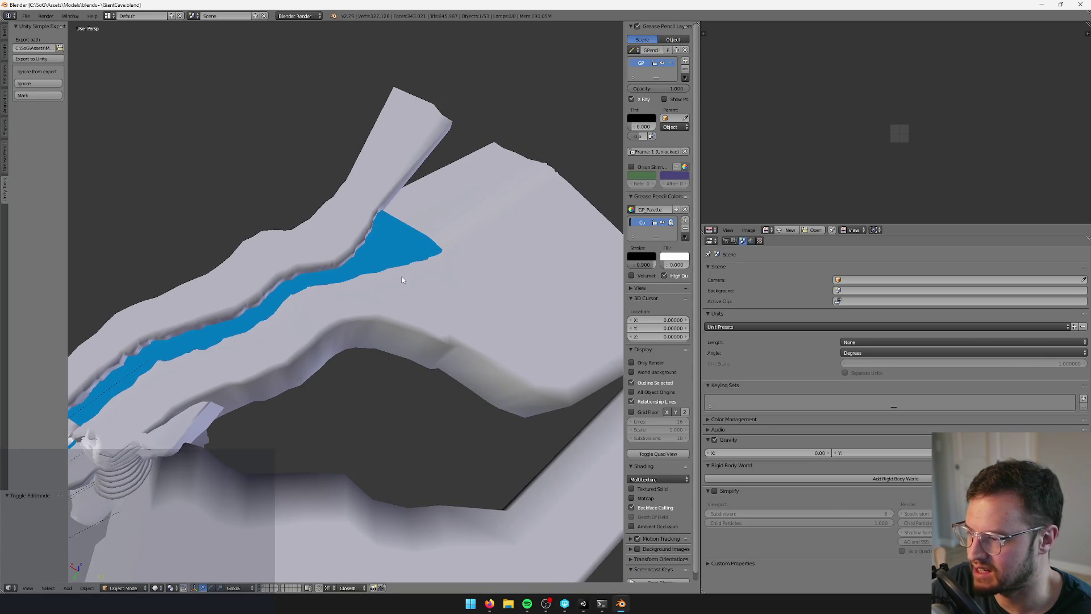
{"action": "left_click", "coordinate": [401, 282]}
{"action": "left_click", "coordinate": [27, 17]}
{"action": "mouse_move", "coordinate": [49, 44]}
{"action": "left_click", "coordinate": [136, 43]}
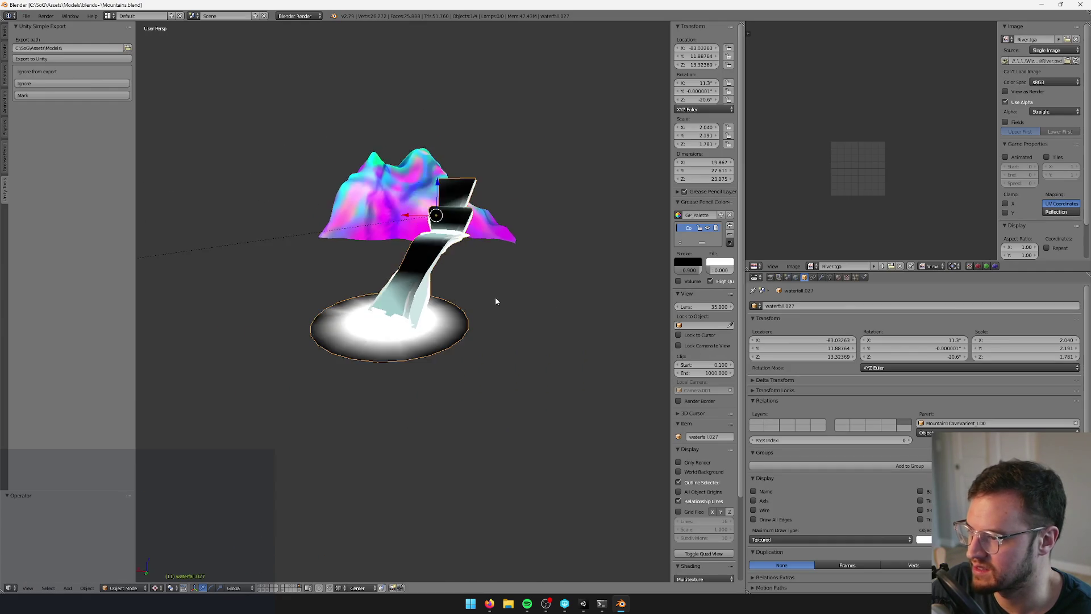
{"action": "scroll", "coordinate": [506, 319], "scroll_direction": "down", "scroll_amount": 3}
{"action": "scroll", "coordinate": [312, 340], "scroll_direction": "up", "scroll_amount": 5}
Enter Edit Mode on mountain piece Plane.133 and enable Proportional Editing
{"action": "right_click", "coordinate": [311, 340]}
{"action": "key", "text": "Tab"}
{"action": "mouse_move", "coordinate": [306, 343]}
{"action": "left_mouse_down"}
{"action": "mouse_move", "coordinate": [213, 305]}
{"action": "mouse_move", "coordinate": [254, 464]}
{"action": "mouse_move", "coordinate": [244, 331]}
{"action": "mouse_move", "coordinate": [426, 343]}
{"action": "mouse_move", "coordinate": [360, 346]}
{"action": "left_mouse_up"}
{"action": "scroll", "coordinate": [360, 346], "scroll_direction": "up", "scroll_amount": 6}
{"action": "left_click_drag", "start_coordinate": [411, 248], "coordinate": [445, 302]}
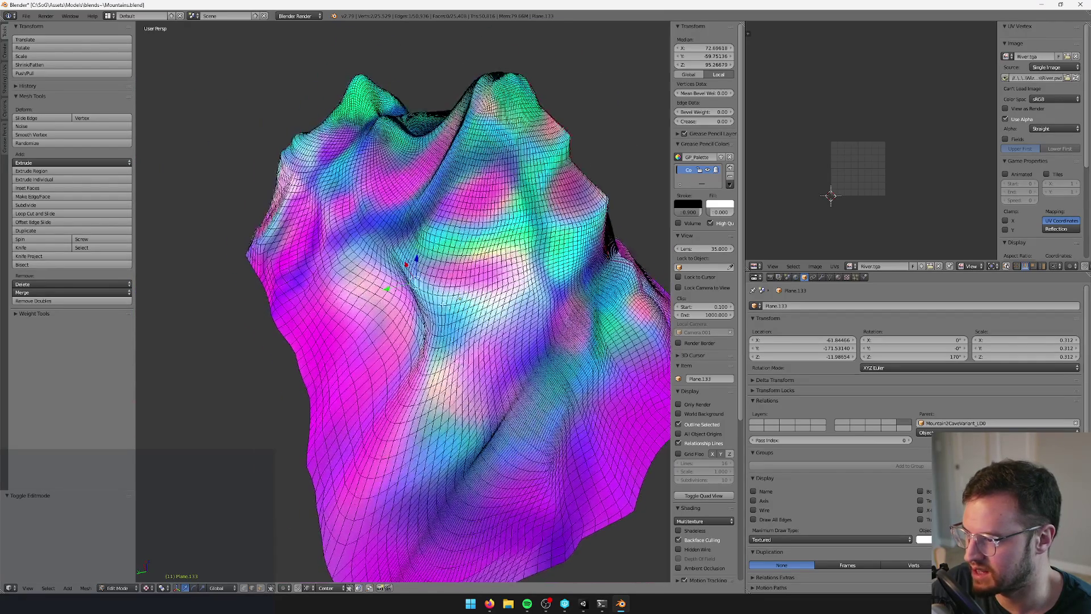
{"action": "scroll", "coordinate": [403, 301], "scroll_direction": "up", "scroll_amount": 3}
{"action": "left_click", "coordinate": [279, 588]}
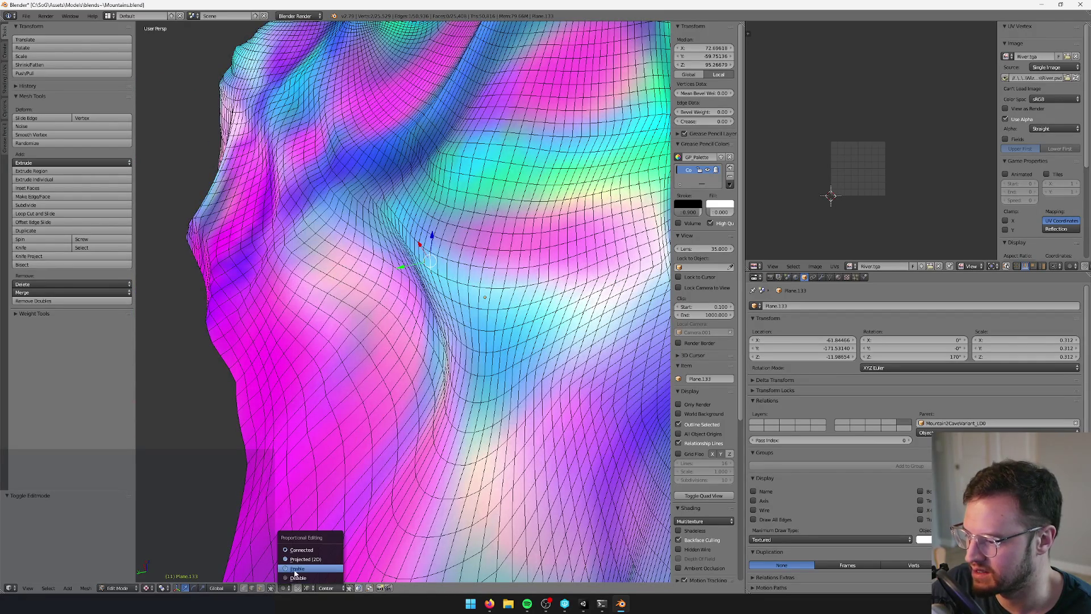
{"action": "left_click", "coordinate": [302, 560]}
{"action": "scroll", "coordinate": [398, 341], "scroll_direction": "down", "scroll_amount": 2}
Push the selected vertices along Y three times, each push smaller than the last
{"action": "key", "text": "g"}
{"action": "key", "text": "y"}
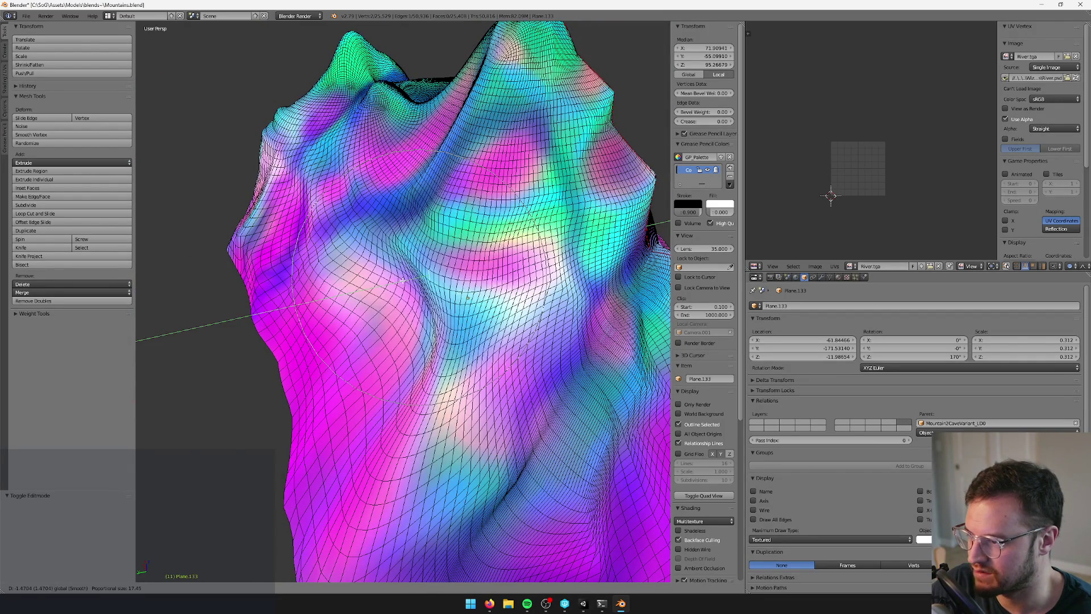
{"action": "left_click", "coordinate": [418, 278]}
{"action": "key", "text": "g"}
{"action": "key", "text": "y"}
{"action": "left_click", "coordinate": [419, 218]}
{"action": "key", "text": "g"}
{"action": "key", "text": "y"}
{"action": "left_click", "coordinate": [470, 214]}
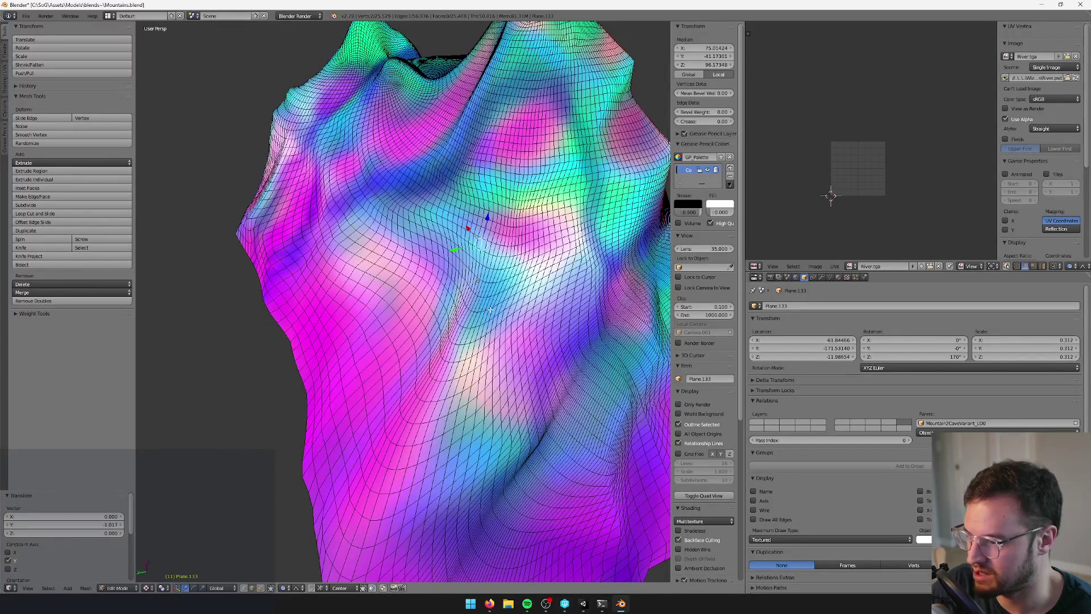
From a low side view, reshape the mountain surface with three soft-falloff grabs
{"action": "left_click_drag", "start_coordinate": [524, 317], "coordinate": [549, 408]}
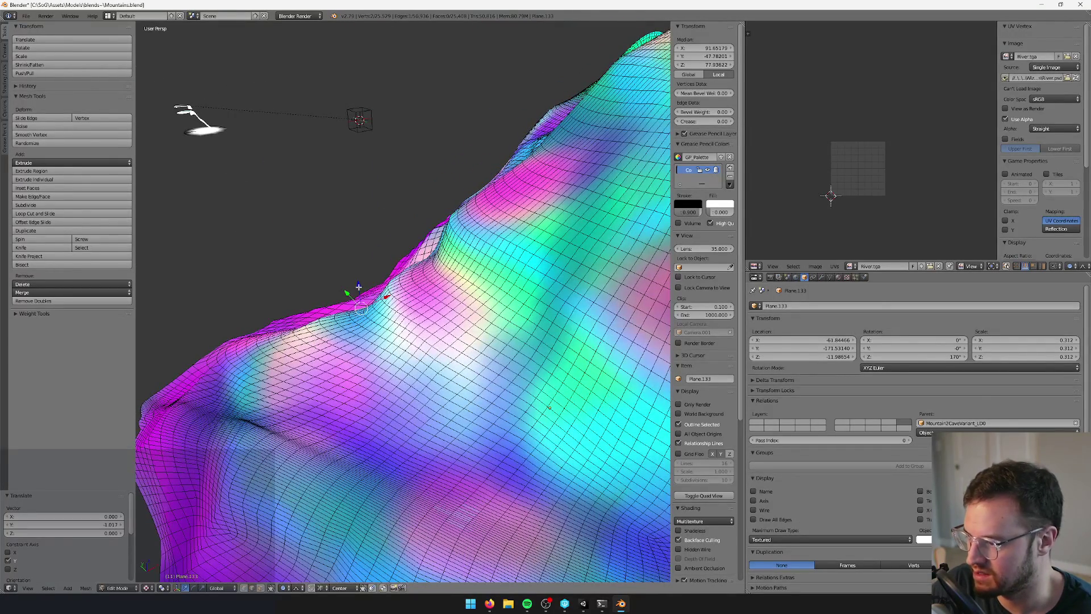
{"action": "key", "text": "g"}
{"action": "left_click", "coordinate": [335, 318]}
{"action": "key", "text": "g"}
{"action": "left_click", "coordinate": [347, 327]}
{"action": "key", "text": "g"}
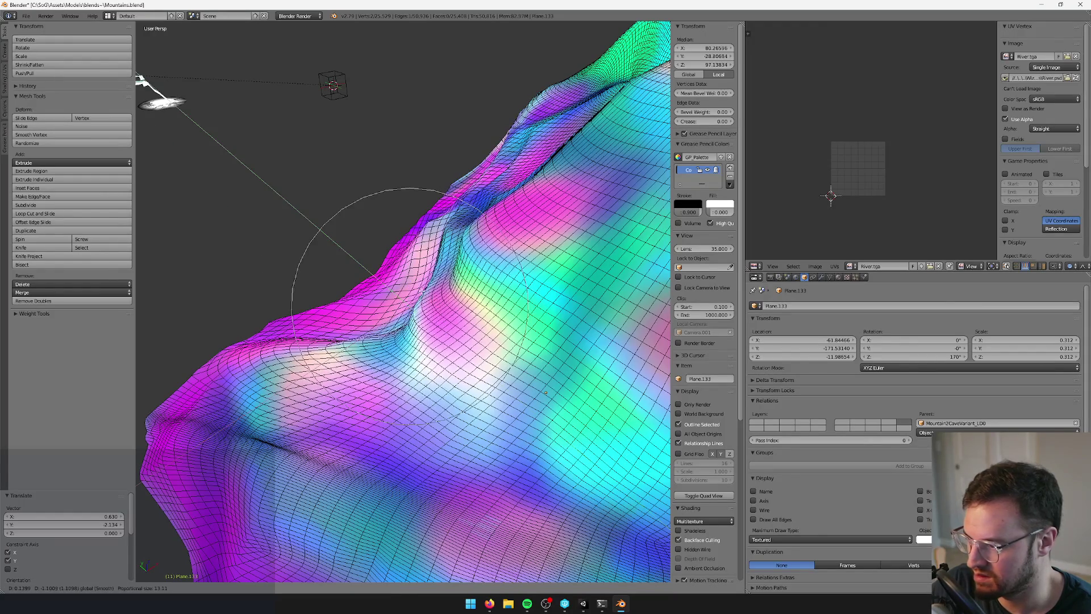
{"action": "left_click", "coordinate": [510, 304]}
Leave Edit Mode and save Mountains.blend, confirming the overwrite
{"action": "key", "text": "KP_Decimal"}
{"action": "key", "text": "Tab"}
{"action": "key", "text": "ctrl+s"}
{"action": "left_click", "coordinate": [510, 304]}
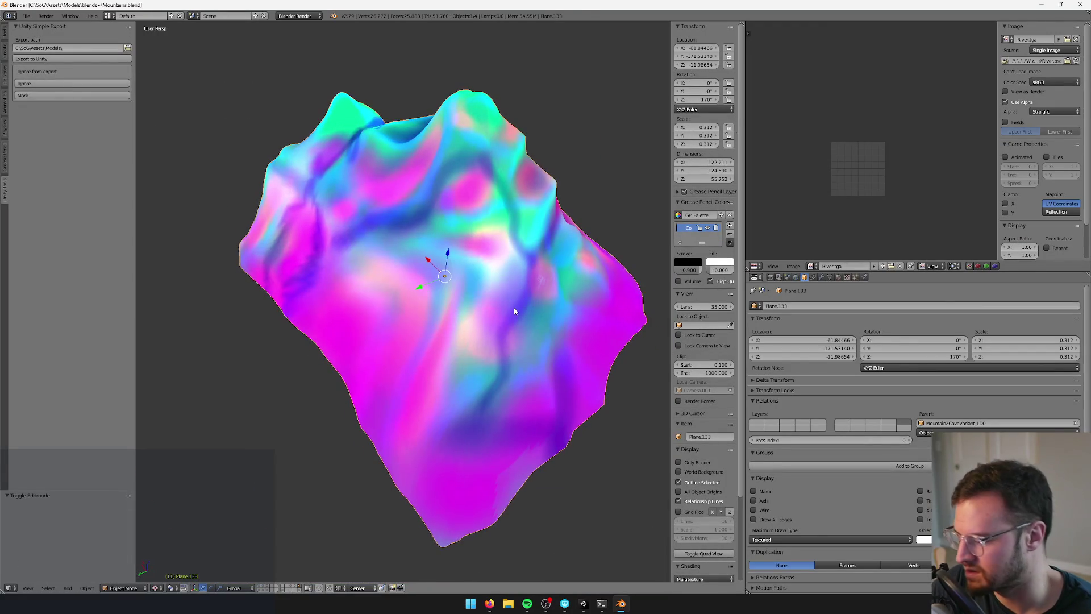
Return to Unity and show the cave's Scene view
{"action": "key", "text": "alt+Tab"}
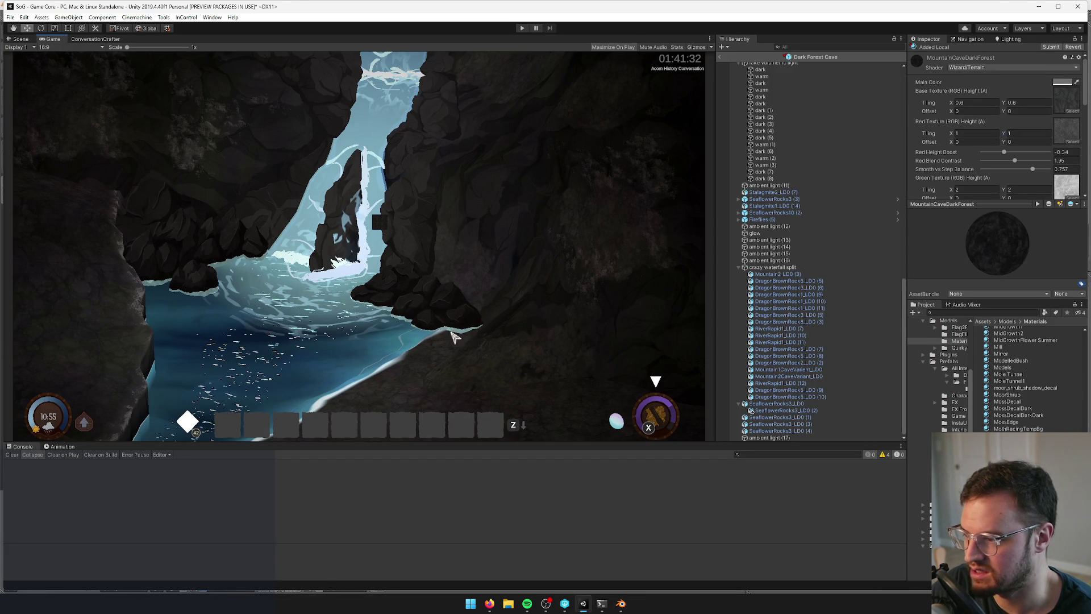
{"action": "key", "text": "alt+Tab"}
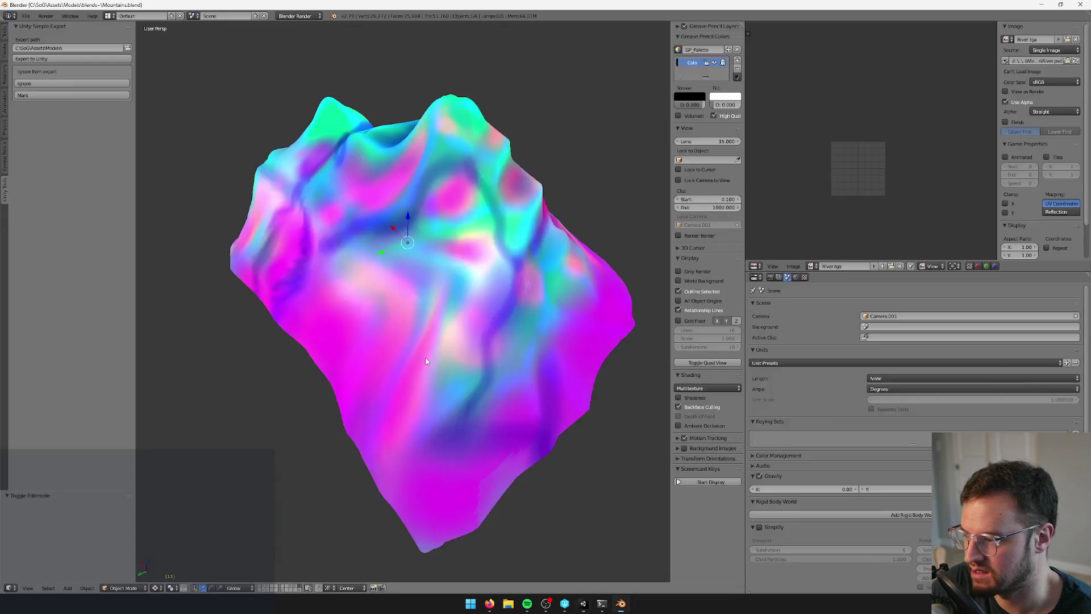
{"action": "key", "text": "alt+Tab"}
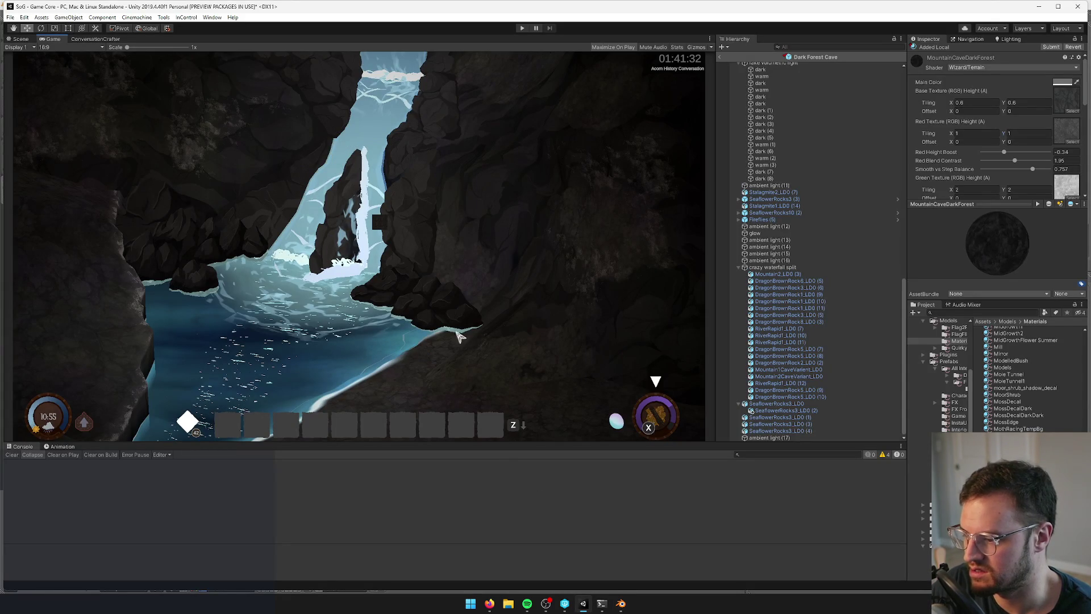
{"action": "mouse_move", "coordinate": [625, 607]}
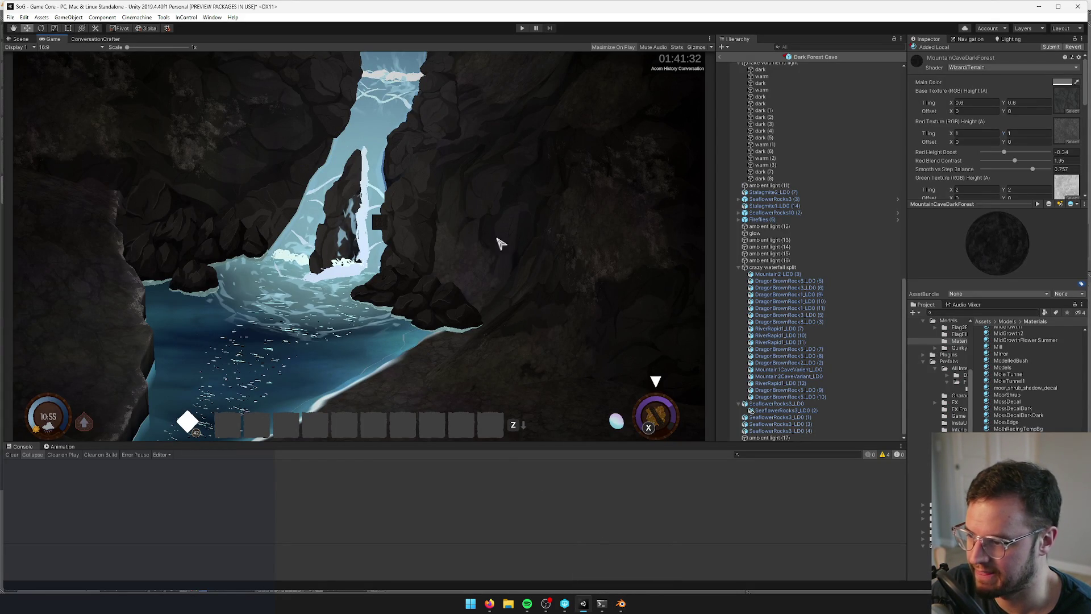
{"action": "left_click", "coordinate": [625, 608]}
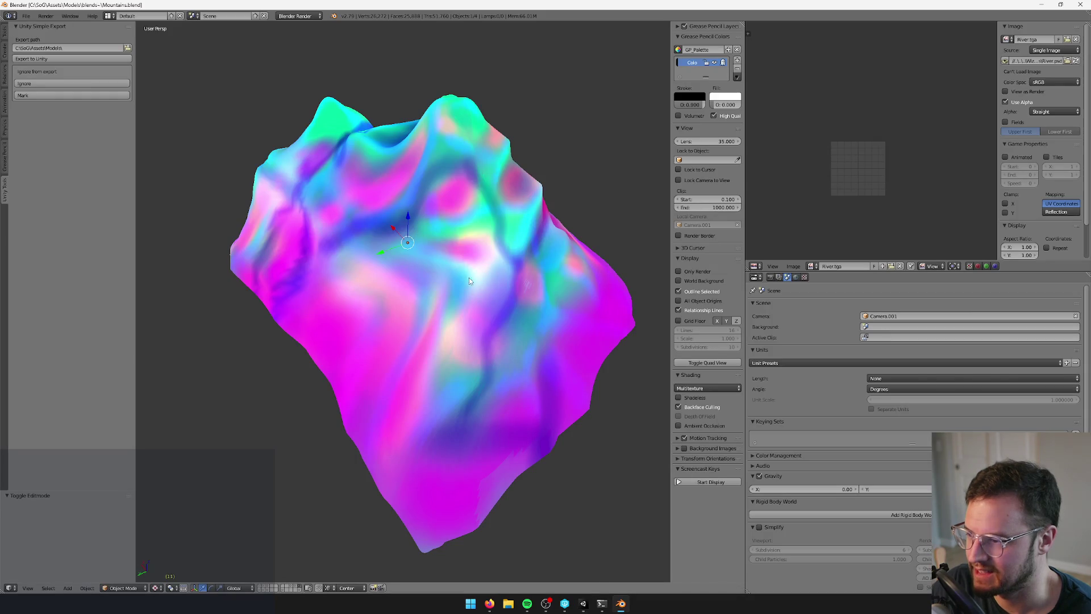
{"action": "key", "text": "alt+Tab"}
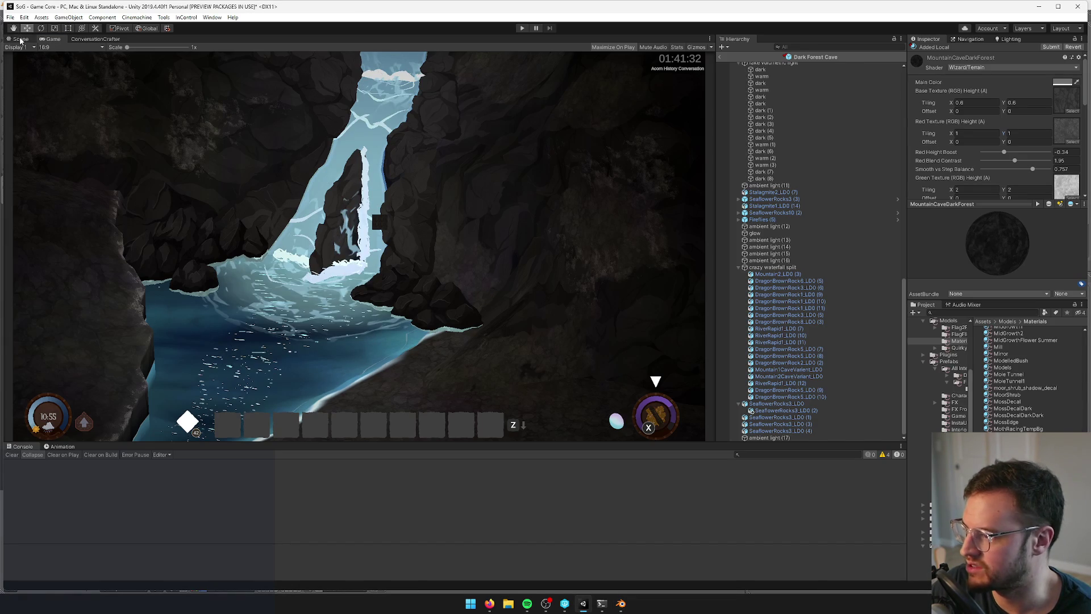
{"action": "left_click", "coordinate": [21, 40]}
Duplicate a far-bank stalagmite and move the copy across the river
{"action": "key", "text": "f"}
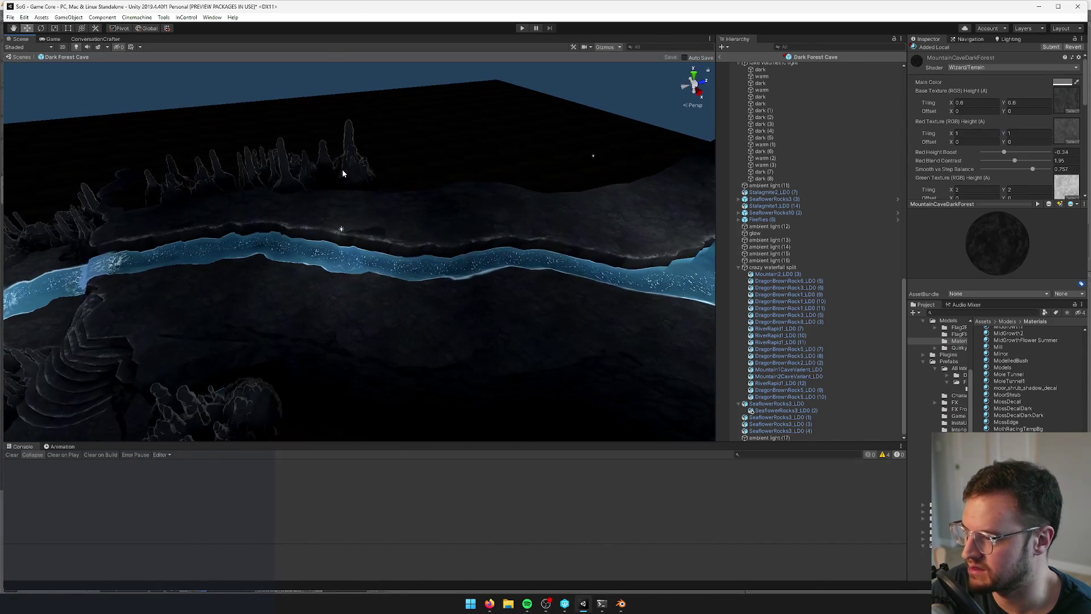
{"action": "left_click", "coordinate": [344, 173]}
{"action": "key", "text": "ctrl+d"}
{"action": "left_click_drag", "start_coordinate": [344, 185], "coordinate": [461, 248]}
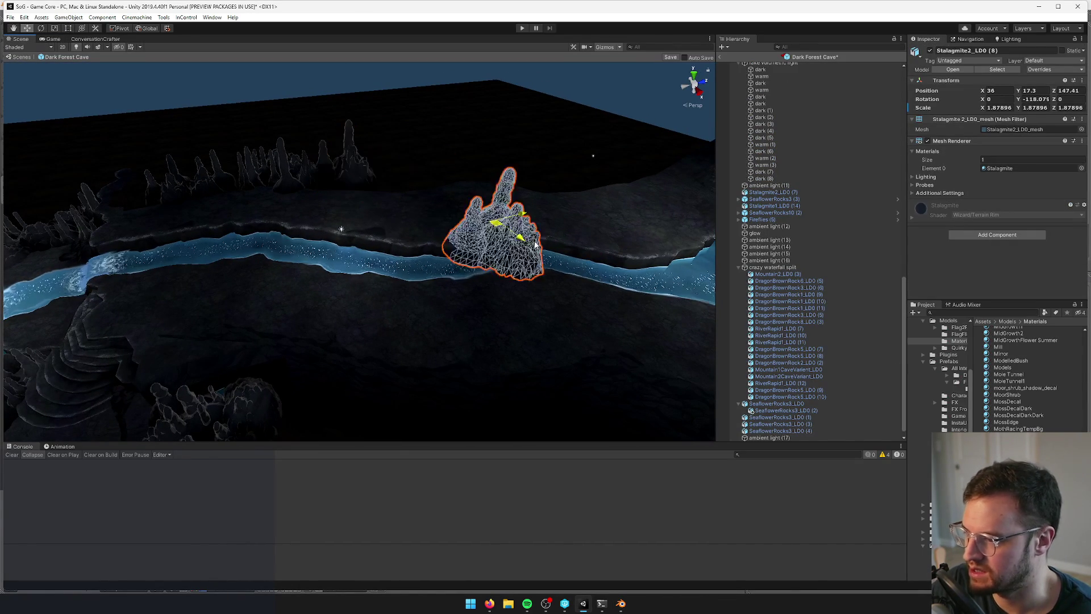
{"action": "key", "text": "f"}
{"action": "mouse_move", "coordinate": [340, 190]}
{"action": "left_mouse_down"}
{"action": "mouse_move", "coordinate": [526, 196]}
{"action": "mouse_move", "coordinate": [539, 154]}
{"action": "mouse_move", "coordinate": [567, 141]}
{"action": "mouse_move", "coordinate": [580, 178]}
{"action": "left_mouse_up"}
{"action": "scroll", "coordinate": [539, 154], "scroll_direction": "up", "scroll_amount": 5}
{"action": "mouse_move", "coordinate": [436, 196]}
{"action": "left_mouse_down"}
{"action": "mouse_move", "coordinate": [429, 244]}
{"action": "mouse_move", "coordinate": [392, 264]}
{"action": "mouse_move", "coordinate": [418, 238]}
{"action": "mouse_move", "coordinate": [419, 216]}
{"action": "mouse_move", "coordinate": [402, 235]}
{"action": "left_mouse_up"}
Rotate the stalagmite copy, save the scene and check it in the Game view
{"action": "key", "text": "e"}
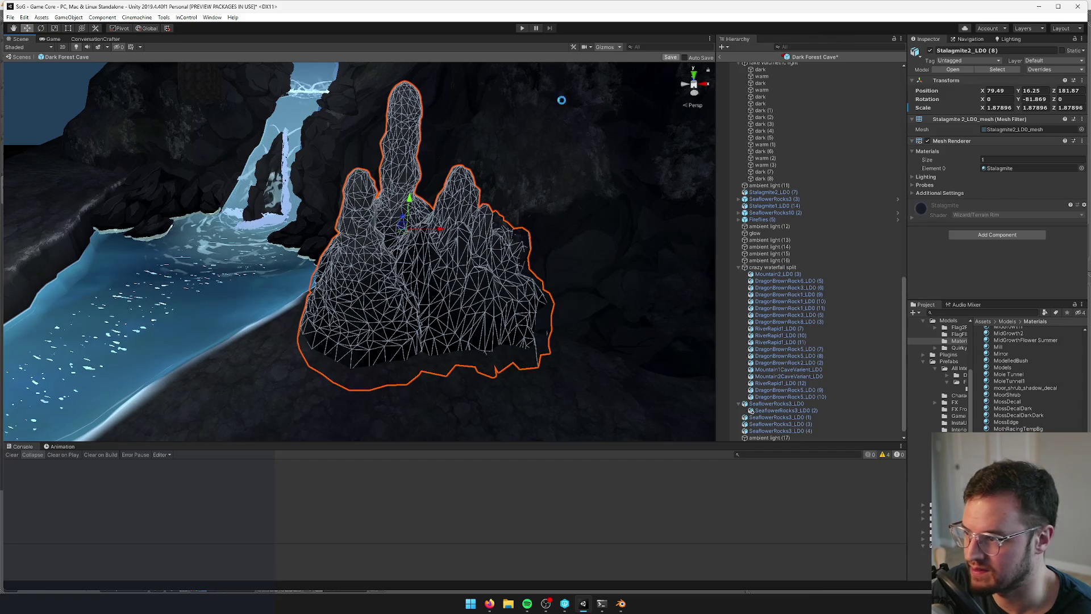
{"action": "key", "text": "ctrl+s"}
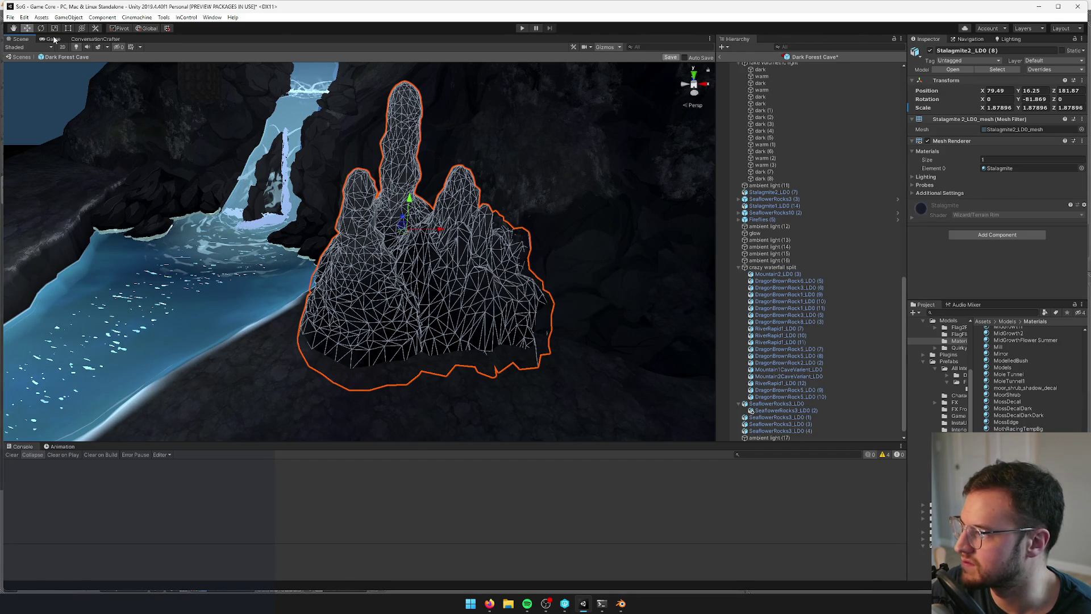
{"action": "left_click", "coordinate": [55, 38]}
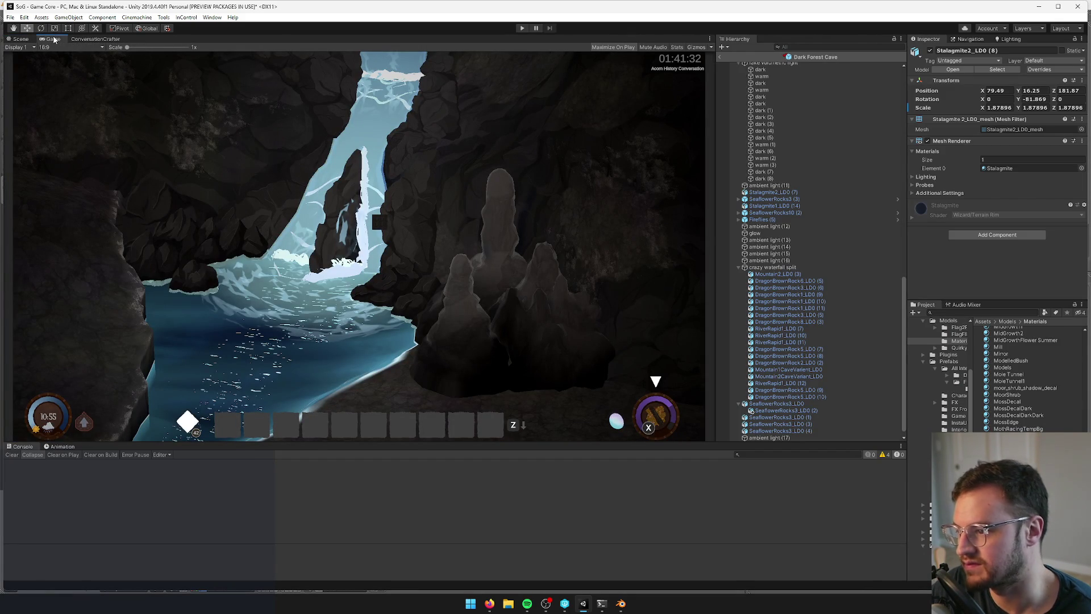
{"action": "left_click", "coordinate": [21, 39]}
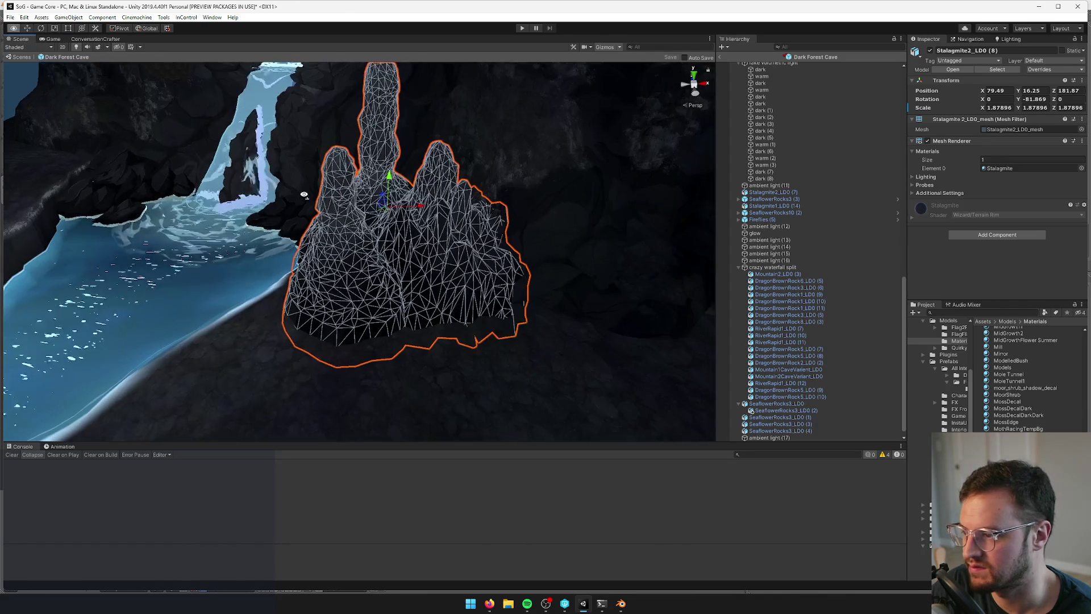
Raise the stalagmite copy slightly and inspect it from a lower angle
{"action": "left_click_drag", "start_coordinate": [390, 179], "coordinate": [391, 174]}
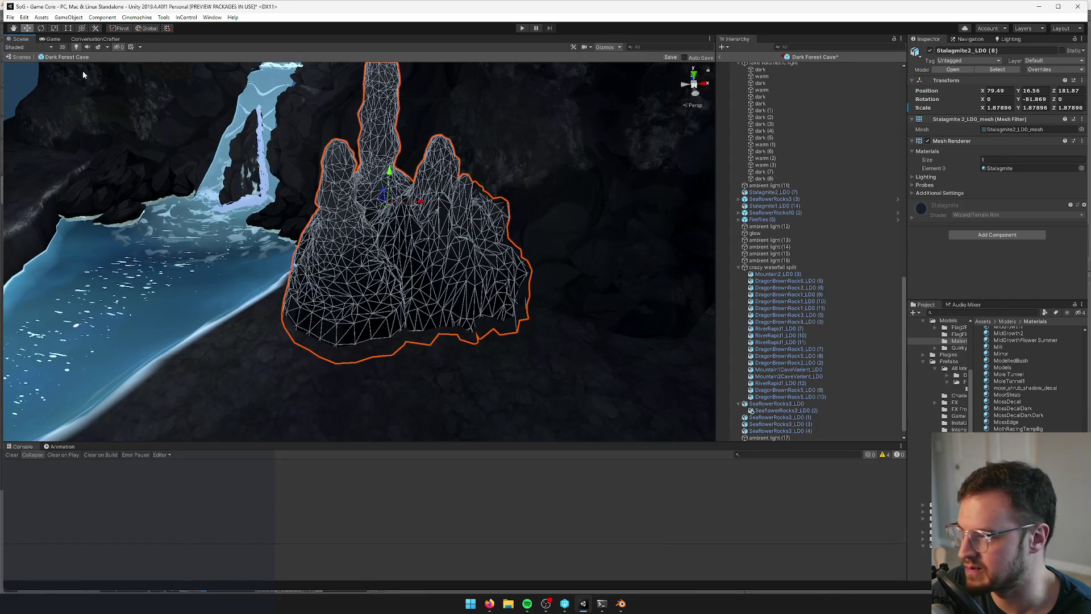
{"action": "scroll", "coordinate": [285, 167], "scroll_direction": "down", "scroll_amount": 10}
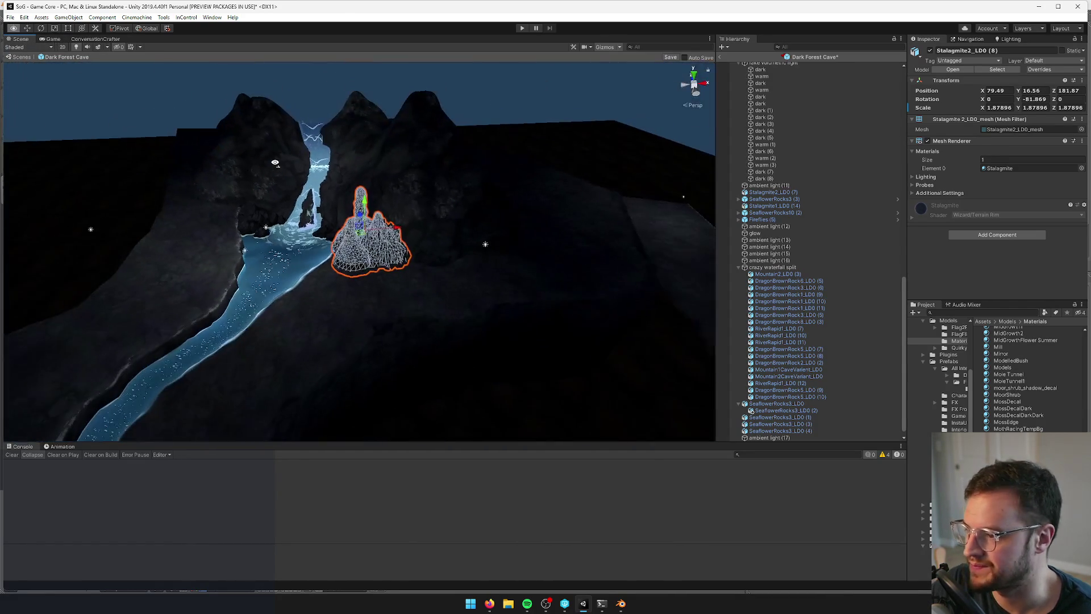
{"action": "scroll", "coordinate": [275, 163], "scroll_direction": "up", "scroll_amount": 5}
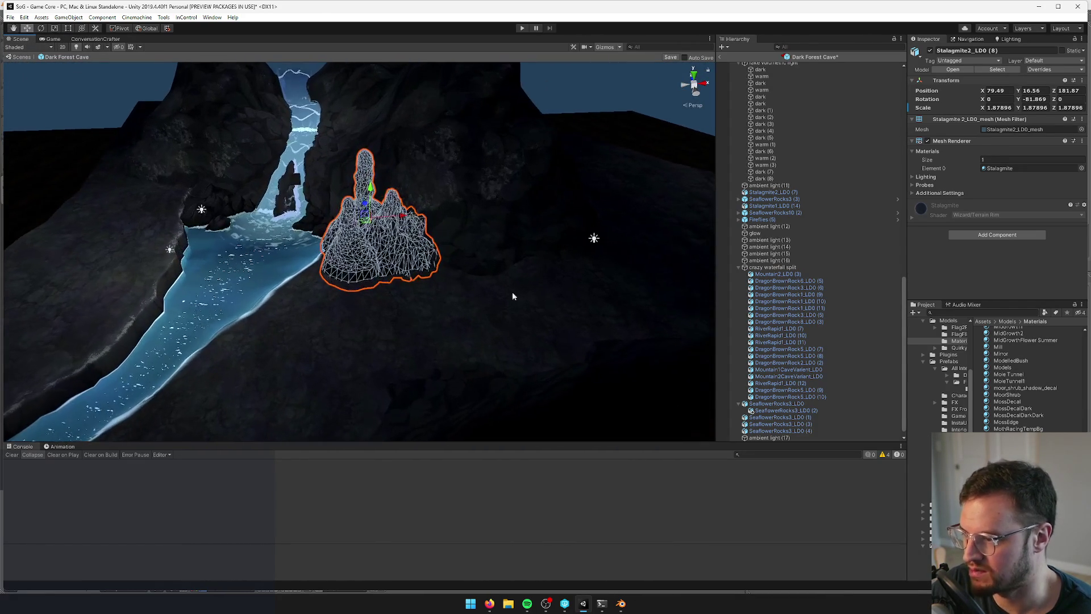
{"action": "scroll", "coordinate": [513, 295], "scroll_direction": "down", "scroll_amount": 3}
{"action": "mouse_move", "coordinate": [444, 292]}
{"action": "left_mouse_down"}
{"action": "mouse_move", "coordinate": [414, 258]}
{"action": "mouse_move", "coordinate": [594, 322]}
{"action": "left_mouse_up"}
{"action": "scroll", "coordinate": [414, 258], "scroll_direction": "up", "scroll_amount": 3}
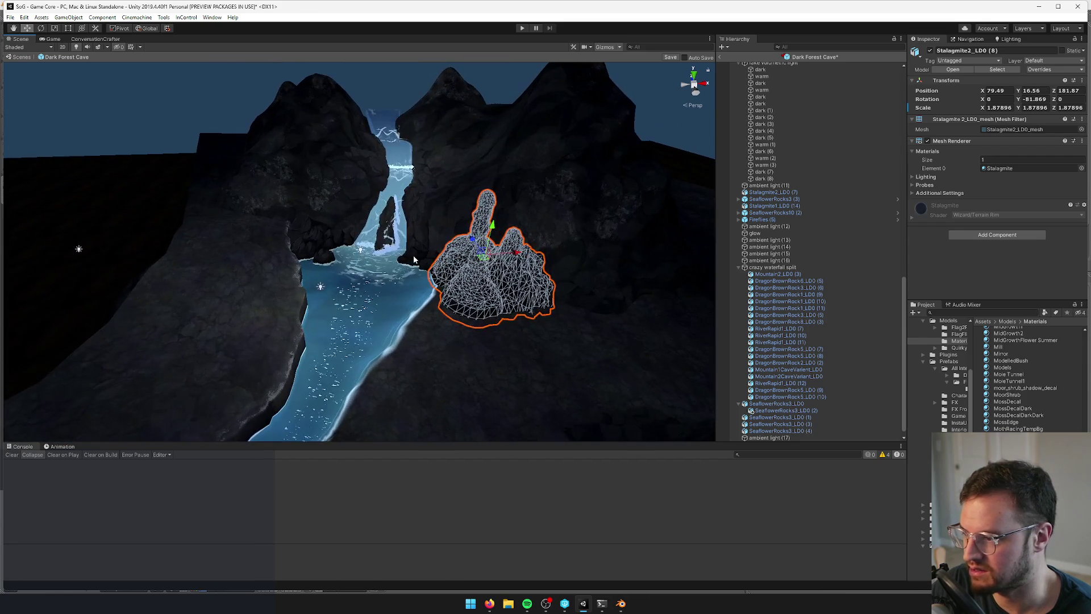
{"action": "left_click", "coordinate": [435, 263]}
Raise SeaflowerRocks3_LD0 (5) slightly, turn it about Y, and duplicate it as (6)
{"action": "key", "text": "f"}
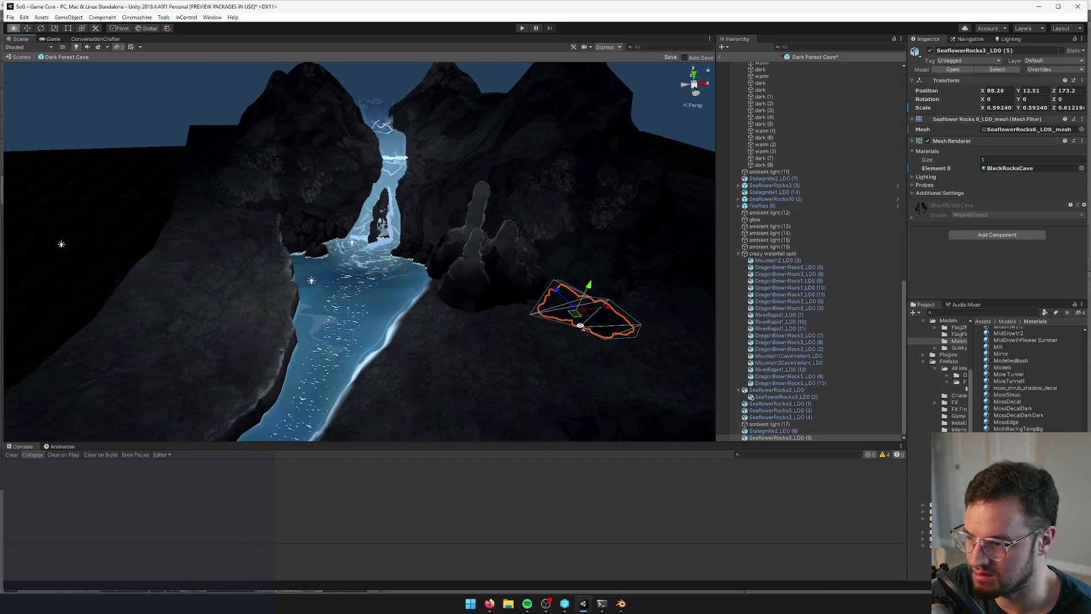
{"action": "mouse_move", "coordinate": [480, 297]}
{"action": "left_mouse_down"}
{"action": "mouse_move", "coordinate": [477, 310]}
{"action": "mouse_move", "coordinate": [478, 294]}
{"action": "mouse_move", "coordinate": [435, 299]}
{"action": "mouse_move", "coordinate": [475, 309]}
{"action": "mouse_move", "coordinate": [504, 250]}
{"action": "mouse_move", "coordinate": [487, 253]}
{"action": "left_mouse_up"}
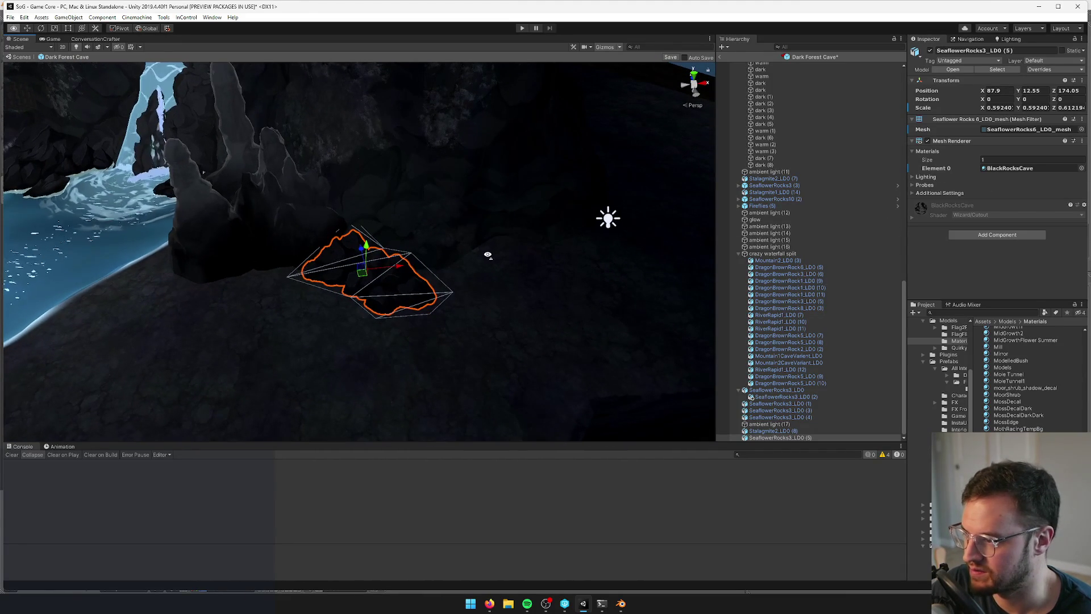
{"action": "mouse_move", "coordinate": [360, 276]}
{"action": "left_mouse_down"}
{"action": "mouse_move", "coordinate": [354, 288]}
{"action": "mouse_move", "coordinate": [366, 298]}
{"action": "mouse_move", "coordinate": [357, 278]}
{"action": "mouse_move", "coordinate": [523, 276]}
{"action": "left_mouse_up"}
{"action": "key", "text": "ctrl+d"}
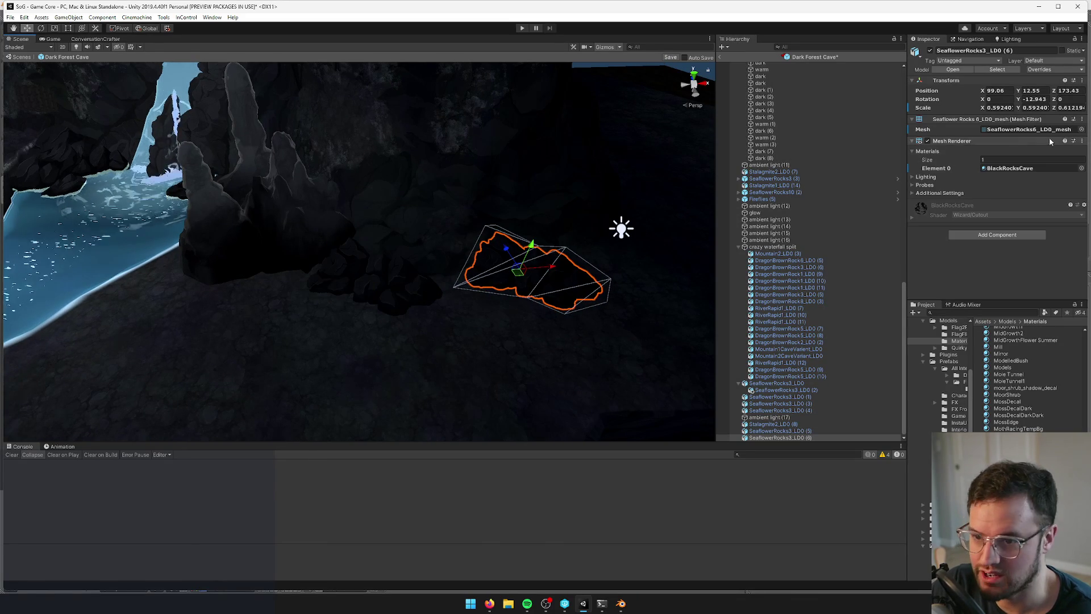
Try Seaflower rock meshes 7, 8, 6_phys, 6 and 5, settling on SeaflowerRocks4_LOD0_mesh
{"action": "left_click", "coordinate": [1082, 129]}
{"action": "left_click", "coordinate": [572, 233]}
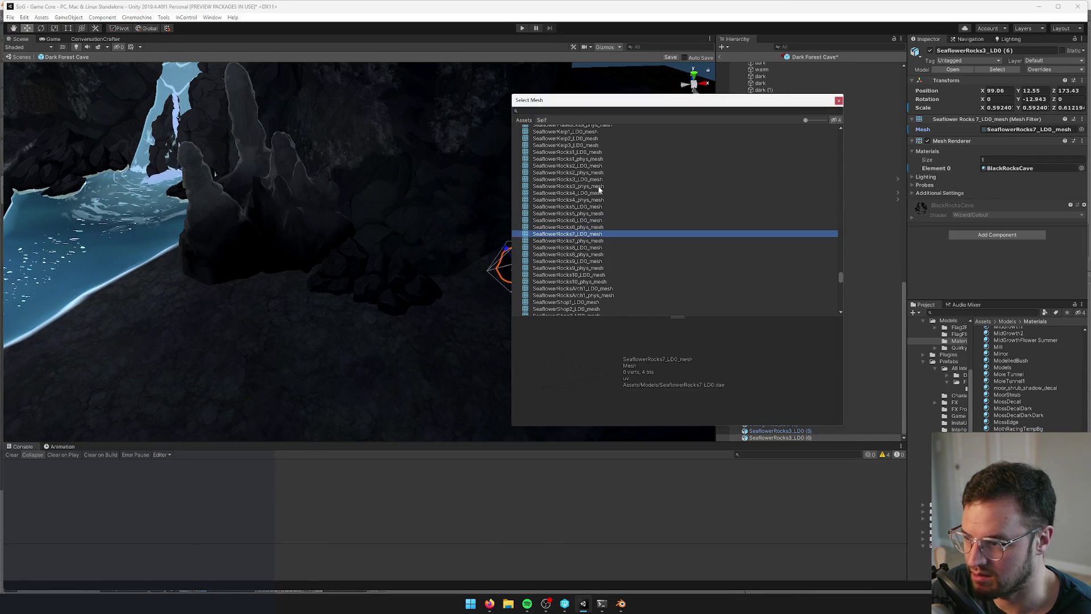
{"action": "left_click_drag", "start_coordinate": [589, 101], "coordinate": [793, 127]}
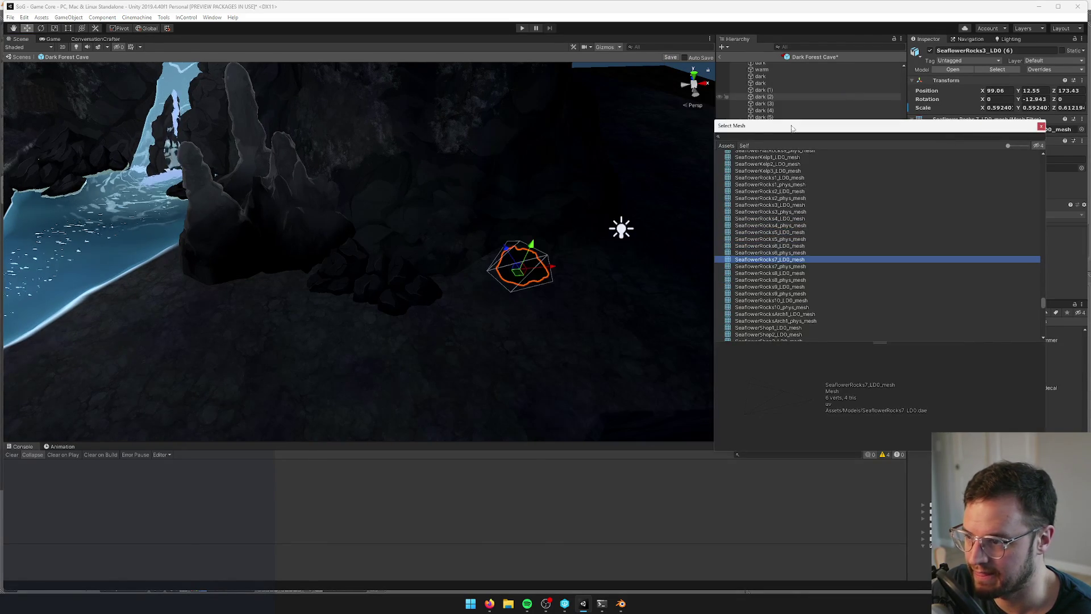
{"action": "left_click", "coordinate": [776, 274]}
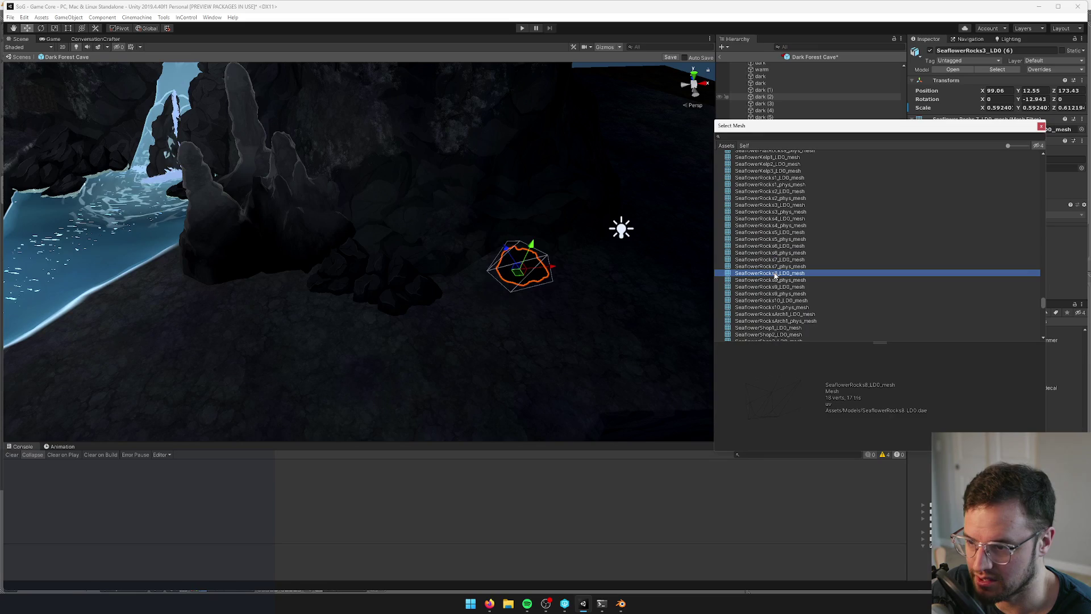
{"action": "left_click", "coordinate": [780, 253]}
{"action": "left_click", "coordinate": [445, 244]}
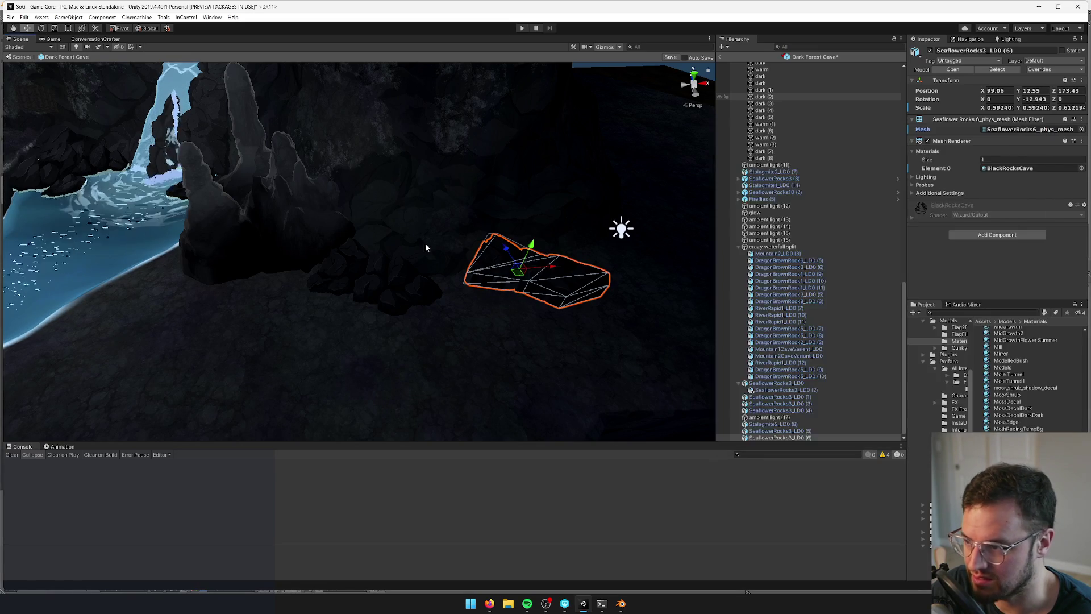
{"action": "scroll", "coordinate": [463, 254], "scroll_direction": "up", "scroll_amount": 5}
{"action": "scroll", "coordinate": [426, 231], "scroll_direction": "down", "scroll_amount": 5}
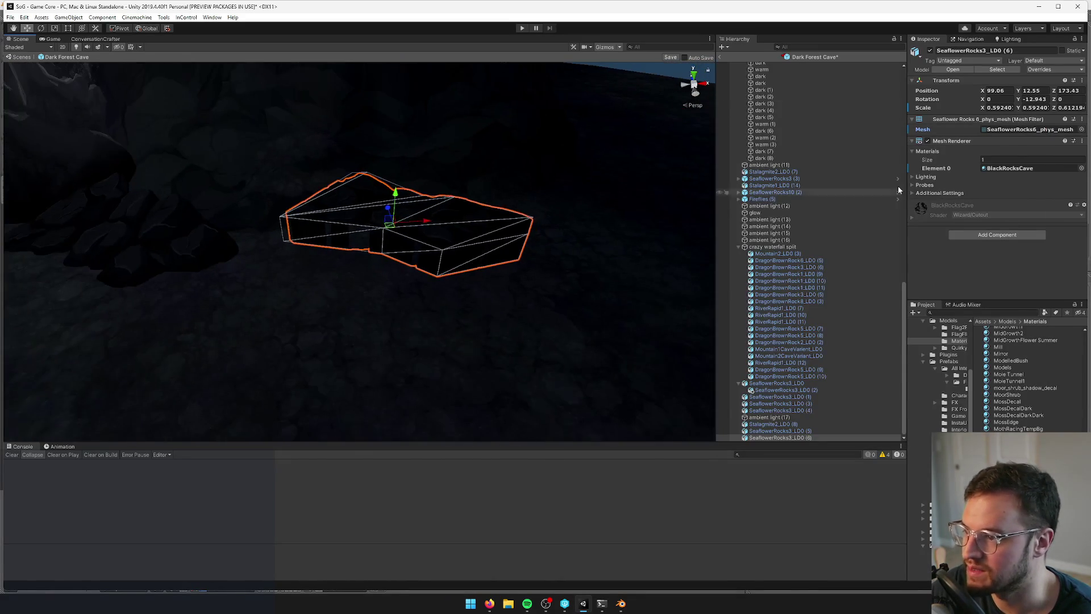
{"action": "left_click", "coordinate": [1082, 130]}
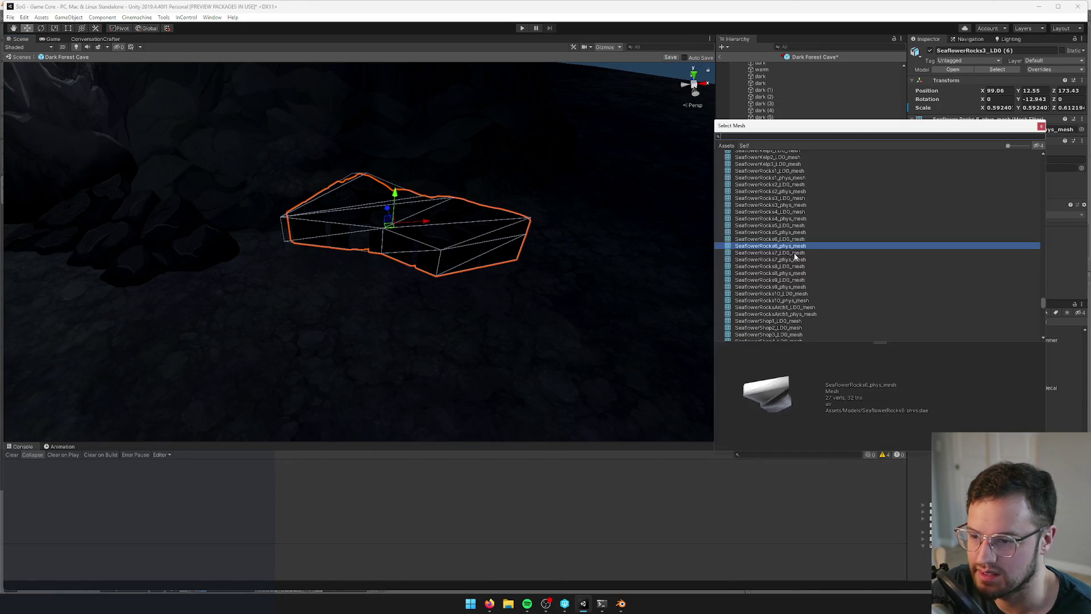
{"action": "left_click", "coordinate": [762, 239]}
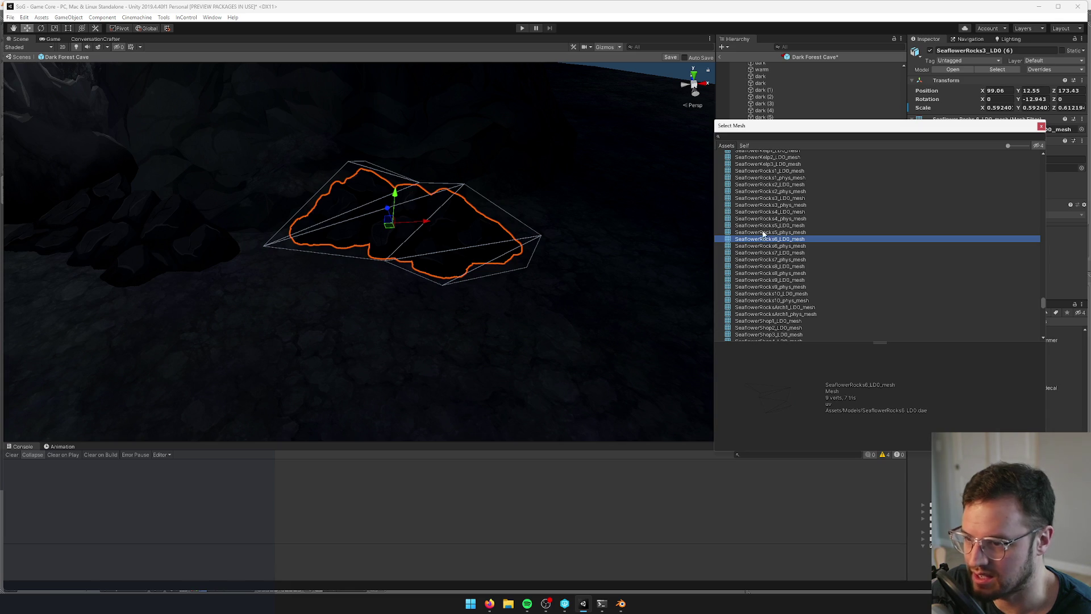
{"action": "left_click", "coordinate": [766, 226]}
{"action": "left_click", "coordinate": [768, 213]}
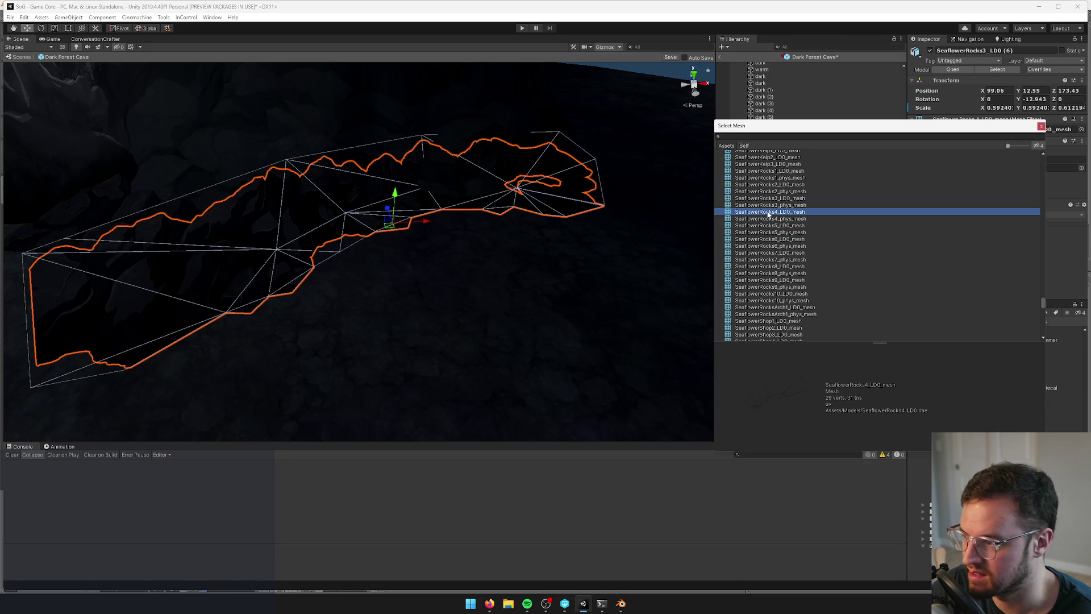
Move the SeaflowerRocks4 rock across the cave floor and adjust its size and rotation
{"action": "key", "text": "Return"}
{"action": "key", "text": "f"}
{"action": "mouse_move", "coordinate": [385, 216]}
{"action": "left_mouse_down"}
{"action": "mouse_move", "coordinate": [499, 176]}
{"action": "mouse_move", "coordinate": [434, 182]}
{"action": "mouse_move", "coordinate": [431, 205]}
{"action": "mouse_move", "coordinate": [441, 204]}
{"action": "mouse_move", "coordinate": [401, 200]}
{"action": "mouse_move", "coordinate": [383, 217]}
{"action": "mouse_move", "coordinate": [402, 206]}
{"action": "mouse_move", "coordinate": [393, 161]}
{"action": "left_mouse_up"}
{"action": "key", "text": "r"}
{"action": "key", "text": "e"}
{"action": "key", "text": "w"}
{"action": "scroll", "coordinate": [441, 239], "scroll_direction": "down", "scroll_amount": 5}
Slide the rock to X 102.07, Z 173.39, turn it 2.474°, and save the prefab
{"action": "key", "text": "e"}
{"action": "key", "text": "w"}
{"action": "scroll", "coordinate": [418, 196], "scroll_direction": "up", "scroll_amount": 5}
{"action": "mouse_move", "coordinate": [418, 197]}
{"action": "left_mouse_down"}
{"action": "mouse_move", "coordinate": [461, 306]}
{"action": "mouse_move", "coordinate": [471, 298]}
{"action": "left_mouse_up"}
{"action": "scroll", "coordinate": [461, 294], "scroll_direction": "down", "scroll_amount": 3}
{"action": "key", "text": "e"}
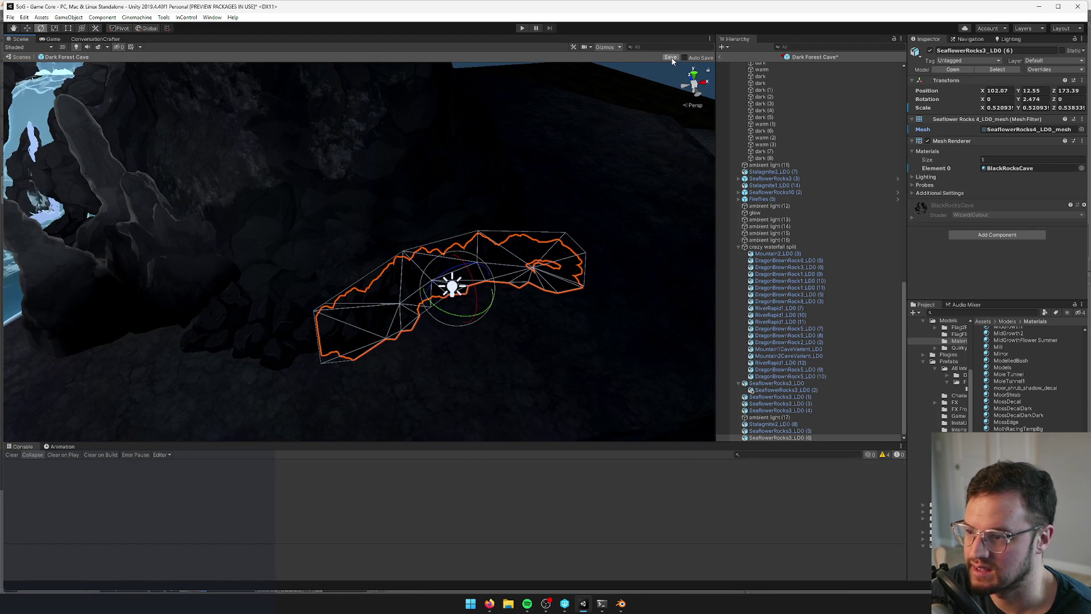
{"action": "left_click", "coordinate": [671, 57]}
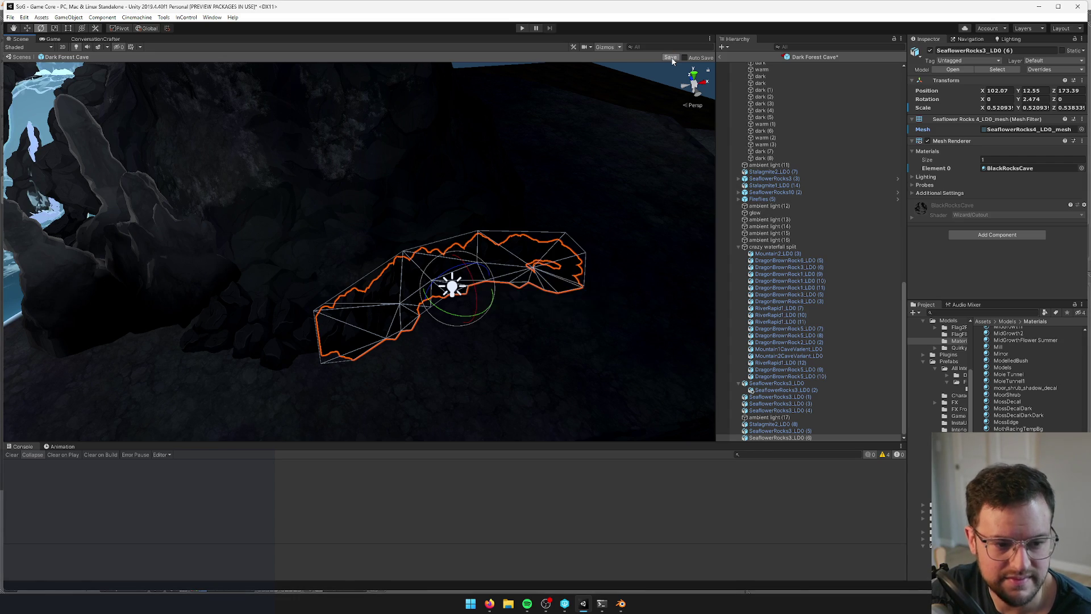
Preview the cave through the game camera, then return to the Scene view
{"action": "left_click", "coordinate": [52, 39]}
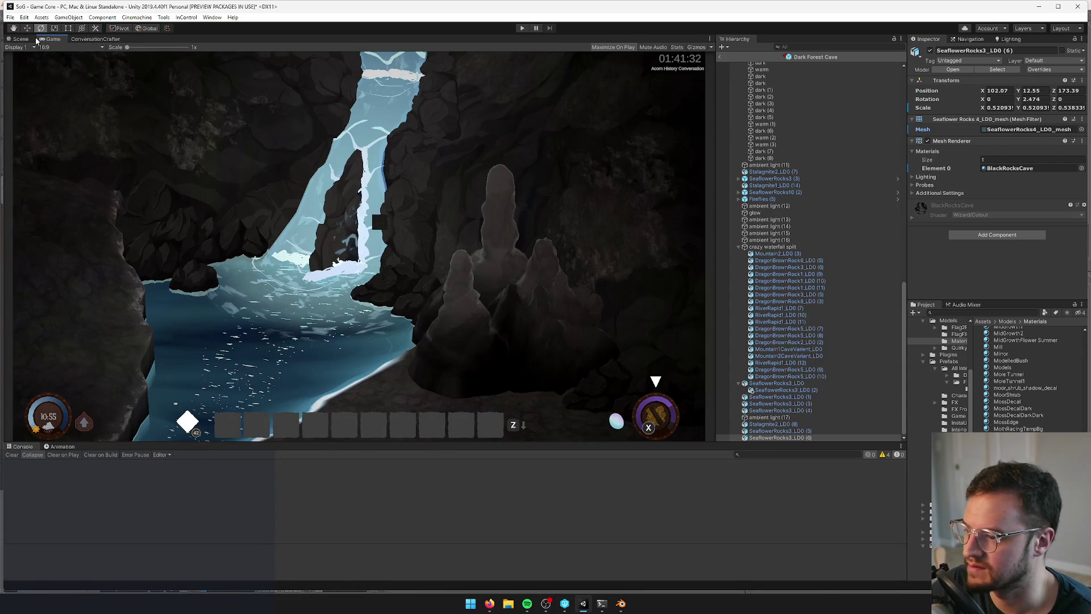
{"action": "left_click", "coordinate": [17, 39]}
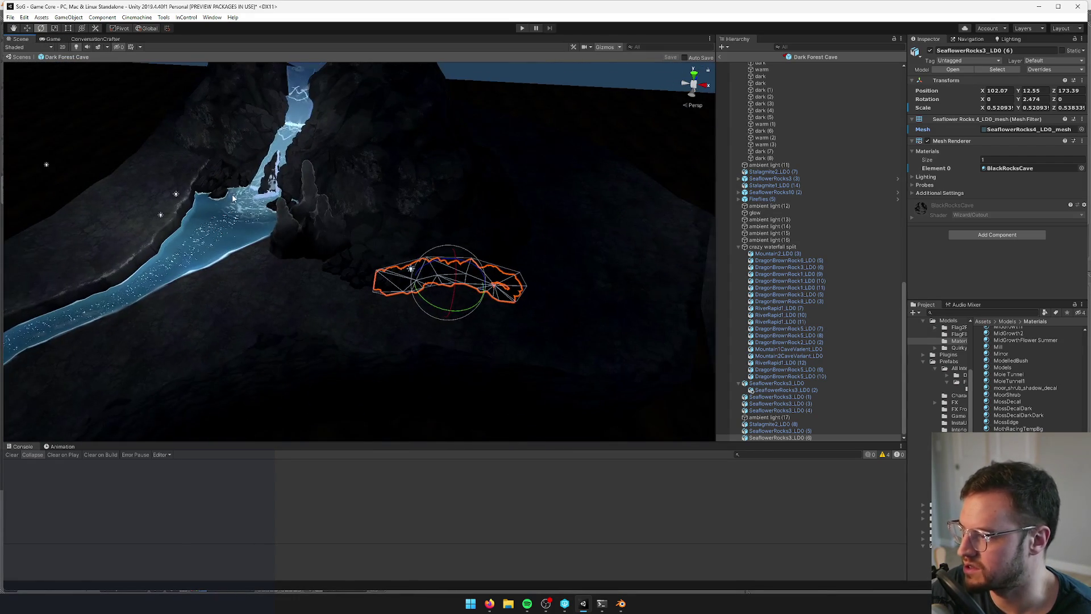
{"action": "scroll", "coordinate": [810, 259], "scroll_direction": "up", "scroll_amount": 10}
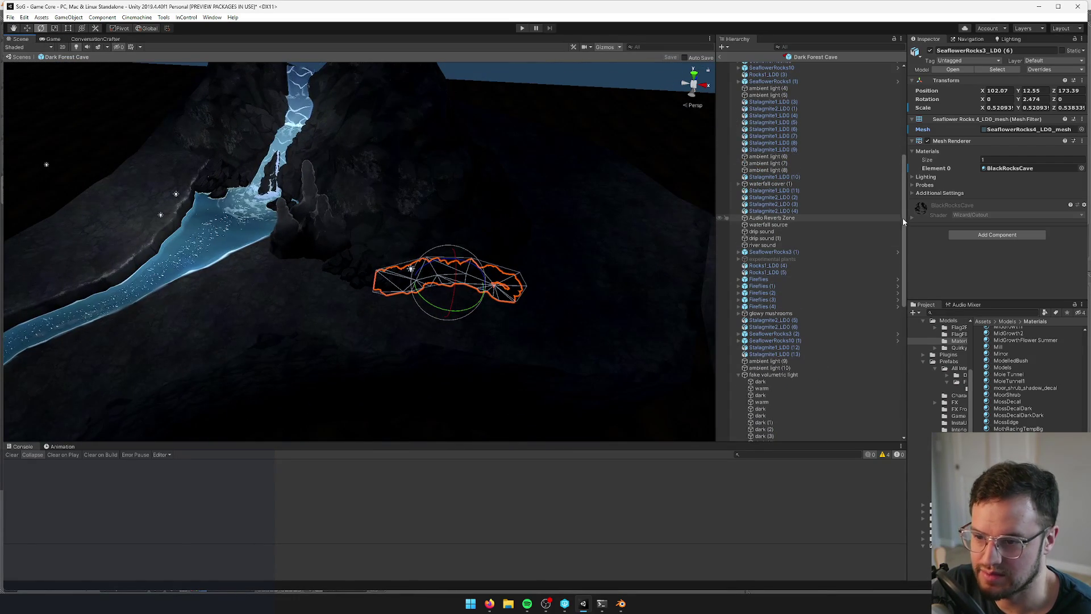
{"action": "left_click_drag", "start_coordinate": [902, 218], "coordinate": [900, 112]}
Lower vis cam toward the cave floor, save the Dark Forest Cave prefab, and check the game view
{"action": "double_click", "coordinate": [773, 78]}
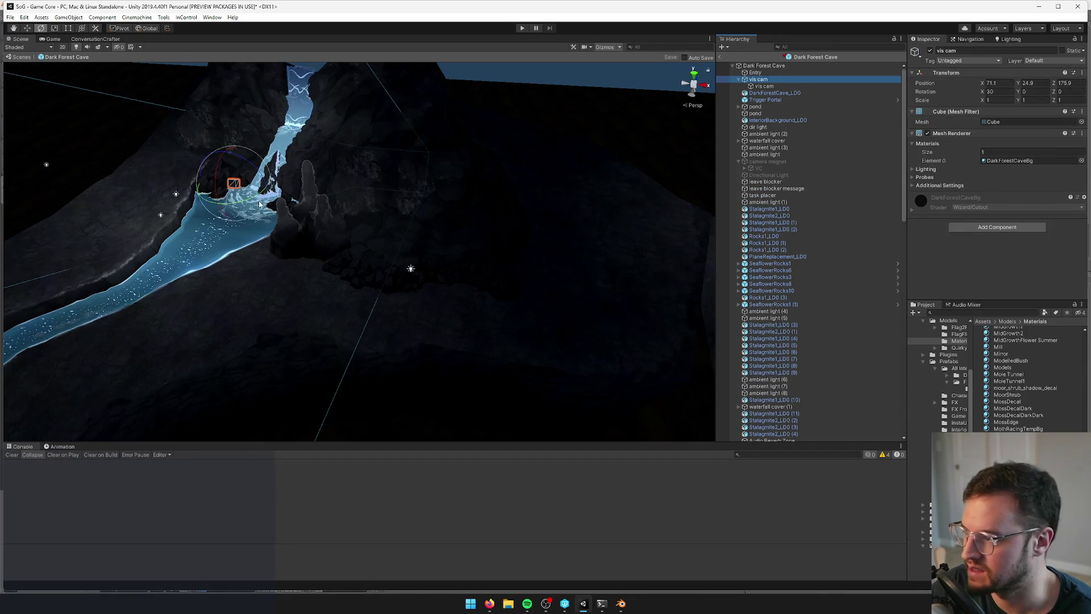
{"action": "mouse_move", "coordinate": [233, 187]}
{"action": "left_mouse_down"}
{"action": "mouse_move", "coordinate": [309, 288]}
{"action": "mouse_move", "coordinate": [360, 304]}
{"action": "left_mouse_up"}
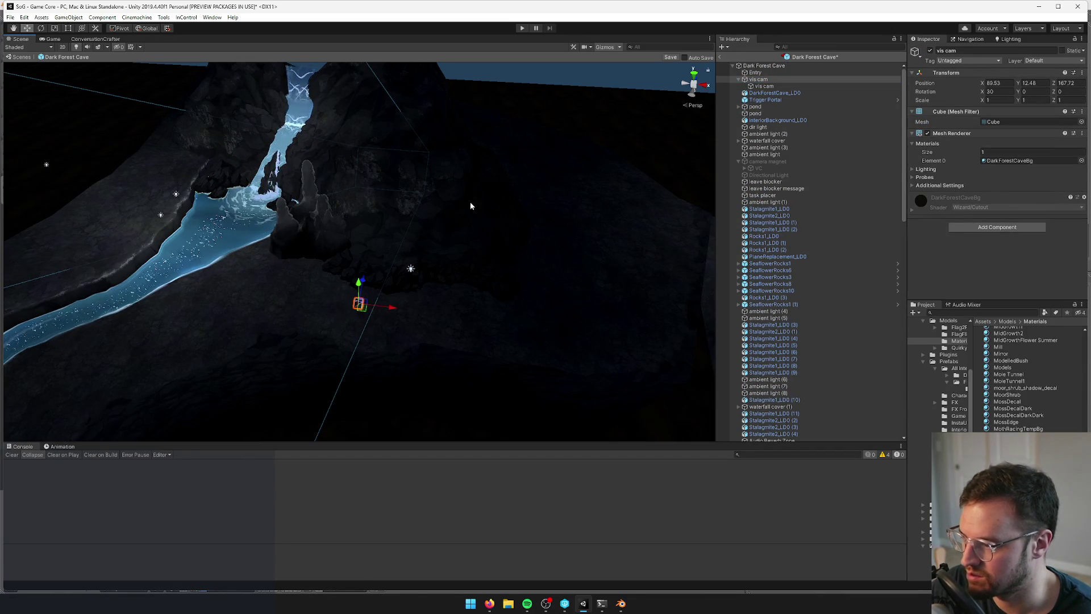
{"action": "left_click", "coordinate": [671, 58]}
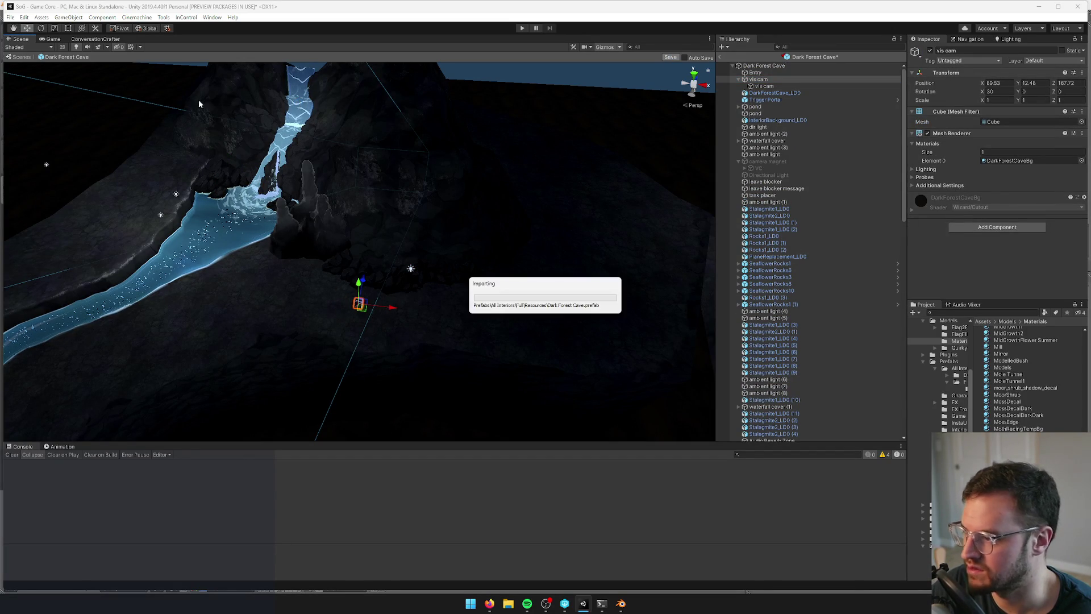
{"action": "left_click", "coordinate": [54, 39]}
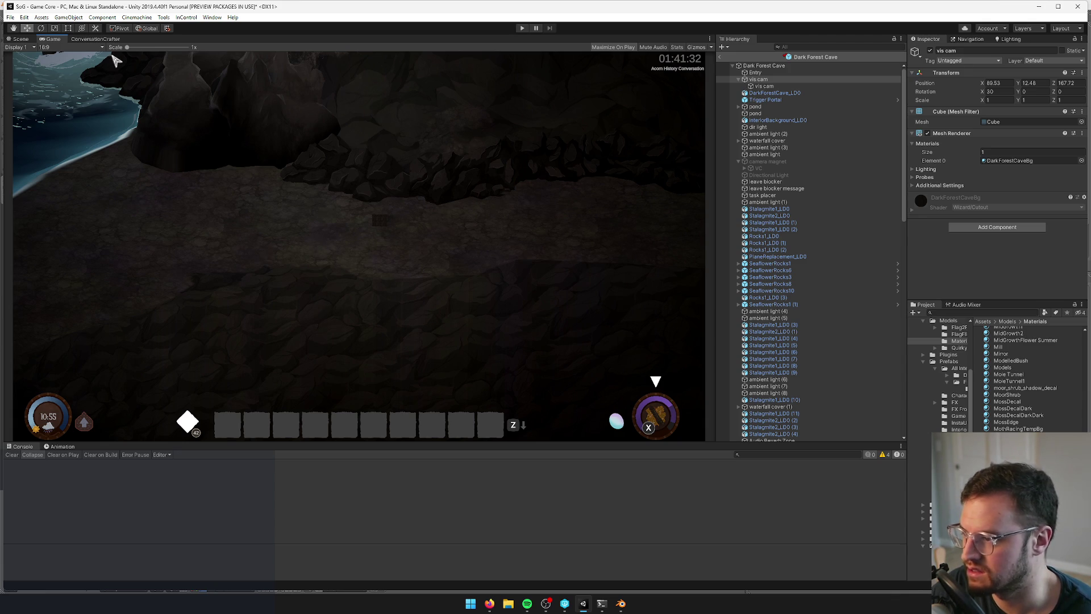
{"action": "left_click", "coordinate": [22, 40]}
Move vis cam to X 79.14, Y 12.49, Z 169.38 beside the waterfall's river
{"action": "left_click_drag", "start_coordinate": [318, 238], "coordinate": [390, 216]}
{"action": "key", "text": "ctrl+2"}
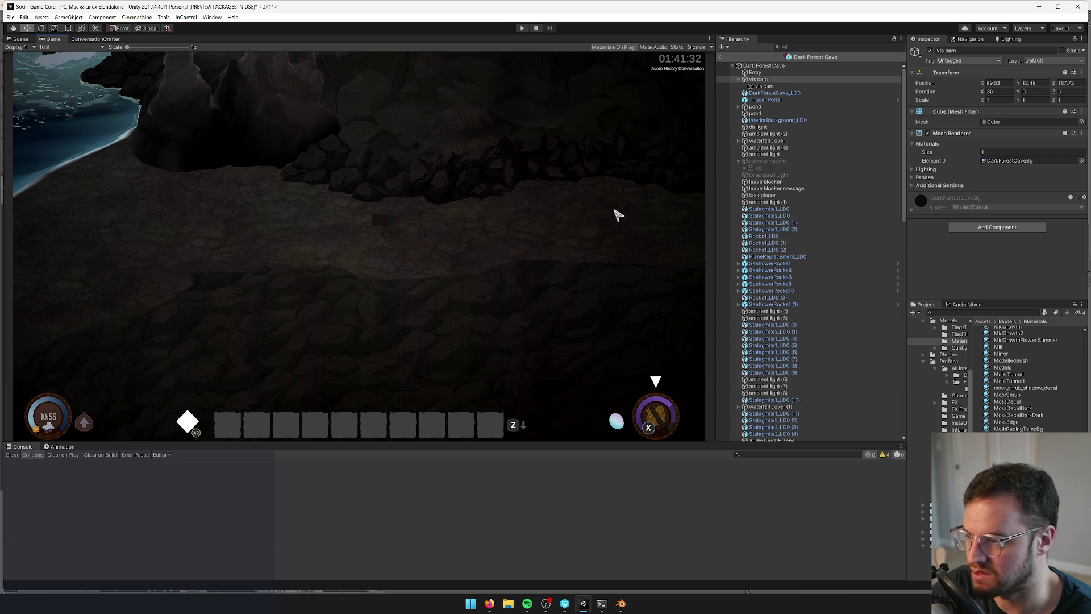
{"action": "left_click", "coordinate": [20, 39]}
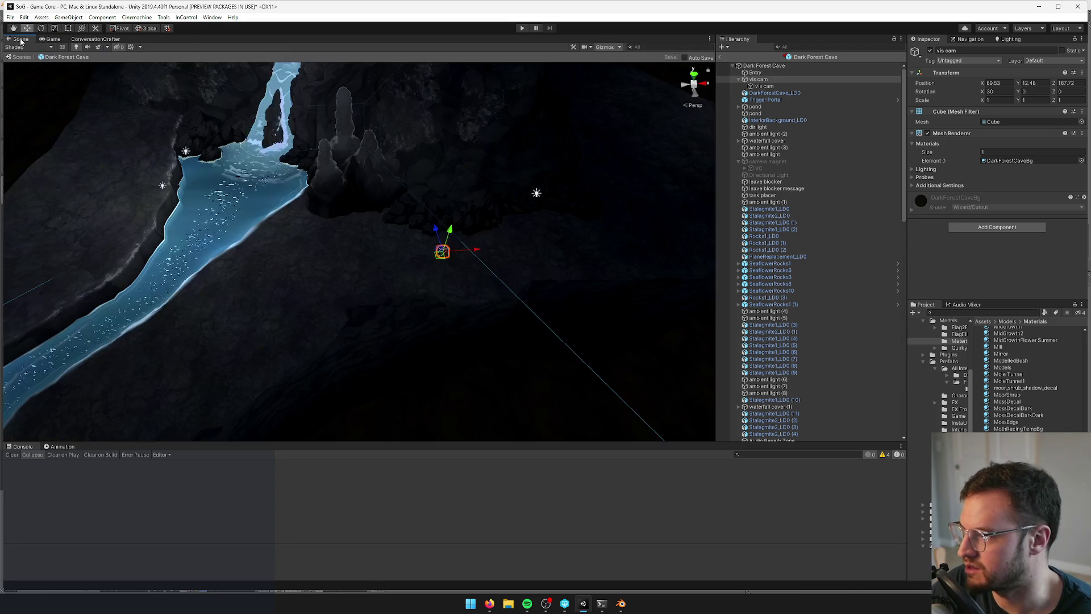
{"action": "mouse_move", "coordinate": [349, 186]}
{"action": "left_mouse_down"}
{"action": "mouse_move", "coordinate": [497, 224]}
{"action": "mouse_move", "coordinate": [361, 198]}
{"action": "left_mouse_up"}
{"action": "mouse_move", "coordinate": [360, 199]}
{"action": "left_mouse_down"}
{"action": "mouse_move", "coordinate": [434, 187]}
{"action": "mouse_move", "coordinate": [437, 269]}
{"action": "mouse_move", "coordinate": [285, 244]}
{"action": "mouse_move", "coordinate": [348, 227]}
{"action": "mouse_move", "coordinate": [375, 203]}
{"action": "mouse_move", "coordinate": [443, 254]}
{"action": "mouse_move", "coordinate": [382, 240]}
{"action": "left_mouse_up"}
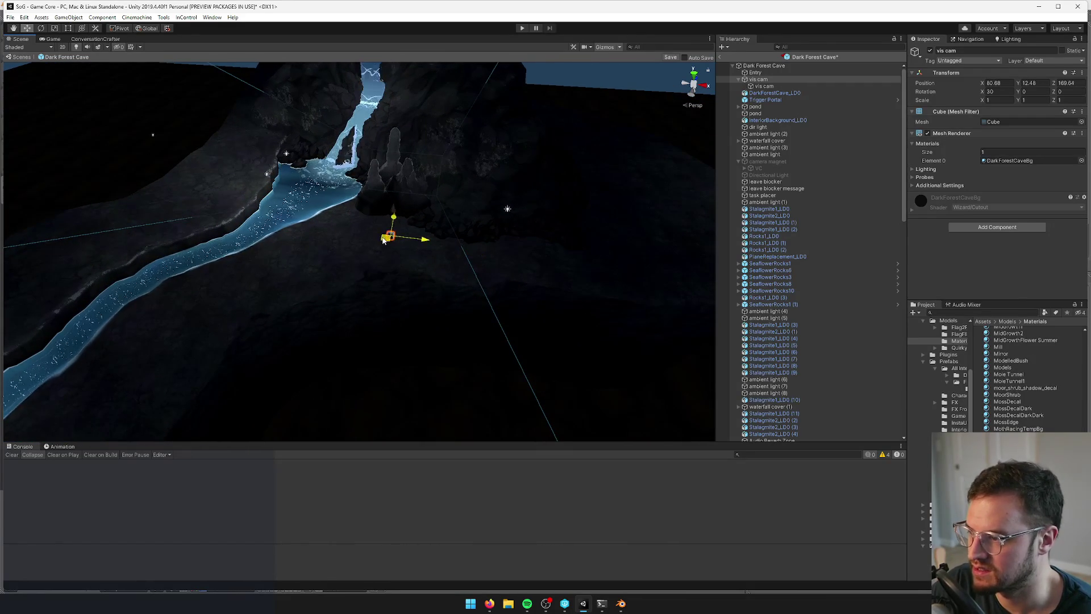
{"action": "scroll", "coordinate": [273, 126], "scroll_direction": "up", "scroll_amount": 3}
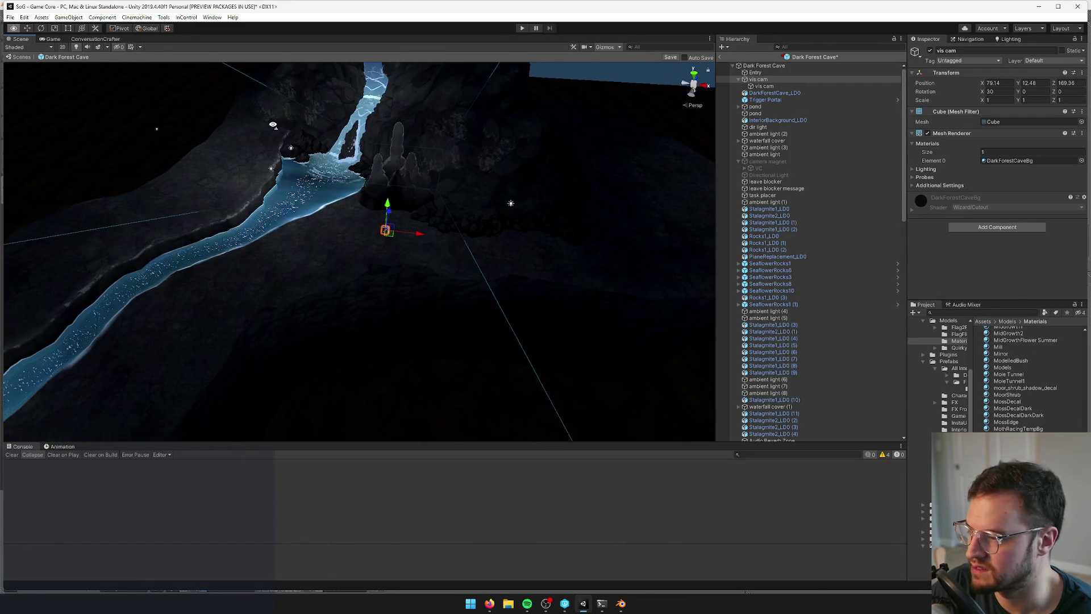
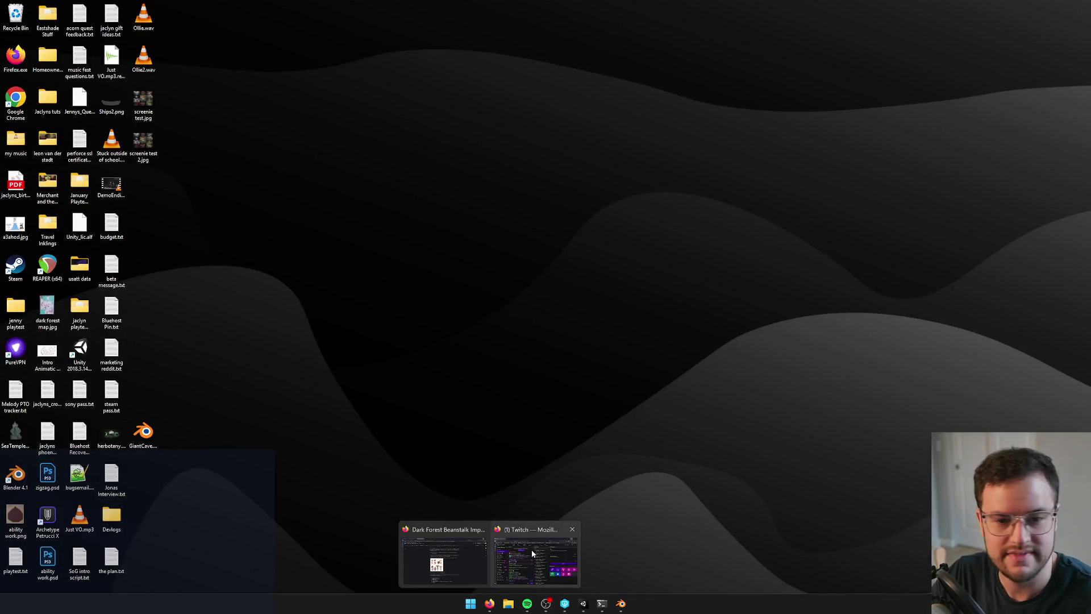
Preview through the game camera, then drag the vis cam back along the river above the pond and waterfall
{"action": "left_click", "coordinate": [533, 550]}
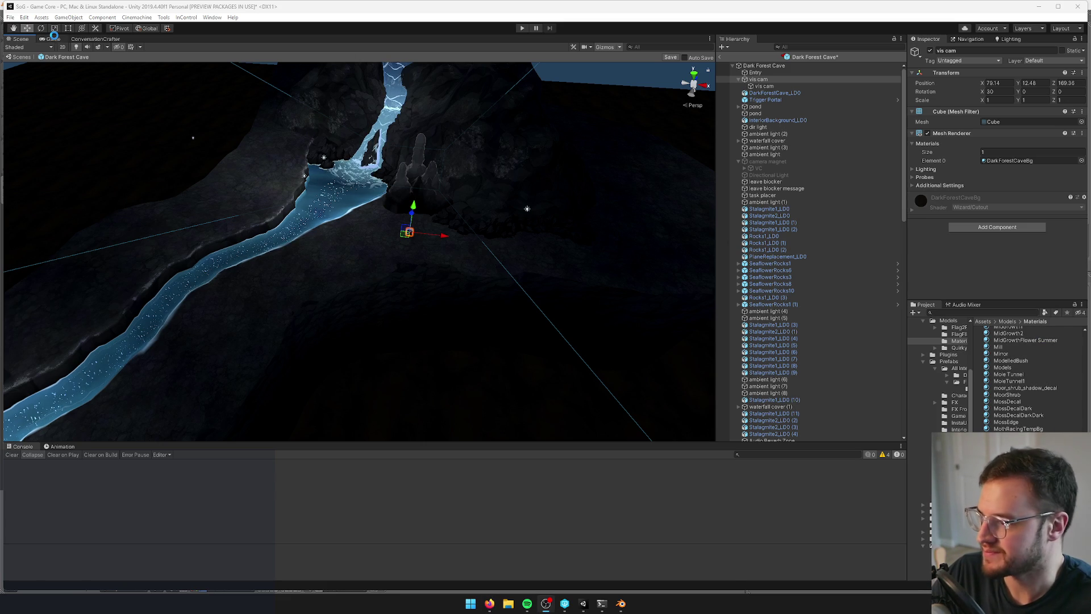
{"action": "left_click", "coordinate": [53, 38]}
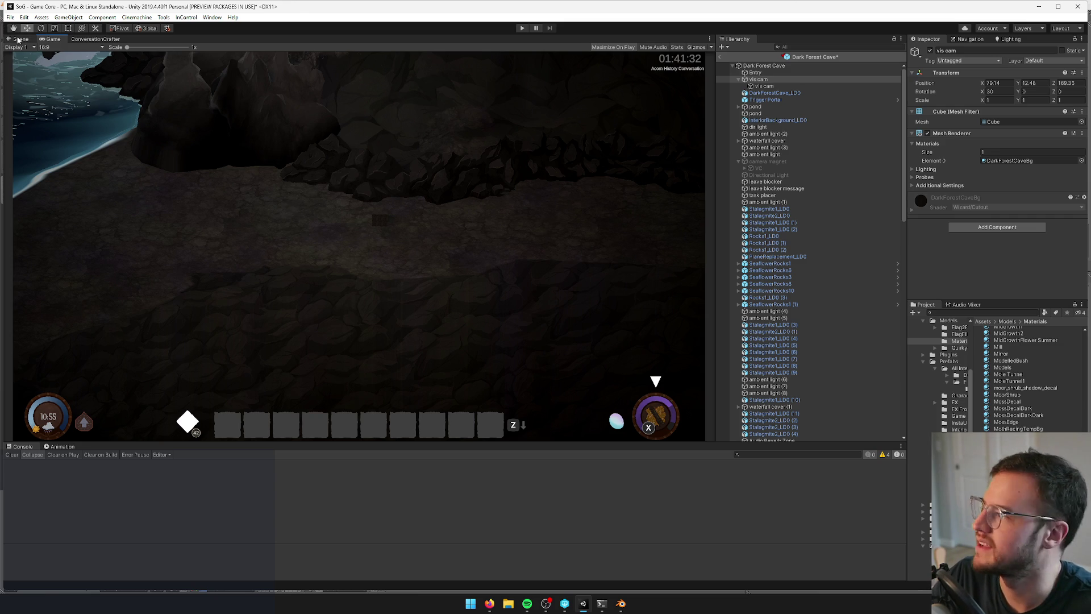
{"action": "left_click", "coordinate": [18, 38]}
{"action": "left_click_drag", "start_coordinate": [288, 121], "coordinate": [174, 158]}
{"action": "mouse_move", "coordinate": [689, 287]}
{"action": "left_mouse_down"}
{"action": "mouse_move", "coordinate": [365, 271]}
{"action": "mouse_move", "coordinate": [328, 282]}
{"action": "mouse_move", "coordinate": [414, 190]}
{"action": "mouse_move", "coordinate": [429, 246]}
{"action": "mouse_move", "coordinate": [650, 236]}
{"action": "mouse_move", "coordinate": [554, 199]}
{"action": "mouse_move", "coordinate": [543, 178]}
{"action": "mouse_move", "coordinate": [544, 193]}
{"action": "mouse_move", "coordinate": [404, 202]}
{"action": "mouse_move", "coordinate": [441, 212]}
{"action": "mouse_move", "coordinate": [425, 211]}
{"action": "left_mouse_up"}
Switch to Blender and open GiantCave.blend from the recent files
{"action": "left_click", "coordinate": [625, 604]}
{"action": "scroll", "coordinate": [468, 370], "scroll_direction": "down", "scroll_amount": 3}
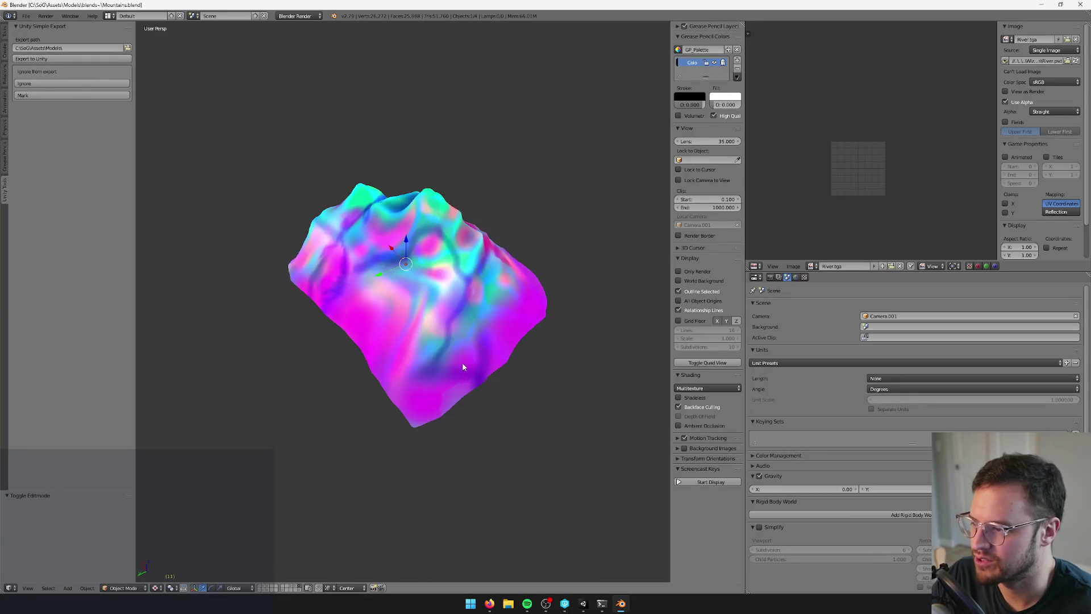
{"action": "left_click", "coordinate": [26, 16]}
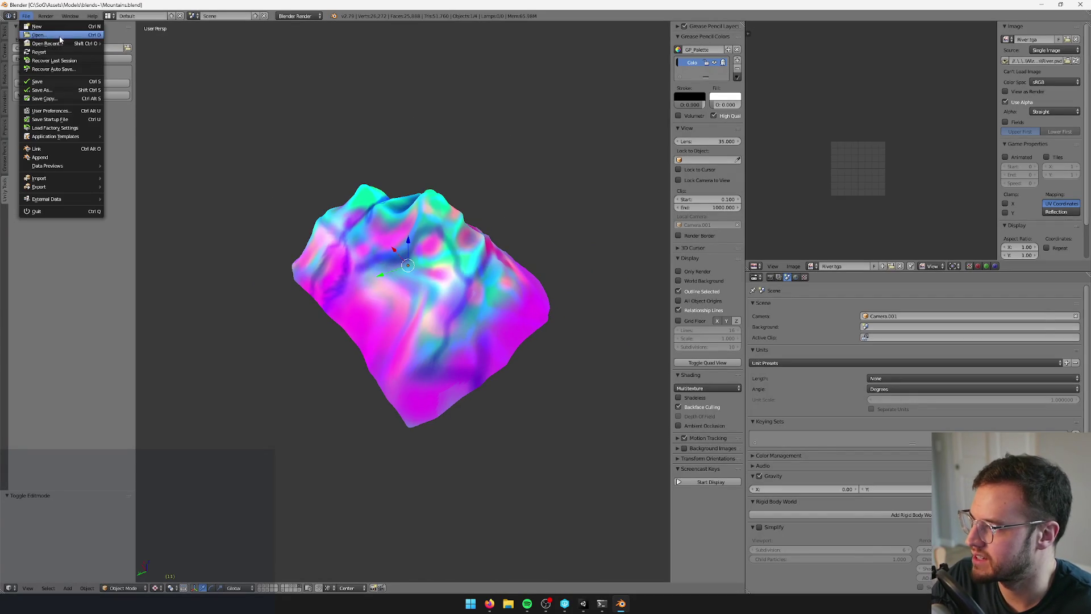
{"action": "mouse_move", "coordinate": [62, 43]}
{"action": "left_click", "coordinate": [137, 51]}
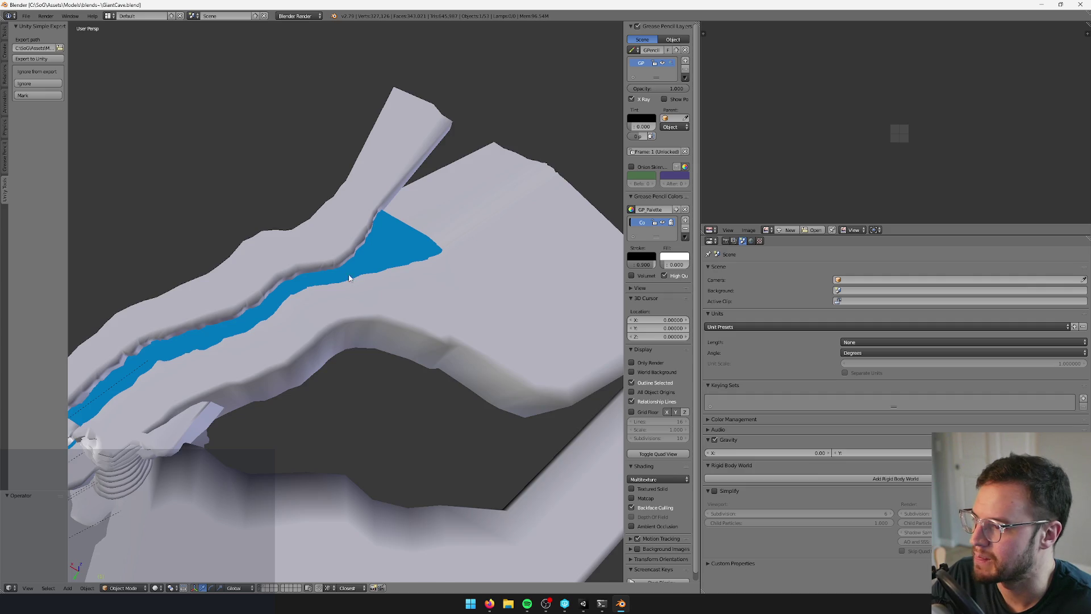
{"action": "scroll", "coordinate": [387, 240], "scroll_direction": "down", "scroll_amount": 3}
{"action": "scroll", "coordinate": [405, 257], "scroll_direction": "up", "scroll_amount": 5}
Duplicate the DarkForestCave_LOD empty in place onto an empty layer and show only that layer
{"action": "mouse_move", "coordinate": [404, 257]}
{"action": "left_mouse_down"}
{"action": "mouse_move", "coordinate": [433, 242]}
{"action": "mouse_move", "coordinate": [387, 181]}
{"action": "left_mouse_up"}
{"action": "right_click", "coordinate": [358, 168]}
{"action": "key", "text": "shift+d"}
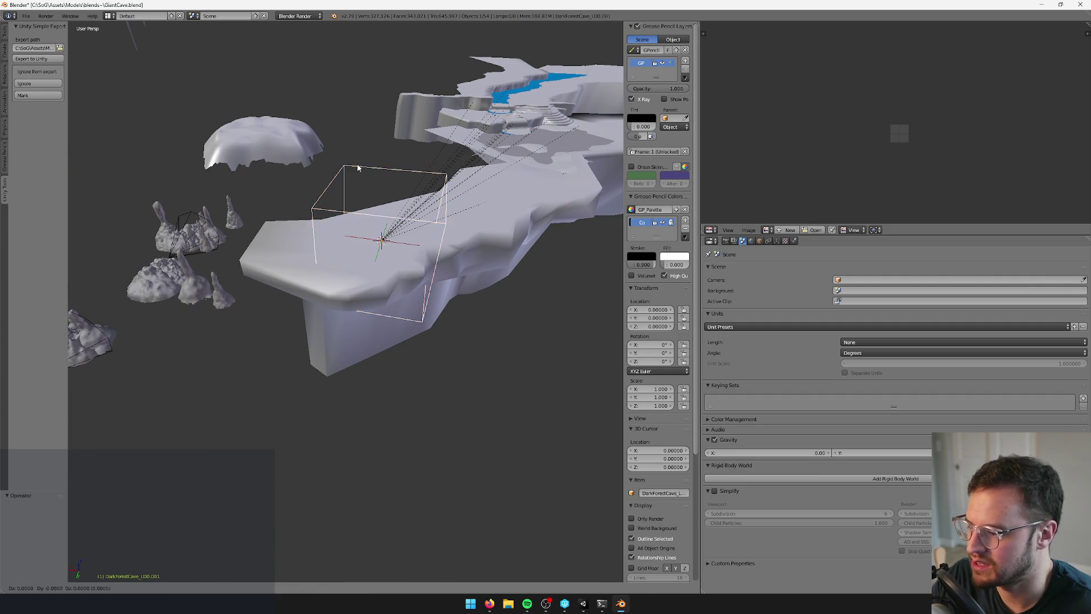
{"action": "right_click", "coordinate": [358, 168]}
{"action": "key", "text": "m"}
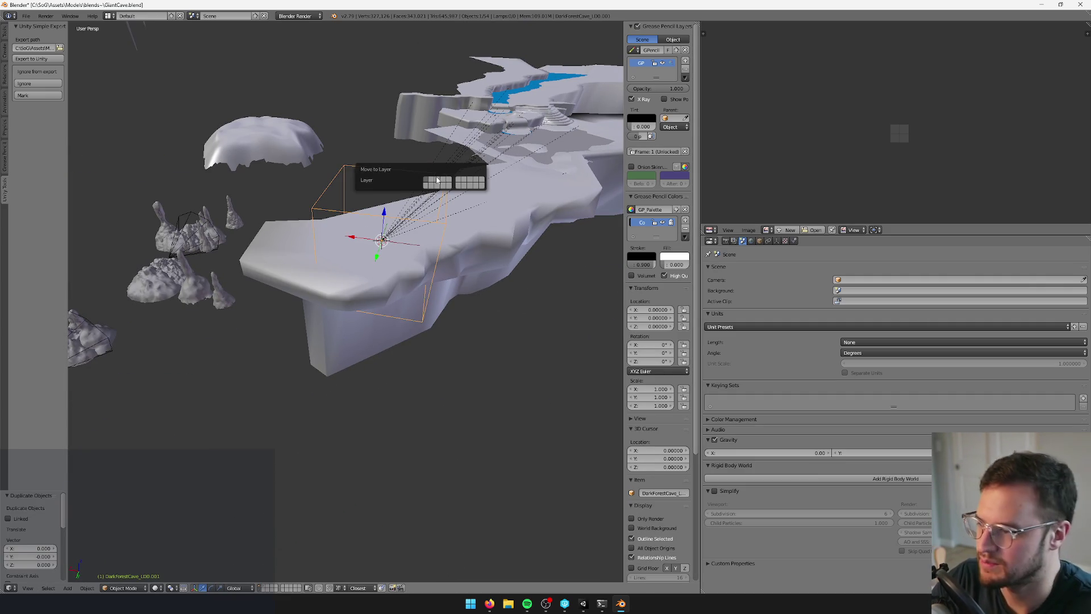
{"action": "left_click", "coordinate": [460, 182]}
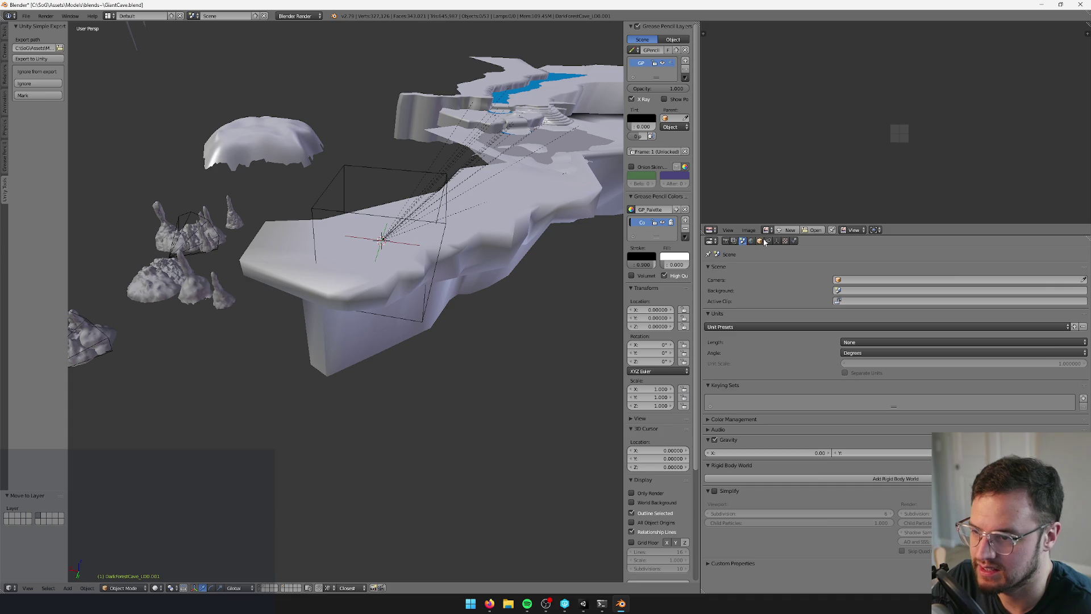
{"action": "left_click", "coordinate": [285, 589]}
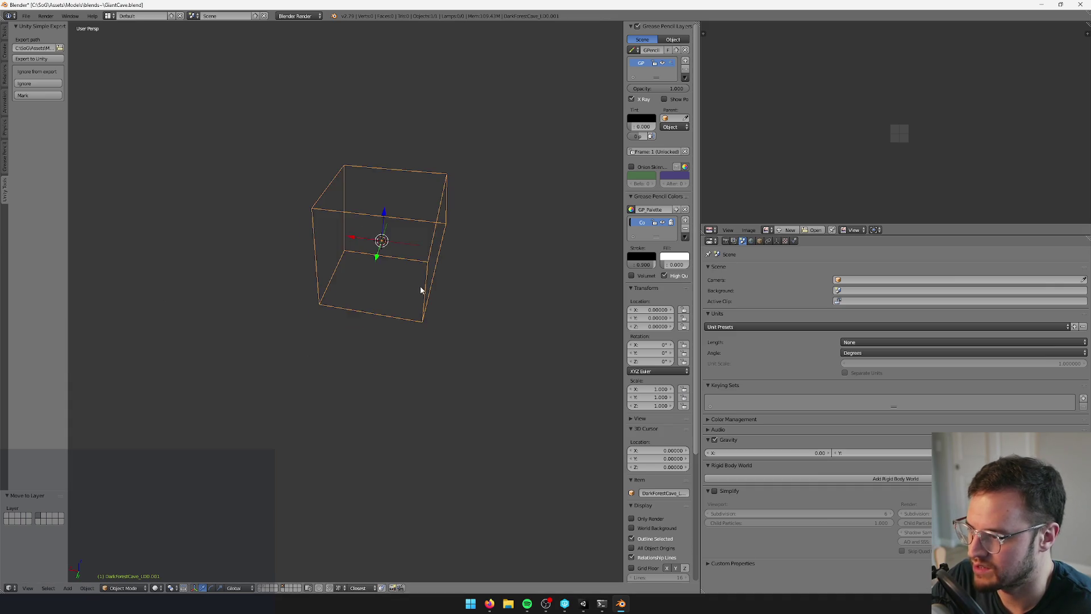
Set the copy's Empty Size to 9, rename it DarkForestCave_phys, and show the cave layers again
{"action": "left_click", "coordinate": [776, 242]}
{"action": "left_click", "coordinate": [957, 288]}
{"action": "type", "text": "9"}
{"action": "key", "text": "Return"}
{"action": "mouse_move", "coordinate": [353, 531]}
{"action": "left_mouse_down"}
{"action": "mouse_move", "coordinate": [329, 490]}
{"action": "mouse_move", "coordinate": [291, 513]}
{"action": "left_mouse_up"}
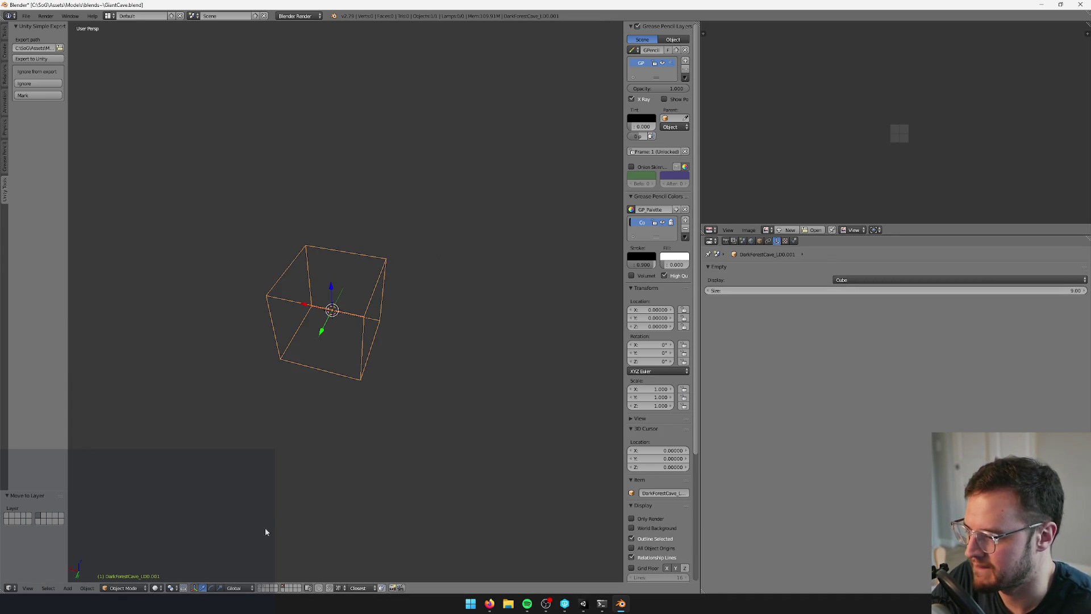
{"action": "left_click", "coordinate": [760, 241]}
{"action": "left_click", "coordinate": [758, 270]}
{"action": "type", "text": "DarkForestCave_phys"}
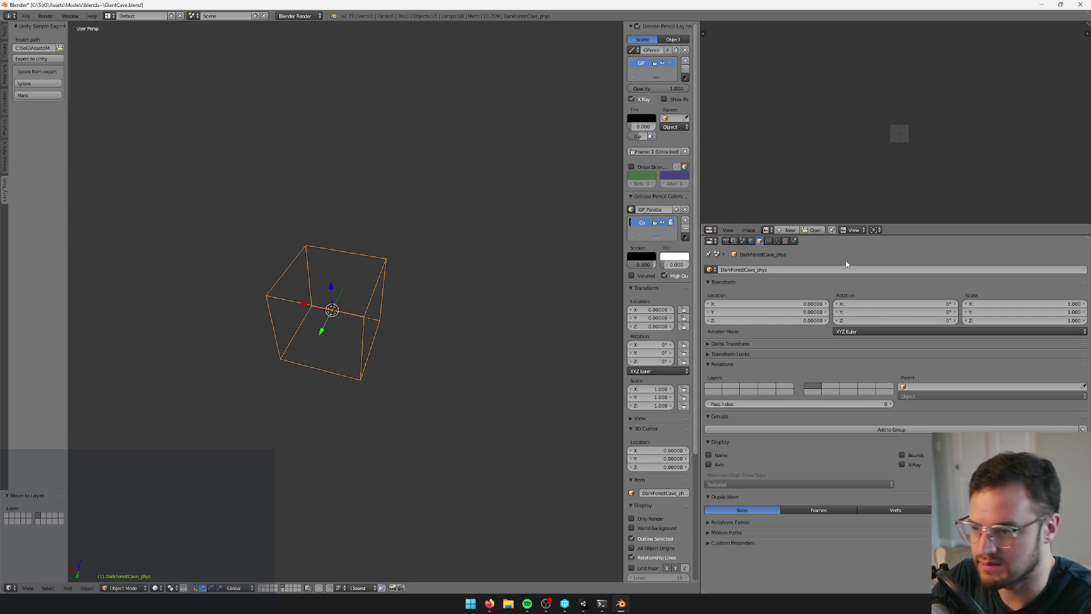
{"action": "left_click", "coordinate": [260, 589]}
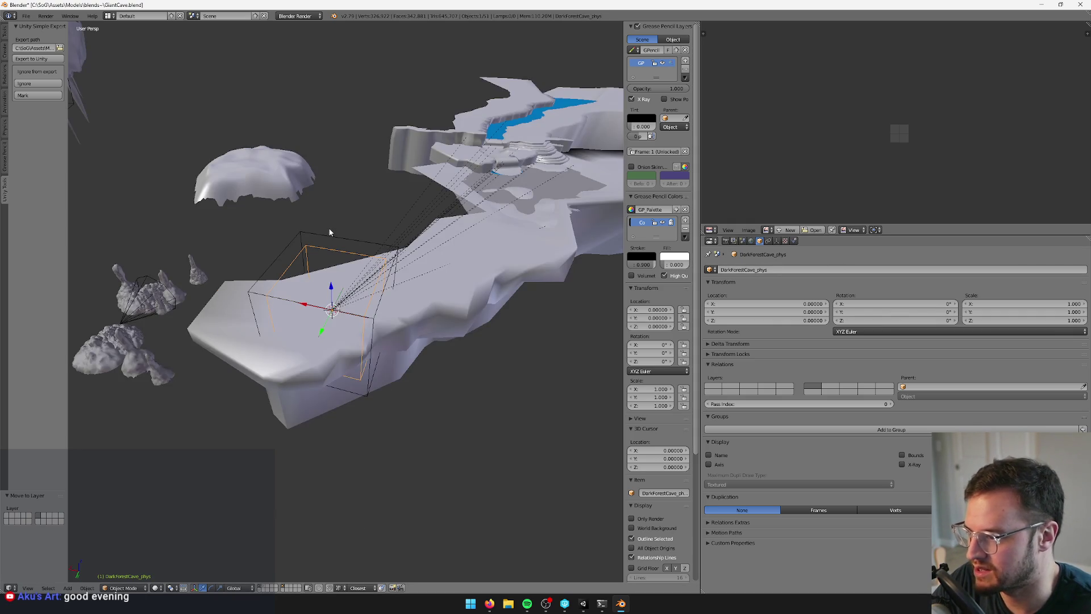
Select the Plane.001 floor piece and briefly inspect its mesh geometry
{"action": "left_click_drag", "start_coordinate": [329, 232], "coordinate": [331, 243]}
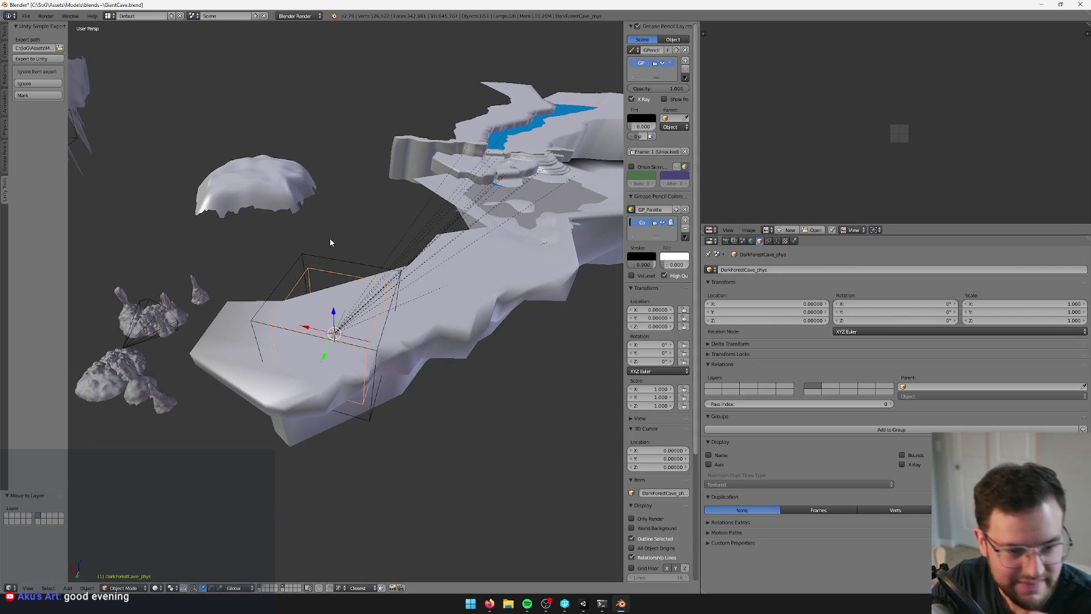
{"action": "mouse_move", "coordinate": [361, 223]}
{"action": "left_mouse_down"}
{"action": "mouse_move", "coordinate": [343, 256]}
{"action": "mouse_move", "coordinate": [382, 288]}
{"action": "left_mouse_up"}
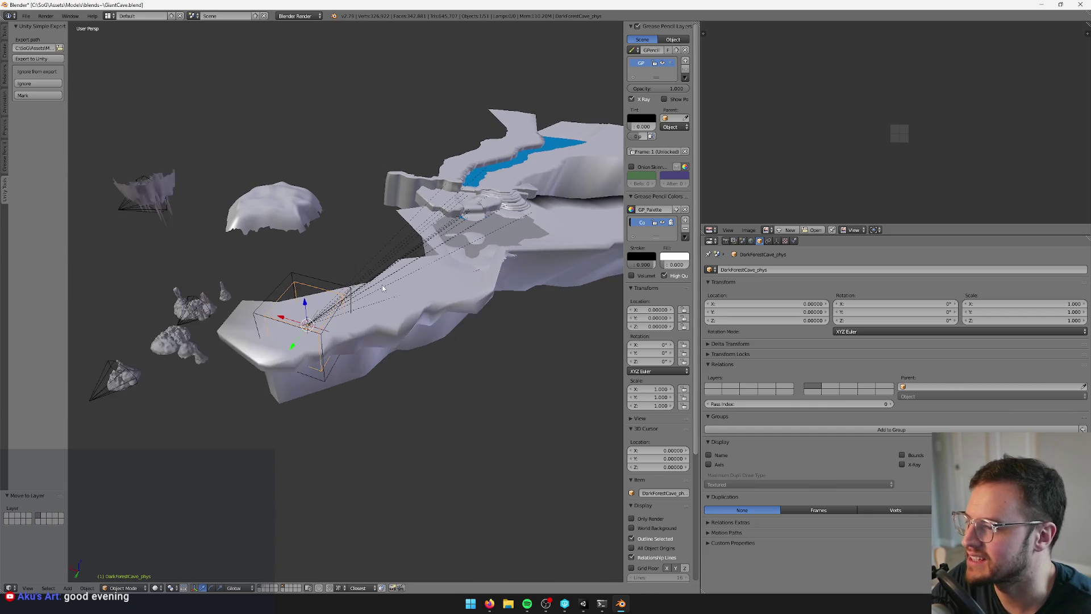
{"action": "right_click", "coordinate": [382, 288]}
{"action": "mouse_move", "coordinate": [312, 290]}
{"action": "left_mouse_down"}
{"action": "mouse_move", "coordinate": [374, 328]}
{"action": "mouse_move", "coordinate": [334, 321]}
{"action": "mouse_move", "coordinate": [363, 305]}
{"action": "mouse_move", "coordinate": [356, 268]}
{"action": "mouse_move", "coordinate": [346, 318]}
{"action": "mouse_move", "coordinate": [321, 331]}
{"action": "mouse_move", "coordinate": [378, 344]}
{"action": "mouse_move", "coordinate": [426, 316]}
{"action": "mouse_move", "coordinate": [356, 309]}
{"action": "mouse_move", "coordinate": [365, 340]}
{"action": "left_mouse_up"}
{"action": "key", "text": "Tab"}
{"action": "key", "text": "Tab"}
{"action": "scroll", "coordinate": [364, 324], "scroll_direction": "up", "scroll_amount": 6}
Add Cylinder.003 and the other floor pieces to the selection and duplicate all four in place
{"action": "right_click", "coordinate": [404, 260]}
{"action": "scroll", "coordinate": [399, 261], "scroll_direction": "up", "scroll_amount": 2}
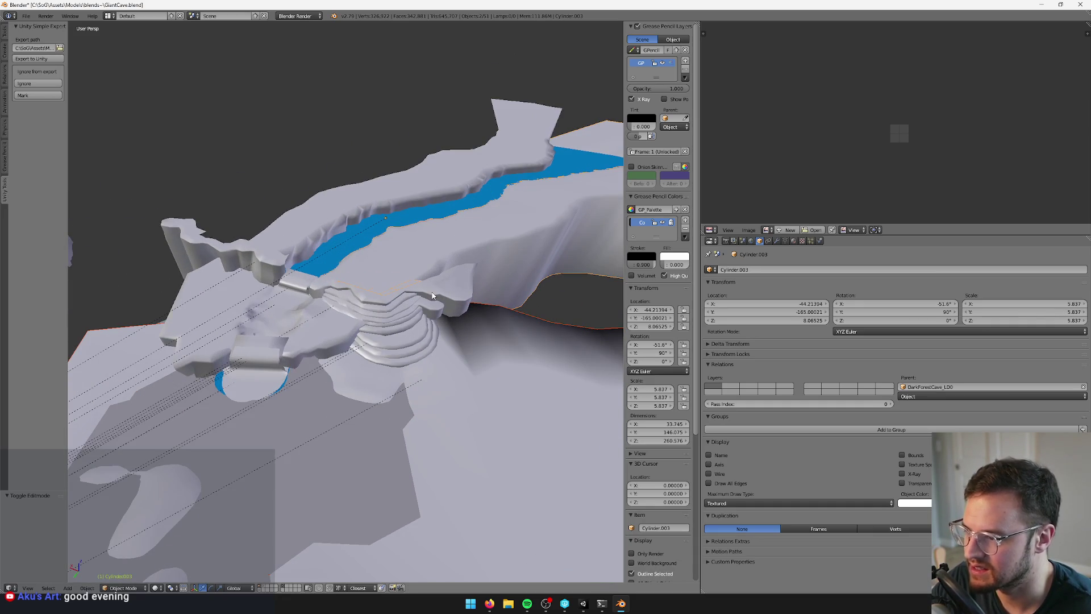
{"action": "mouse_move", "coordinate": [435, 294]}
{"action": "left_mouse_down"}
{"action": "mouse_move", "coordinate": [241, 300]}
{"action": "mouse_move", "coordinate": [381, 279]}
{"action": "mouse_move", "coordinate": [384, 245]}
{"action": "left_mouse_up"}
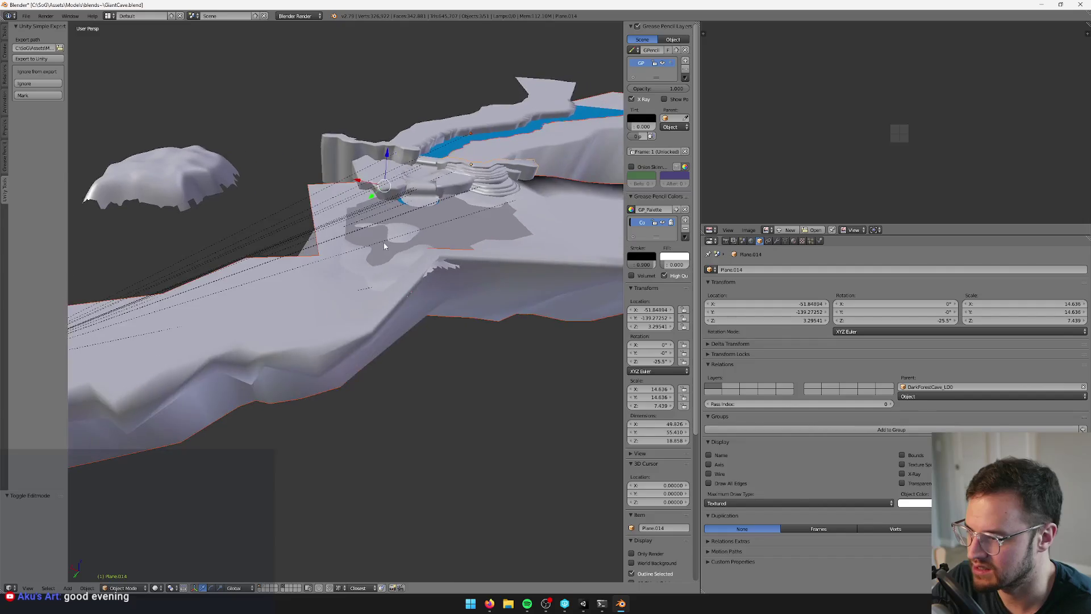
{"action": "scroll", "coordinate": [385, 246], "scroll_direction": "up", "scroll_amount": 3}
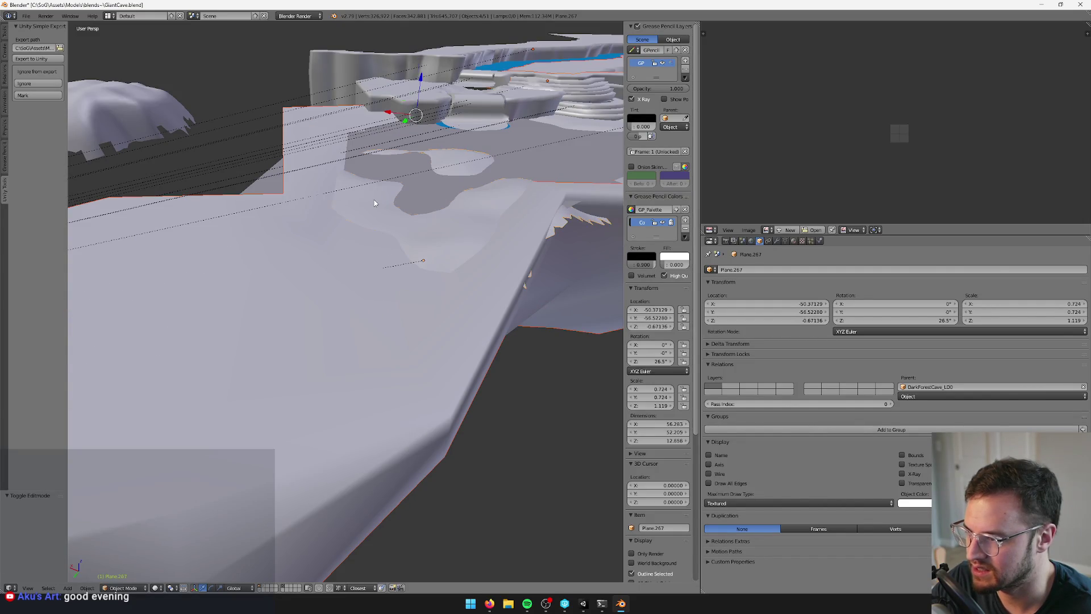
{"action": "scroll", "coordinate": [407, 200], "scroll_direction": "down", "scroll_amount": 6}
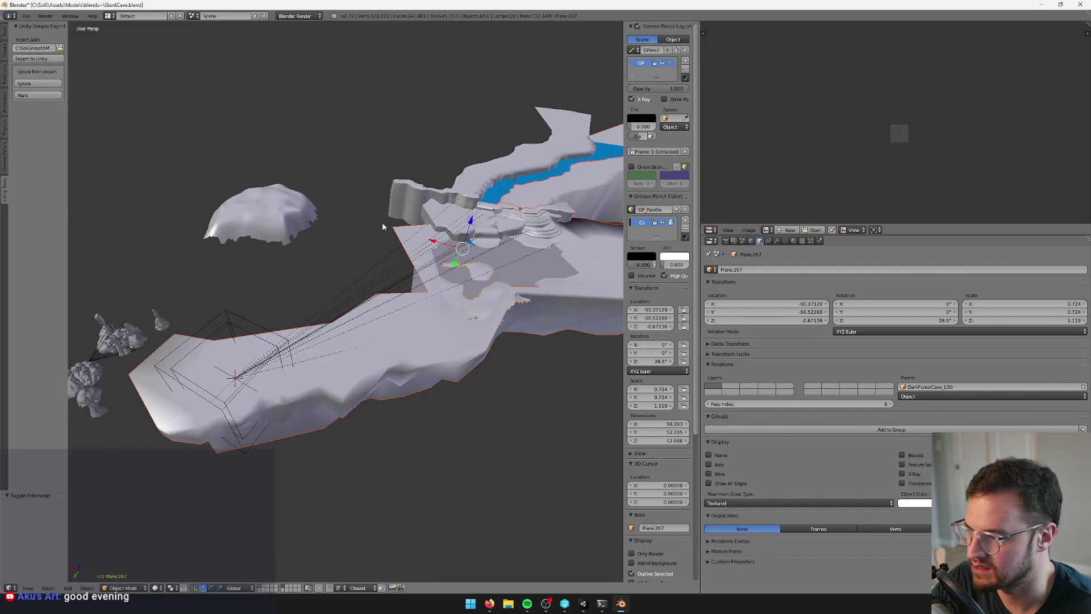
{"action": "key", "text": "shift+d"}
{"action": "key", "text": "Escape"}
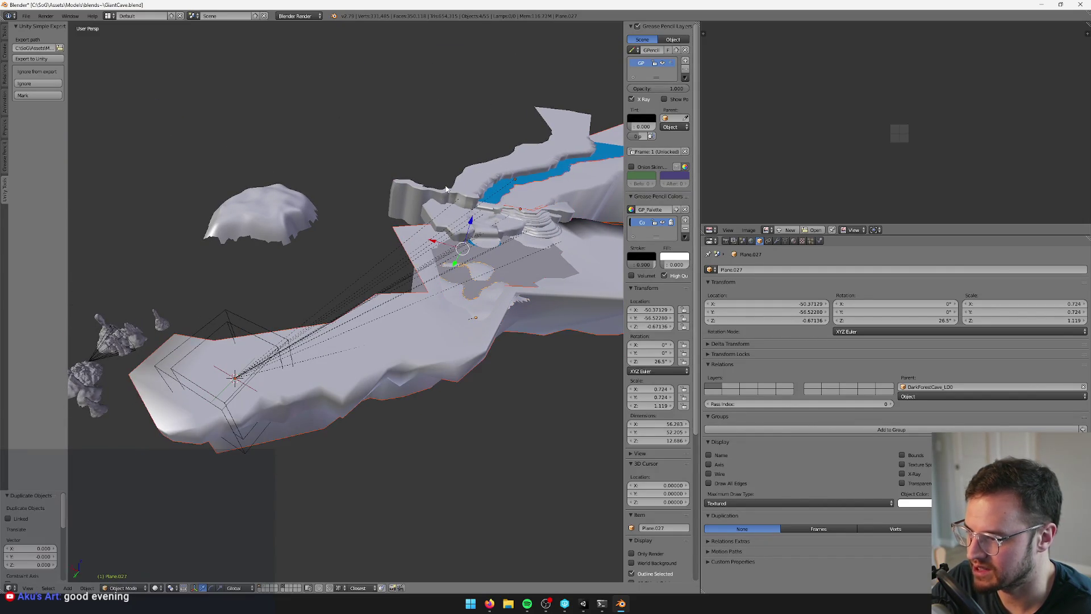
Move the duplicates to layer 11, show only that layer, and enter Edit Mode on the floor piece
{"action": "key", "text": "m"}
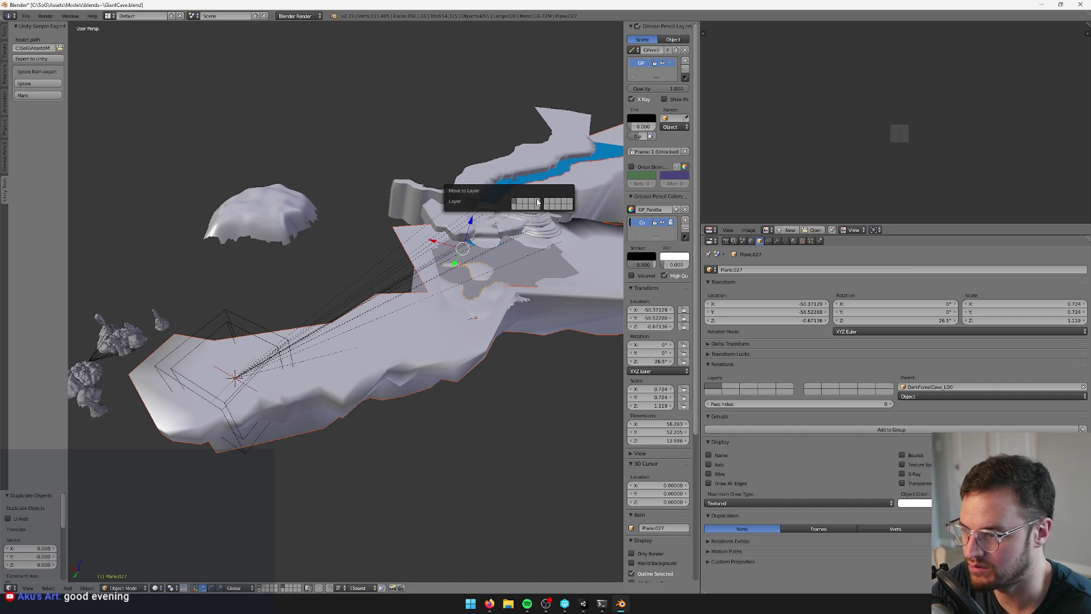
{"action": "left_click", "coordinate": [546, 203]}
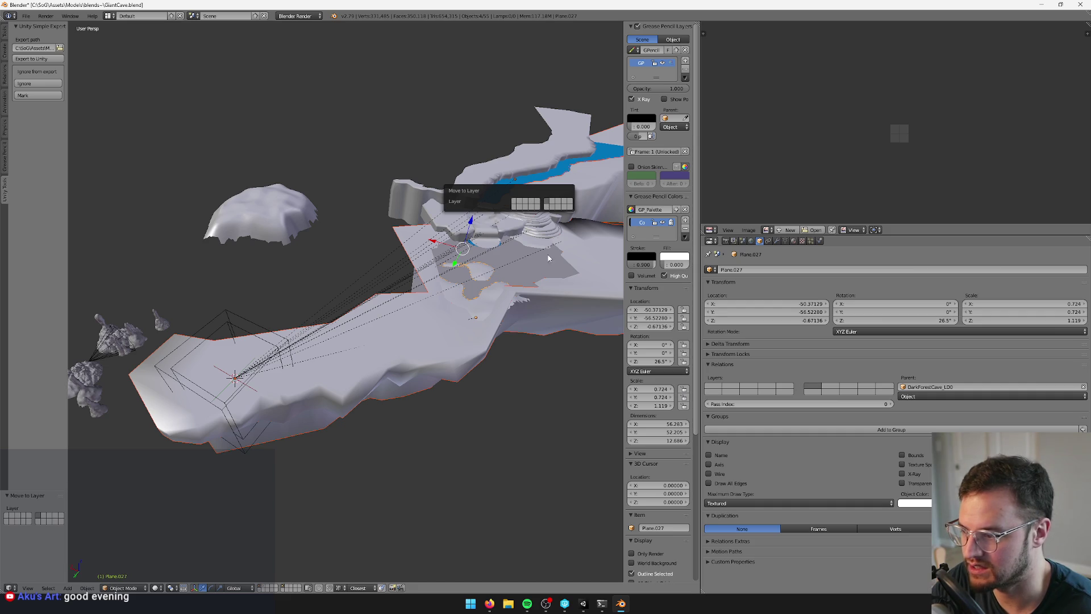
{"action": "left_click", "coordinate": [282, 587]}
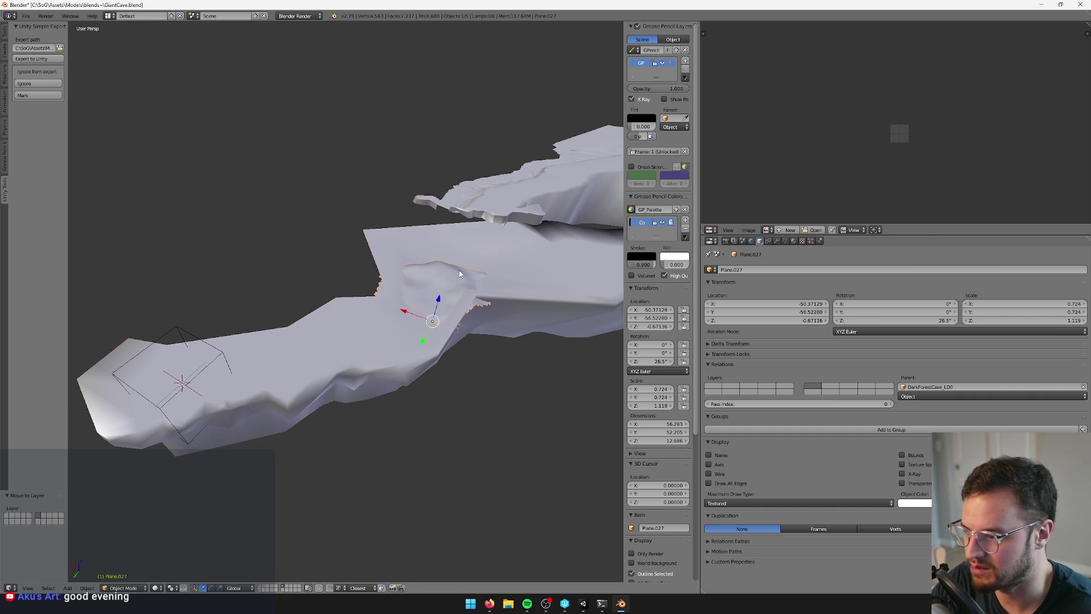
{"action": "key", "text": "Tab"}
{"action": "scroll", "coordinate": [451, 290], "scroll_direction": "up", "scroll_amount": 5}
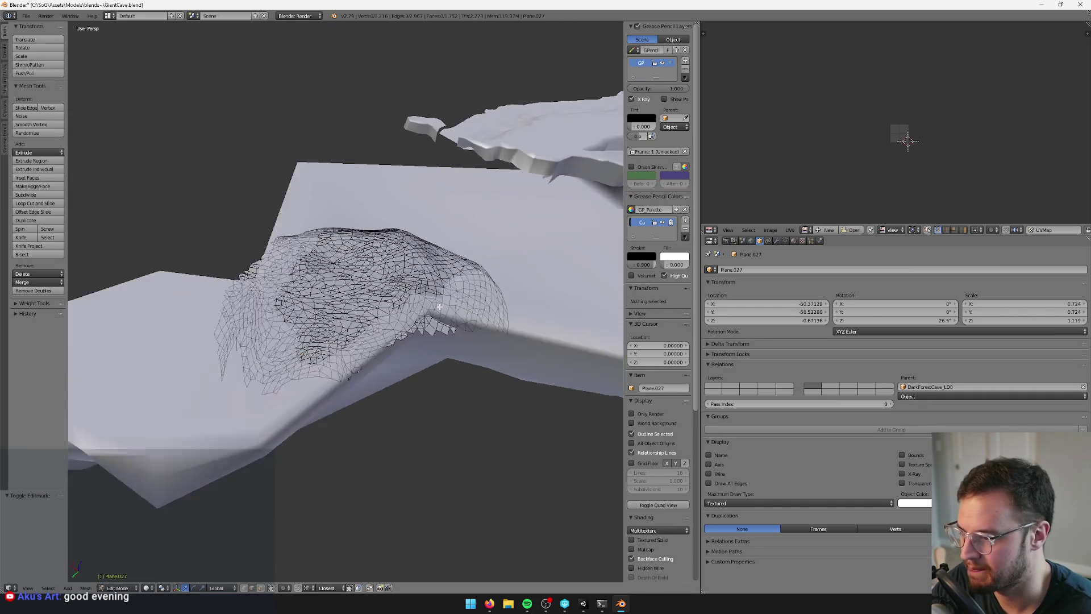
{"action": "scroll", "coordinate": [446, 307], "scroll_direction": "up", "scroll_amount": 4}
{"action": "scroll", "coordinate": [449, 337], "scroll_direction": "down", "scroll_amount": 6}
{"action": "scroll", "coordinate": [449, 337], "scroll_direction": "up", "scroll_amount": 1}
{"action": "left_click_drag", "start_coordinate": [449, 338], "coordinate": [259, 558]}
Box-select the faces around the mound's edge in face select mode
{"action": "left_click", "coordinate": [265, 588]}
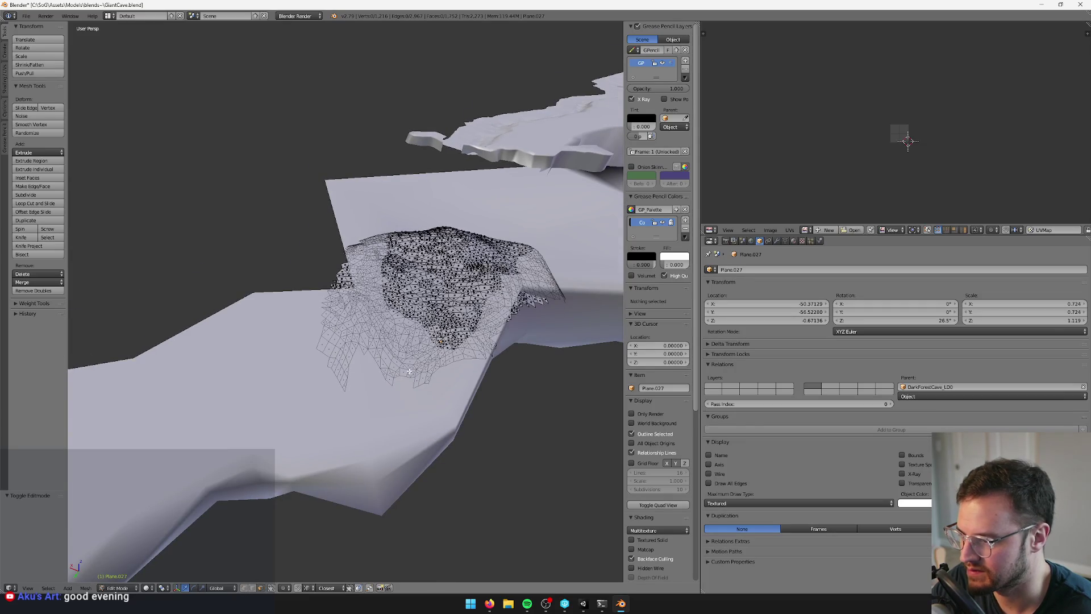
{"action": "key", "text": "KP_Decimal"}
{"action": "key", "text": "b"}
{"action": "mouse_move", "coordinate": [268, 299]}
{"action": "left_mouse_down"}
{"action": "mouse_move", "coordinate": [275, 374]}
{"action": "mouse_move", "coordinate": [319, 504]}
{"action": "left_mouse_up"}
{"action": "left_click_drag", "start_coordinate": [319, 504], "coordinate": [259, 458]}
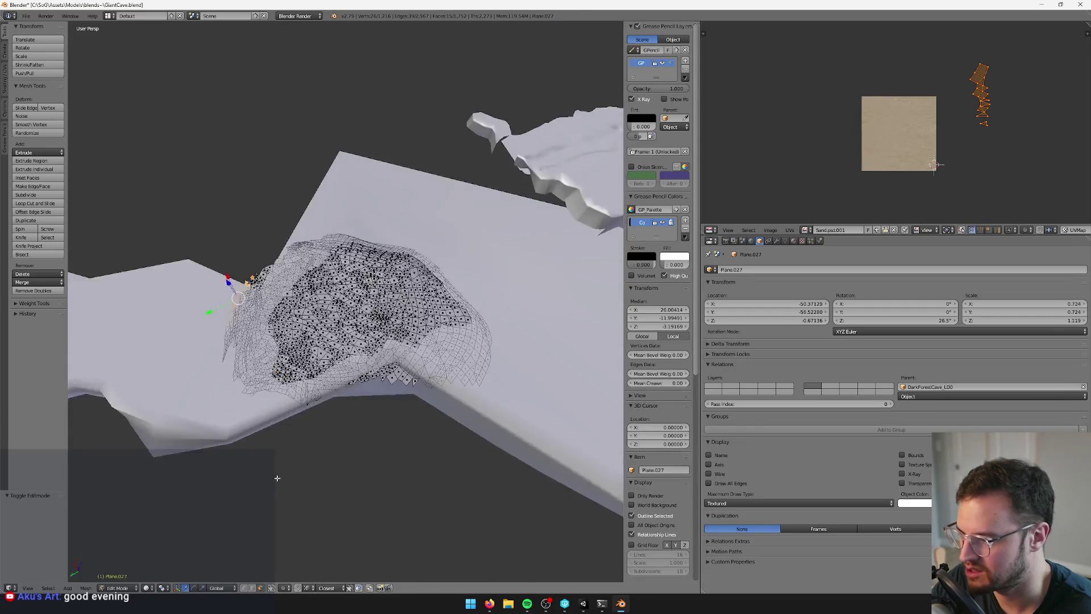
{"action": "key", "text": "b"}
{"action": "mouse_move", "coordinate": [198, 240]}
{"action": "left_mouse_down"}
{"action": "mouse_move", "coordinate": [256, 305]}
{"action": "mouse_move", "coordinate": [271, 376]}
{"action": "mouse_move", "coordinate": [296, 373]}
{"action": "left_mouse_up"}
{"action": "key", "text": "b"}
{"action": "left_click_drag", "start_coordinate": [244, 245], "coordinate": [302, 388]}
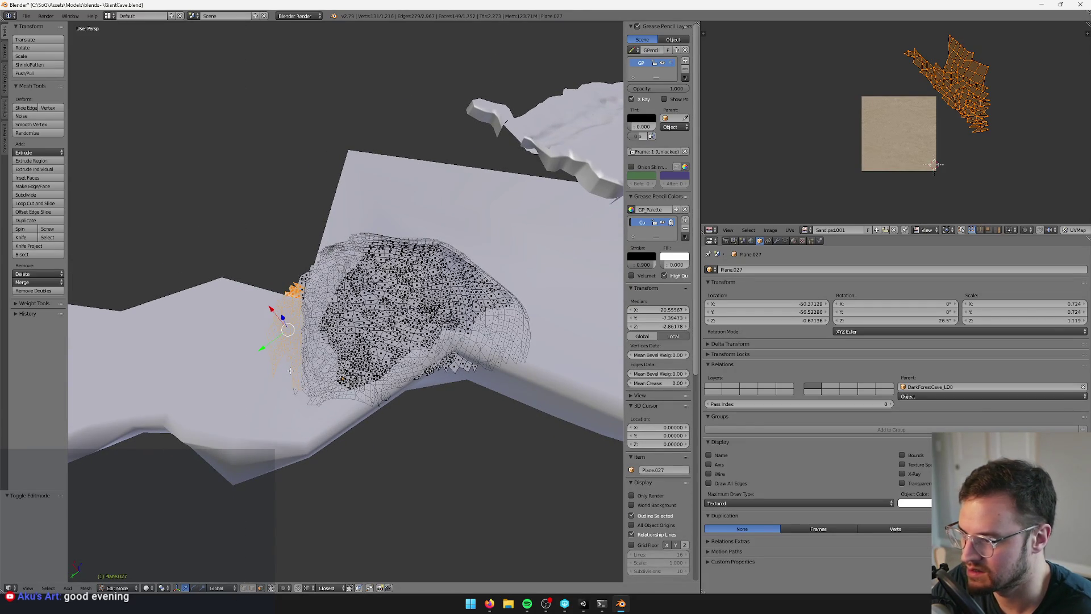
Grow the face selection by one ring, delete those faces, and return to Object Mode
{"action": "key", "text": "ctrl+KP_Add"}
{"action": "key", "text": "x"}
{"action": "left_click", "coordinate": [289, 370]}
{"action": "left_click_drag", "start_coordinate": [307, 363], "coordinate": [371, 353]}
{"action": "key", "text": "Tab"}
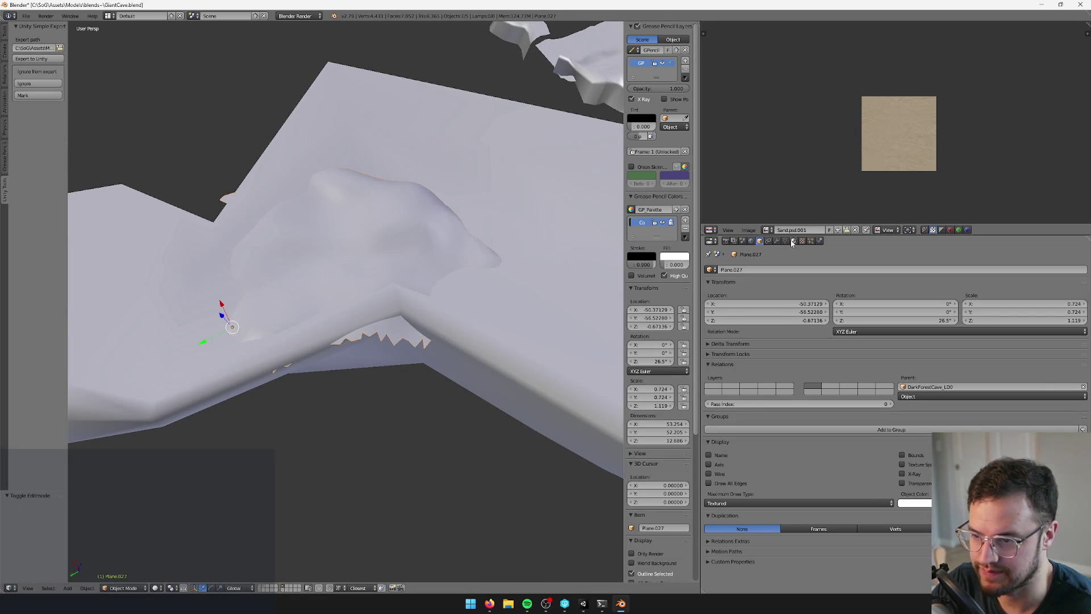
{"action": "left_click", "coordinate": [778, 241]}
Add a Decimate modifier to Plane.027 with ratio 0.3330, leaving about 582 faces
{"action": "left_click", "coordinate": [794, 270]}
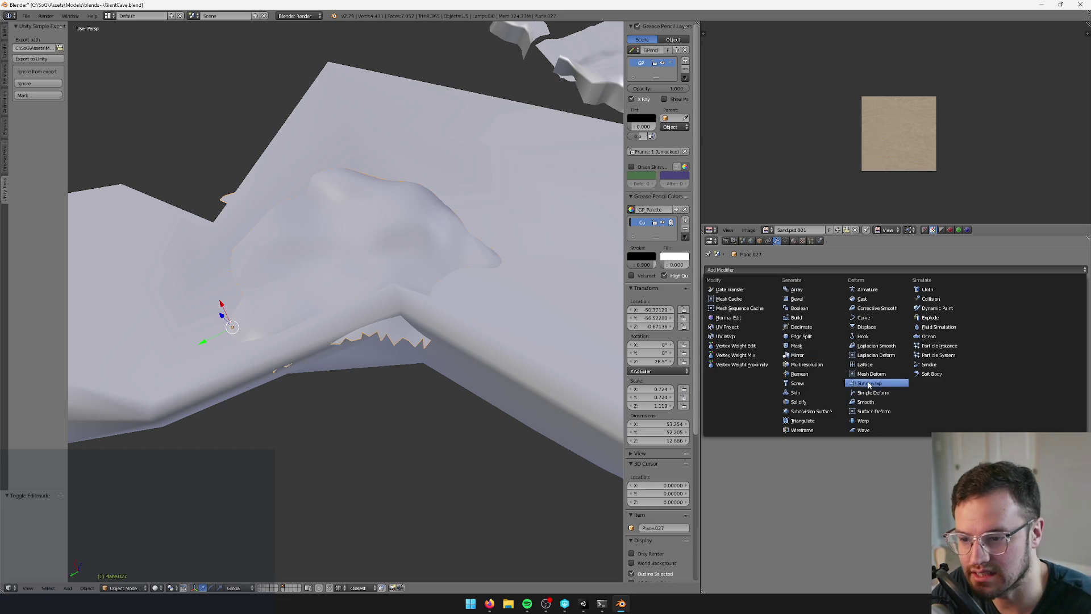
{"action": "left_click", "coordinate": [813, 327]}
{"action": "left_click_drag", "start_coordinate": [1029, 314], "coordinate": [981, 320]}
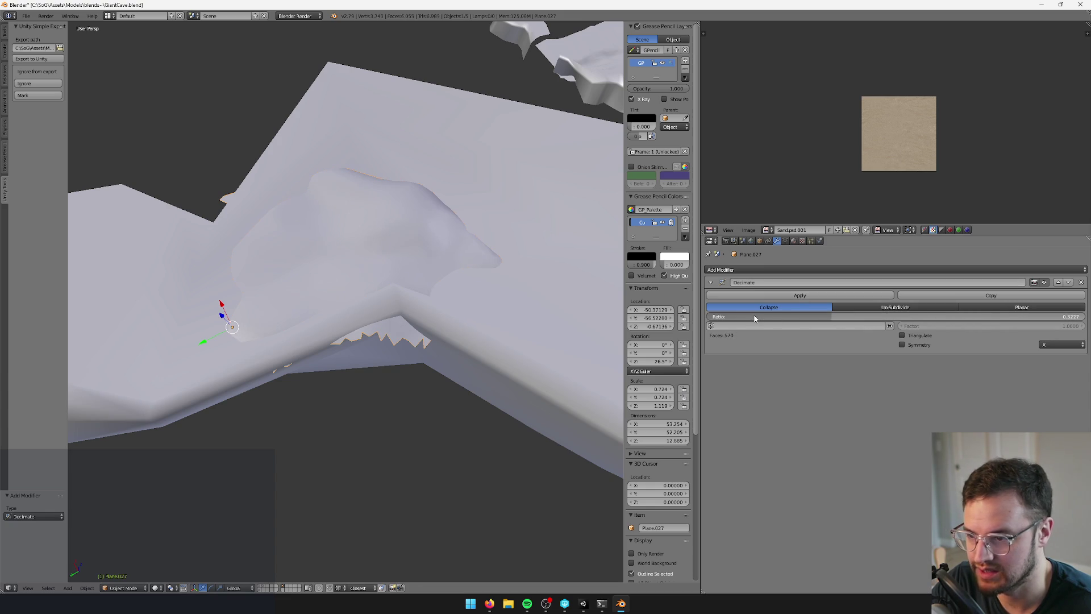
{"action": "left_click_drag", "start_coordinate": [758, 317], "coordinate": [758, 317]}
{"action": "key", "text": "Tab"}
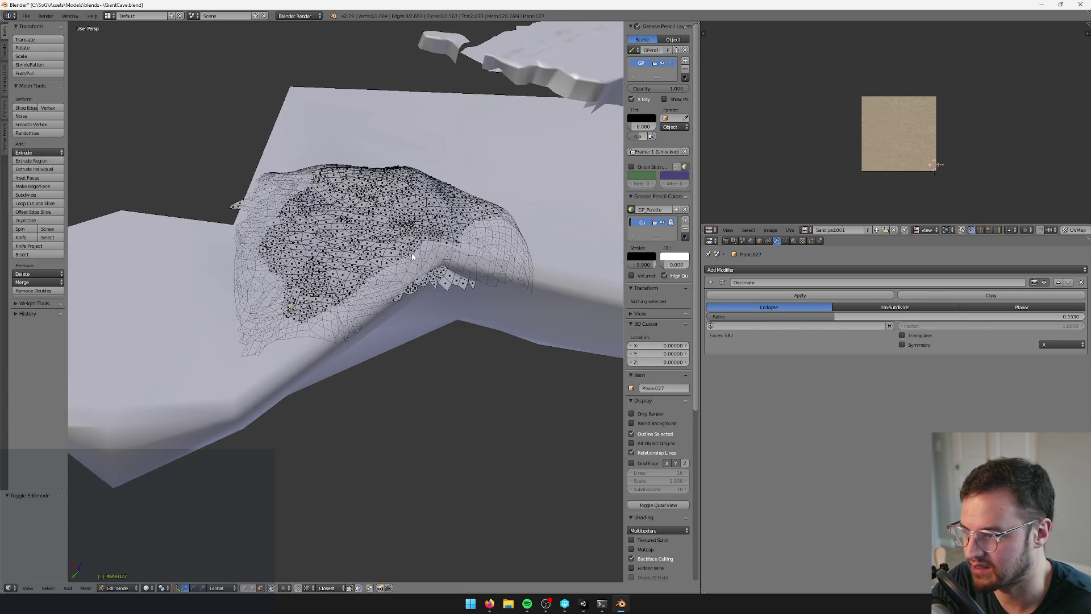